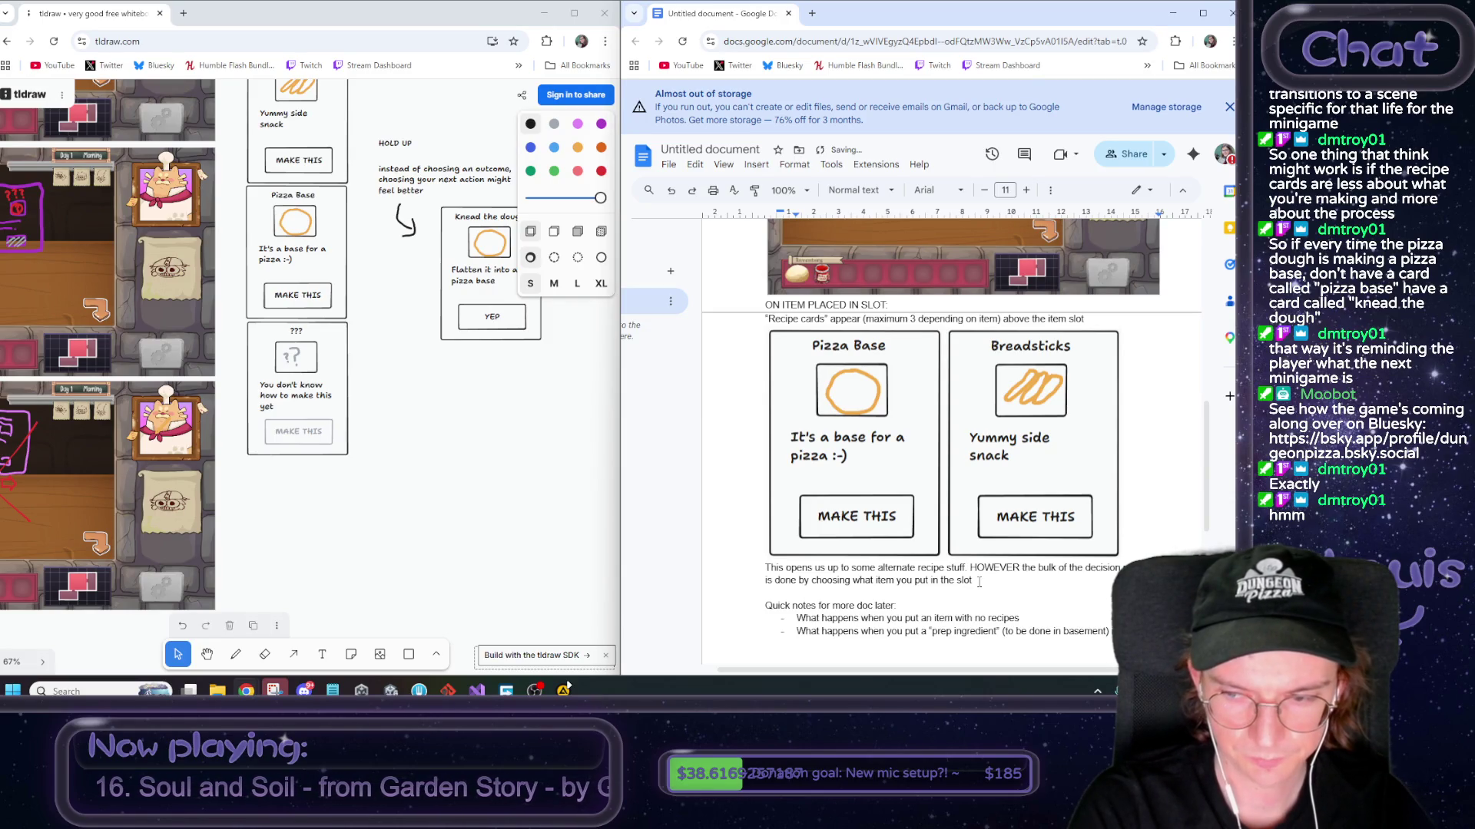
End the prep-ingredient question with 'kitchen bench?' and start a line saying recipes like breadsticks aren't unlocked by default
text(kitchen ben)
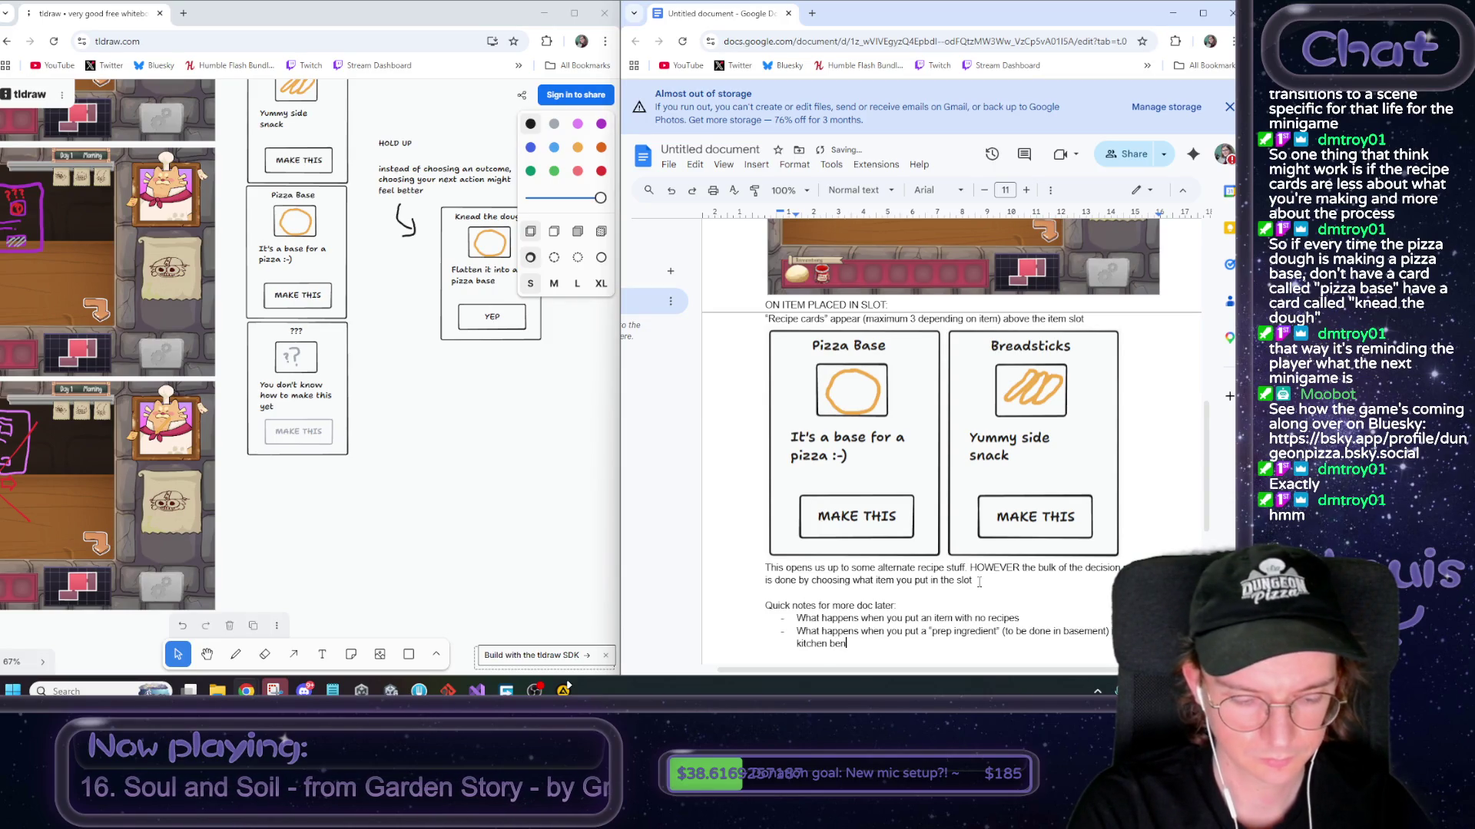
text(ch?)
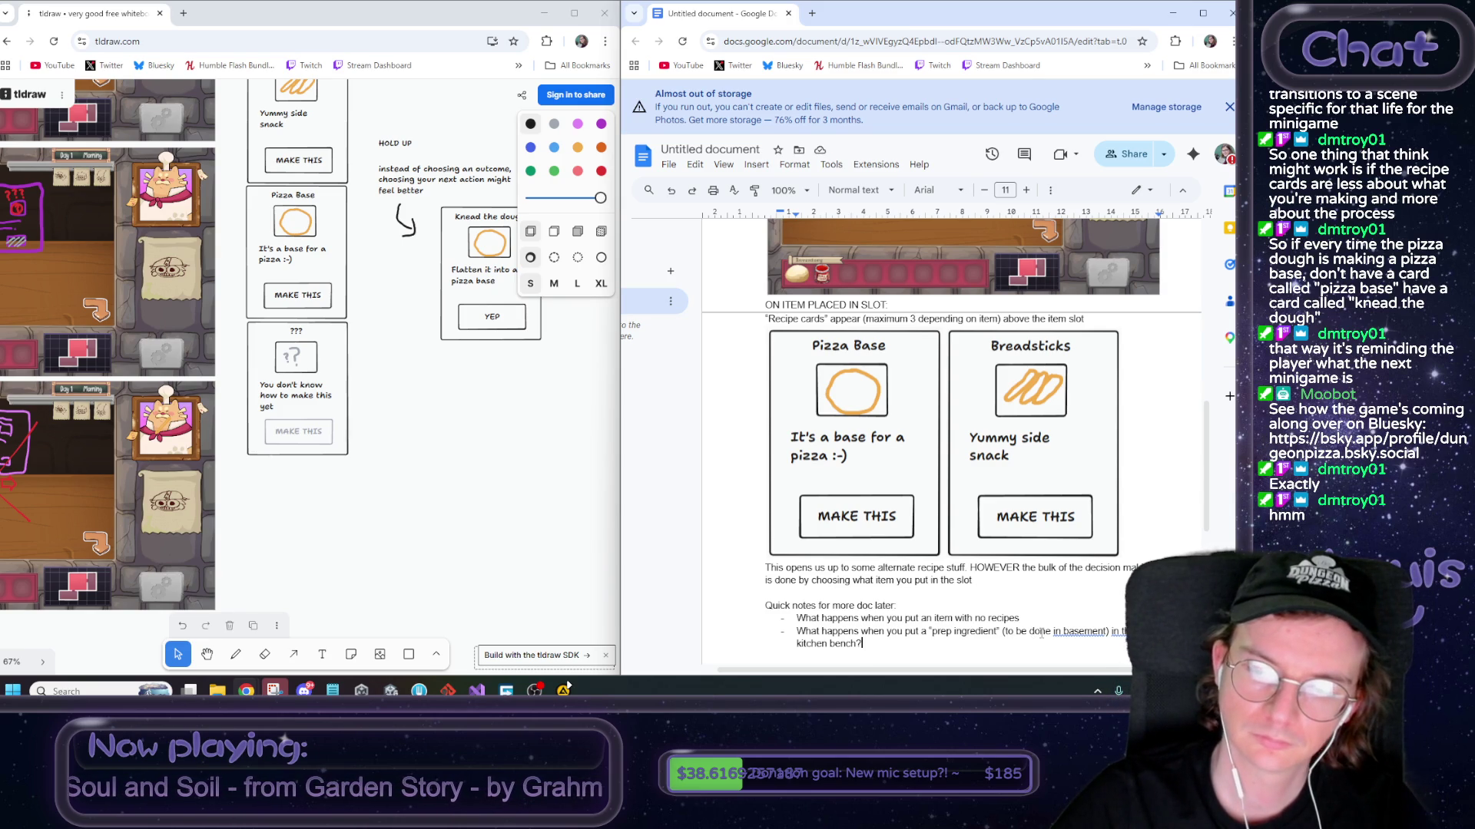
scroll(854, 434, down, 1)
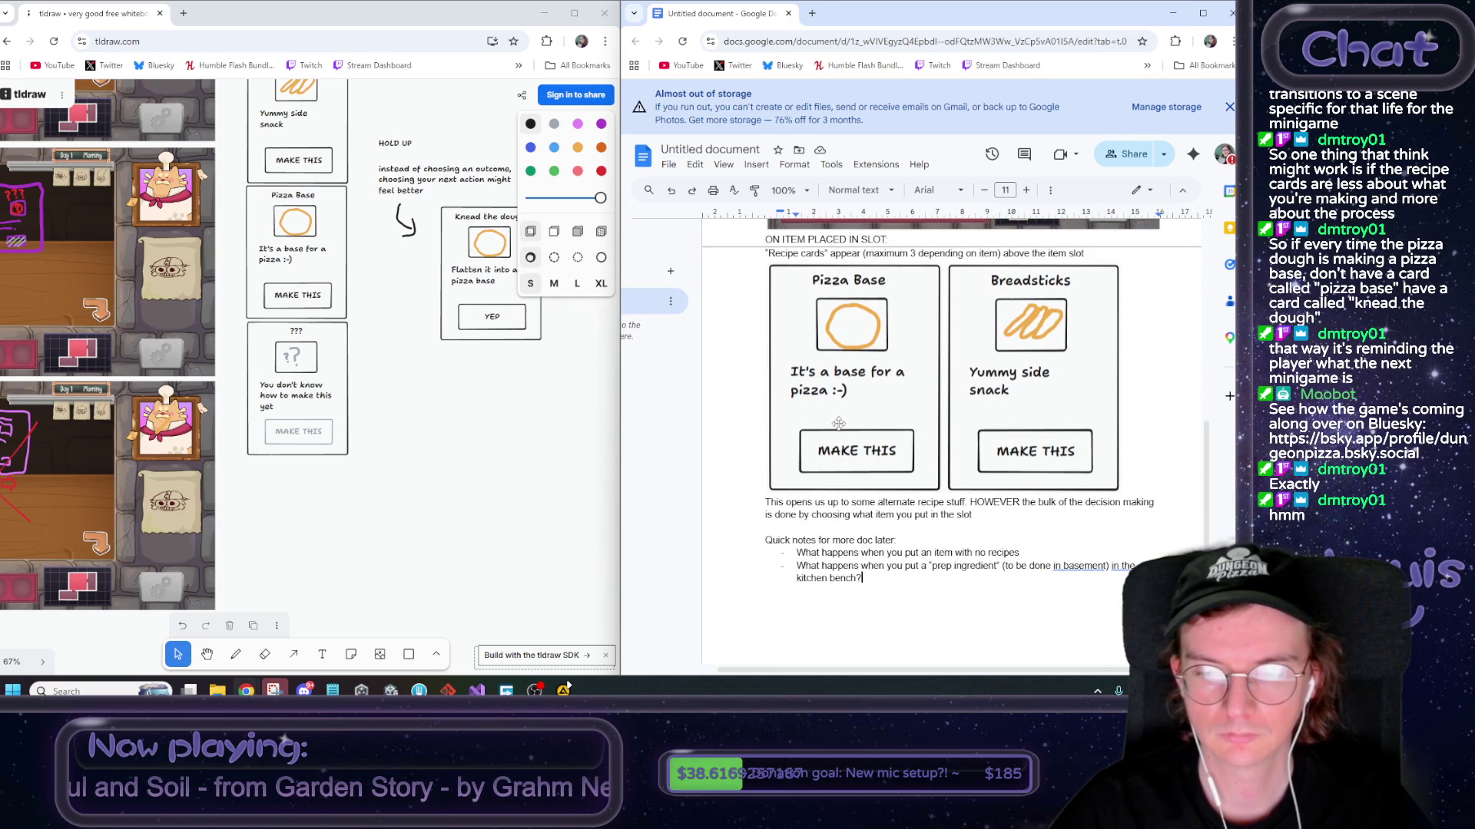
click(1003, 514)
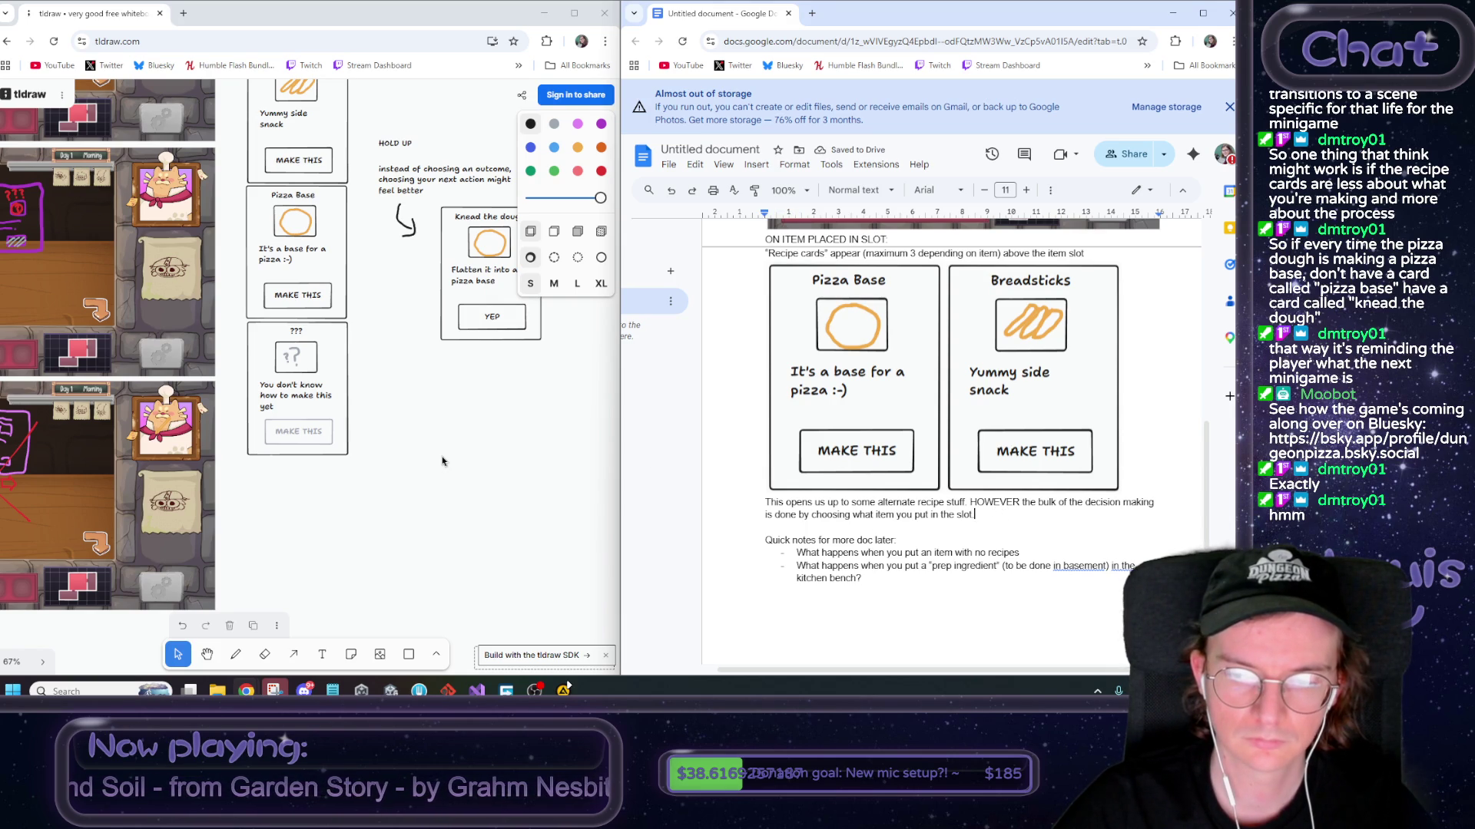
key(Return)
text(Bread)
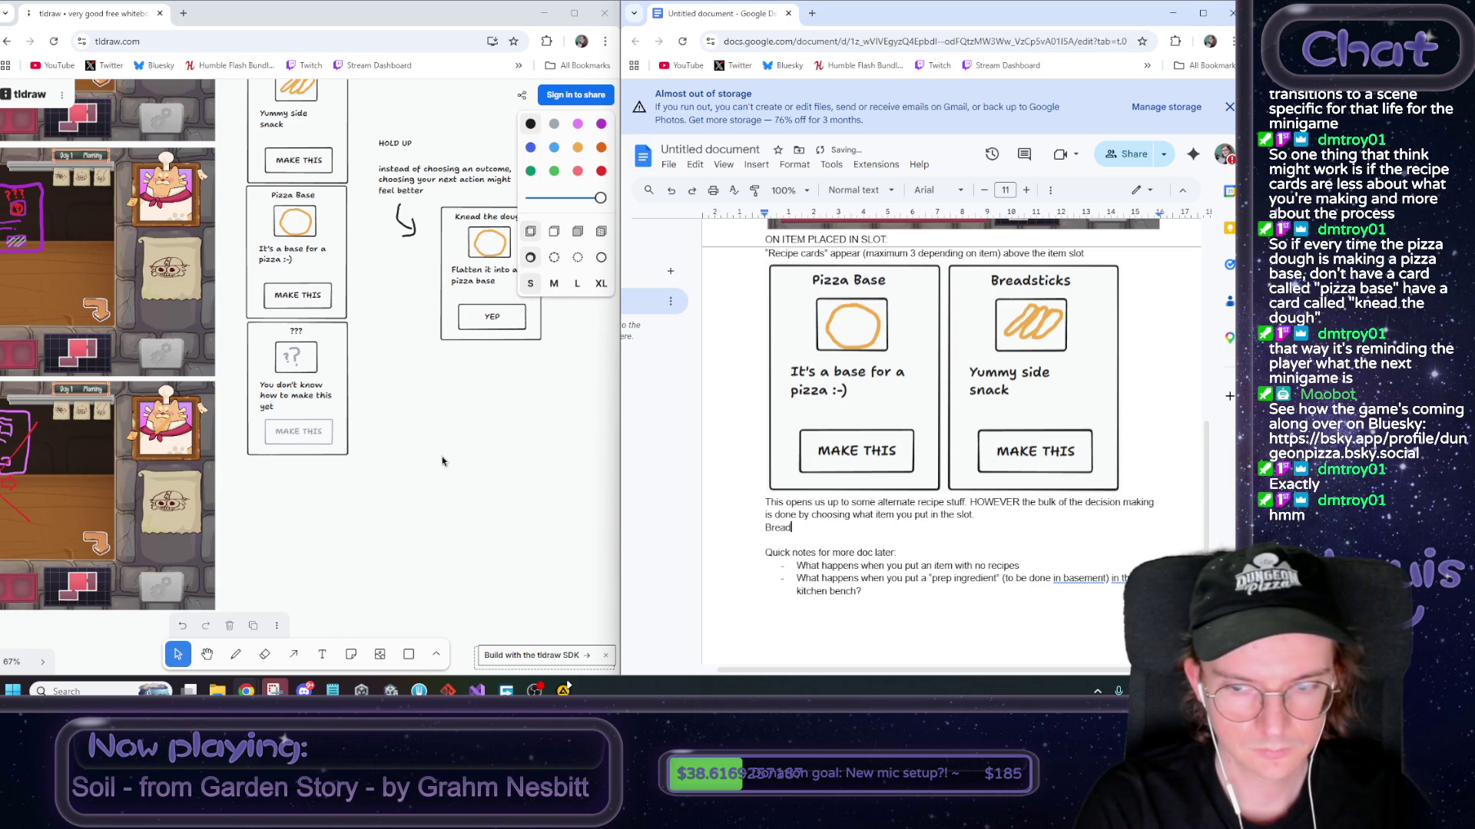
key(BackSpace)
key(BackSpace)
key(BackSpace)
text(Som)
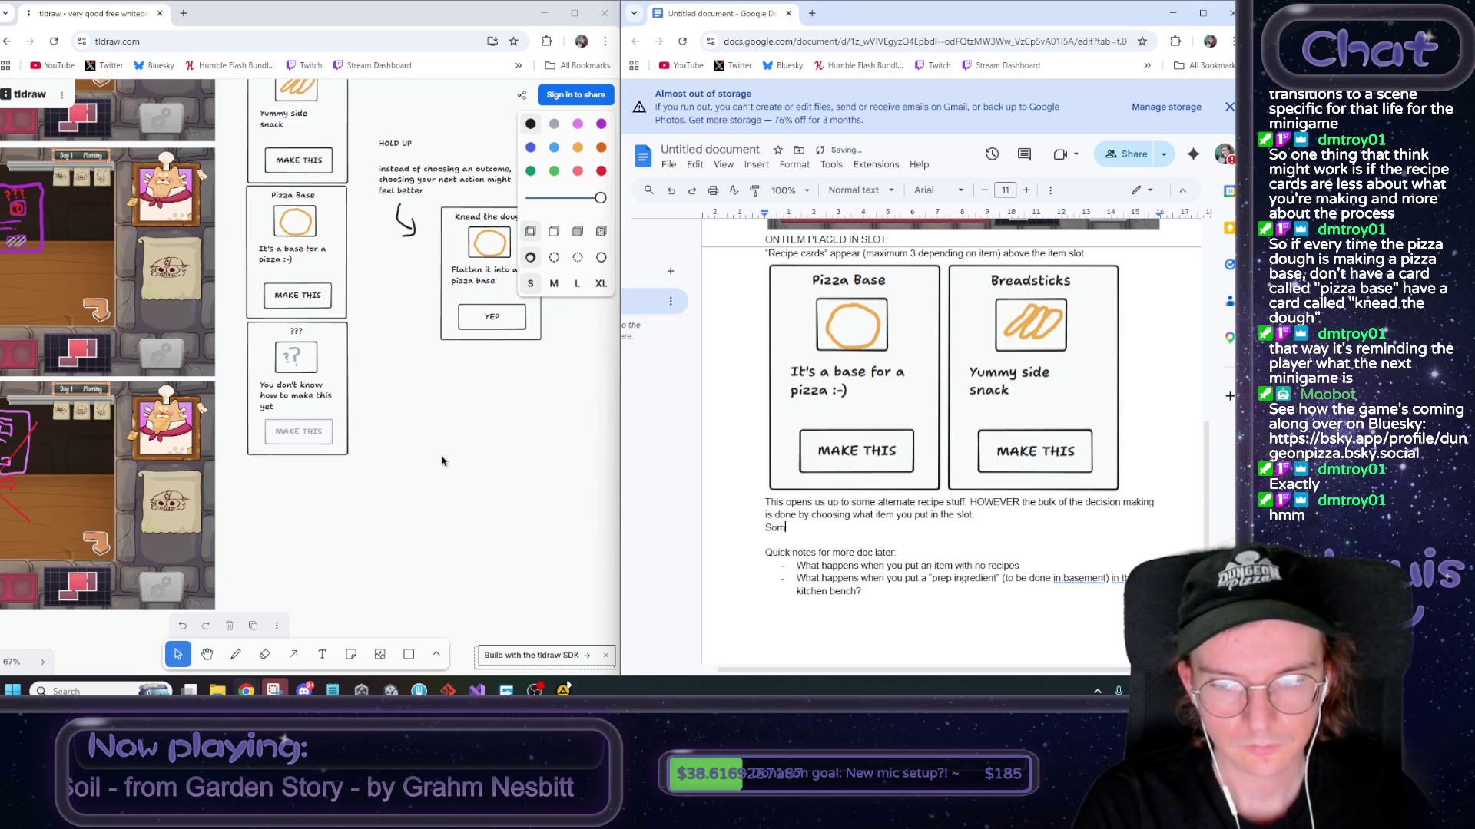
text(e recipes )
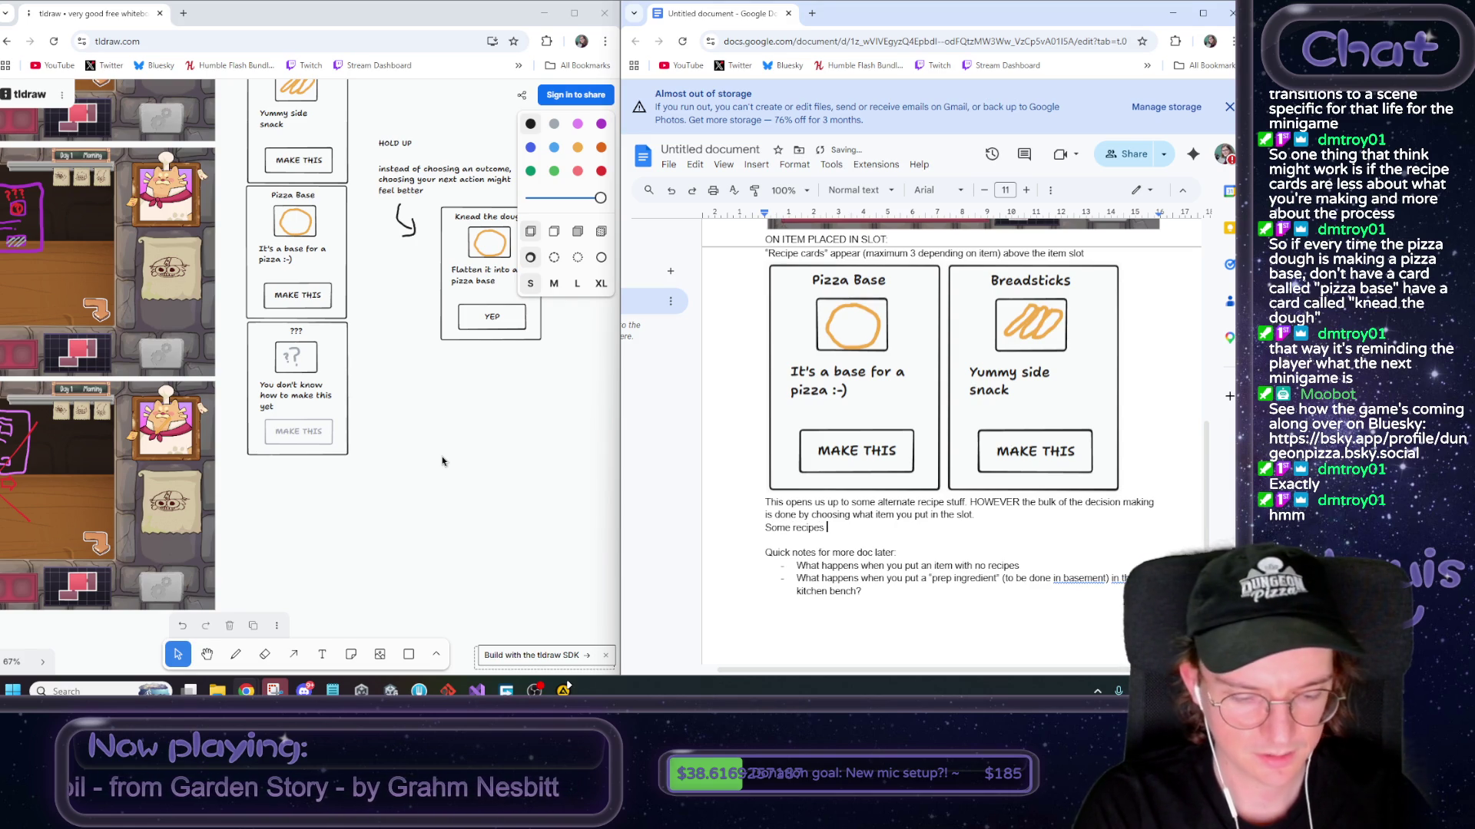
text((like breads)
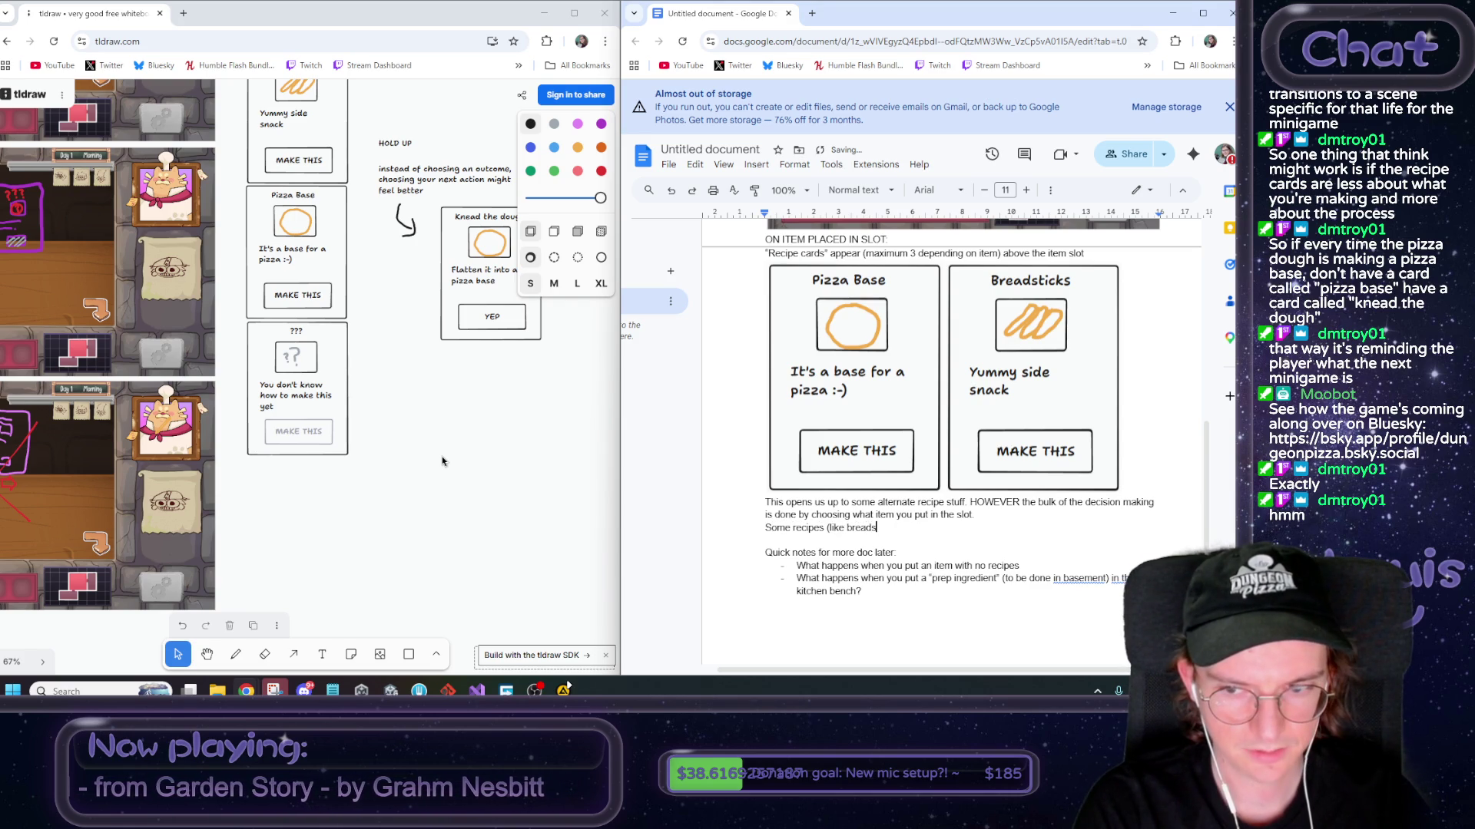
text(ticks) aren't un)
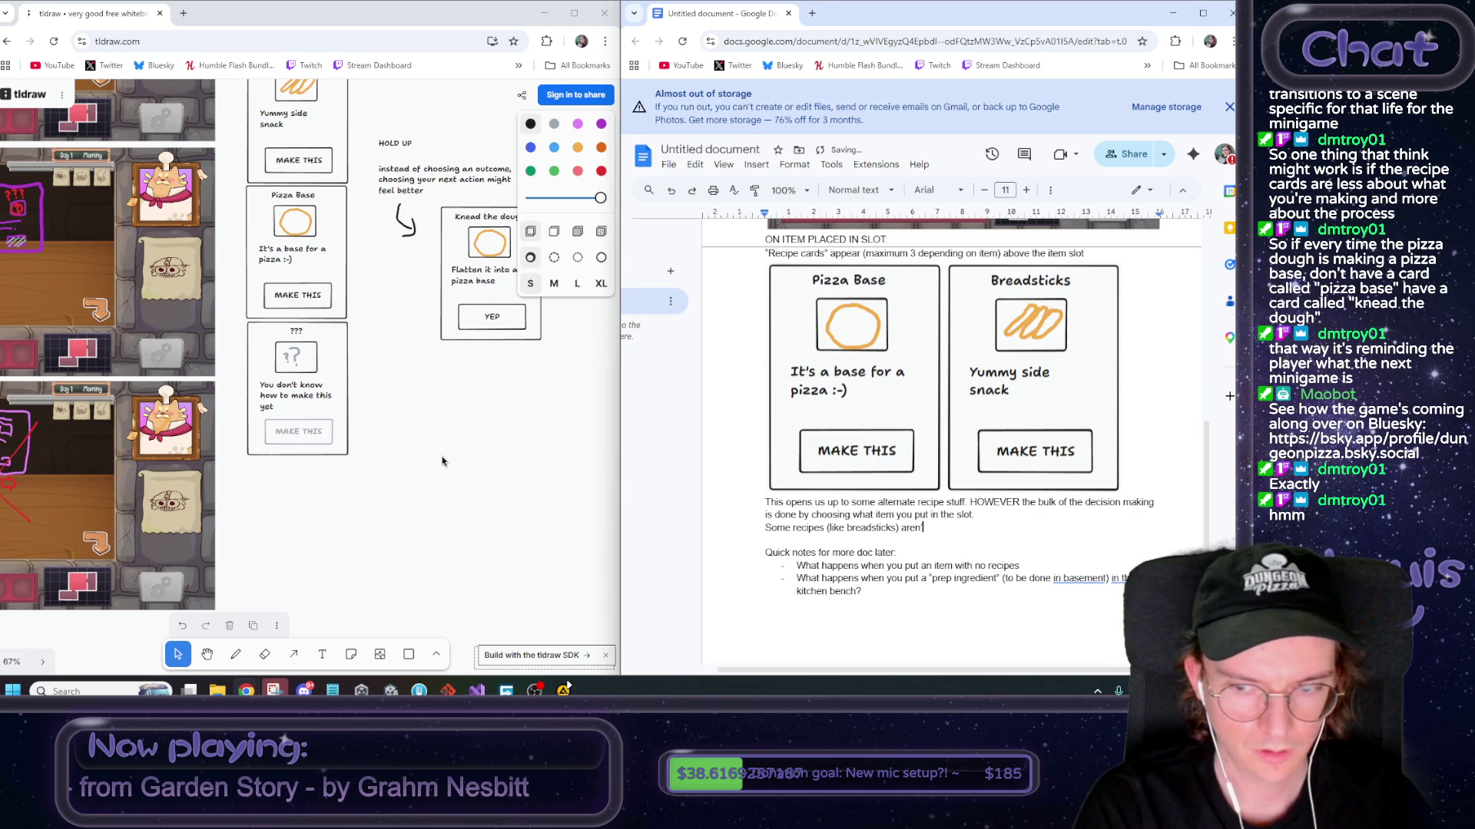
text(locked )
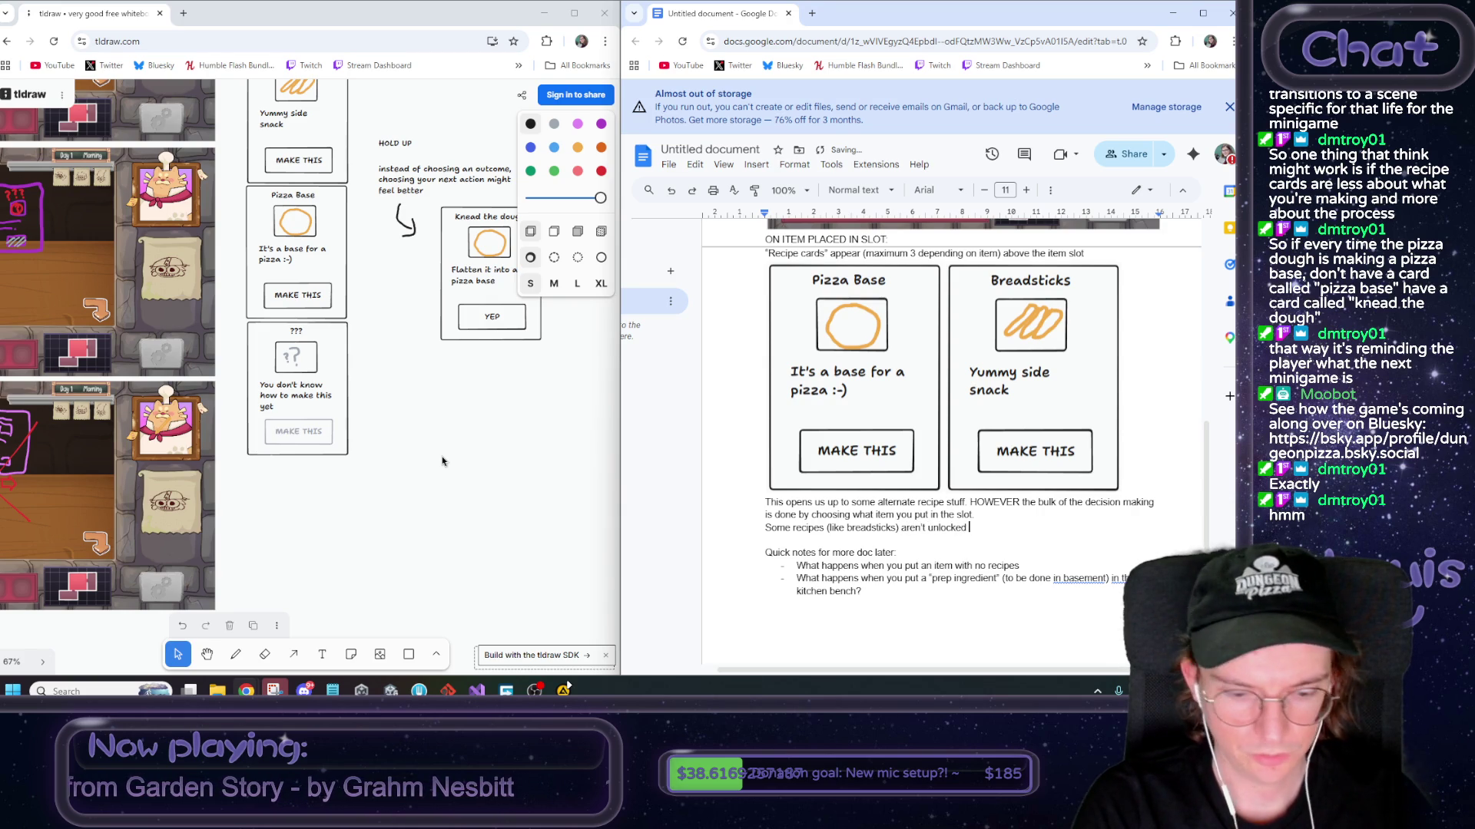
text(by default, so )
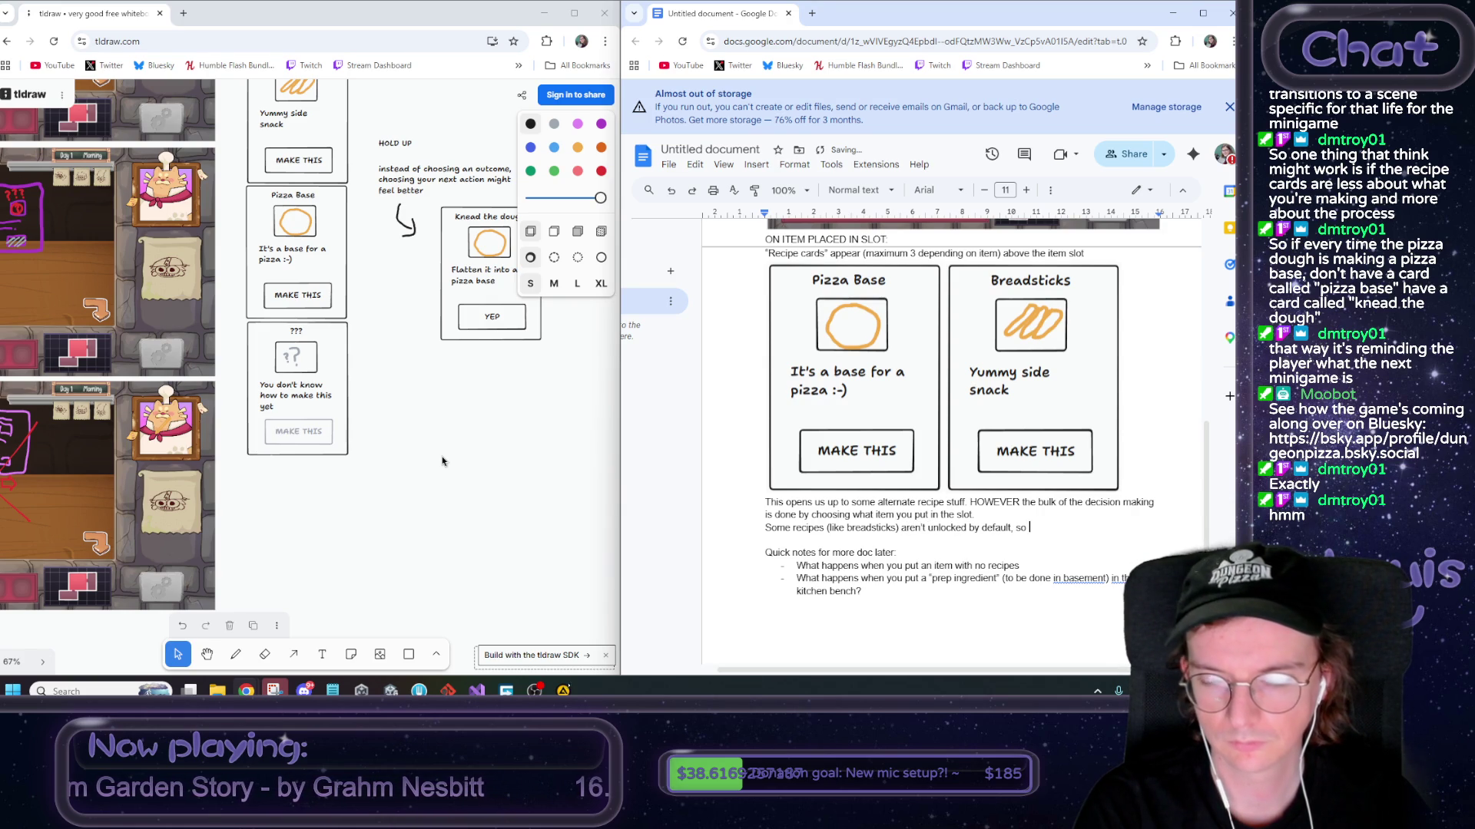
text(you)
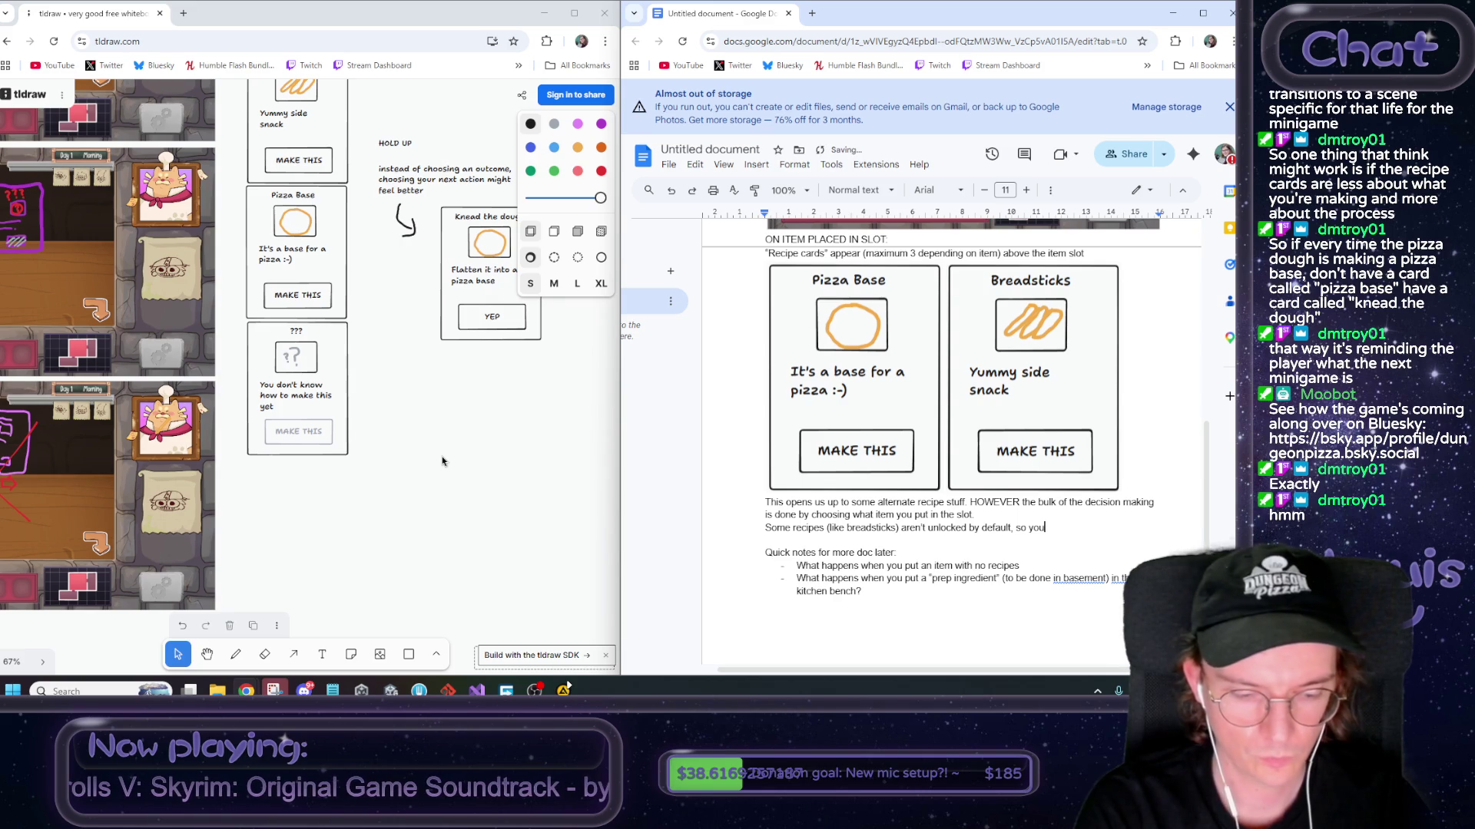
text('d see this instead:)
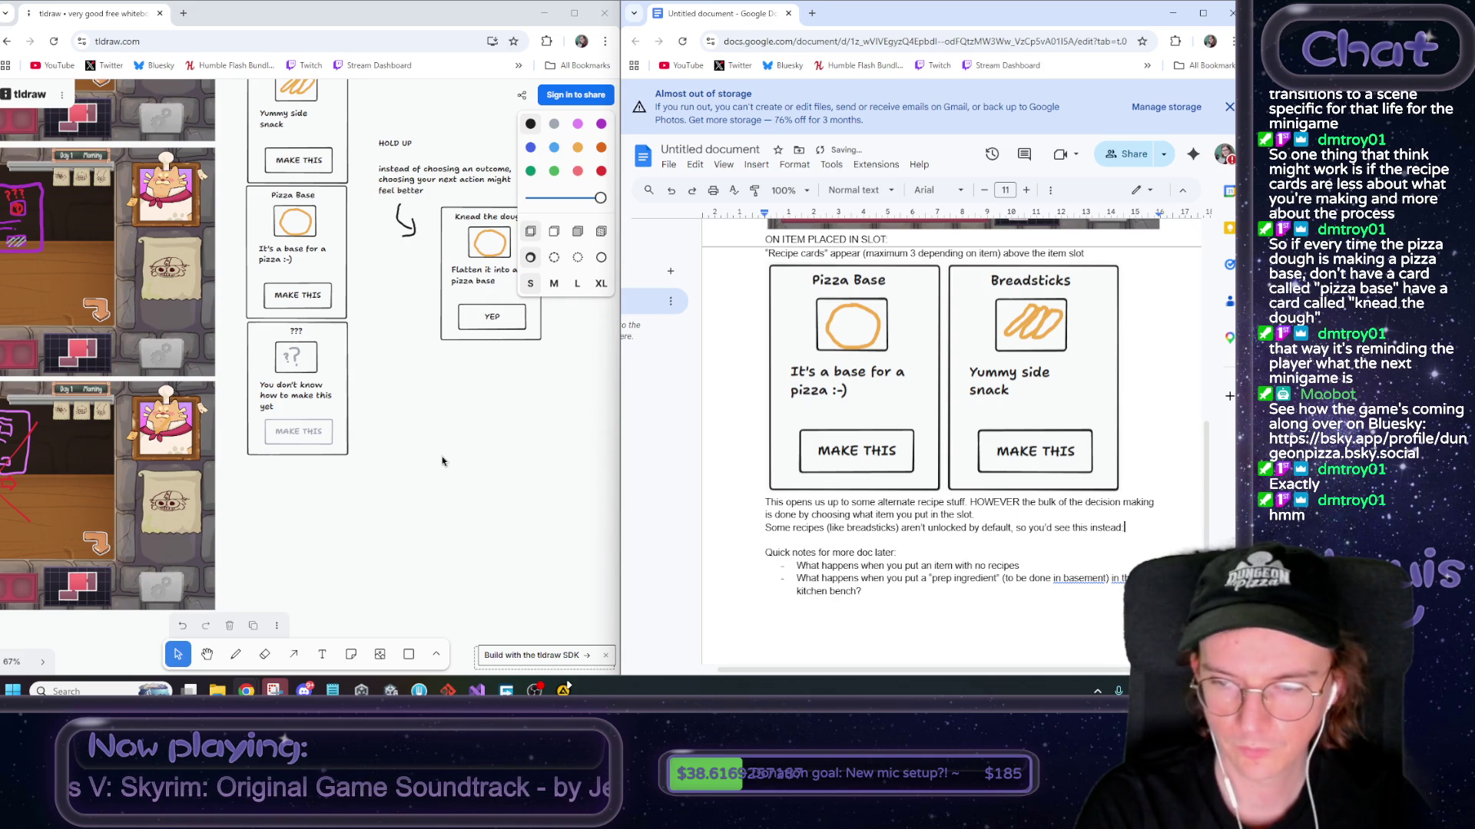
Snip the locked ??? recipe card from the tldraw board and paste it below the 'instead:' line
scroll(413, 439, up, 3)
scroll(414, 441, down, 5)
ctrl+scroll(403, 456, up, 5)
scroll(402, 456, left, 5)
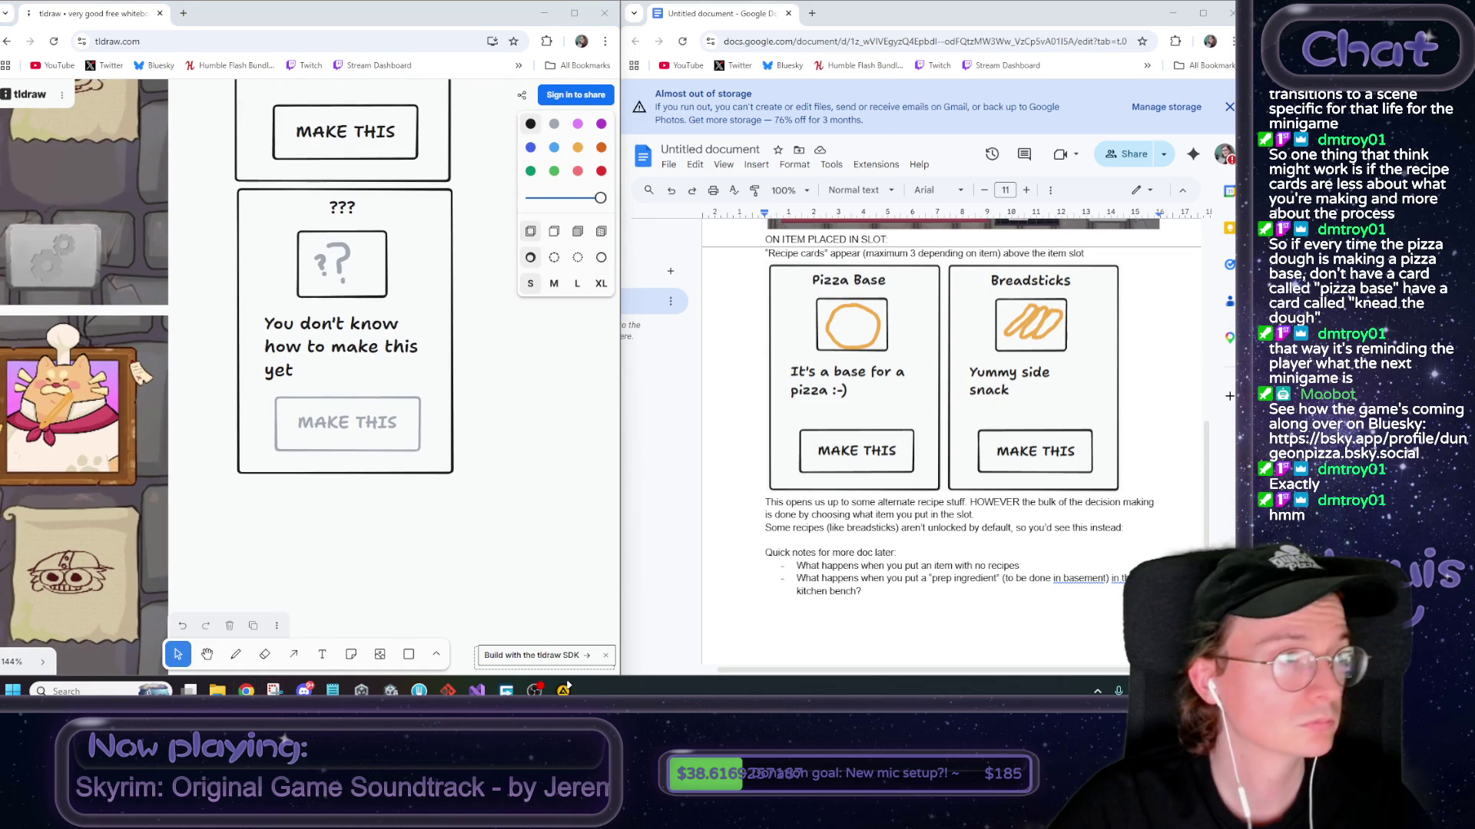
click(275, 690)
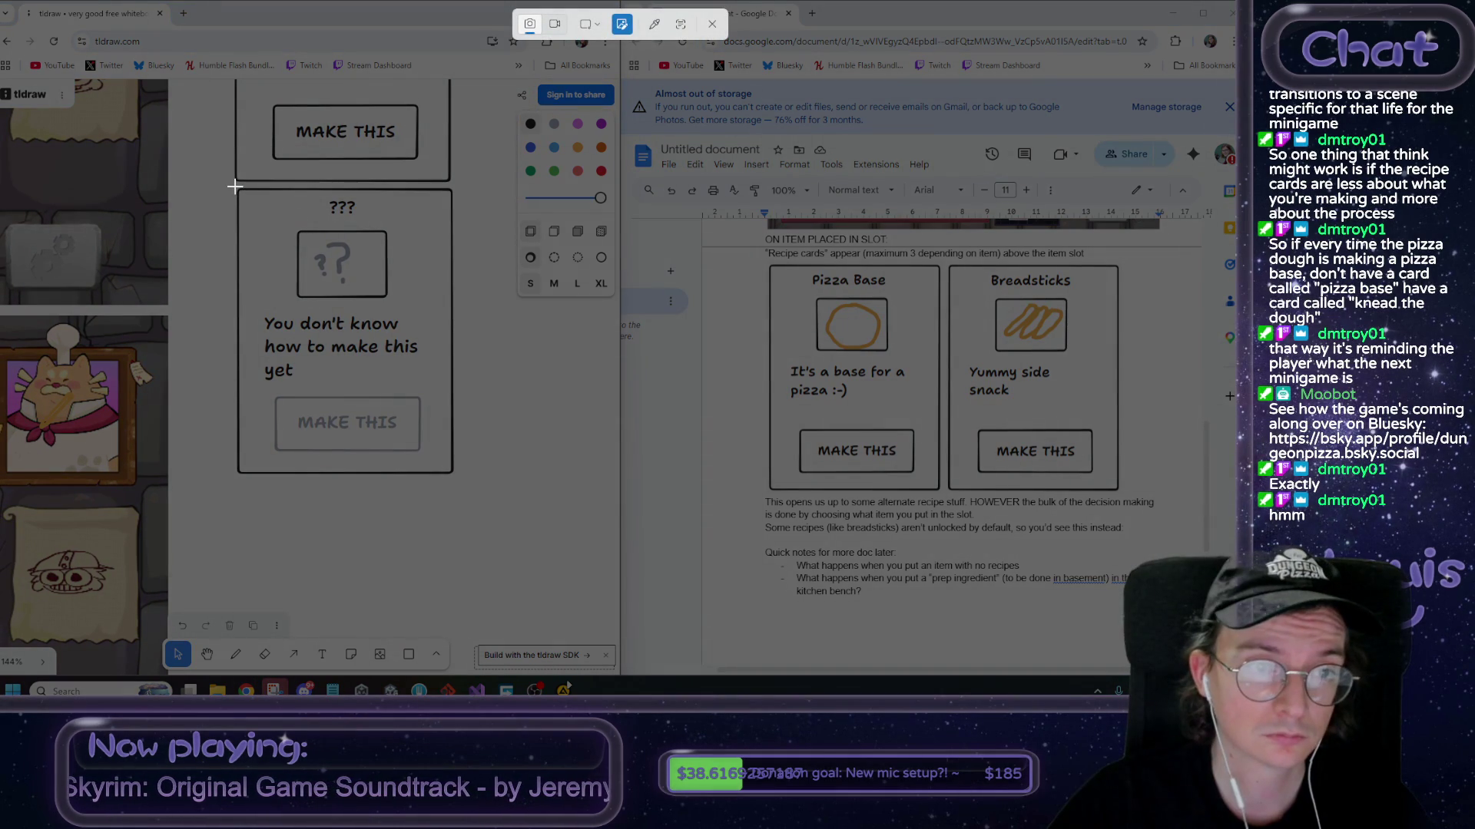
mouse_move(234, 186)
mouse_down()
mouse_move(400, 343)
mouse_move(456, 479)
mouse_up()
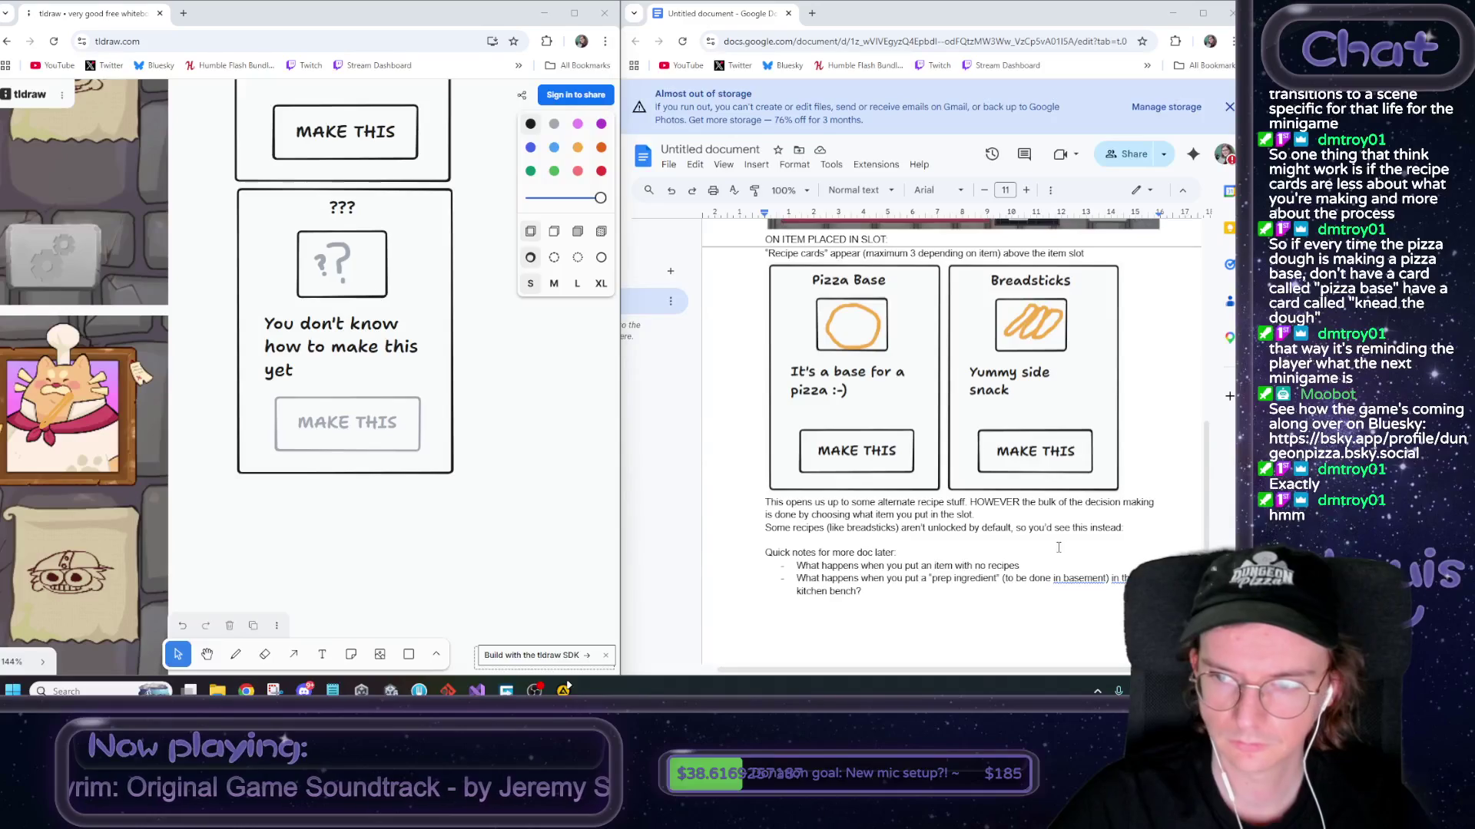
click(1066, 547)
key(ctrl+v)
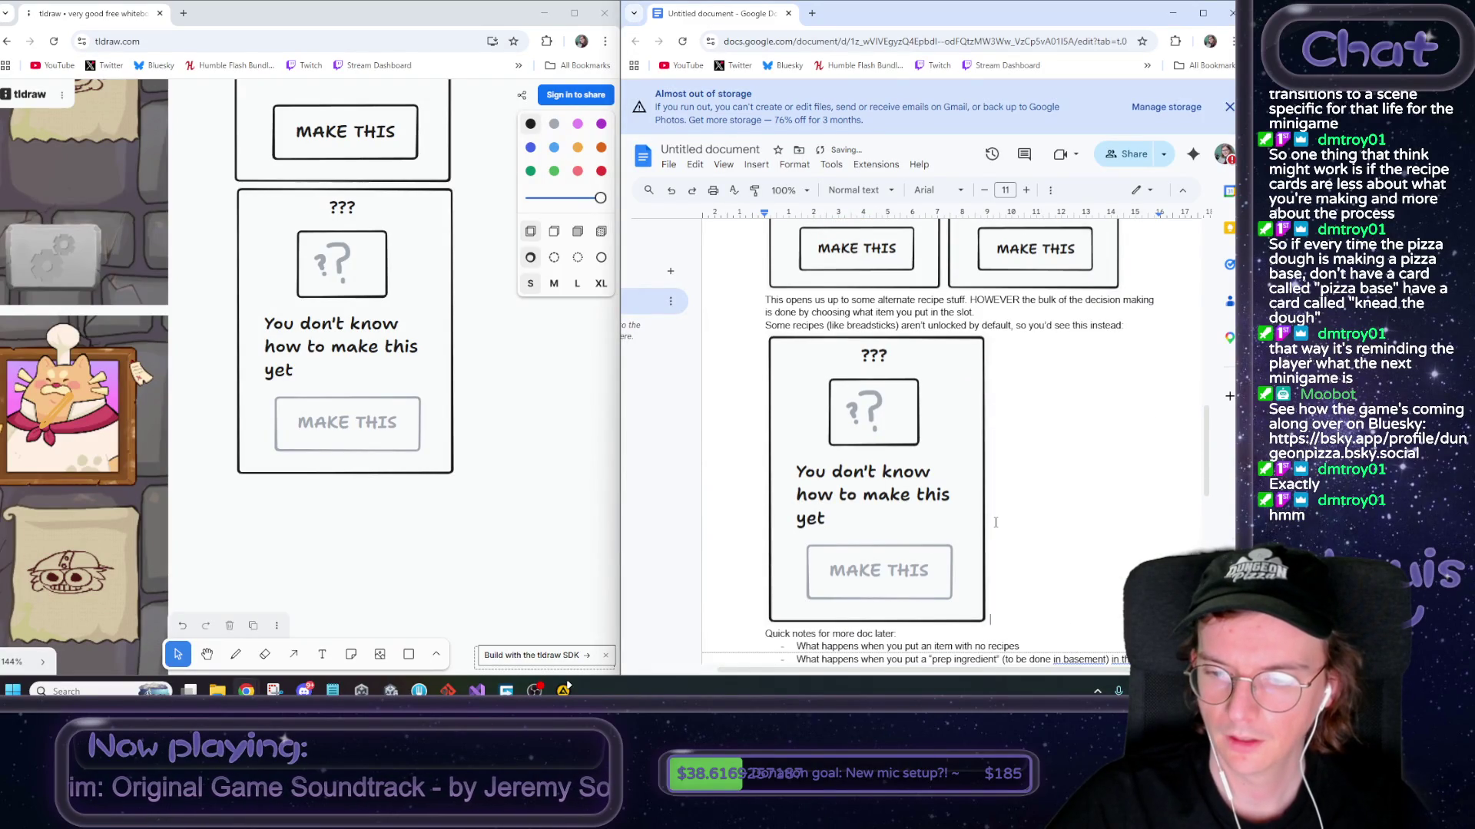
scroll(995, 522, up, 3)
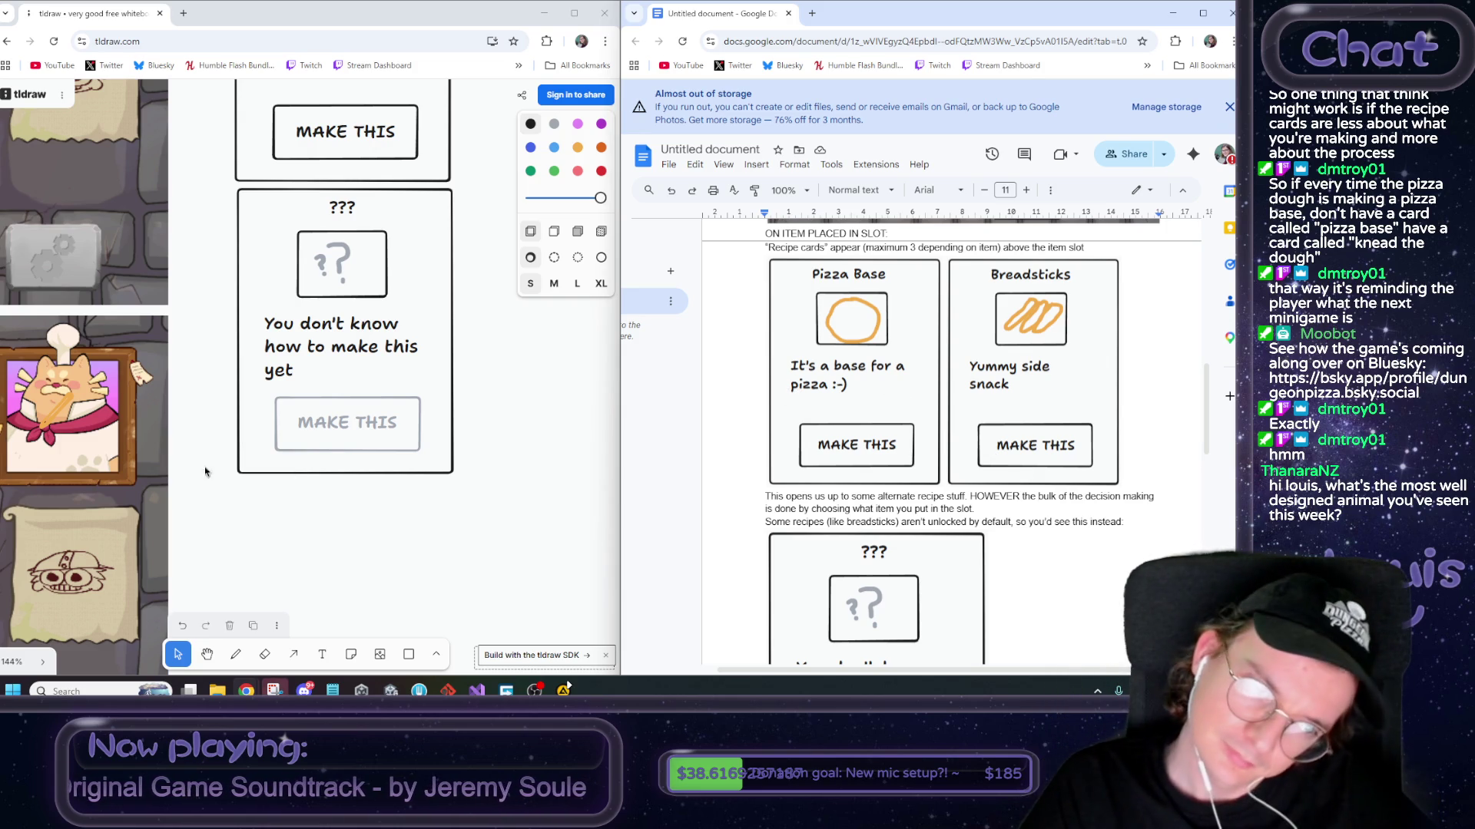
Remove the stray orange stroke from the tldraw board
drag(69, 411, 250, 541)
key(Delete)
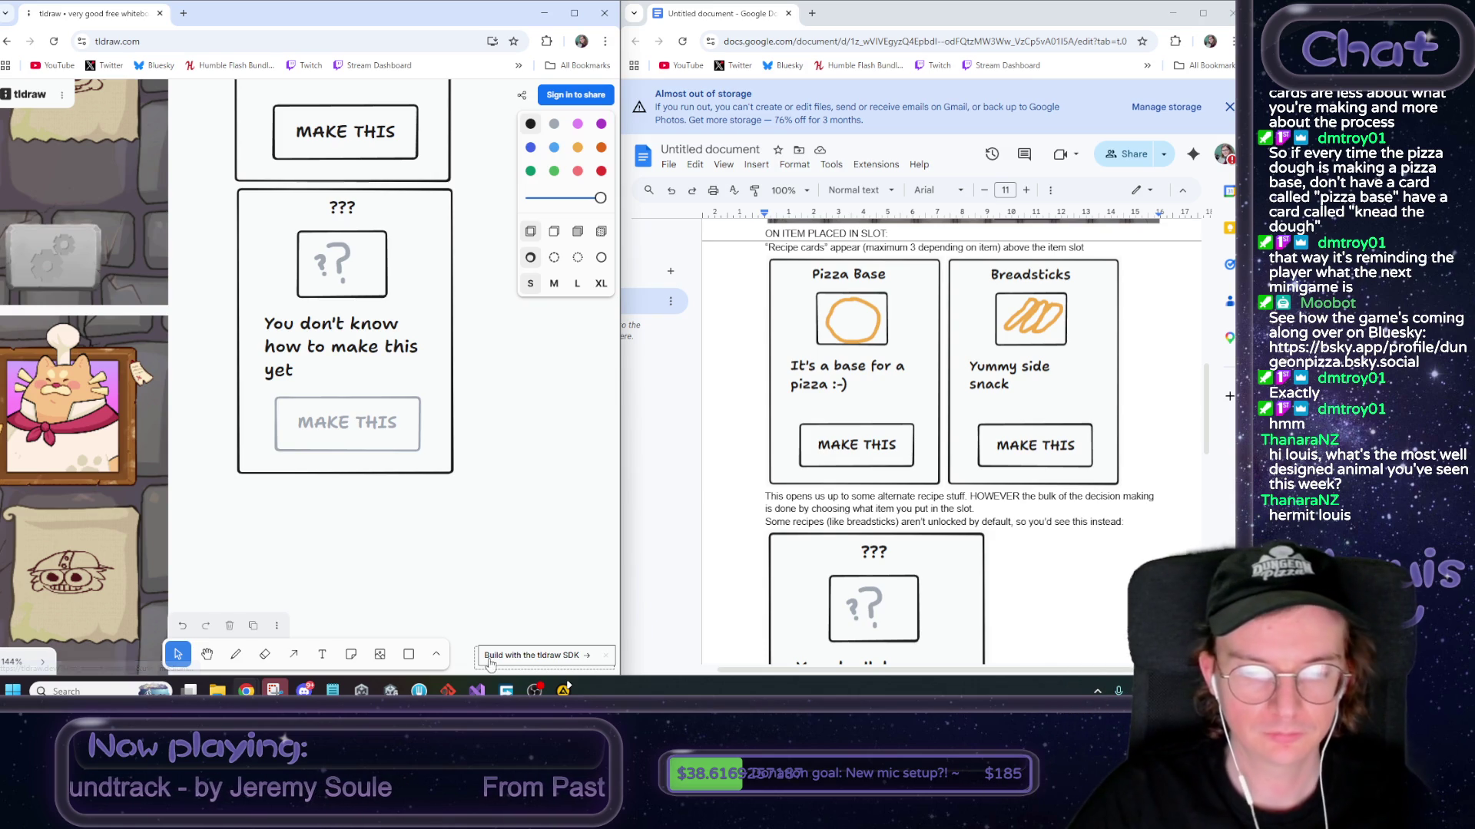
mouse_move(566, 686)
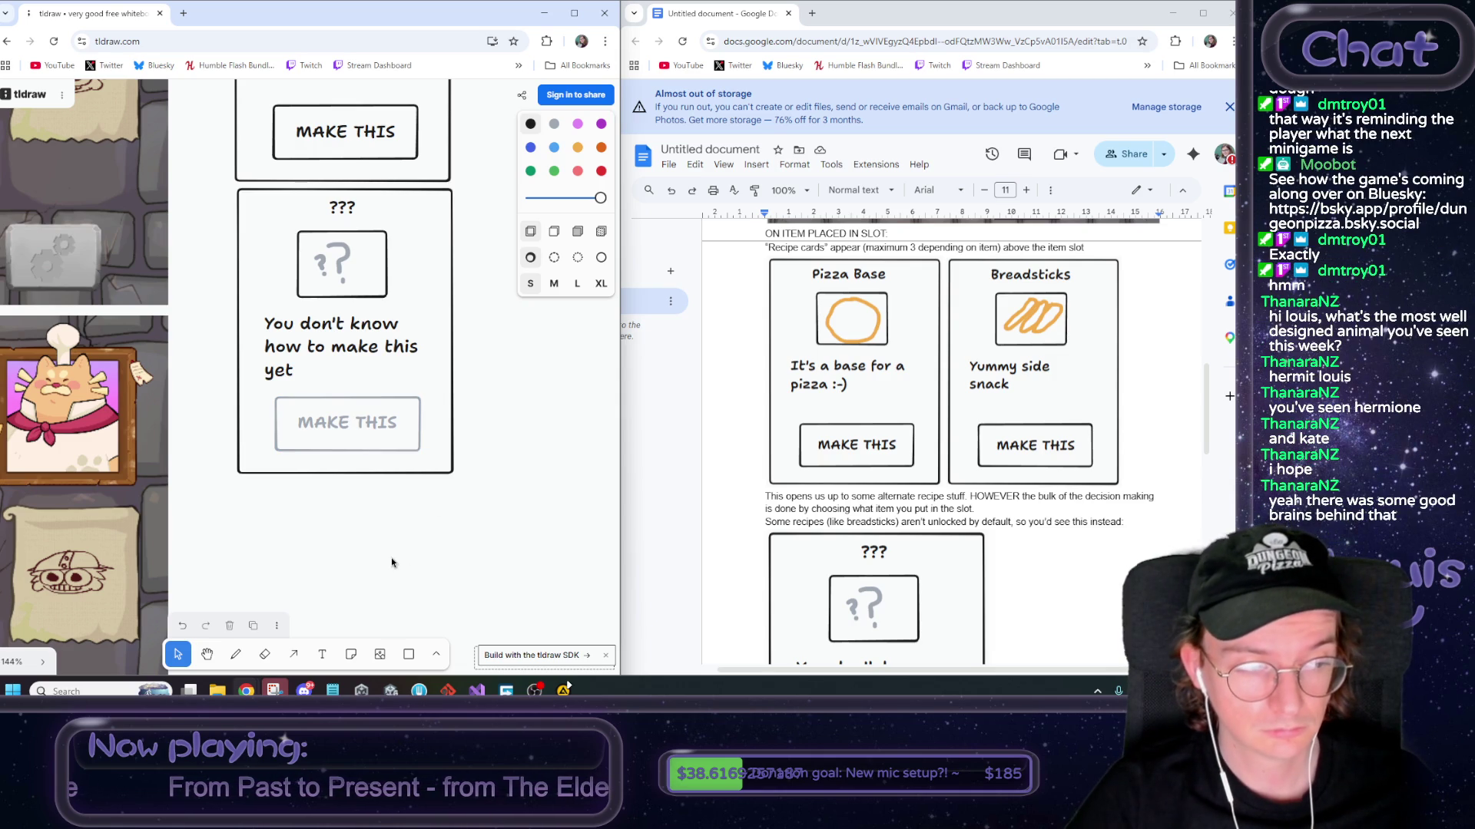
Pan the tldraw board to see more cards and art, then switch to Unity
scroll(390, 557, down, 5)
drag(371, 553, 505, 453)
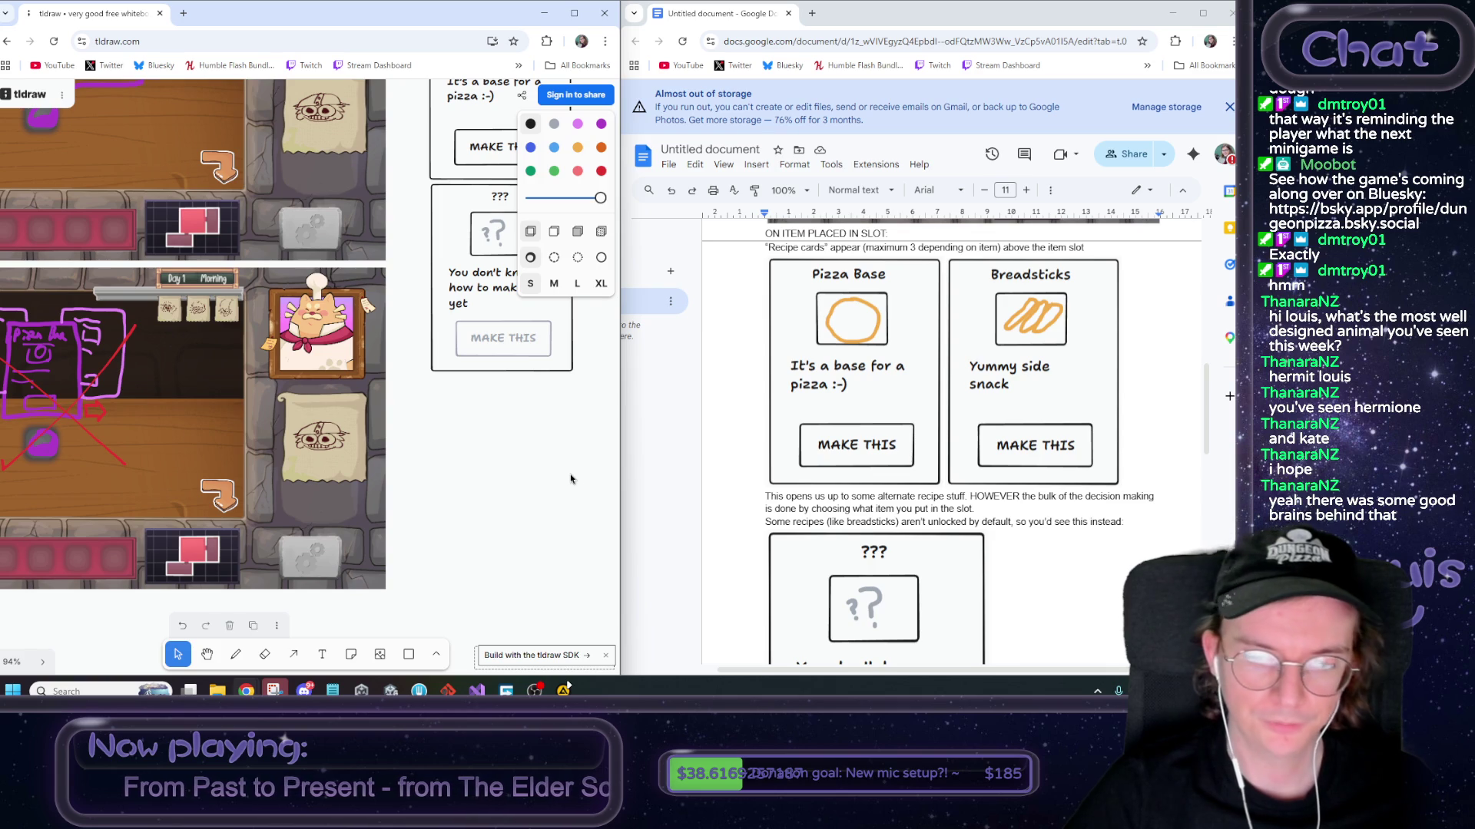
scroll(571, 479, up, 3)
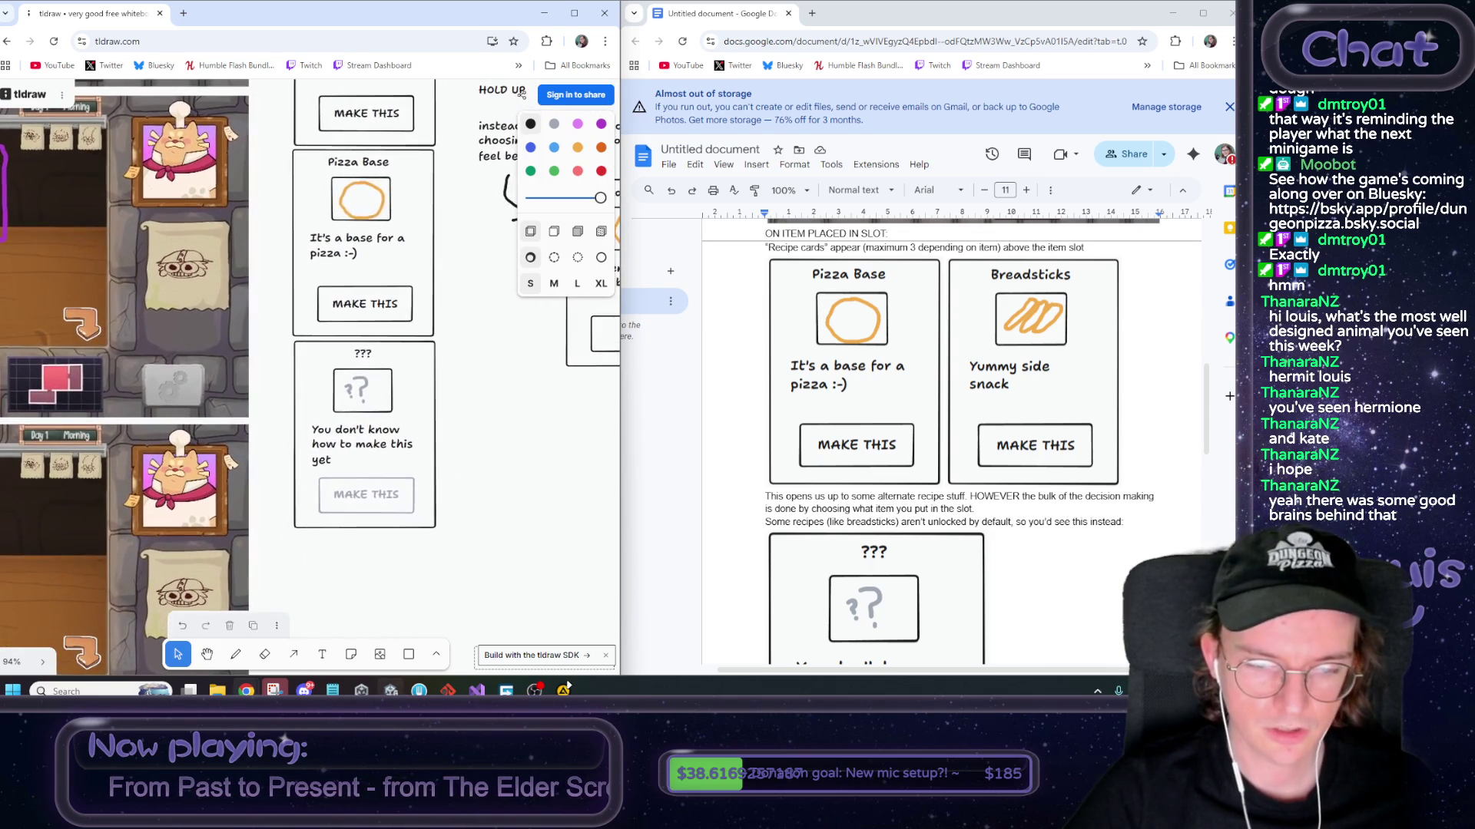
key(alt+Tab)
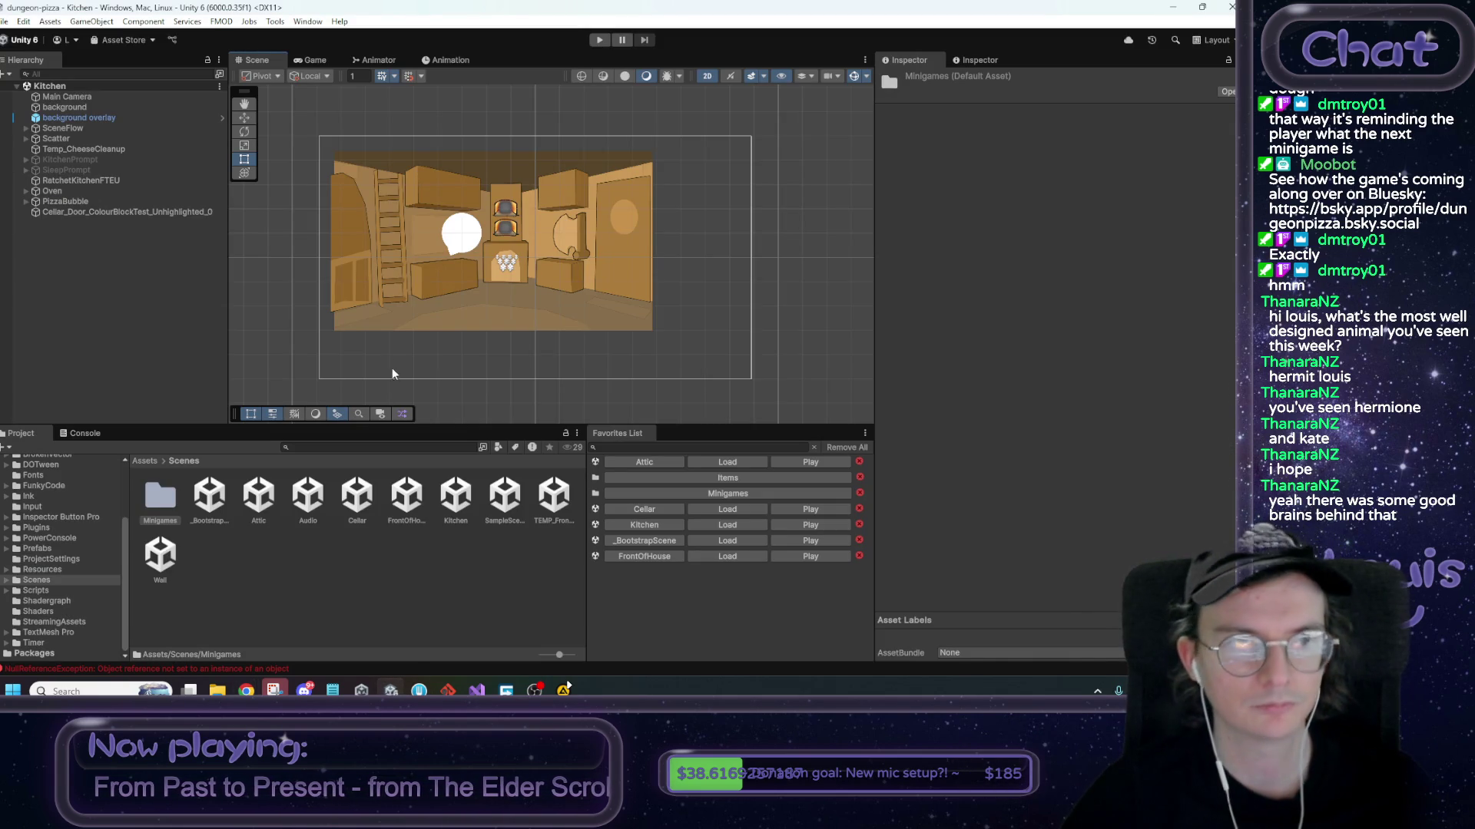
Playtest the kitchen bench minigame, placing the dough on the table and kneading it flat
click(598, 40)
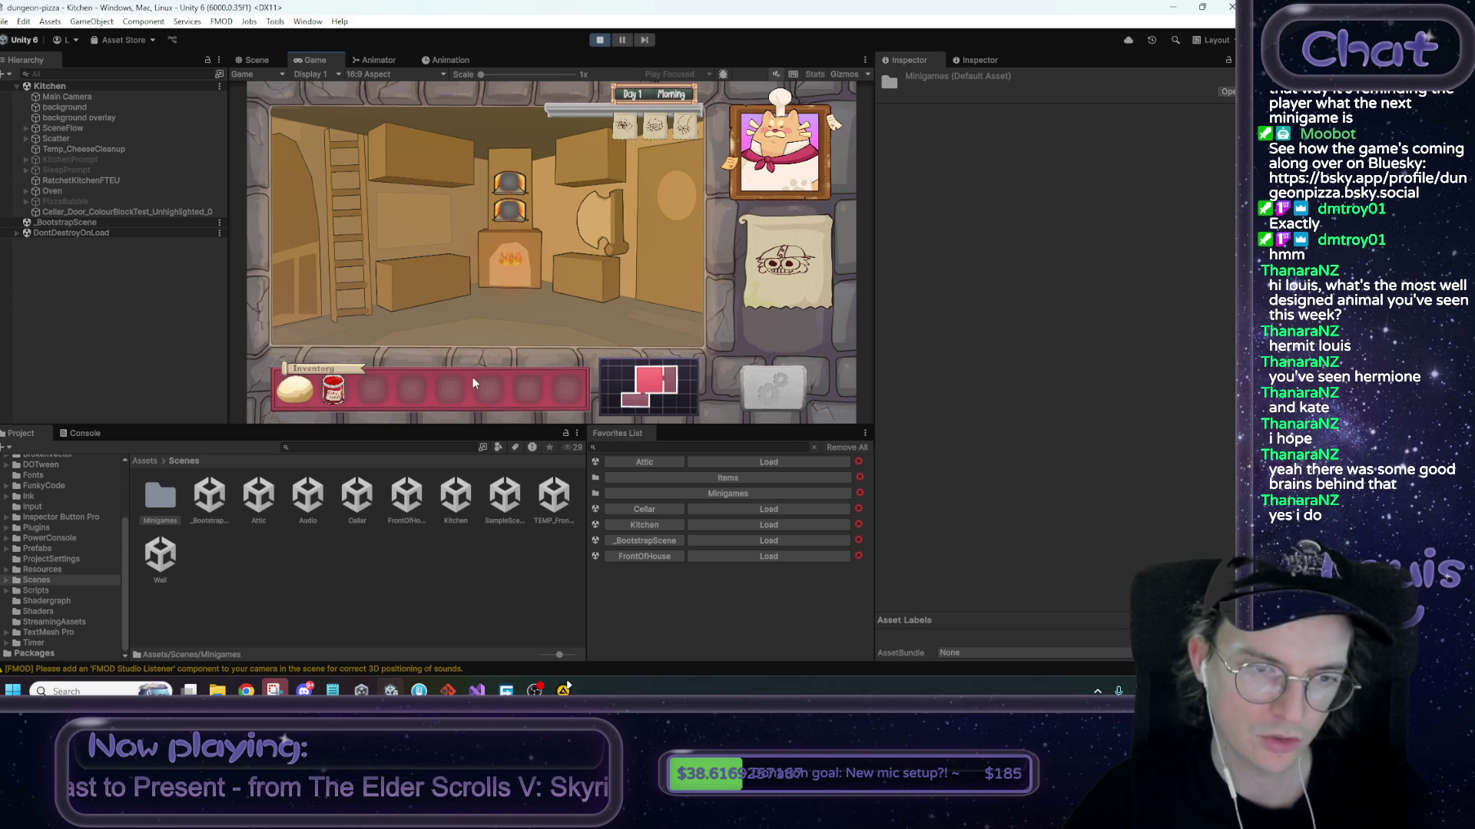
click(411, 291)
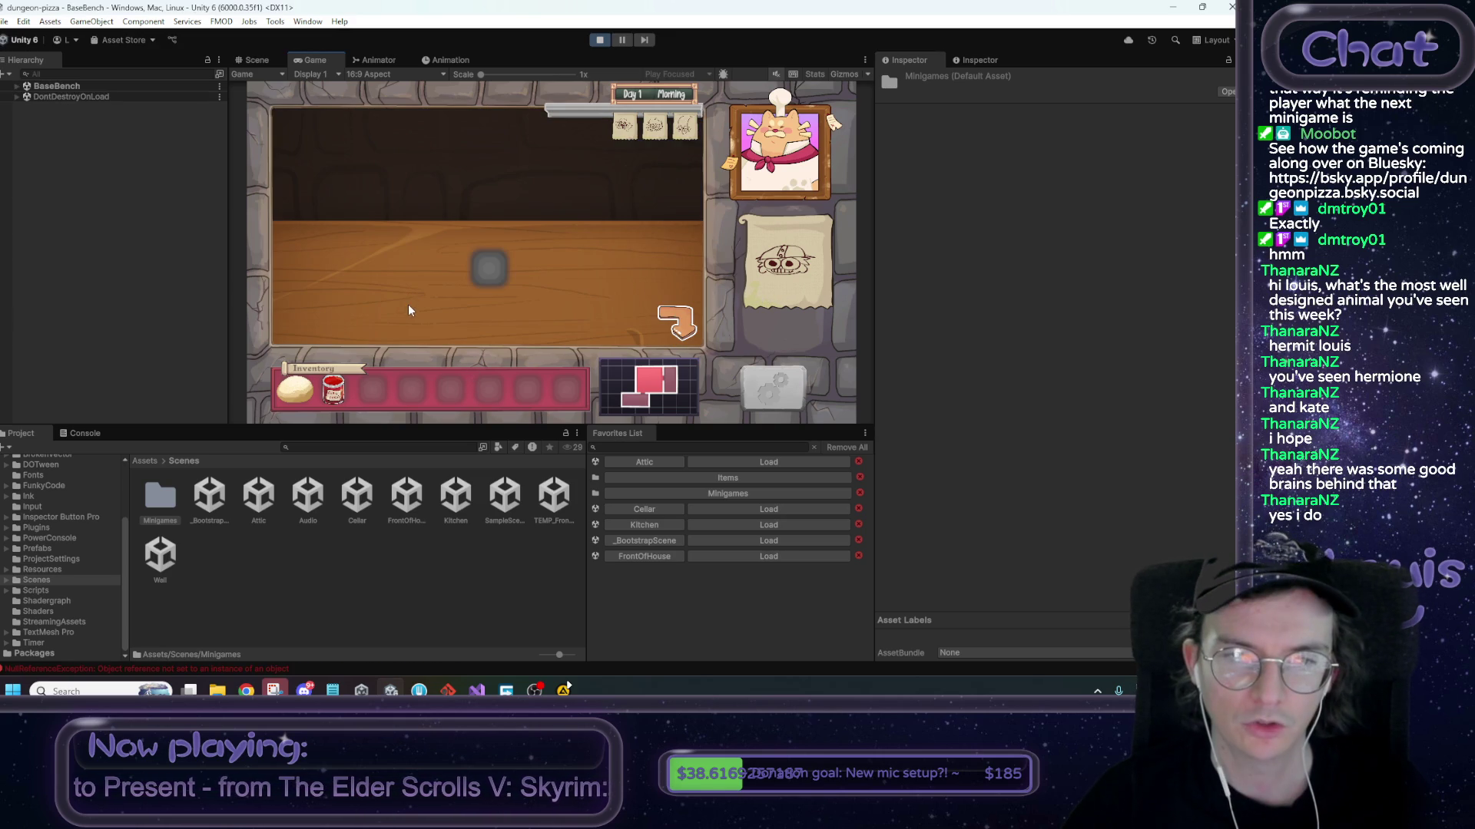
mouse_move(294, 389)
mouse_down()
mouse_move(489, 271)
mouse_move(313, 384)
mouse_up()
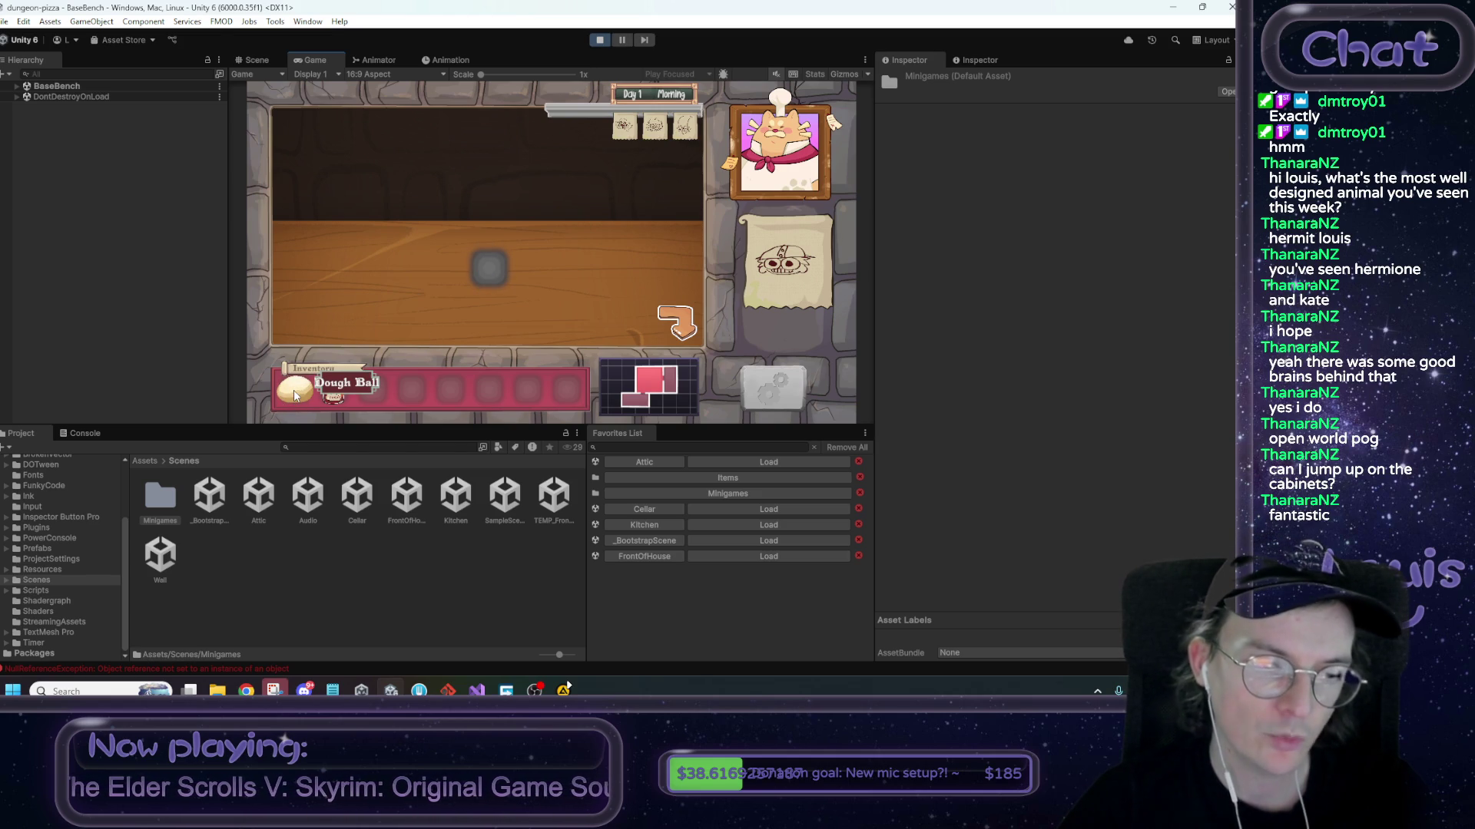
drag(294, 395, 476, 284)
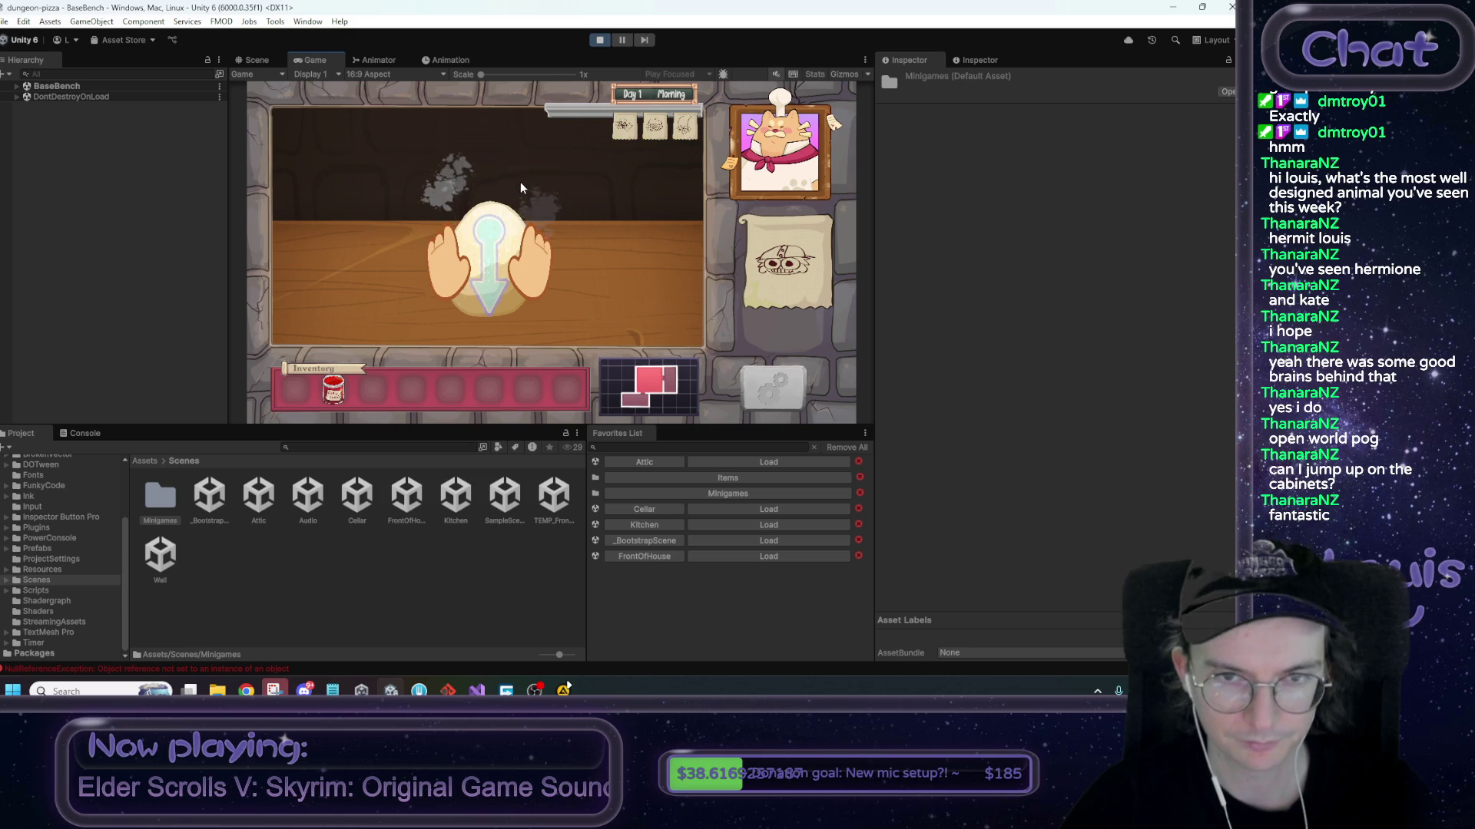
drag(519, 179, 489, 330)
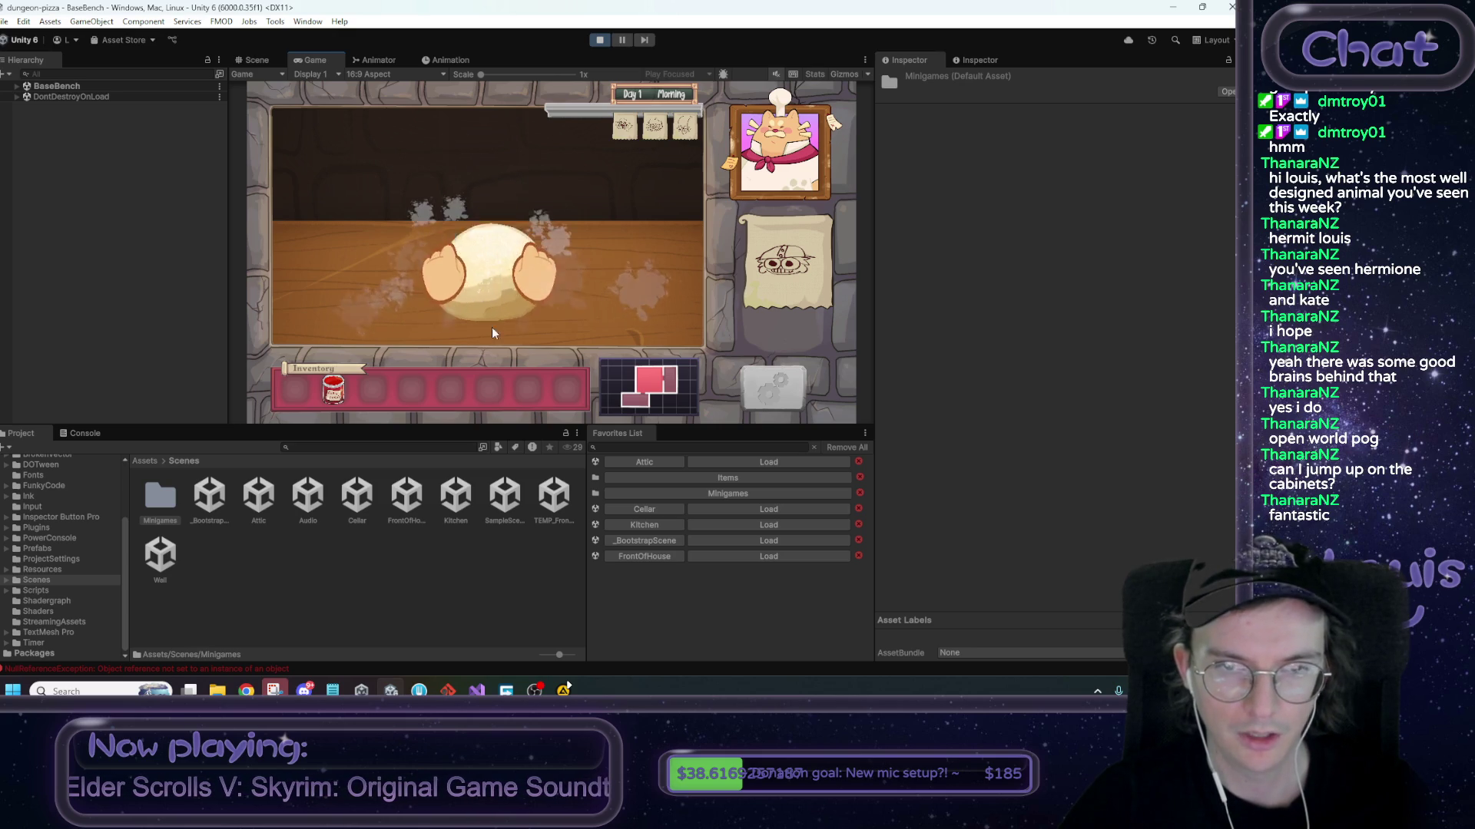
mouse_move(491, 261)
mouse_down()
mouse_move(488, 153)
mouse_move(558, 201)
mouse_up()
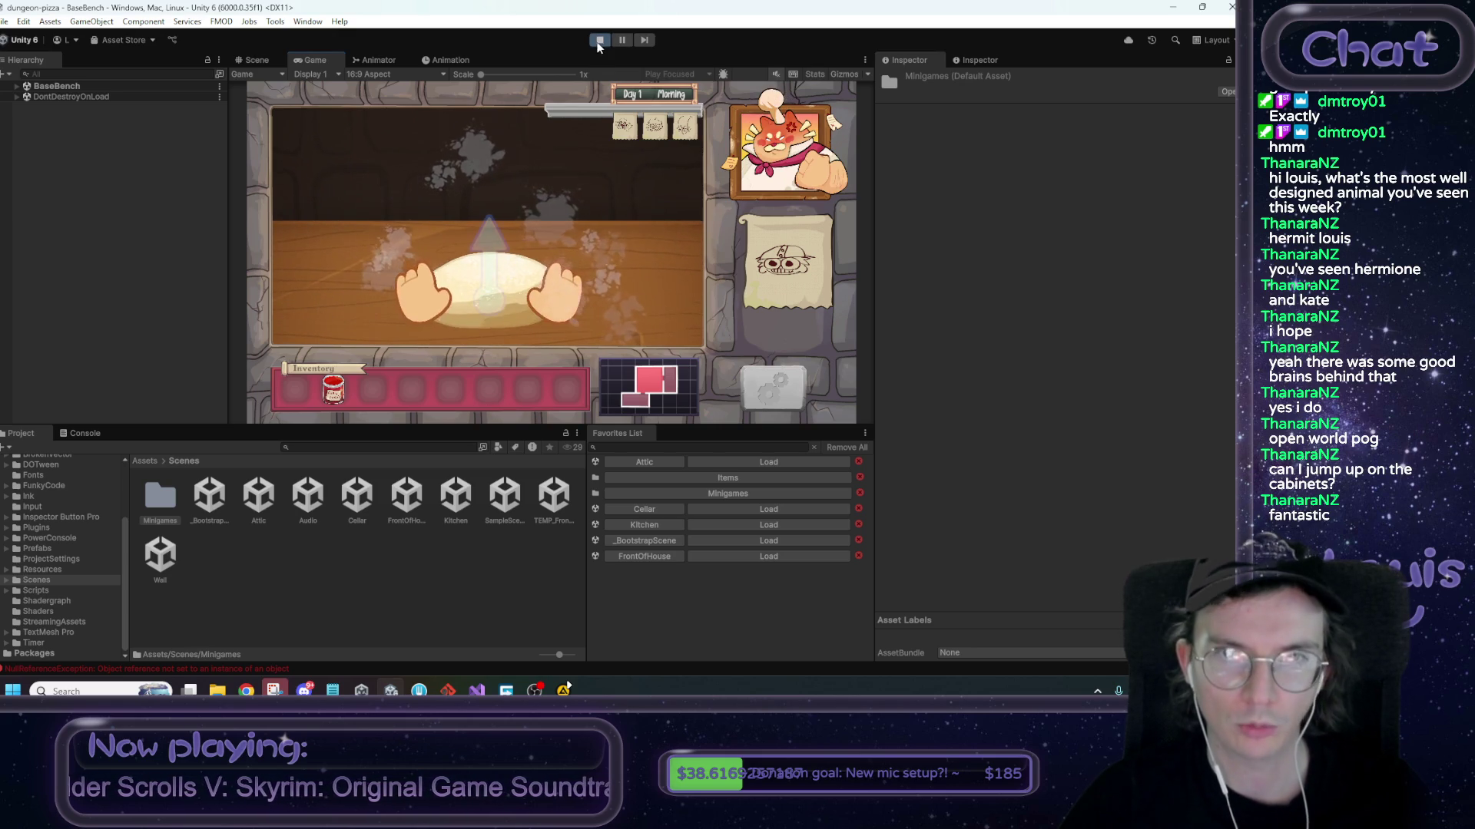
Stop the playtest and briefly bring up, then hide, the code editor
key(ctrl+p)
click(476, 690)
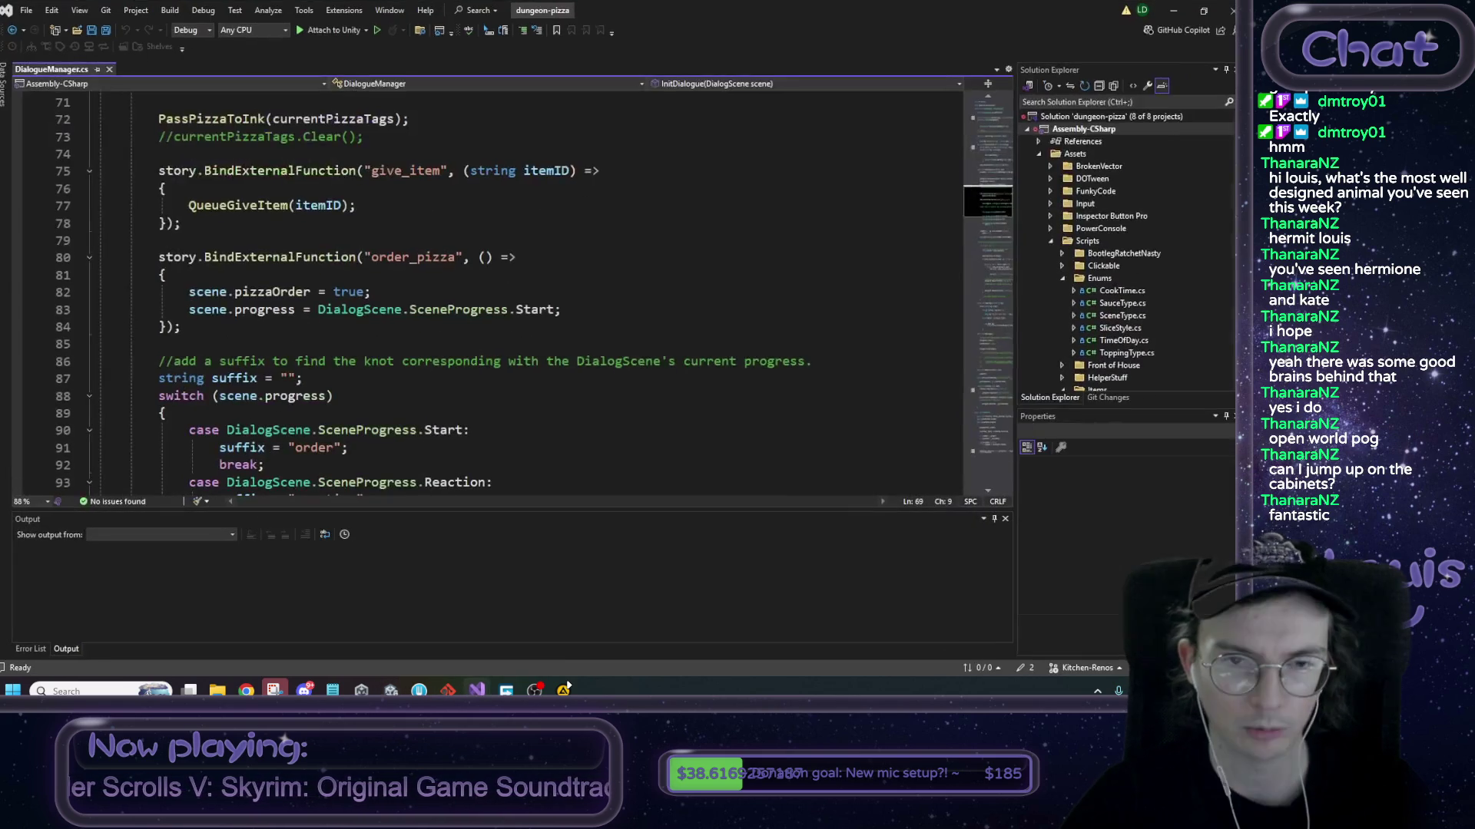
click(476, 690)
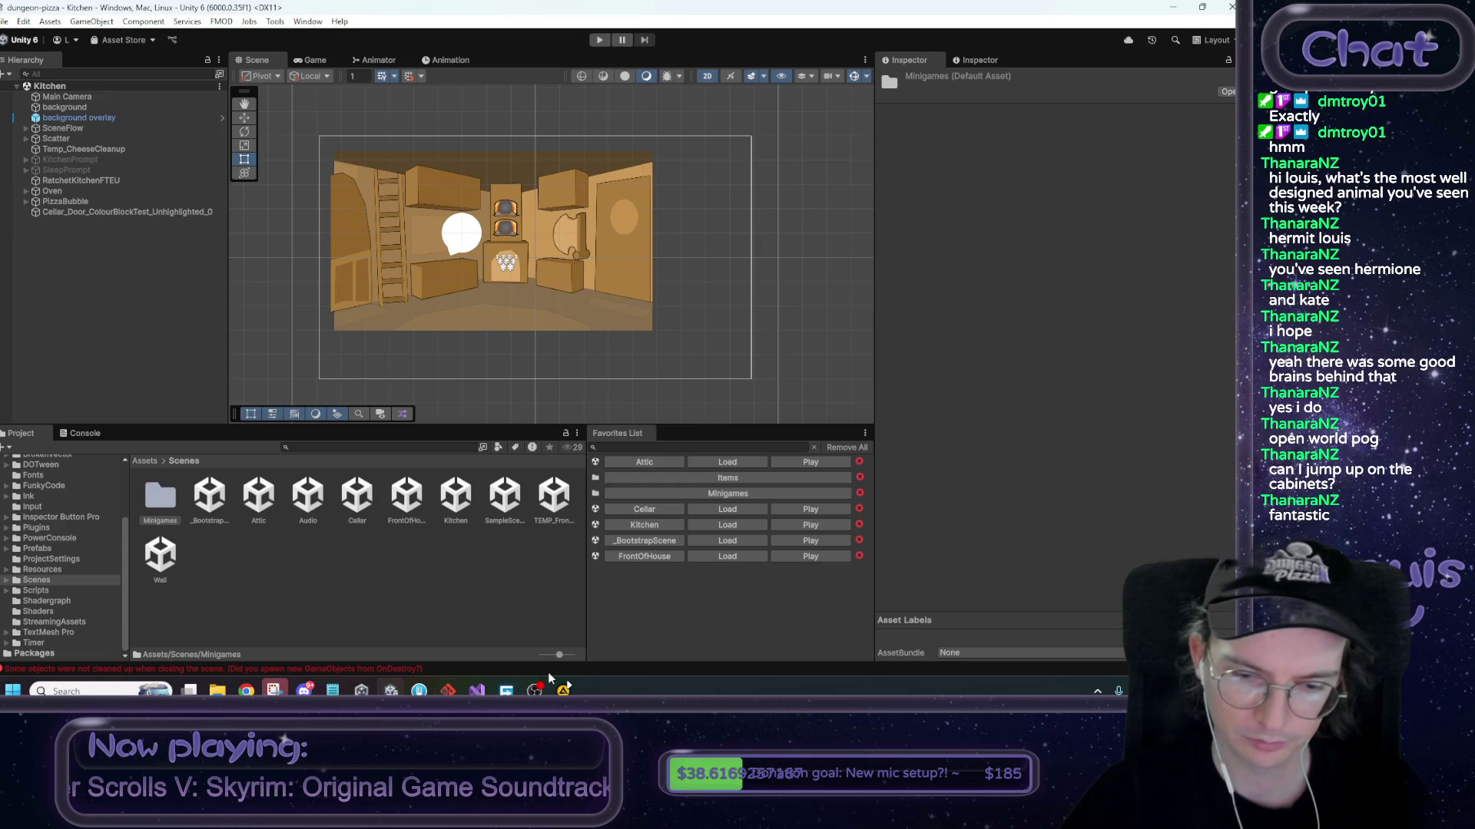
Bring the design doc forward and review the problem paragraph about the minigame starting abruptly
mouse_move(246, 691)
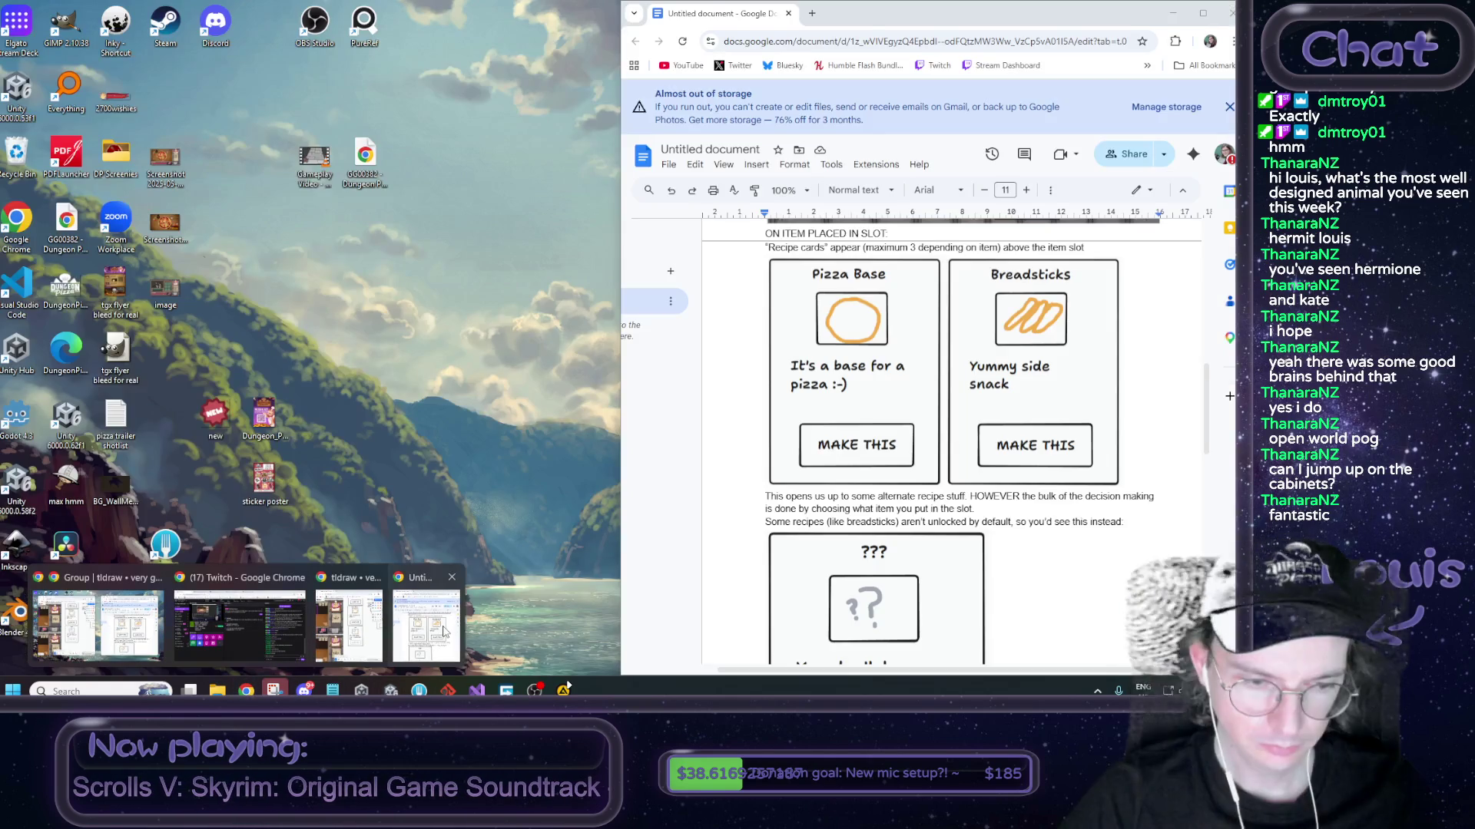
click(434, 624)
scroll(873, 408, up, 10)
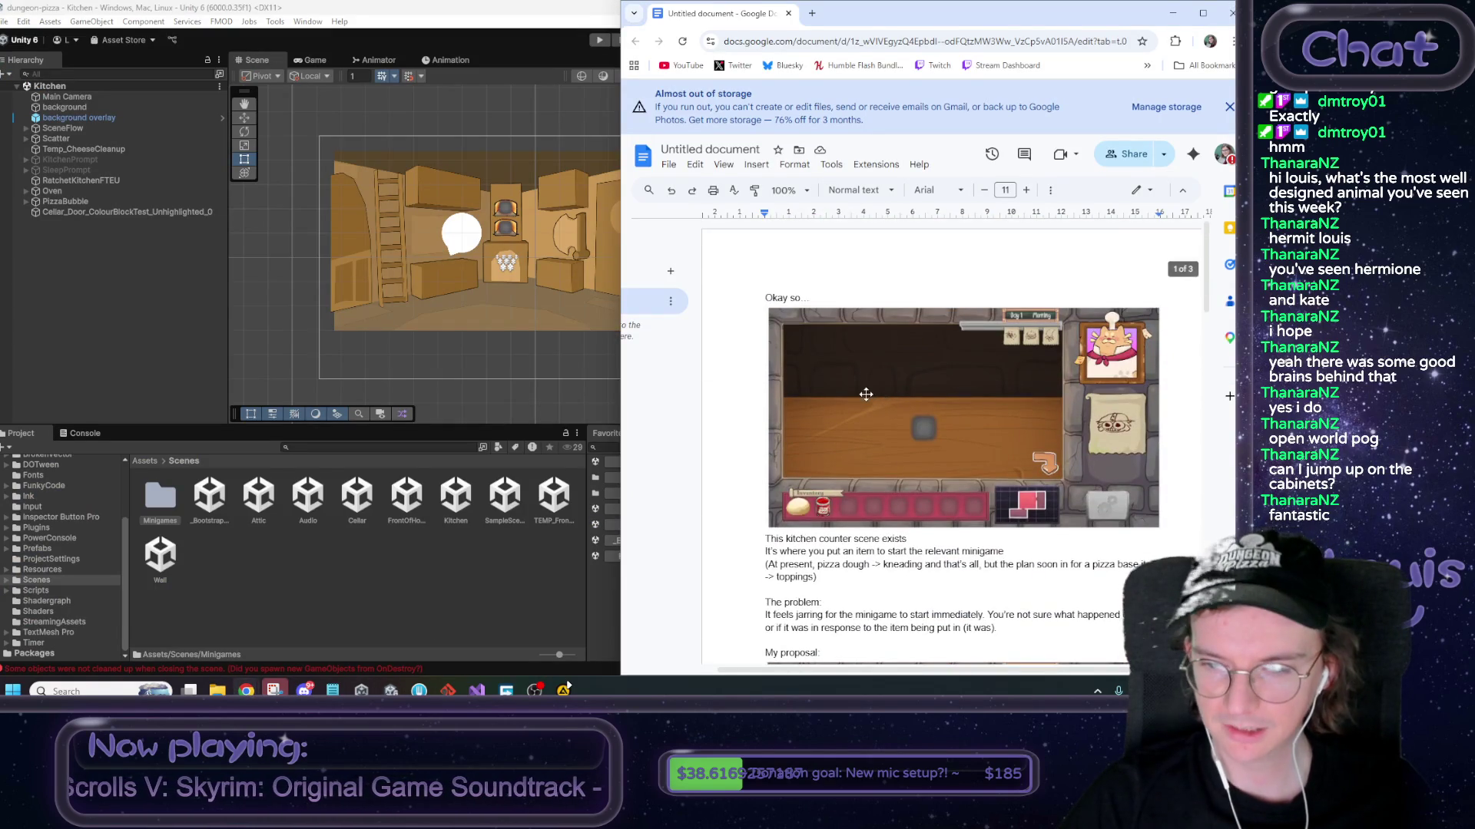
scroll(872, 408, down, 2)
drag(768, 489, 1132, 489)
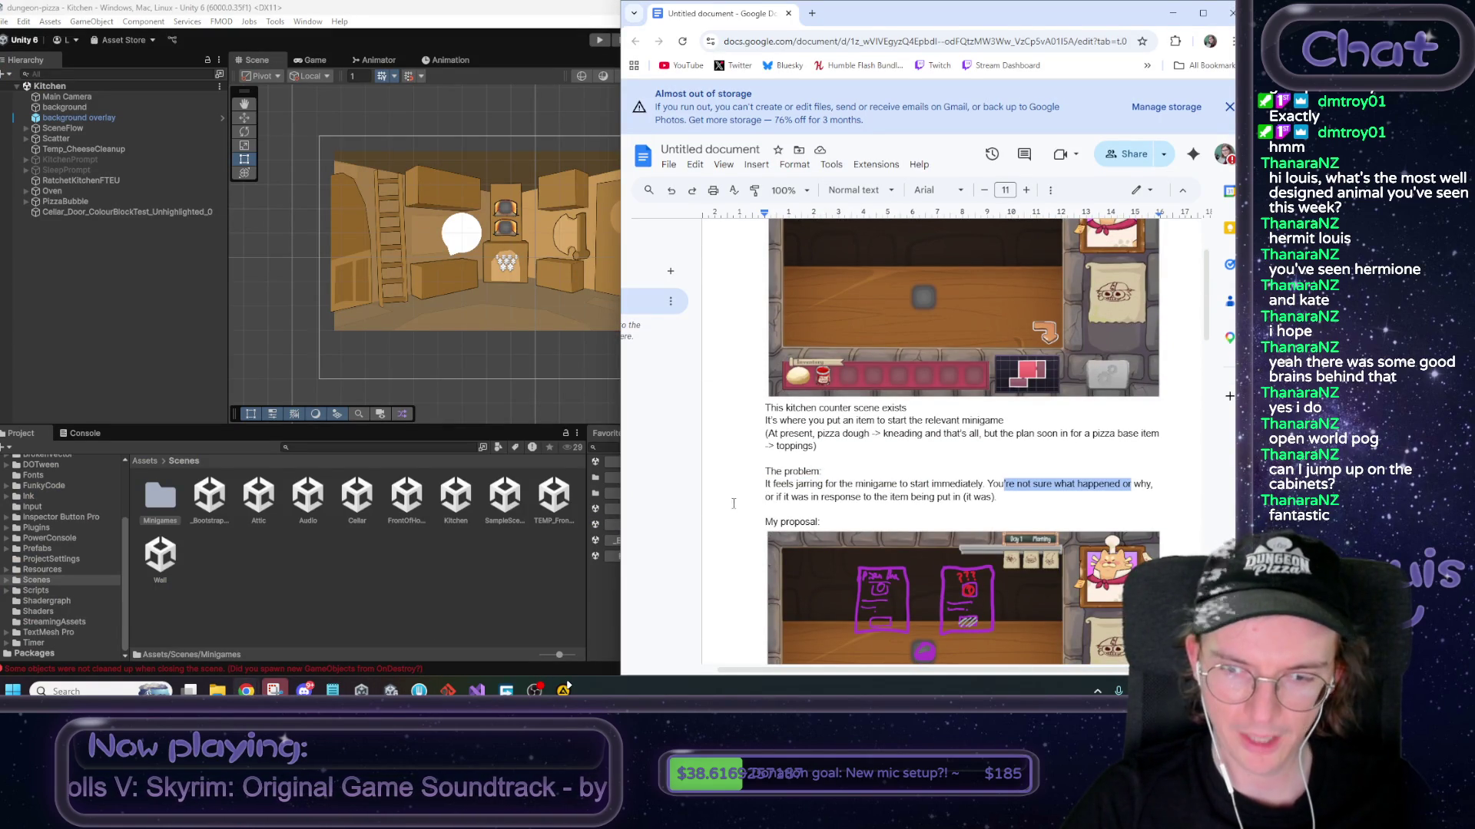
mouse_move(797, 498)
mouse_down()
mouse_move(1002, 498)
mouse_move(852, 498)
mouse_move(887, 497)
mouse_up()
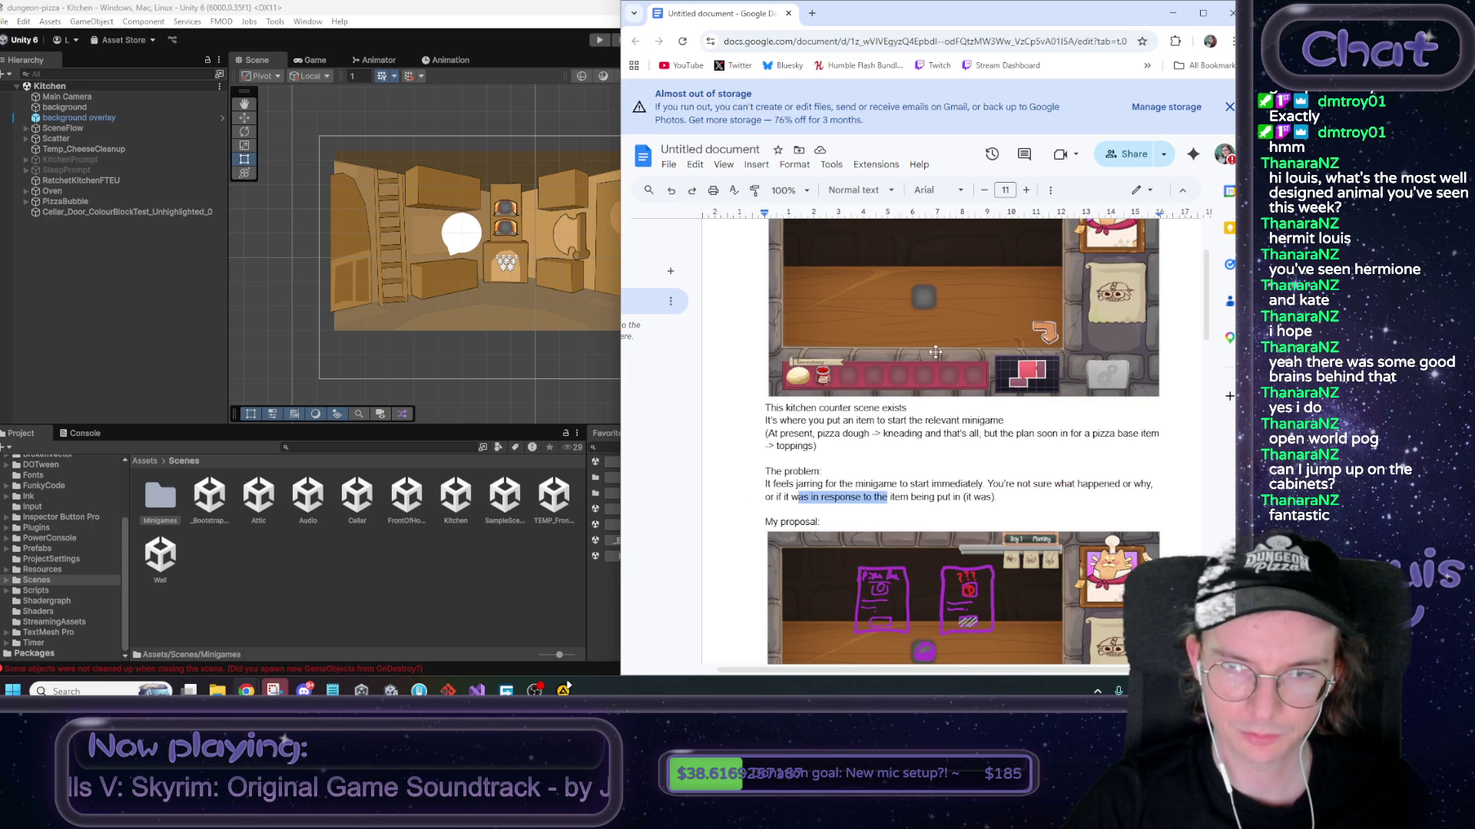
click(1010, 496)
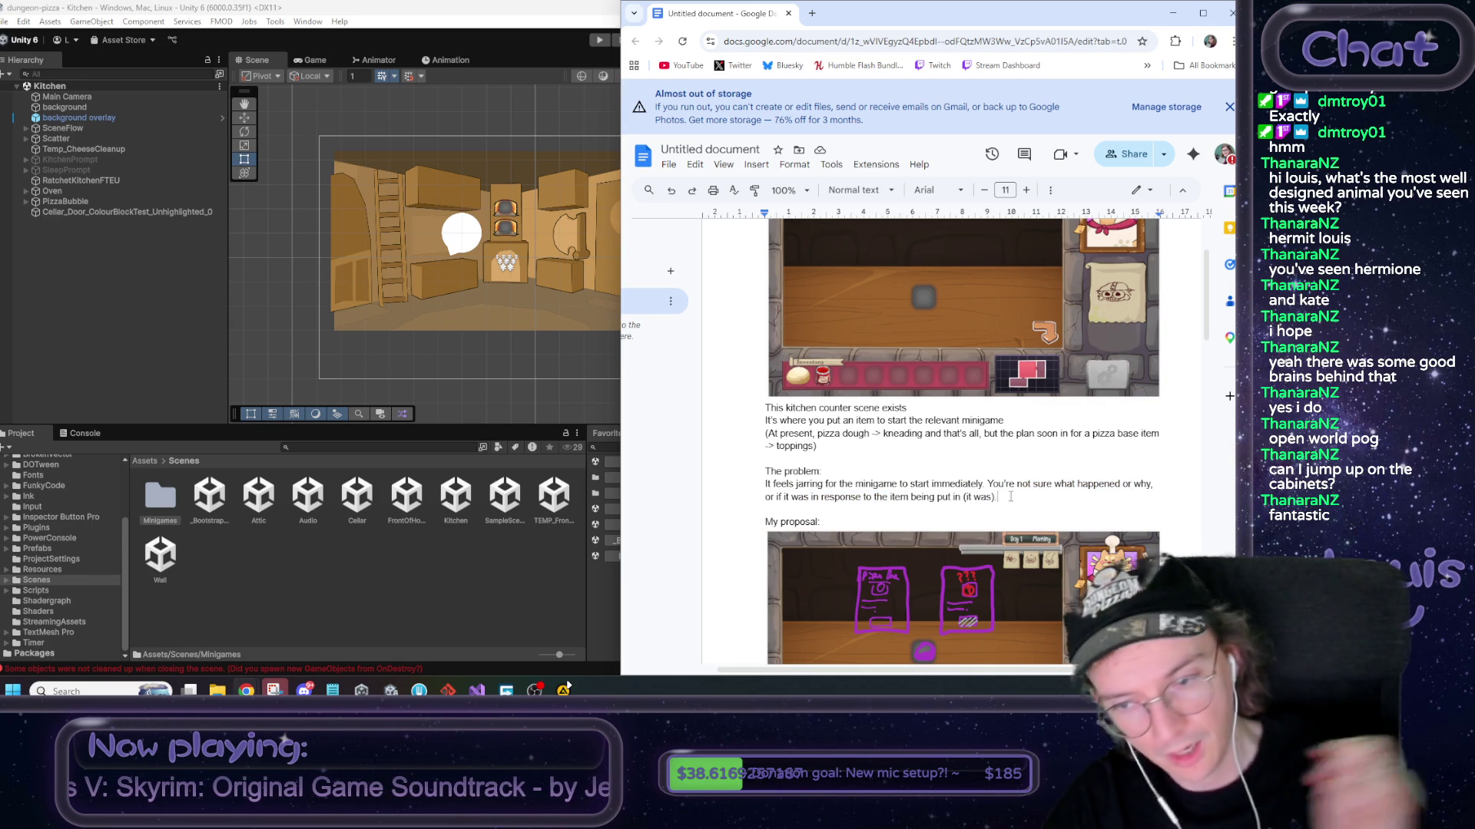
Maximize the Chrome window and scroll through the proposal and recipe cards
scroll(1010, 496, down, 1)
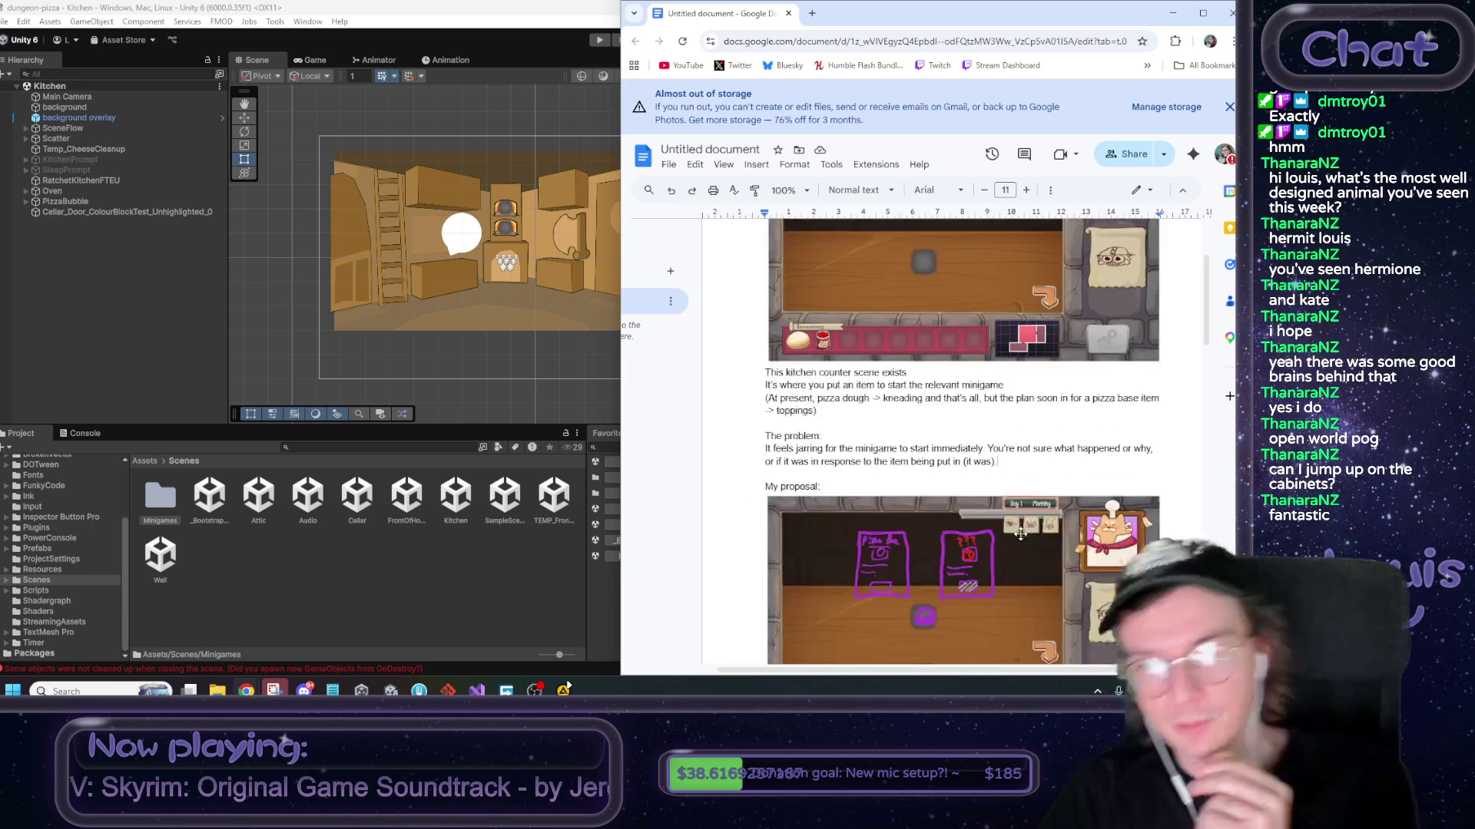
click(1204, 16)
scroll(756, 306, down, 2)
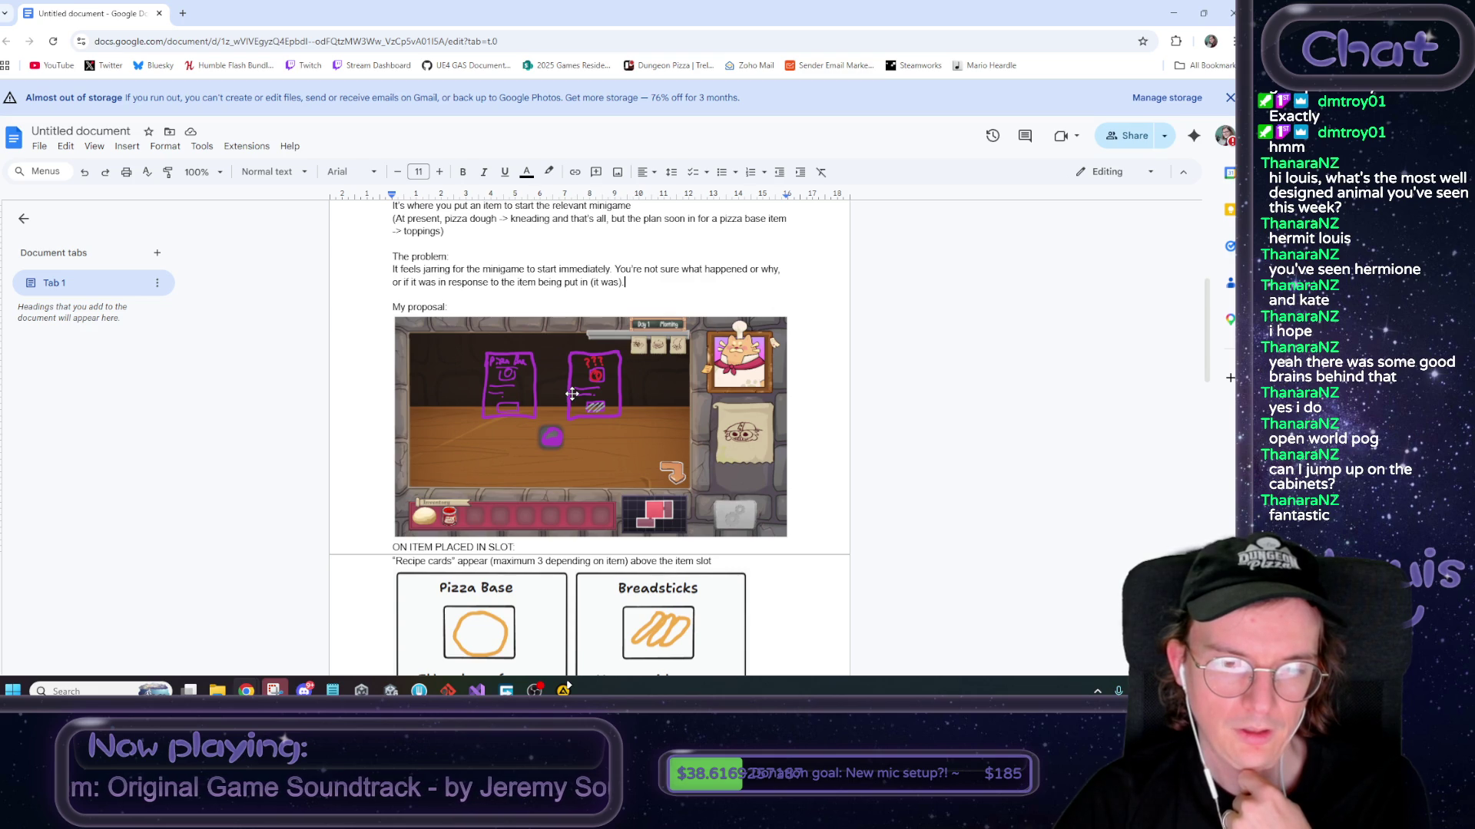
scroll(572, 393, down, 6)
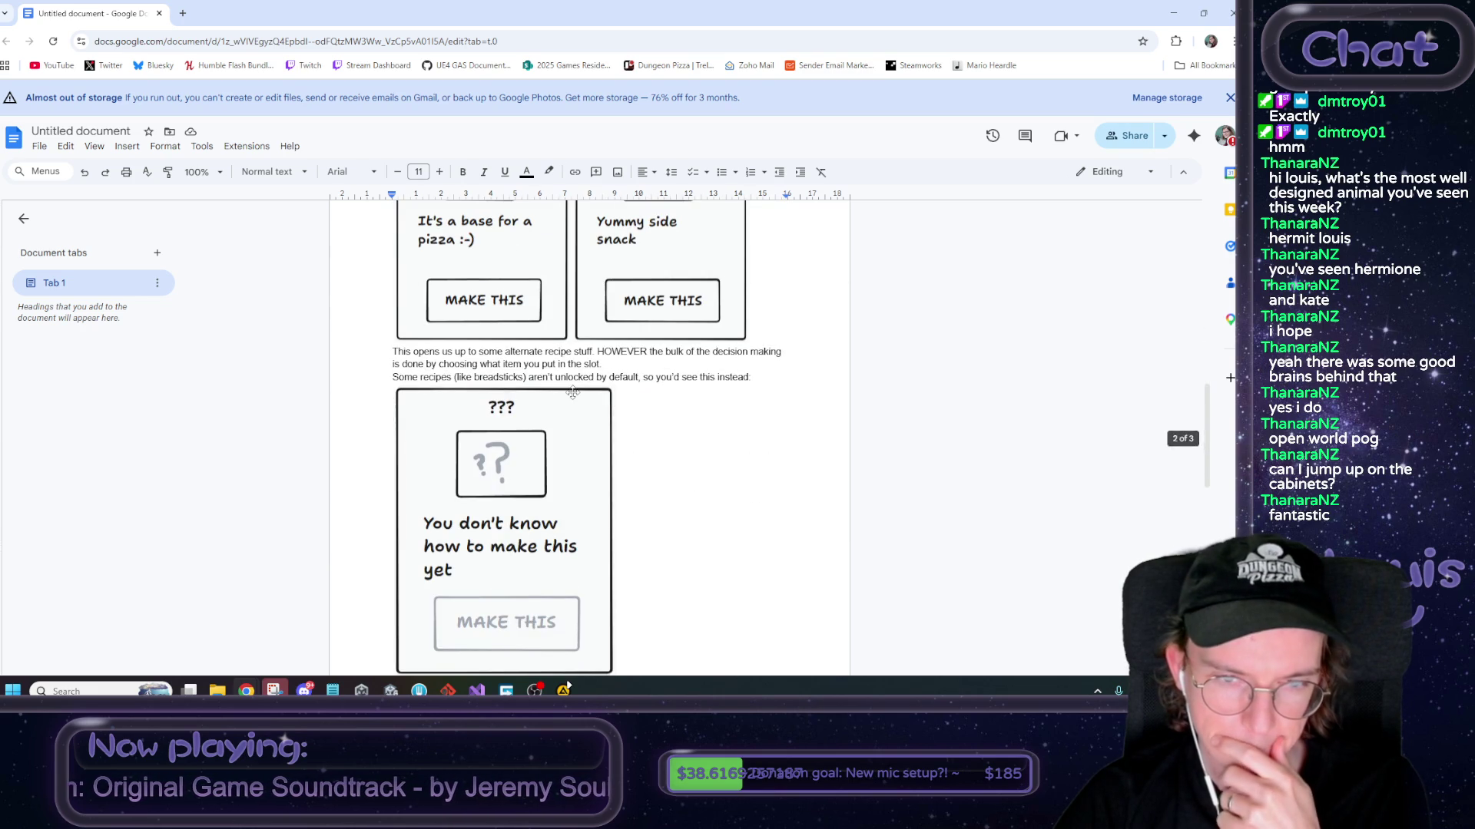
scroll(619, 379, down, 3)
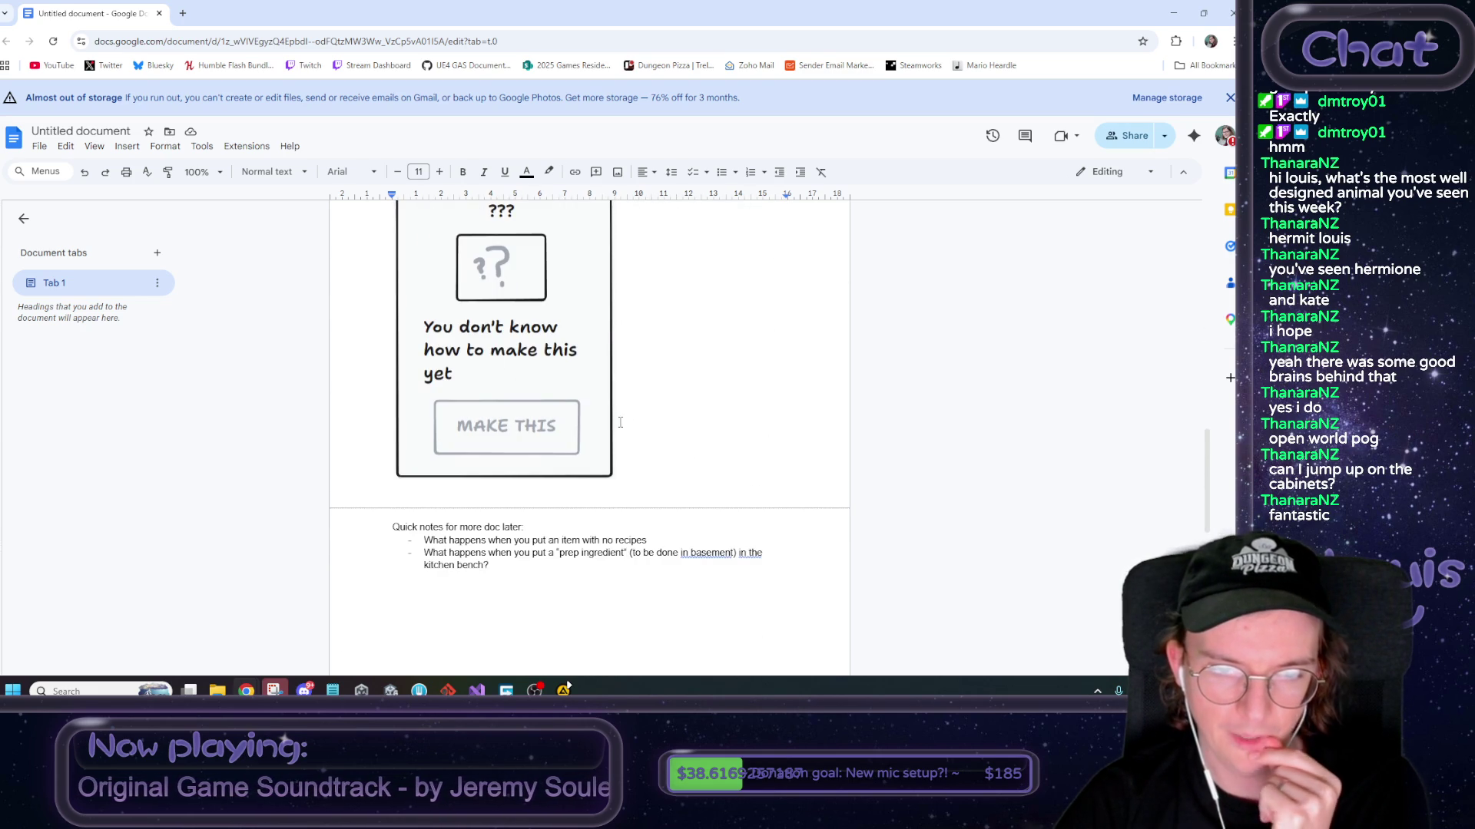
scroll(636, 449, up, 5)
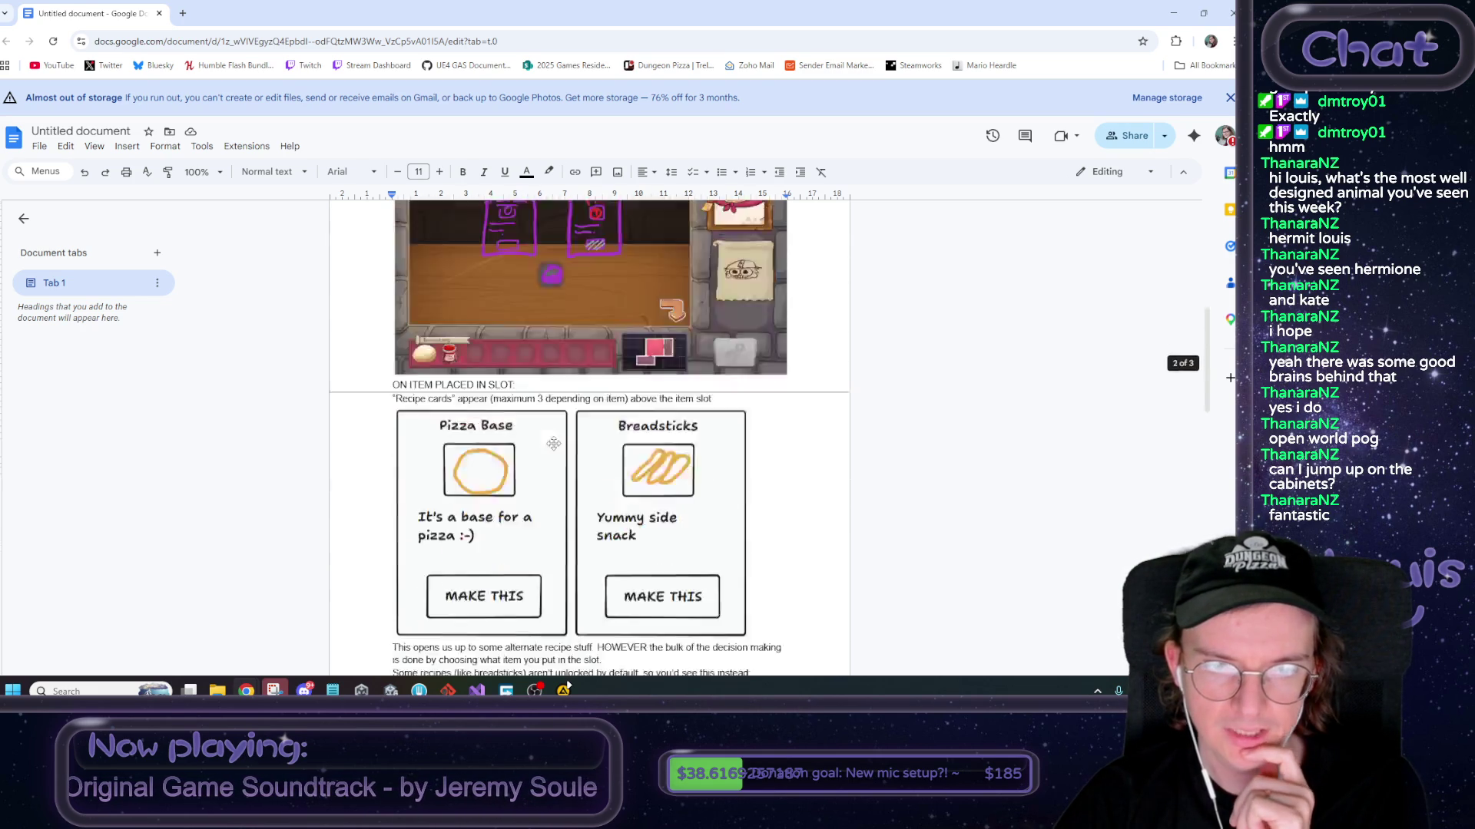
Shrink the Pizza Base, Breadsticks and ??? card images to about half size, all matching
click(567, 506)
drag(567, 506, 495, 507)
drag(674, 307, 600, 405)
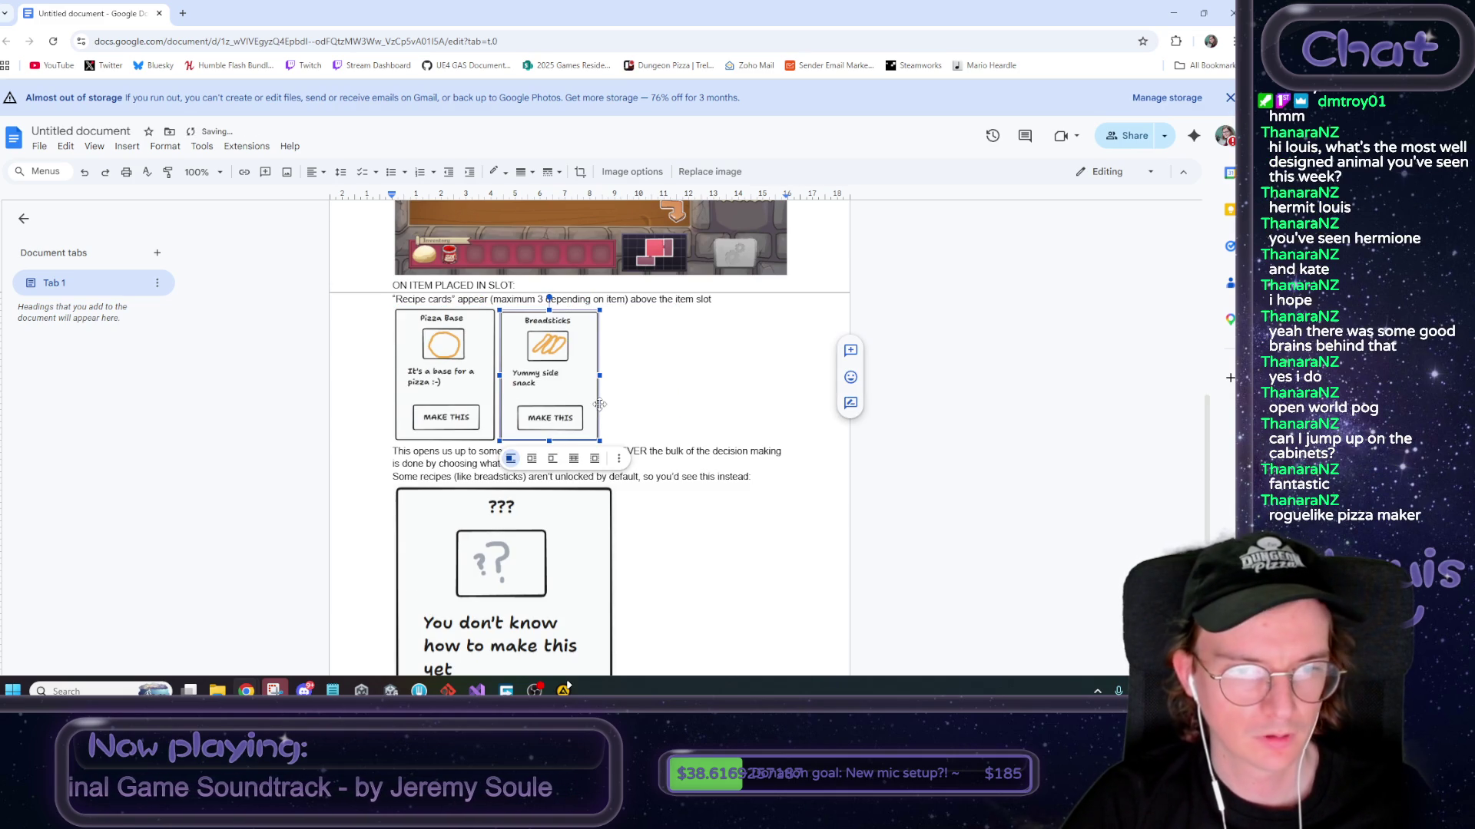
drag(597, 311, 596, 313)
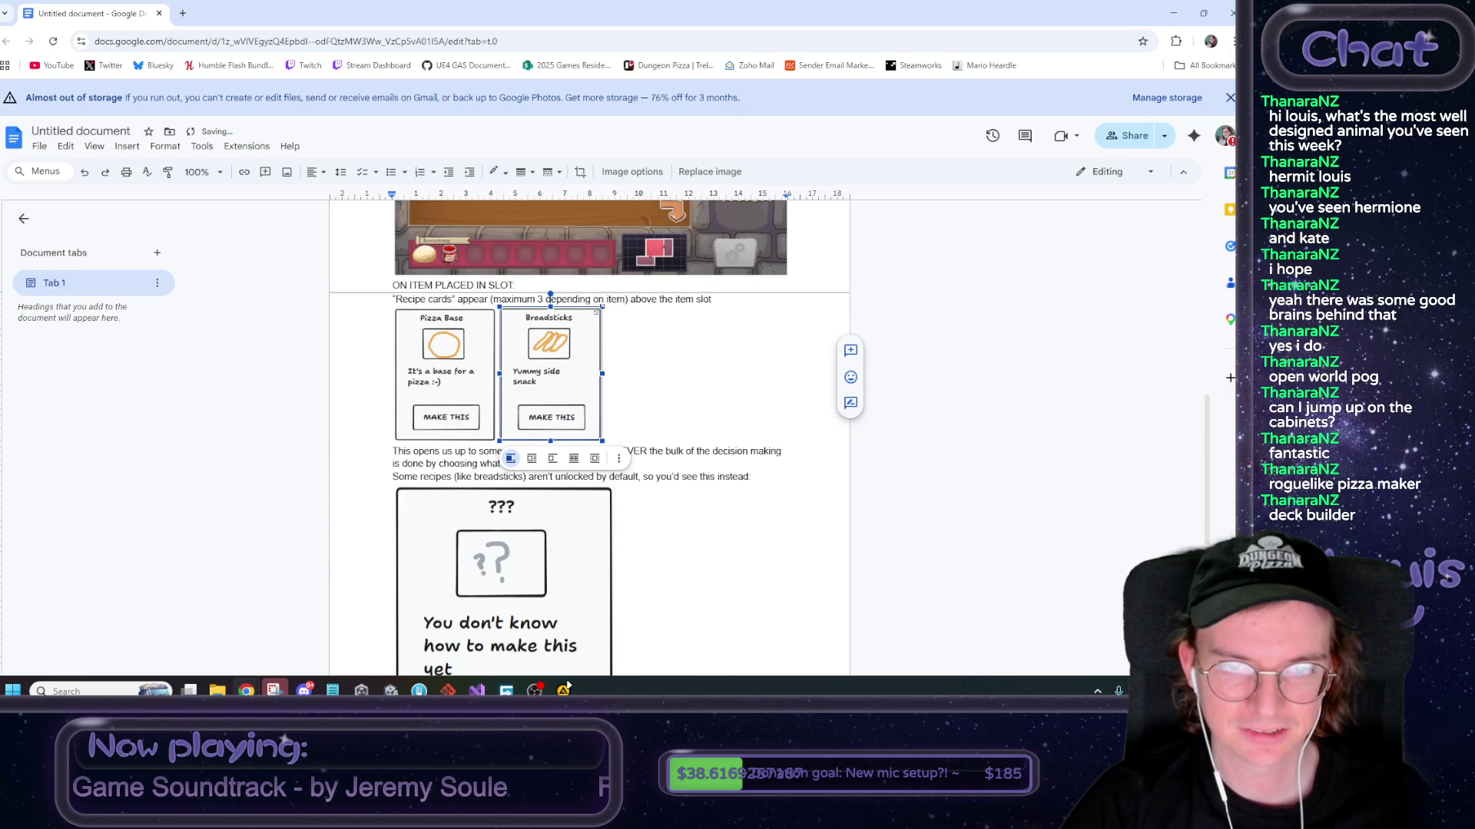
click(596, 428)
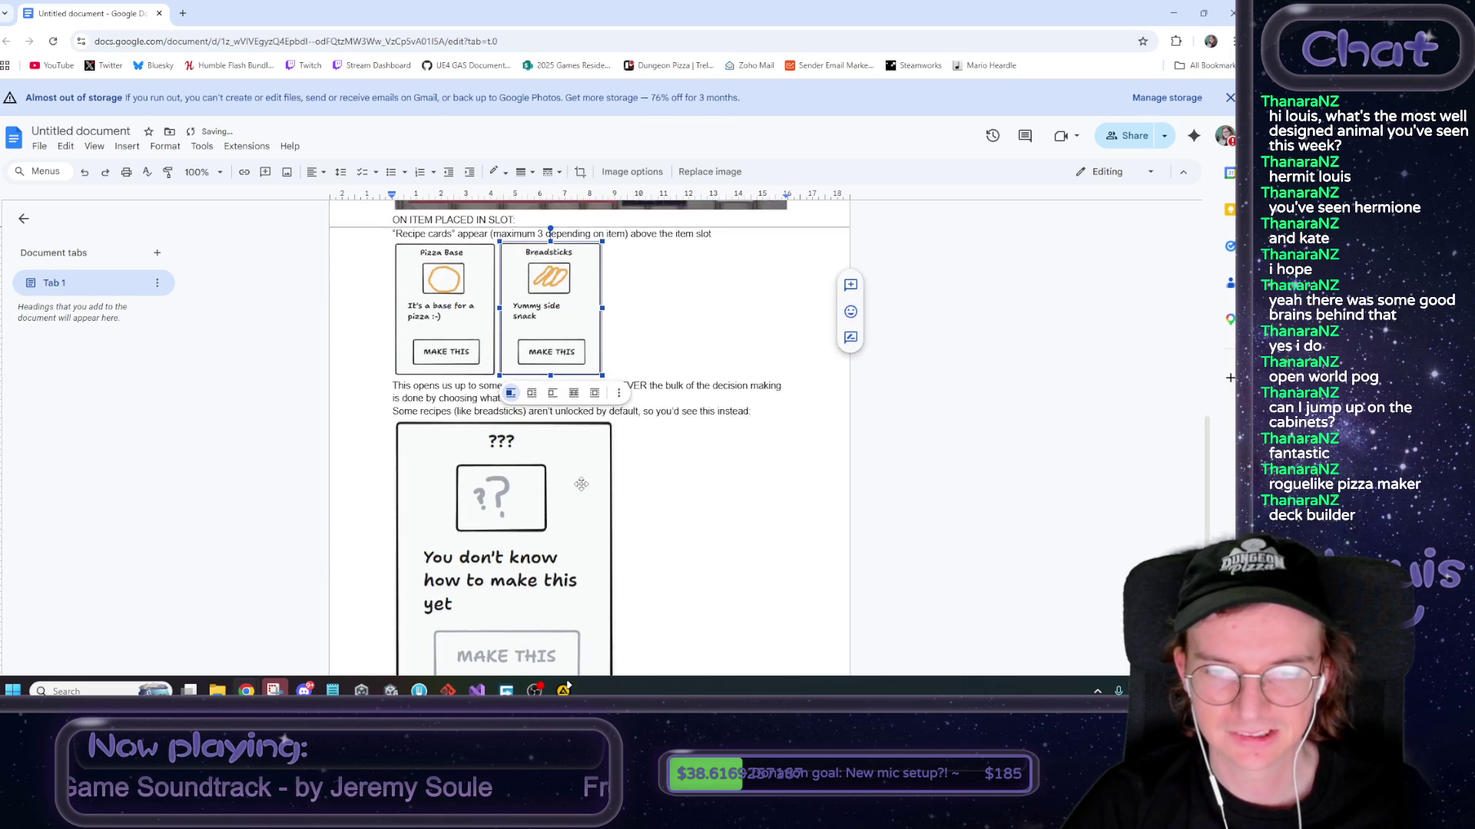
drag(618, 638, 494, 476)
click(541, 426)
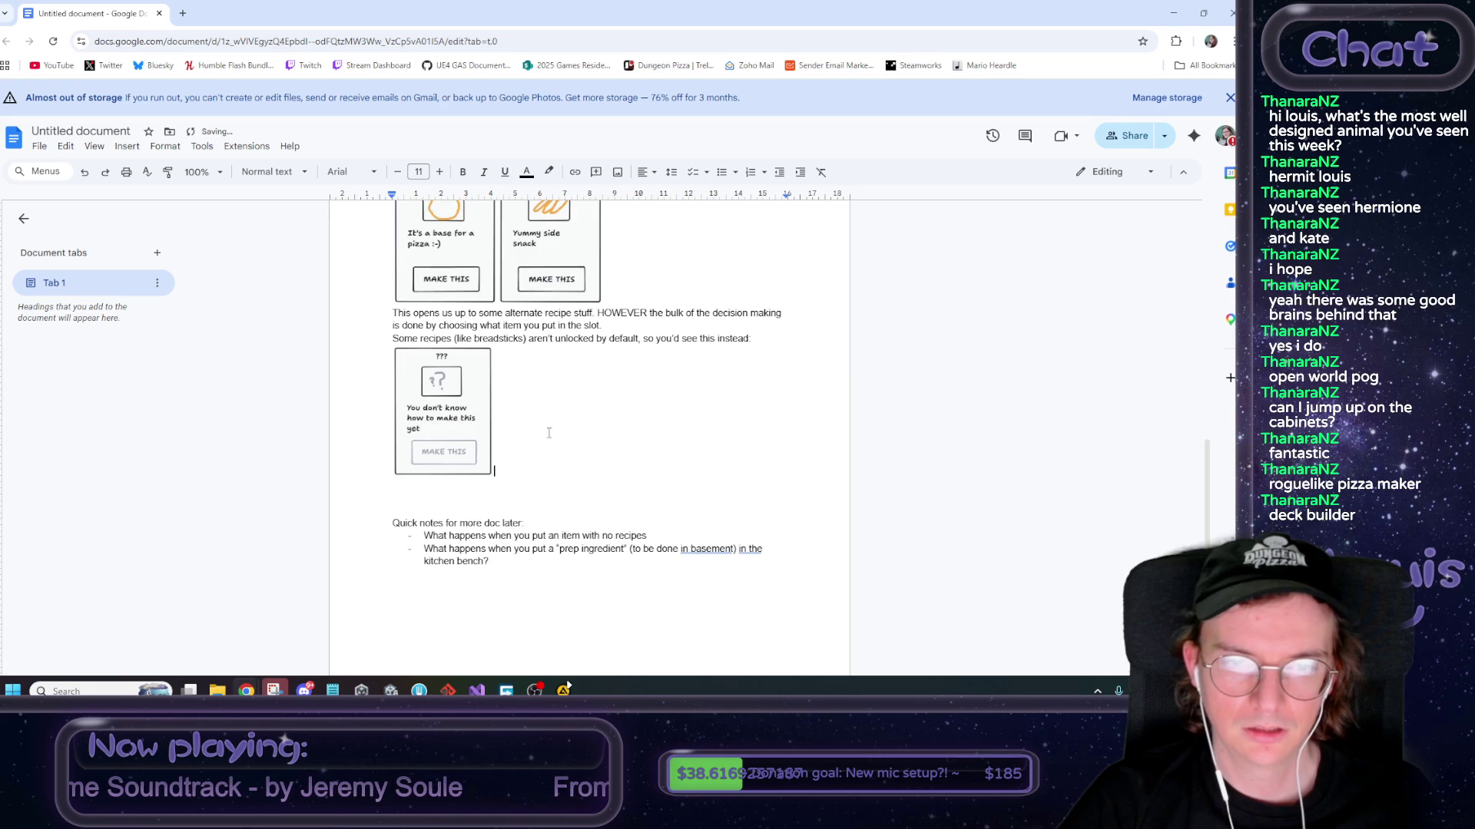
scroll(545, 438, up, 2)
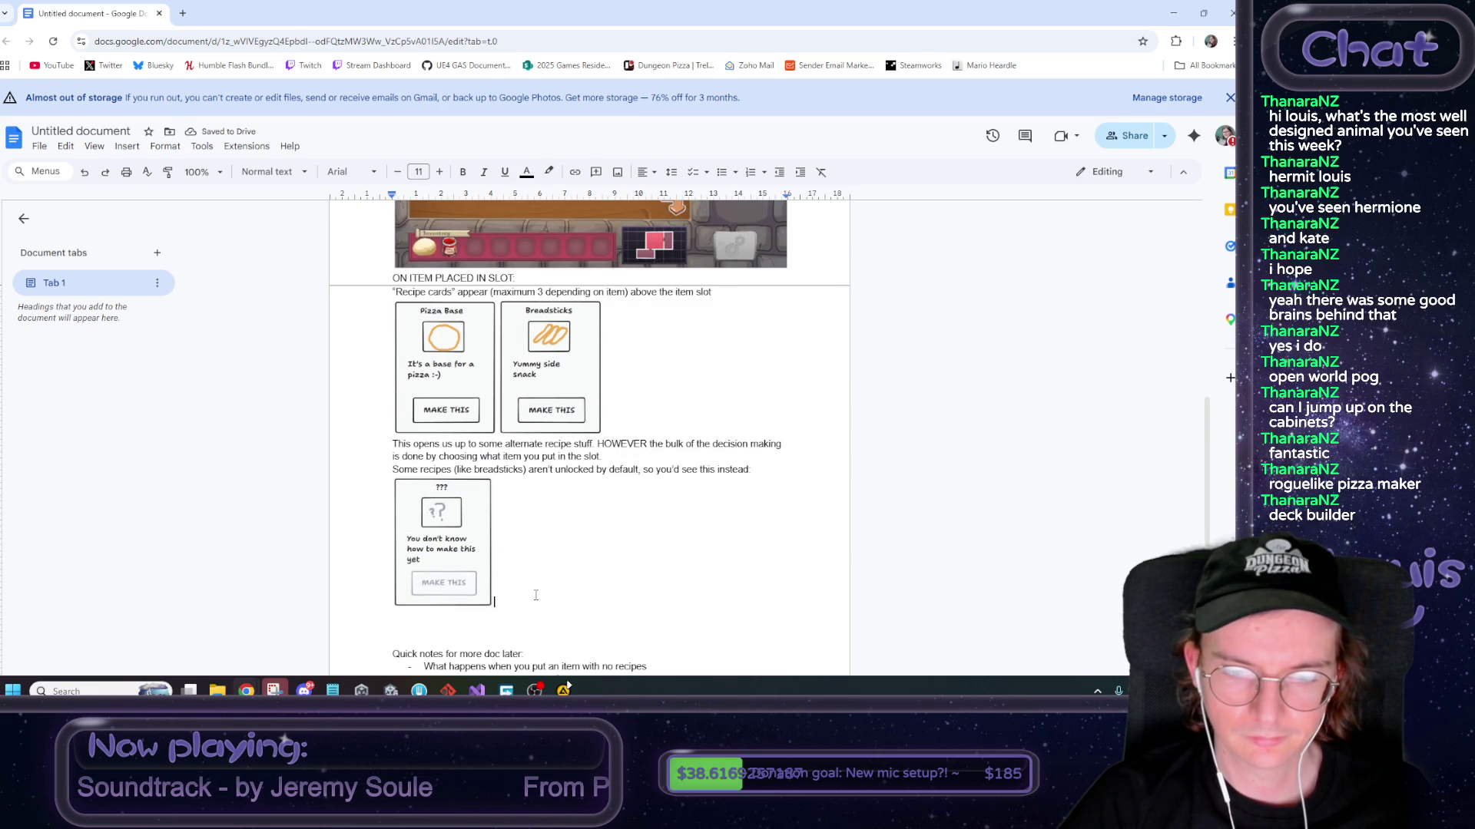
Write a line under the ??? card about choosing a recipe, removing or swapping the item; return to tldraw
key(Return)
text(ON)
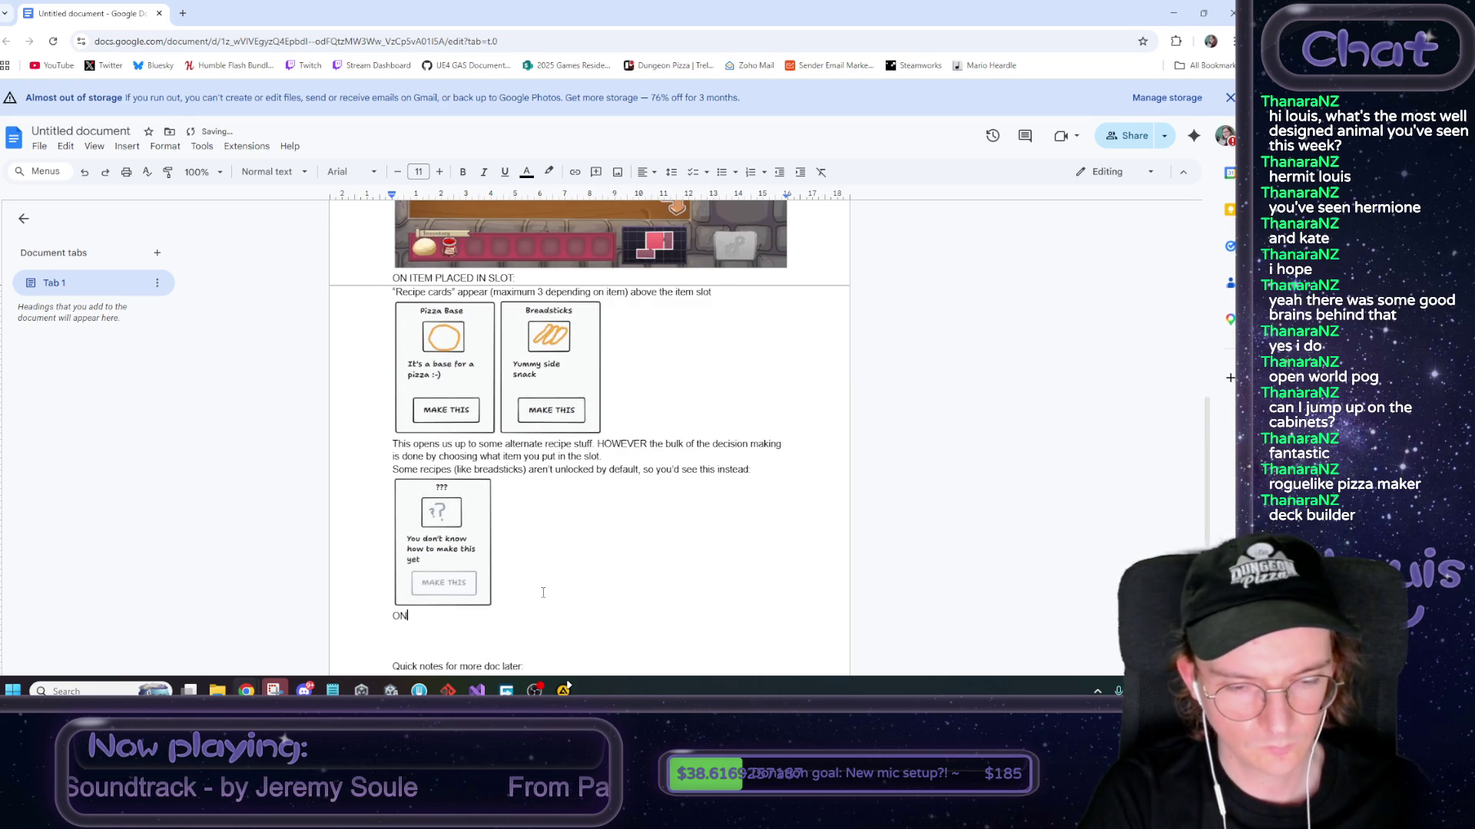
key(BackSpace)
key(BackSpace)
text(You can then choose a recipe to)
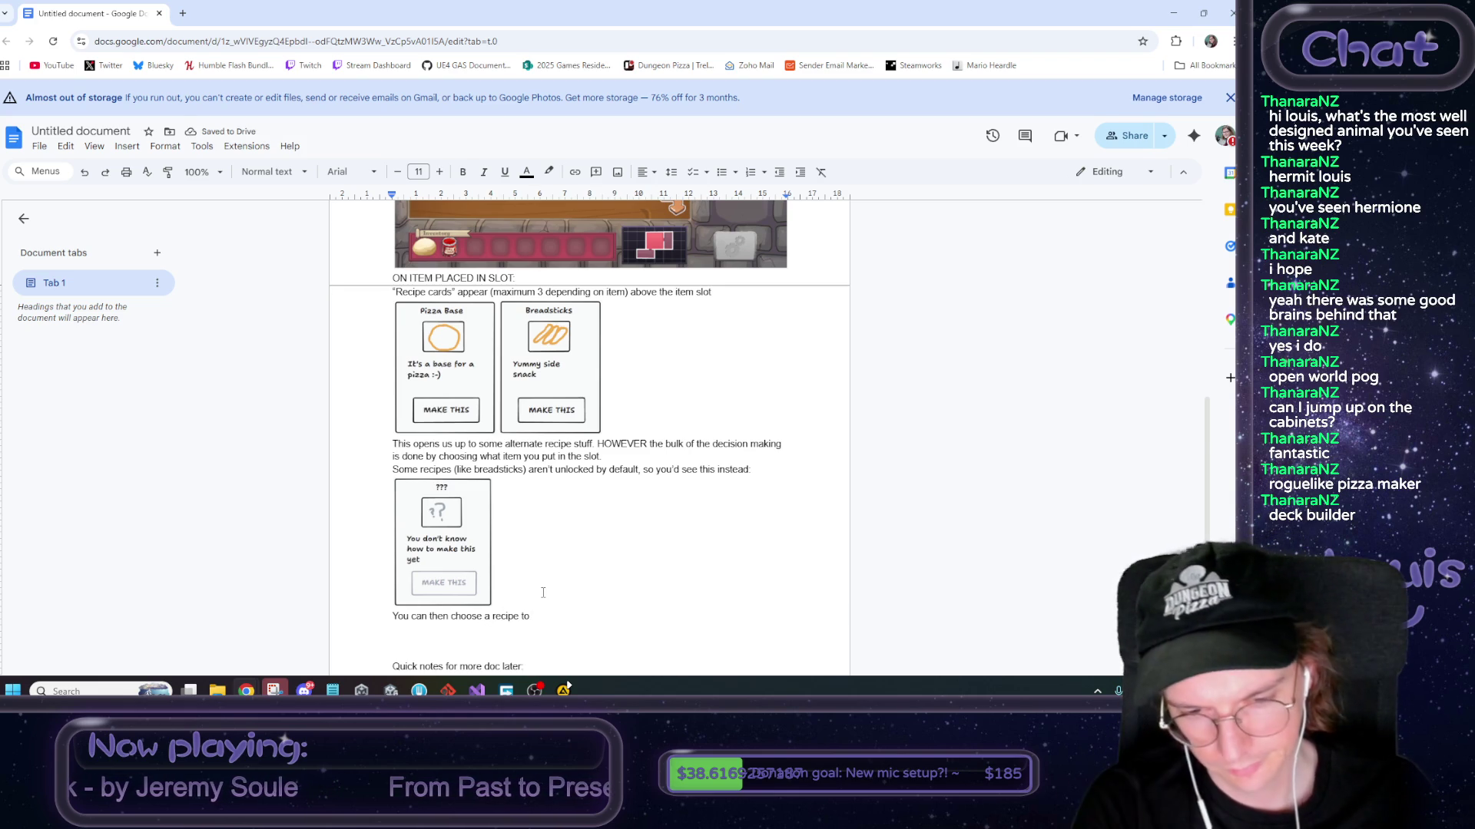
key(BackSpace)
key(BackSpace)
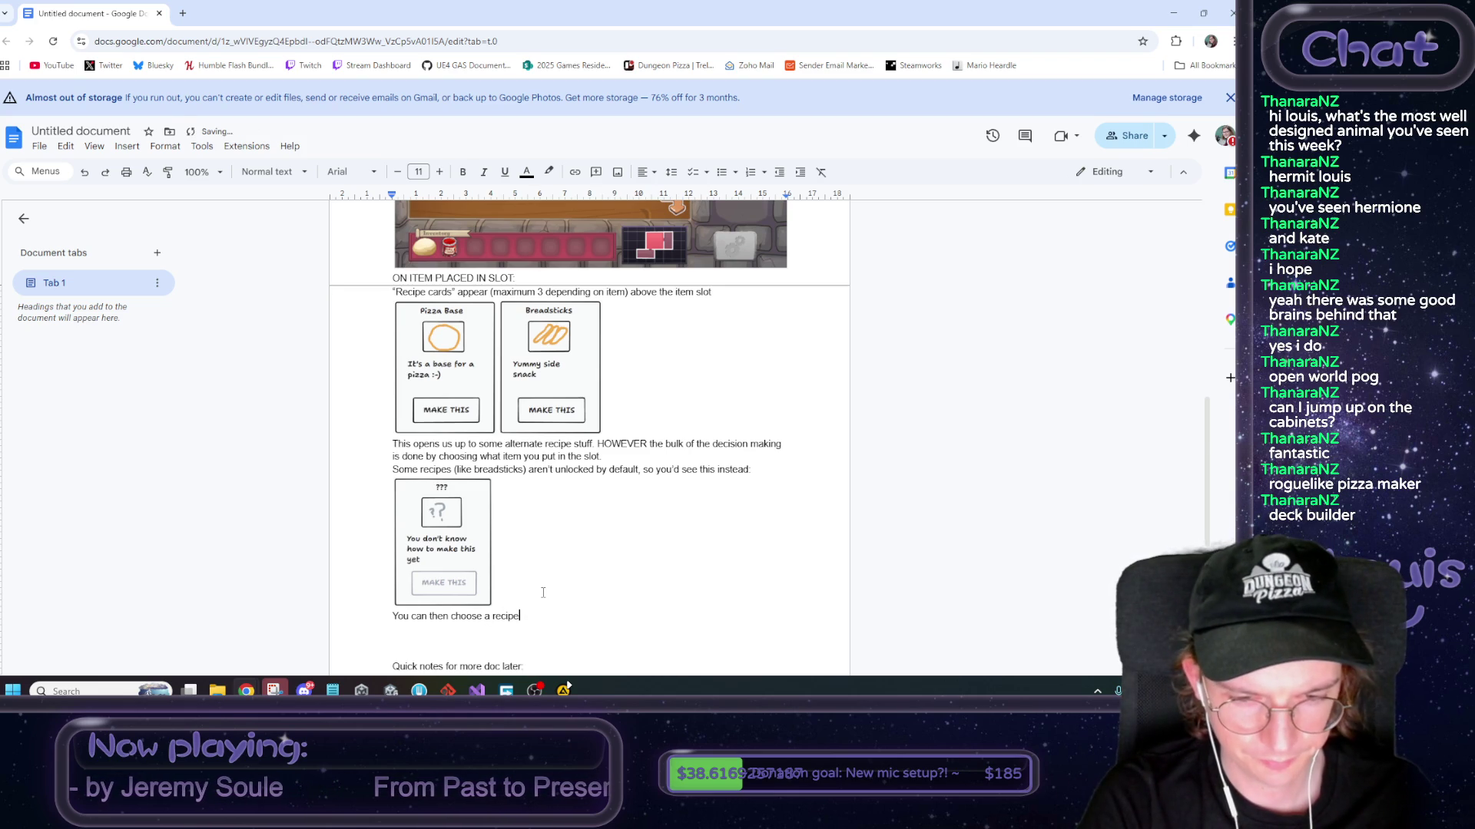
text(.OR you can remov)
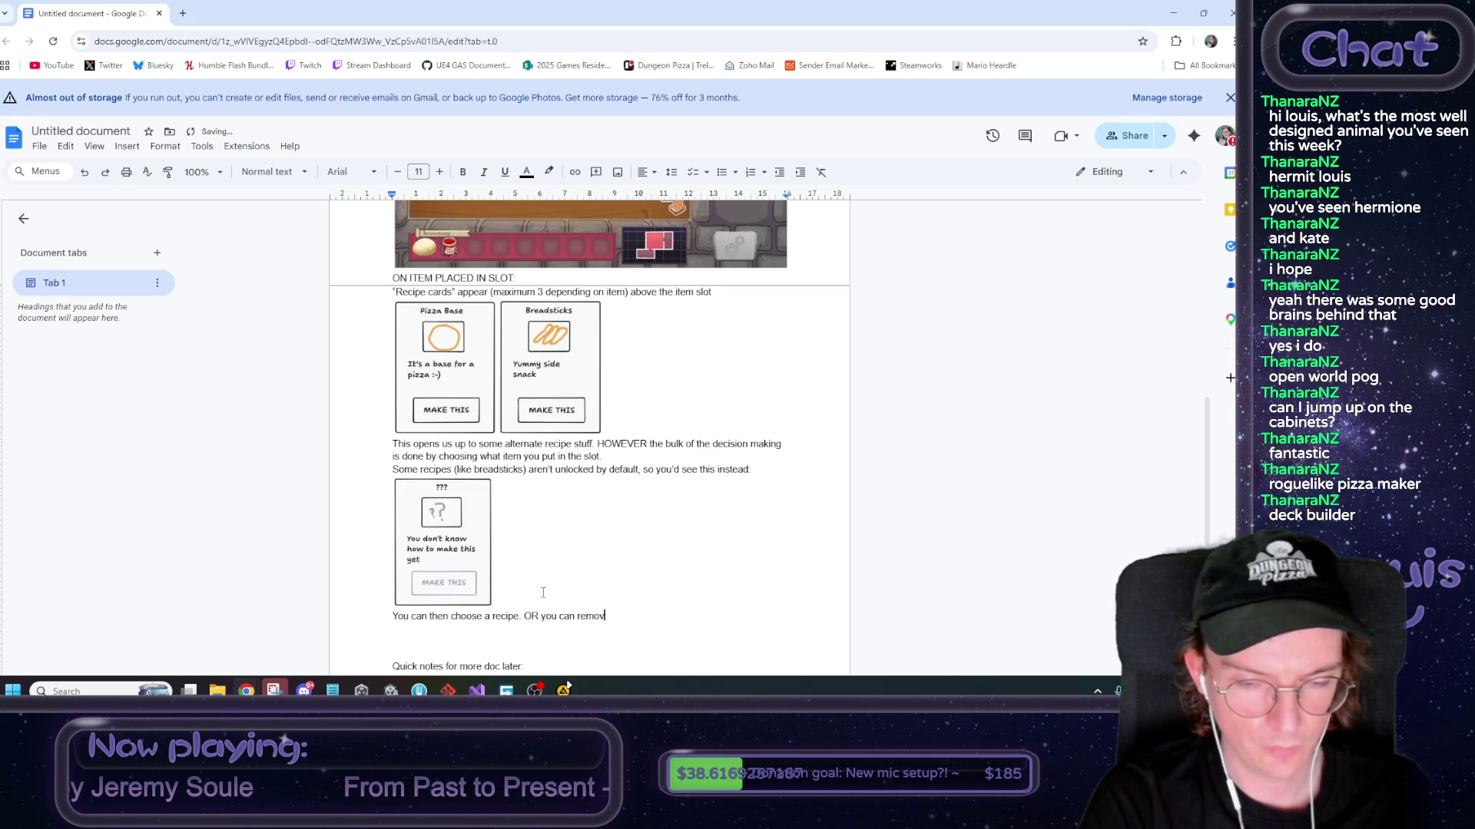
text(he item from the slot.)
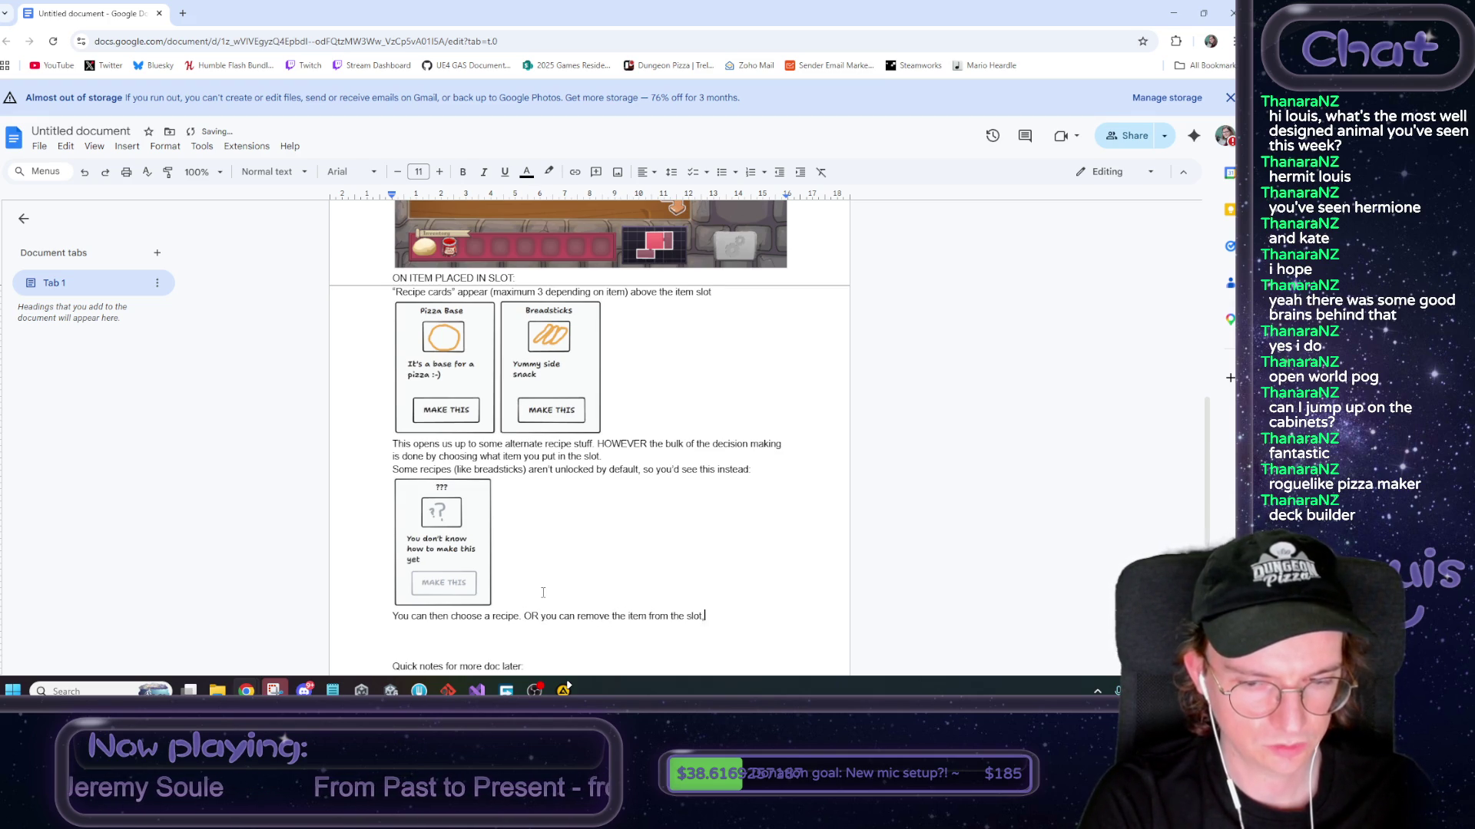
key(BackSpace)
text(, or swap it for anot)
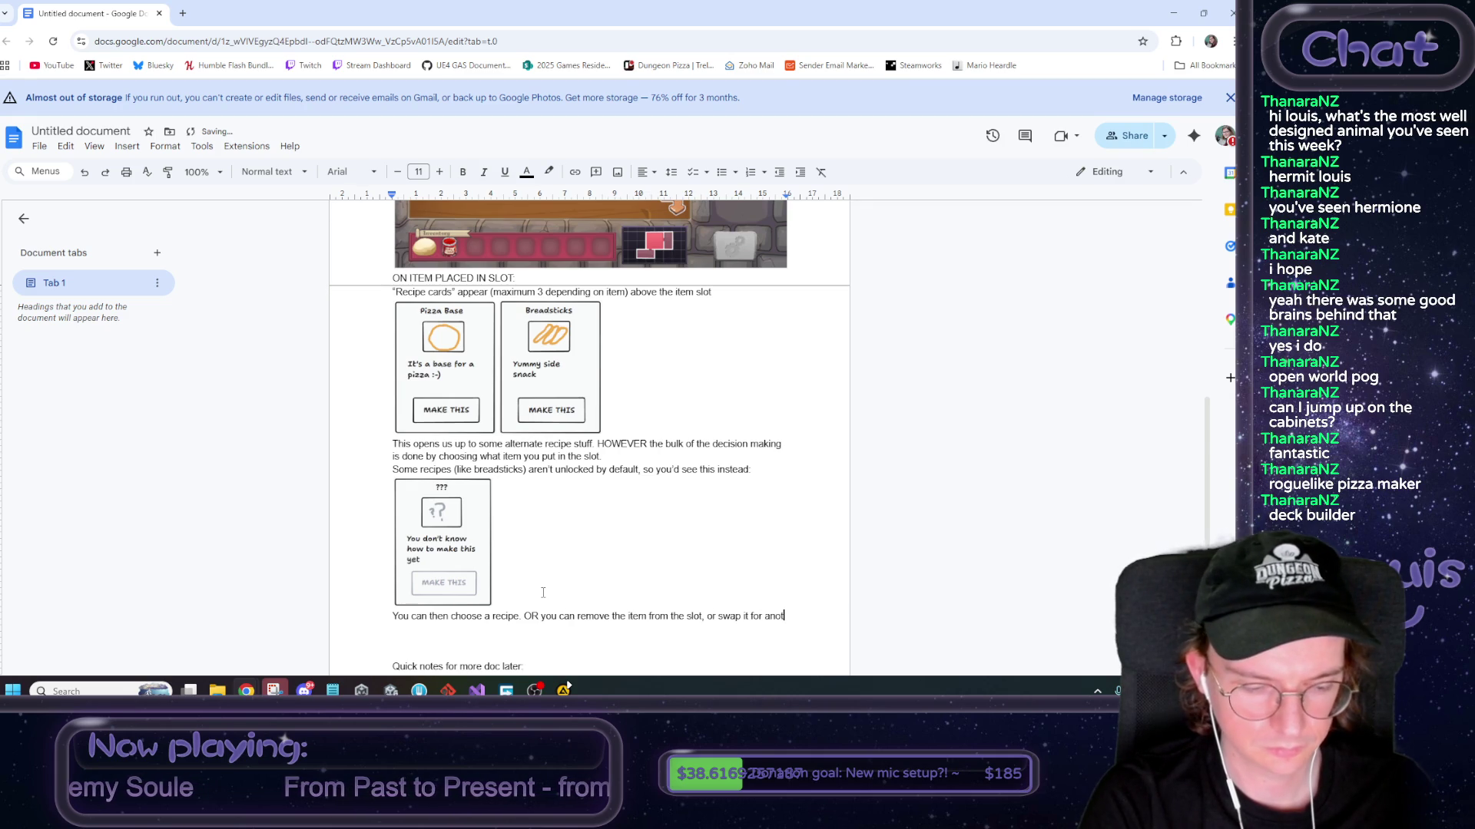
text(her ite.)
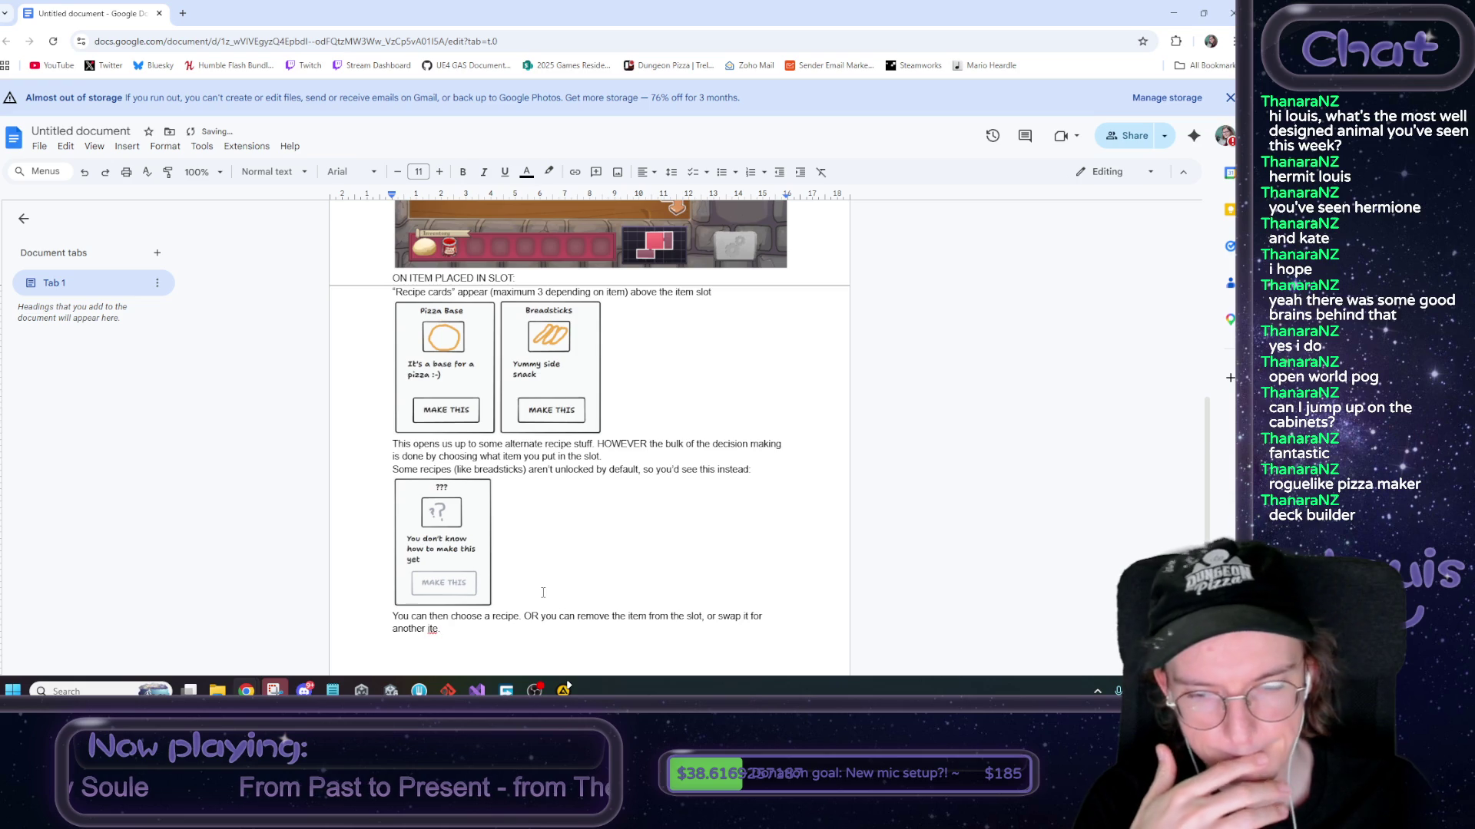
key(BackSpace)
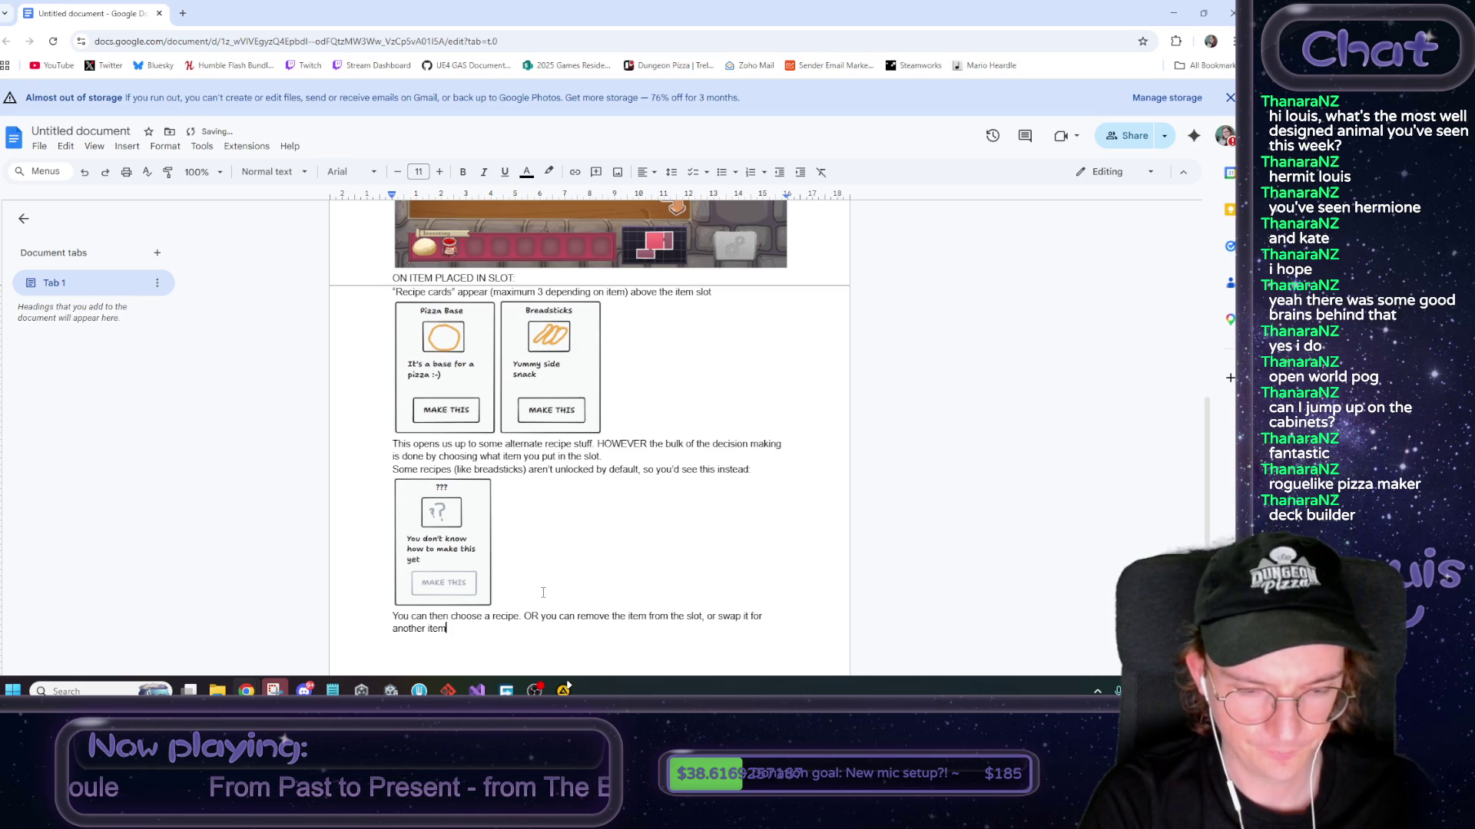
text(.)
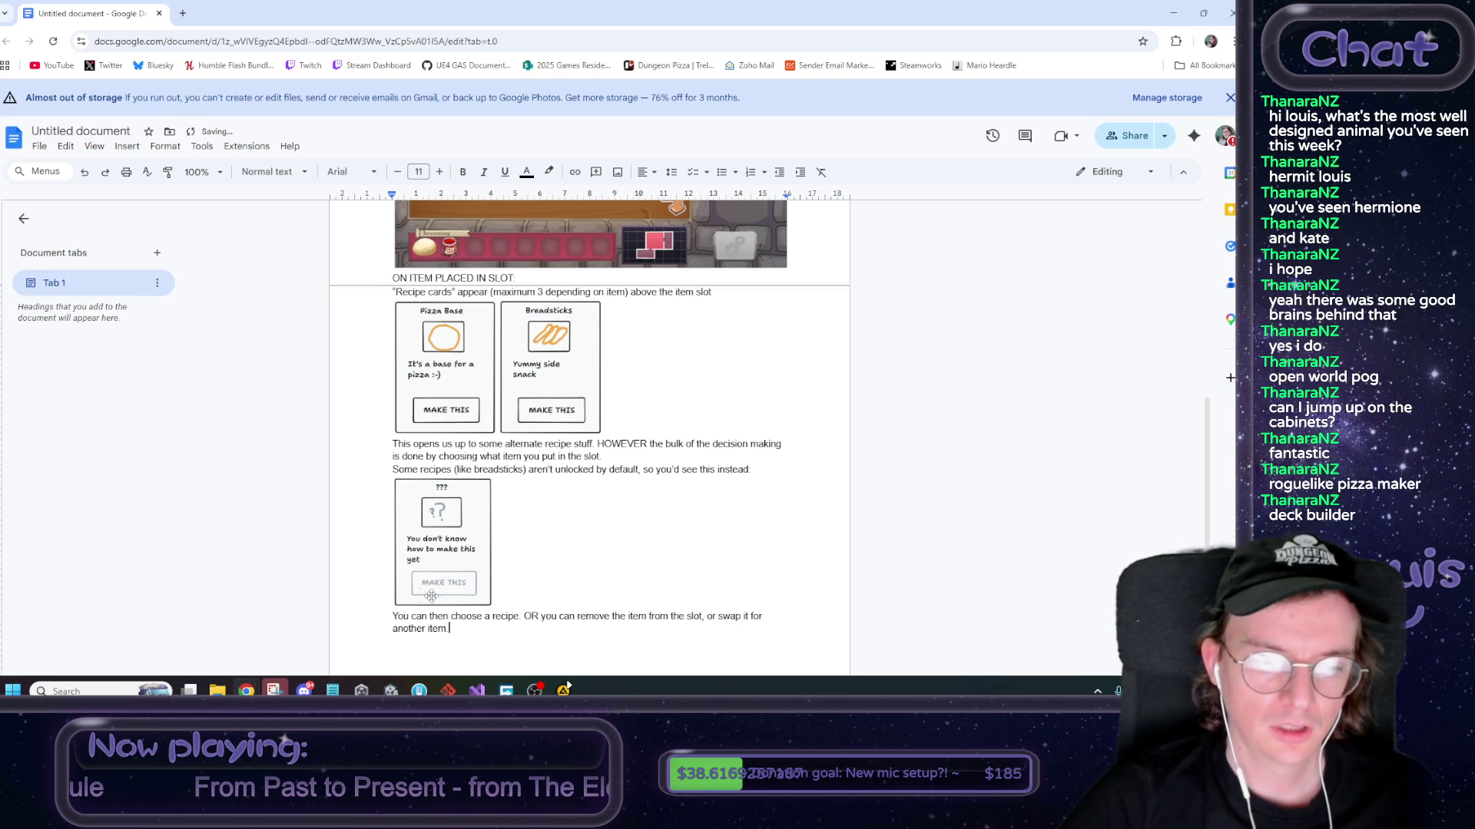
mouse_move(246, 691)
click(245, 607)
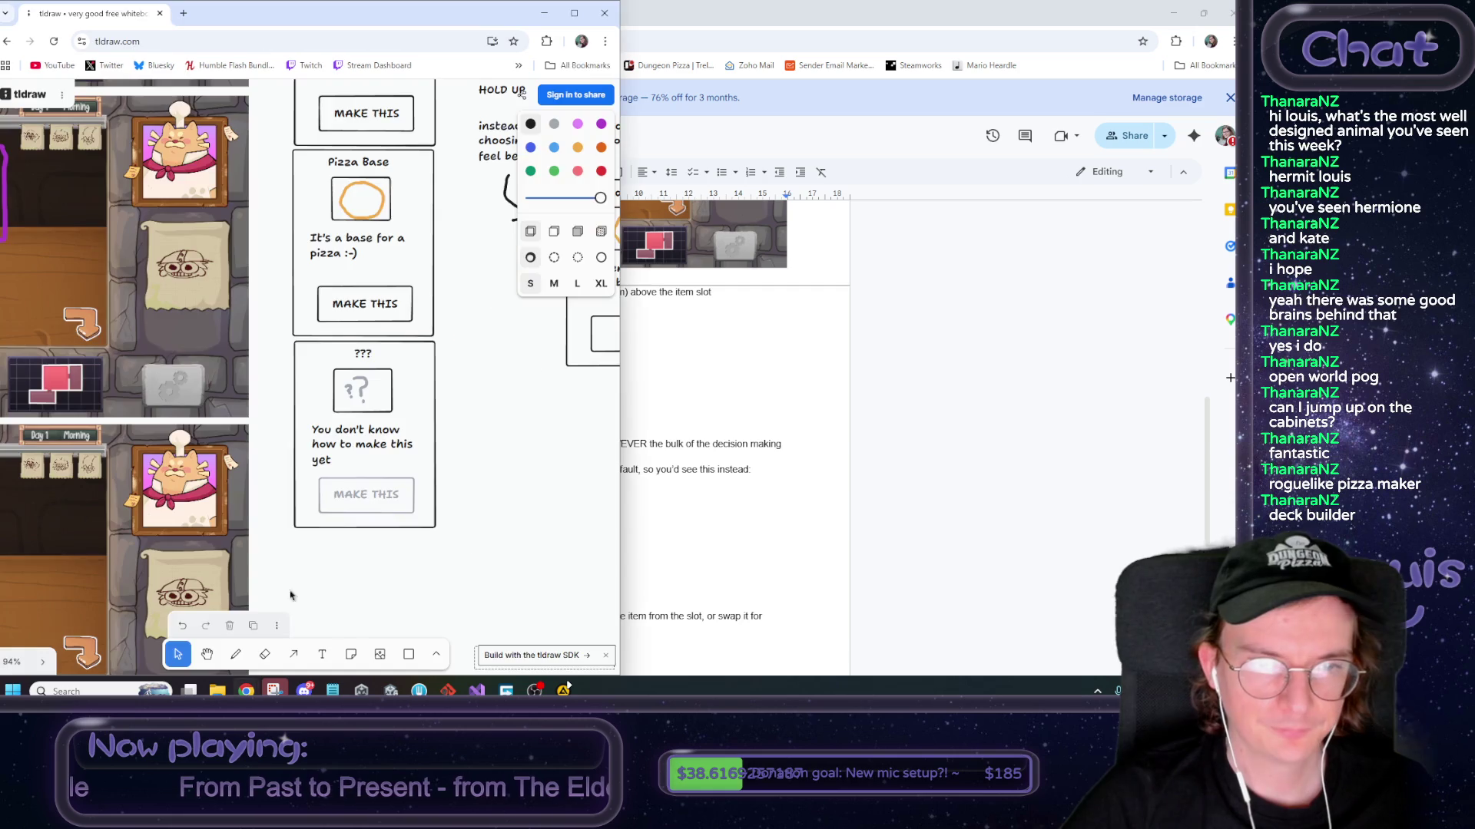
Maximize the tldraw window and pan the board with the Hand tool
click(593, 13)
scroll(601, 476, down, 2)
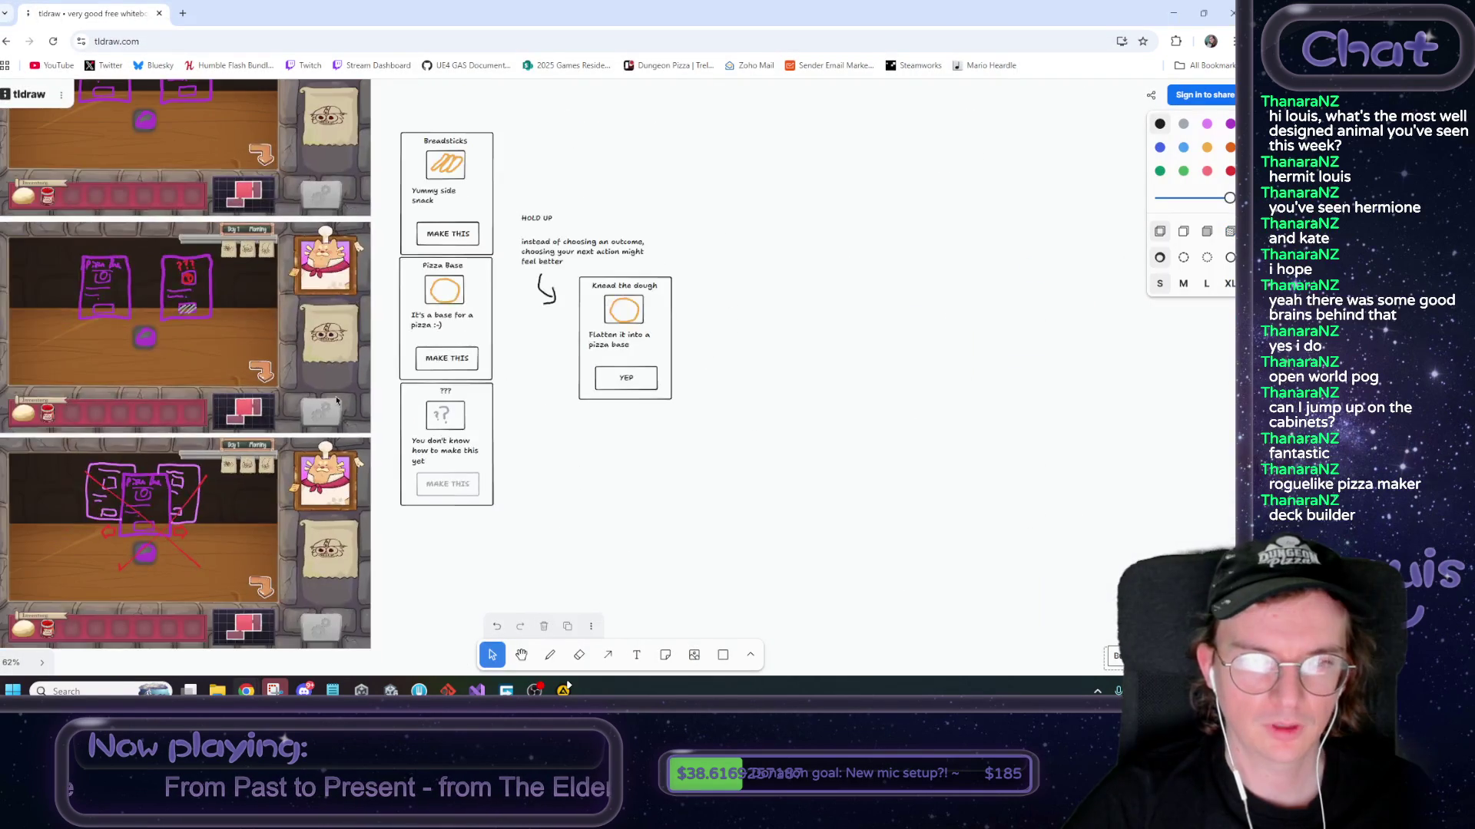
key(h)
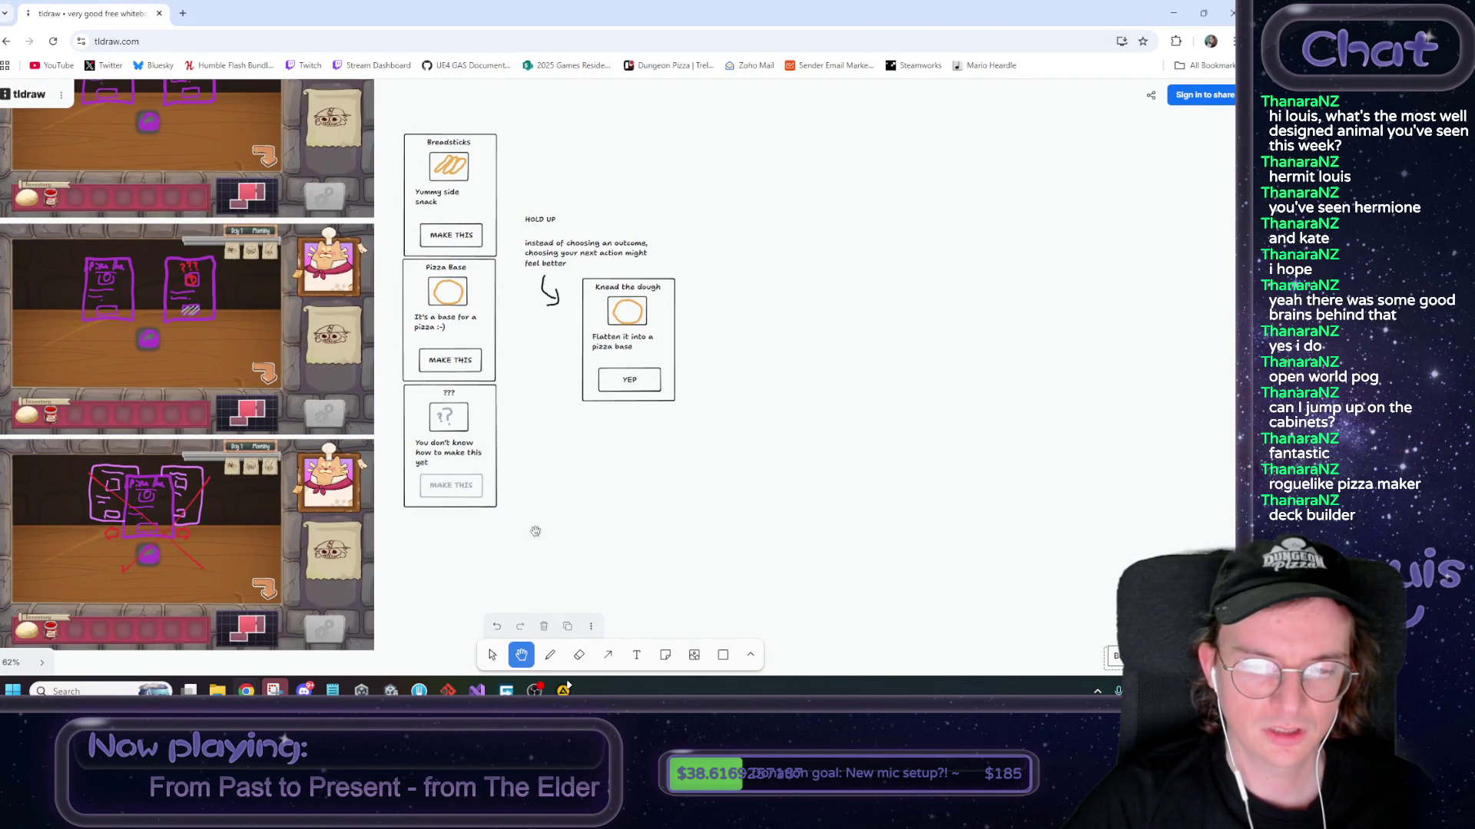
mouse_move(576, 412)
mouse_down()
mouse_move(638, 465)
mouse_move(626, 457)
mouse_up()
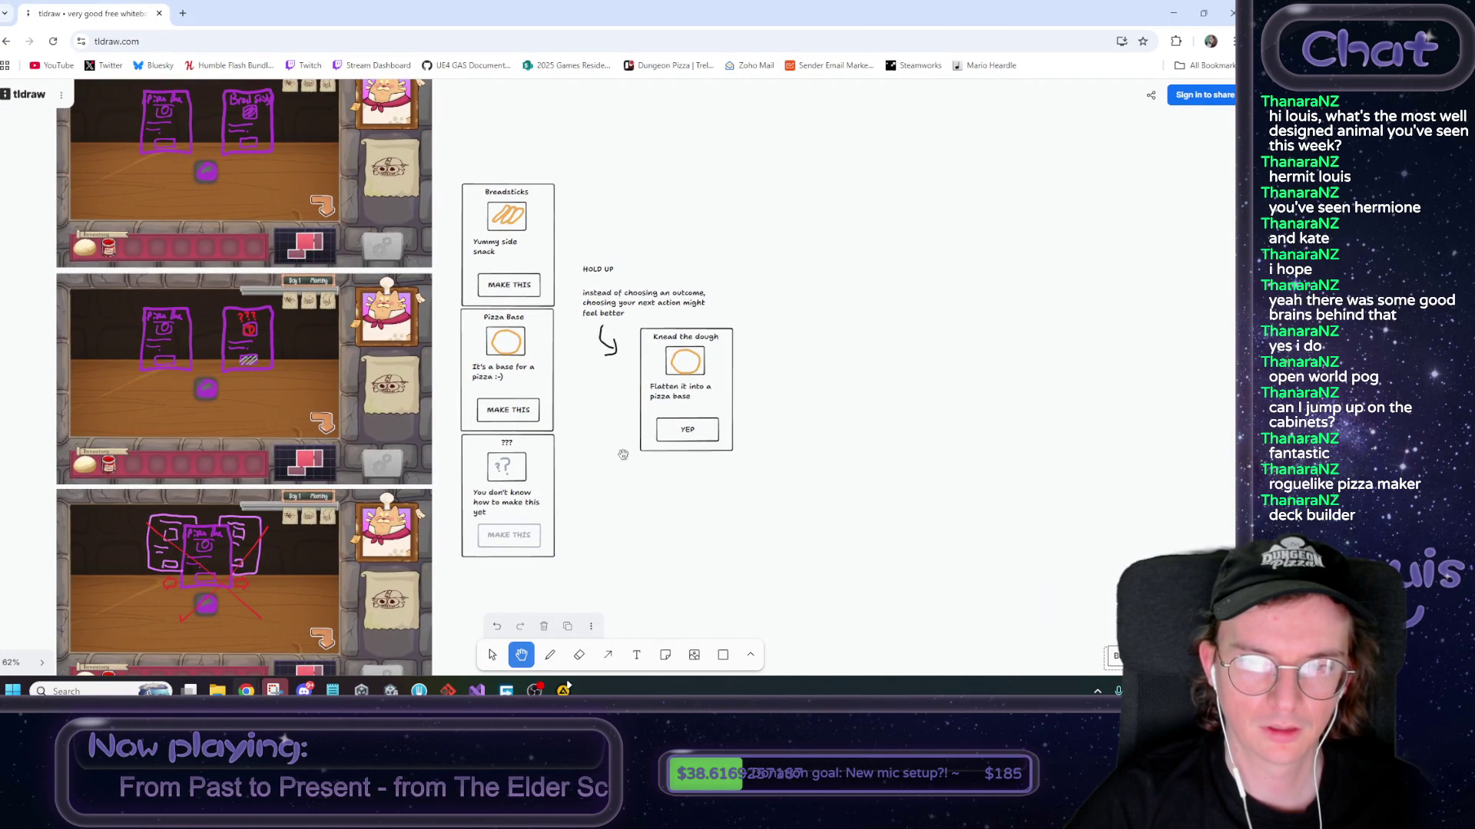
scroll(609, 445, up, 5)
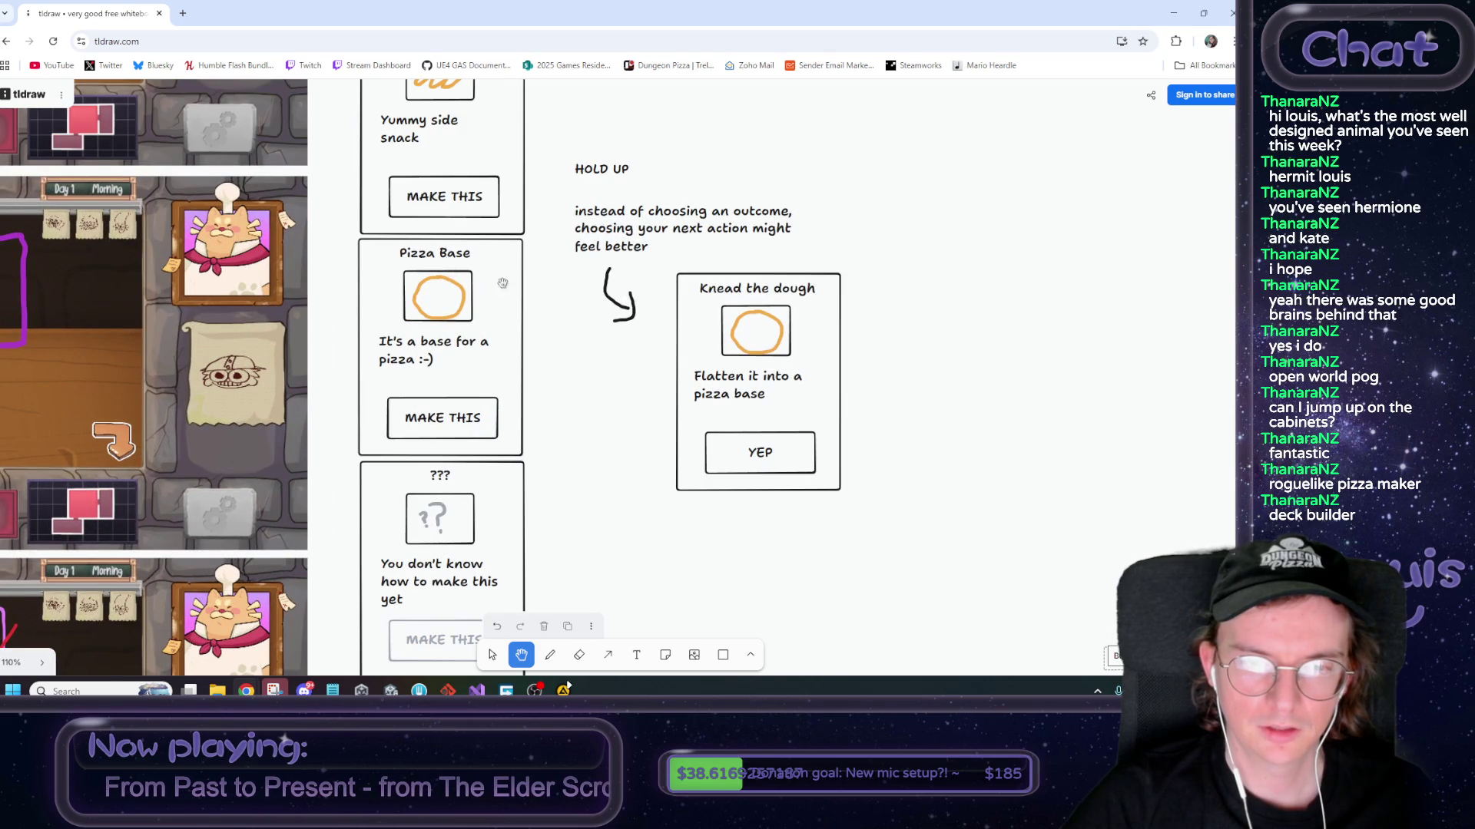
scroll(378, 338, left, 5)
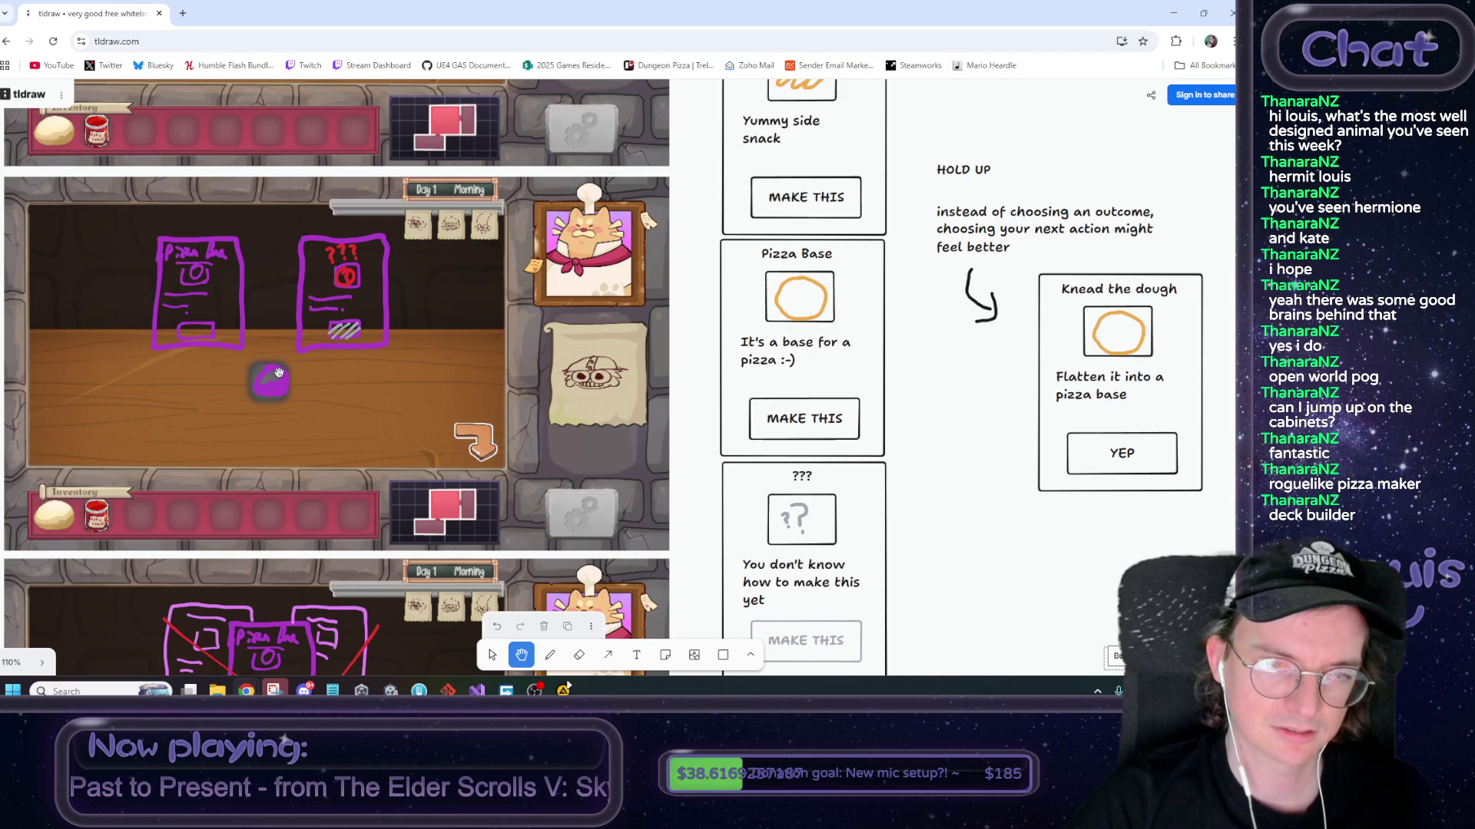
scroll(738, 361, up, 1)
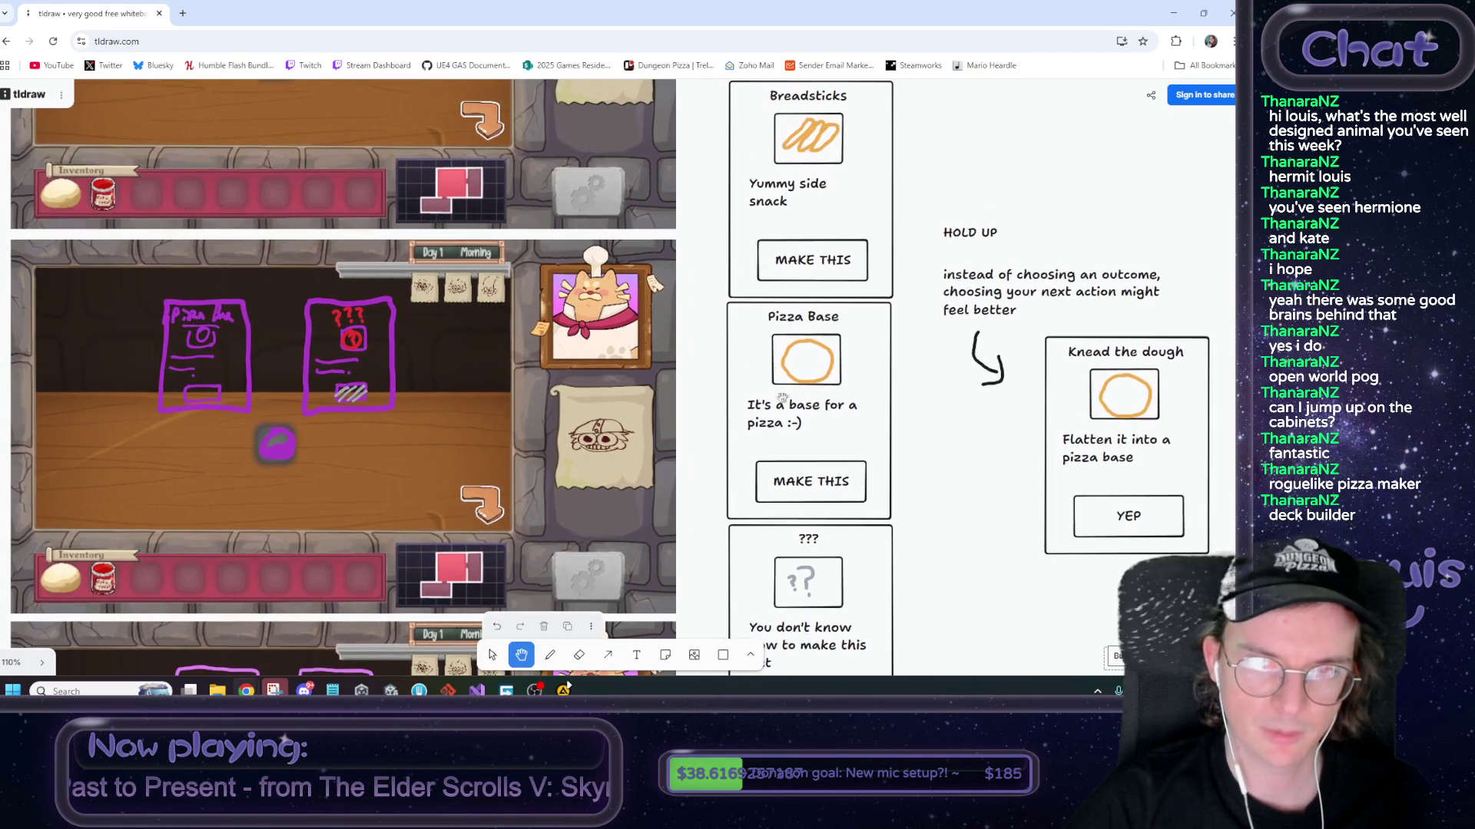
Pan across the recipe cards, locked ??? card and annotated screenshots, then minimize the board
mouse_move(948, 430)
mouse_down()
mouse_move(756, 385)
mouse_move(630, 424)
mouse_up()
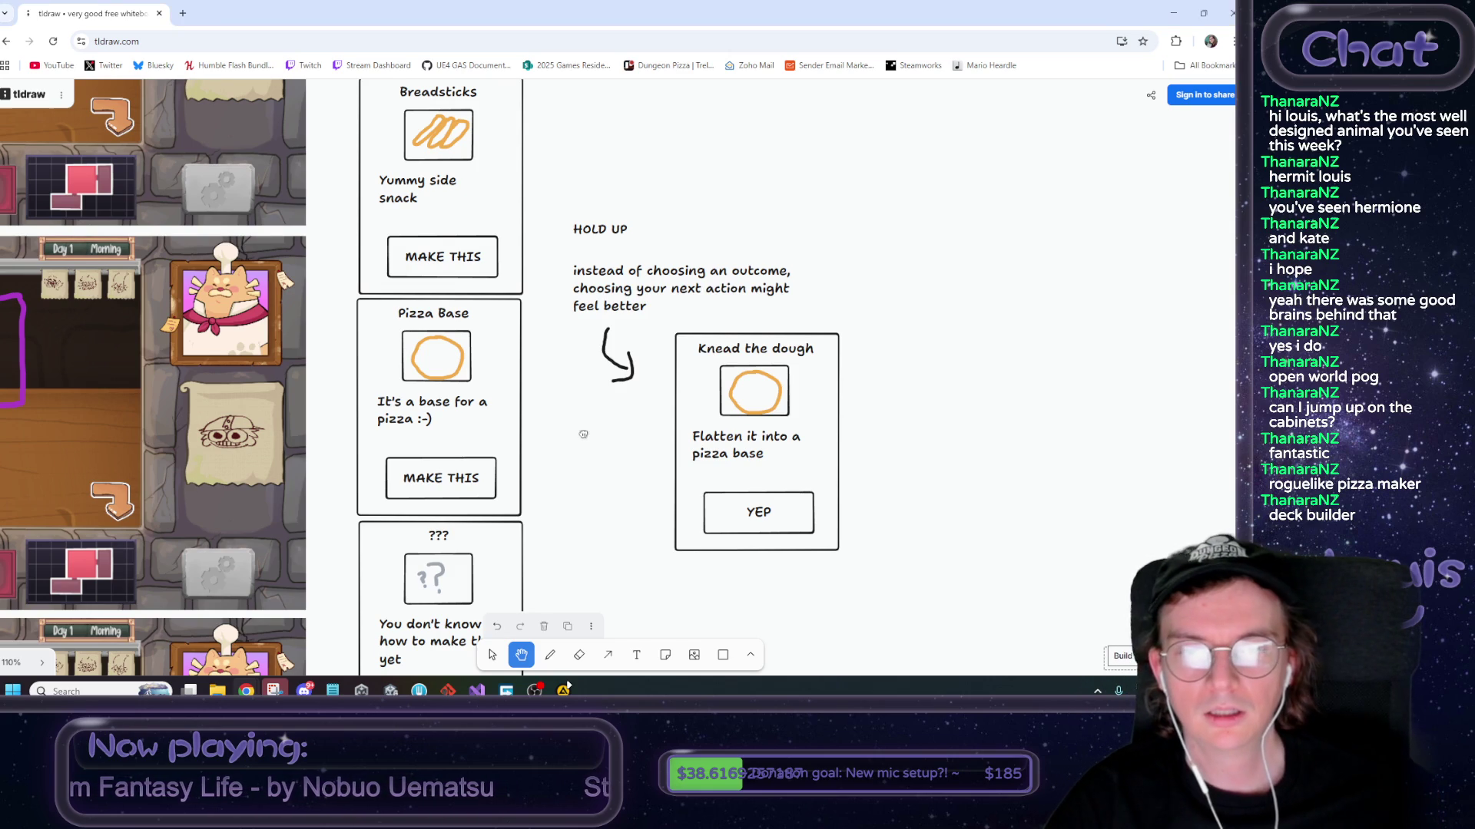
drag(582, 432, 575, 453)
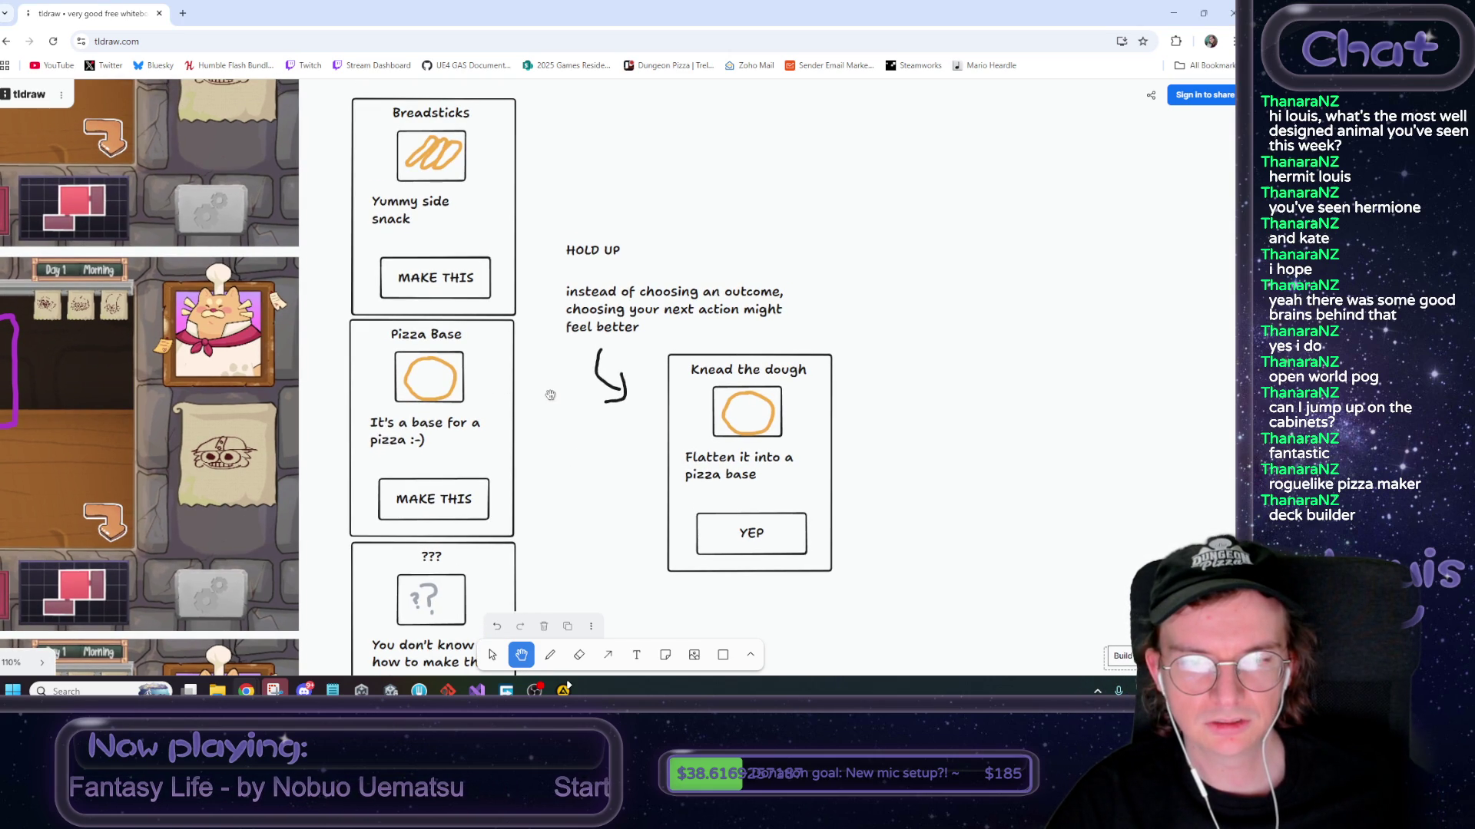
drag(584, 465, 553, 444)
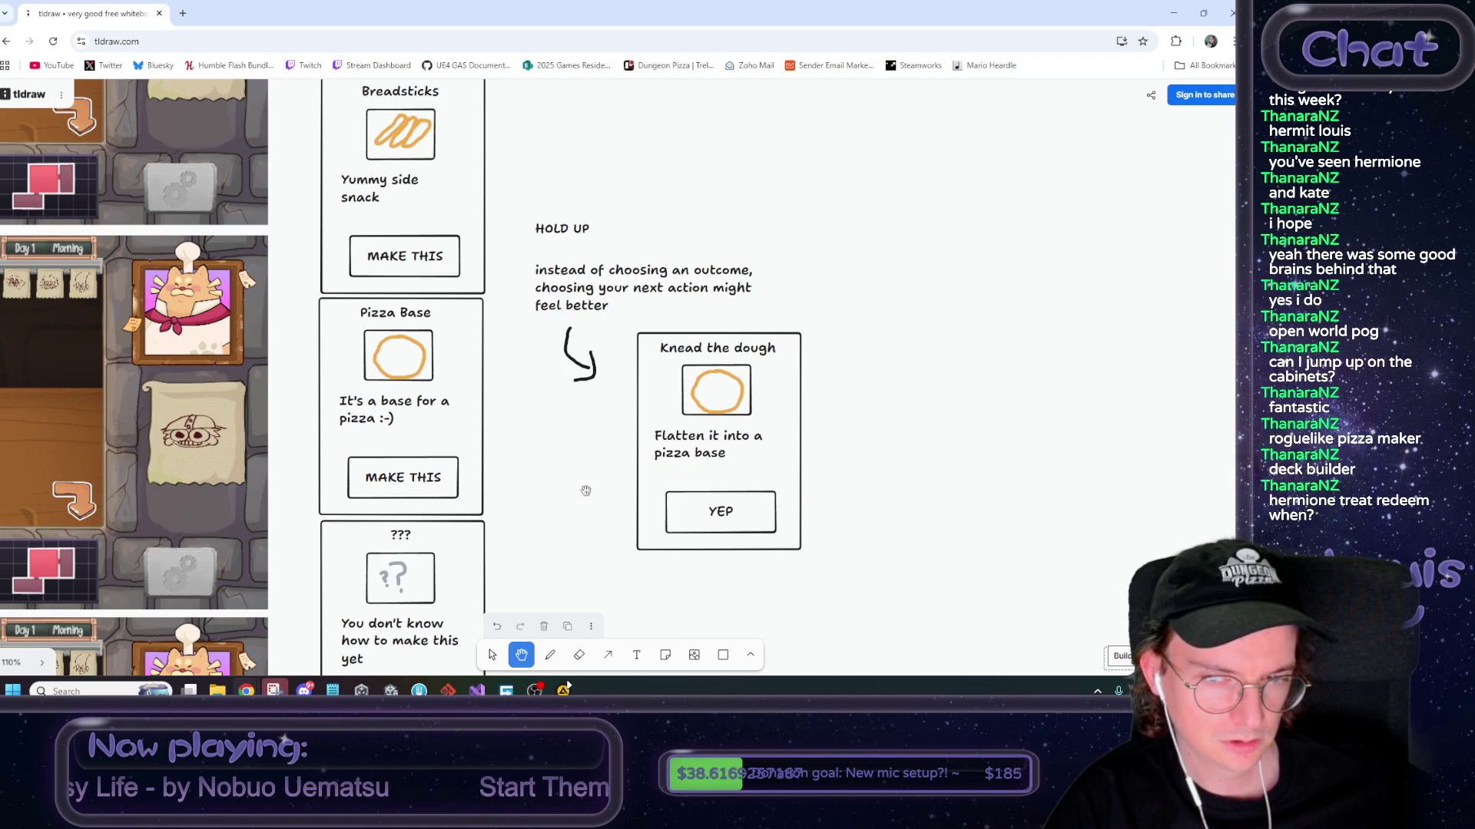
drag(586, 488, 663, 284)
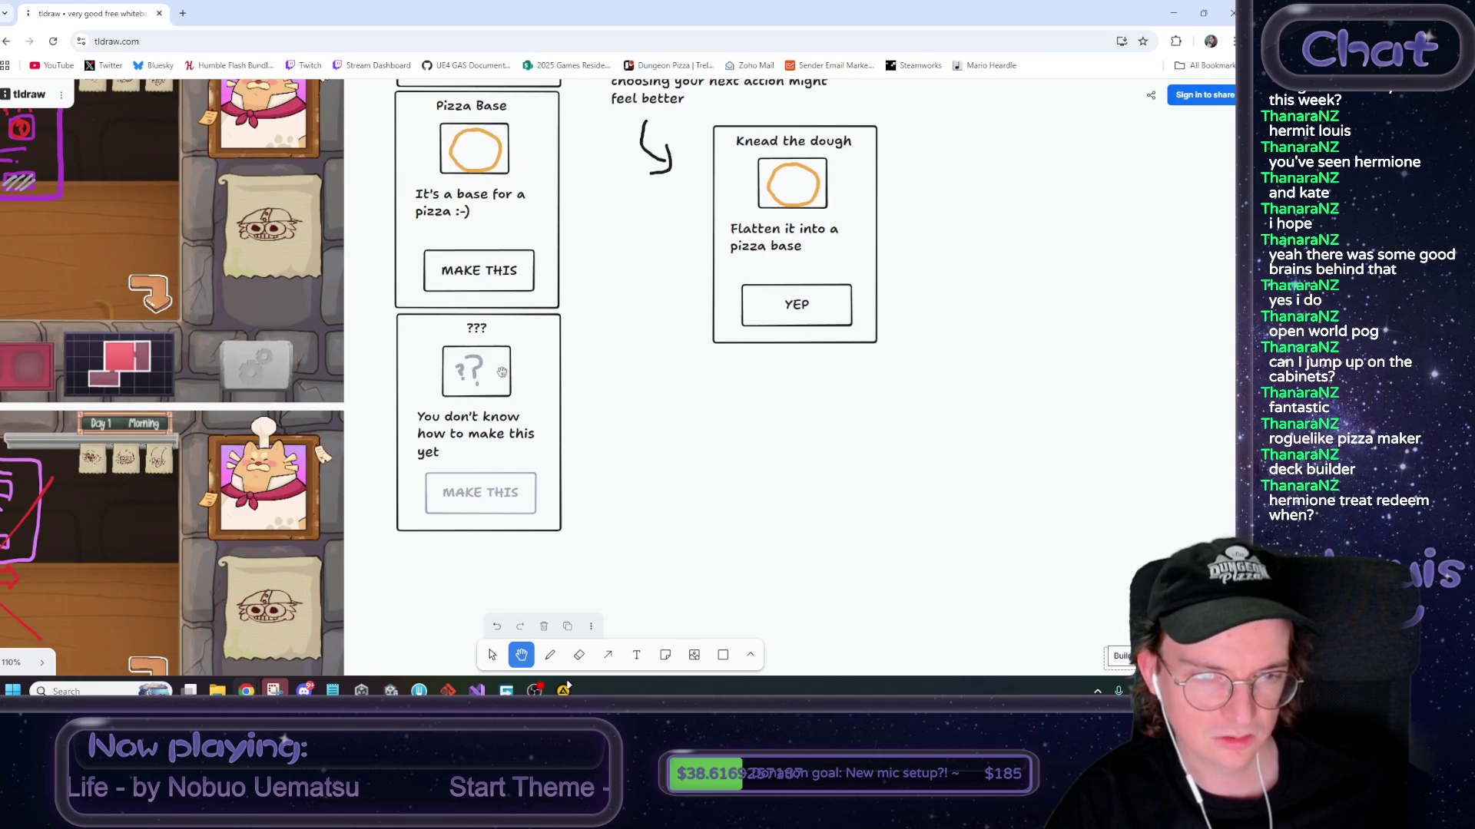
scroll(649, 420, left, 5)
drag(328, 299, 423, 384)
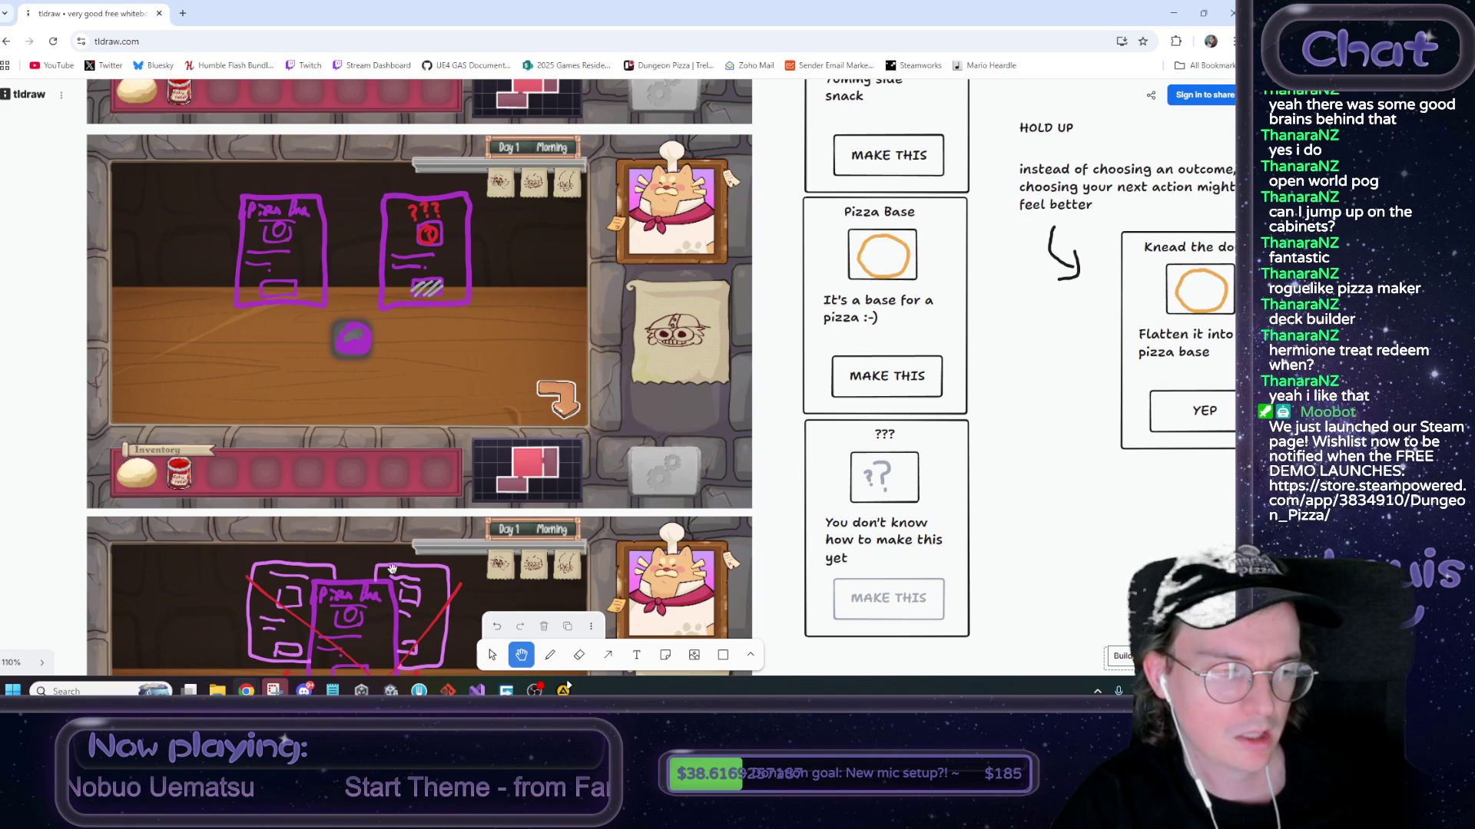
drag(1009, 430, 598, 503)
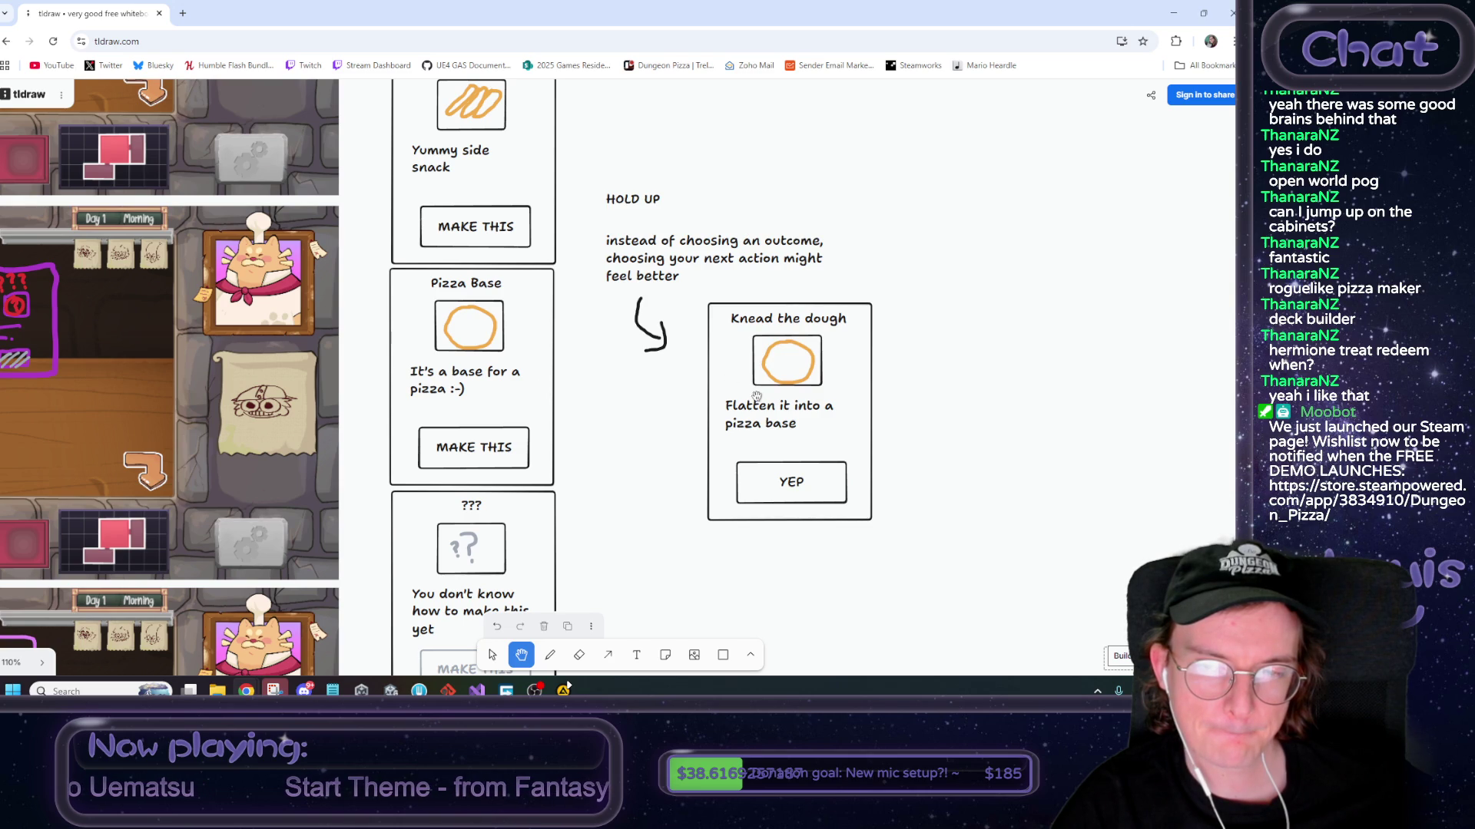
click(1177, 9)
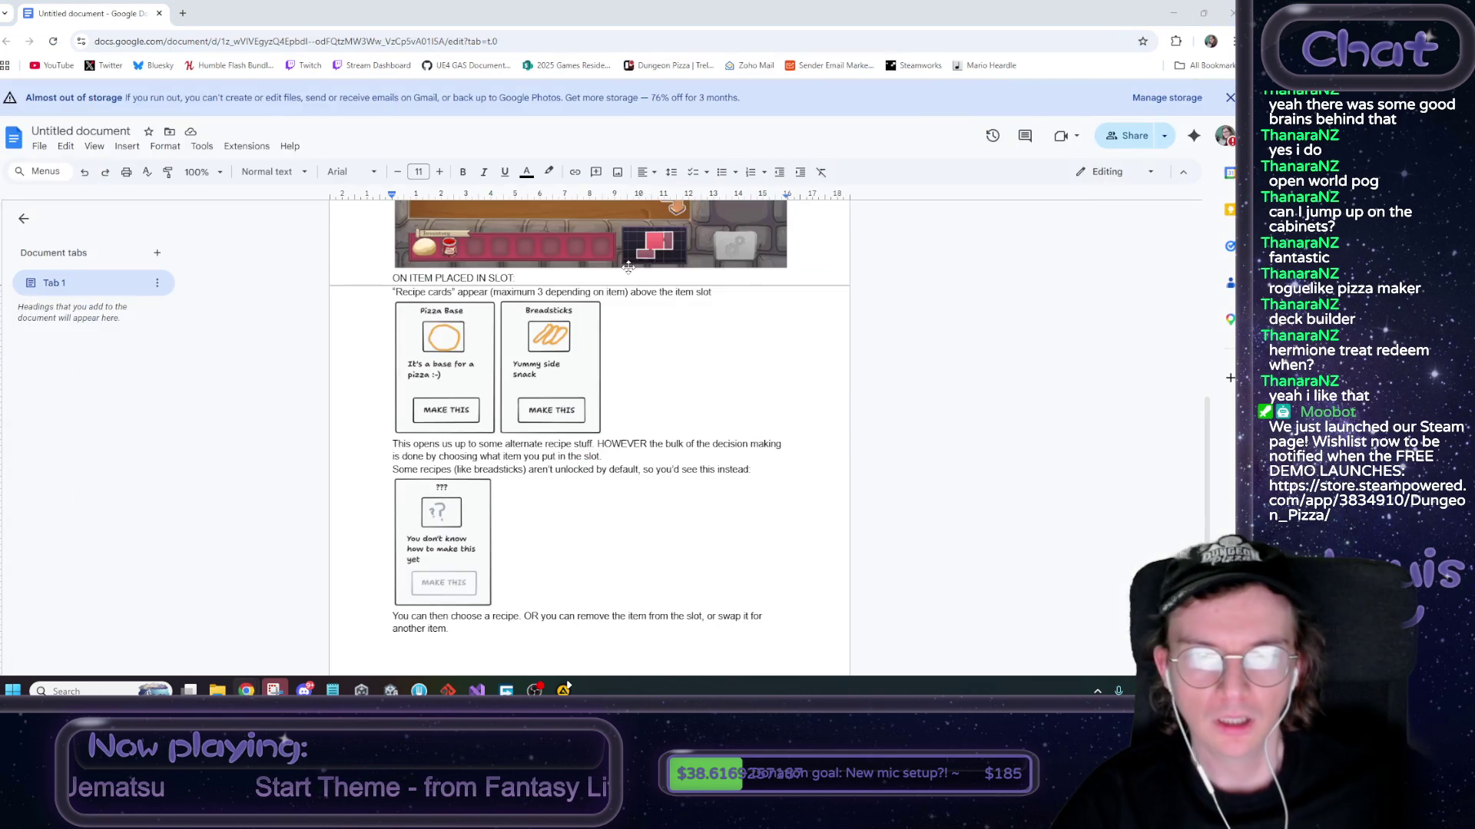
Add the heading 'ON CHOICE CHOSEN:' on a new line below the recipe-choice paragraph
click(452, 645)
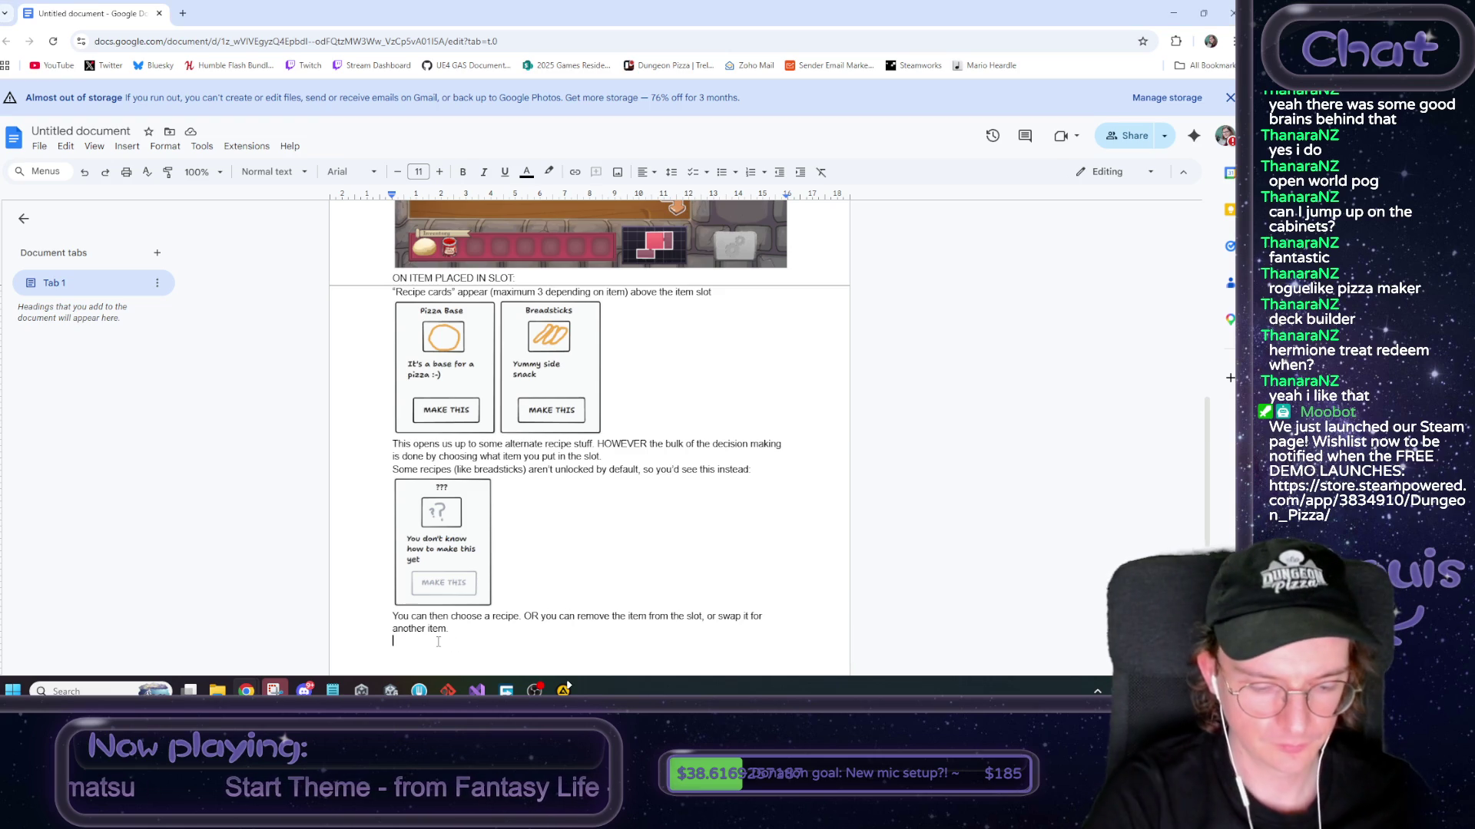
text(ON )
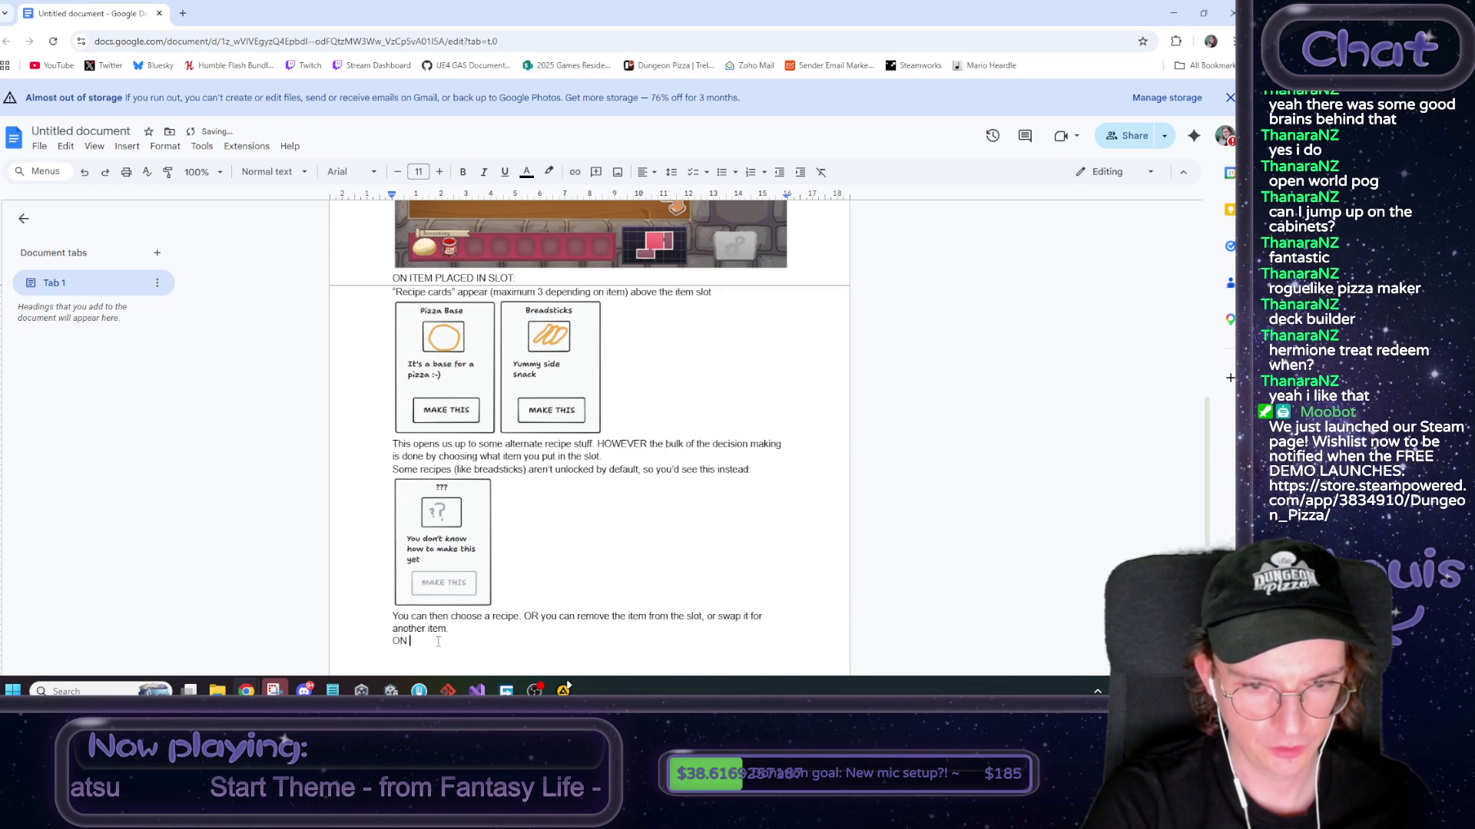
text(RECIPE )
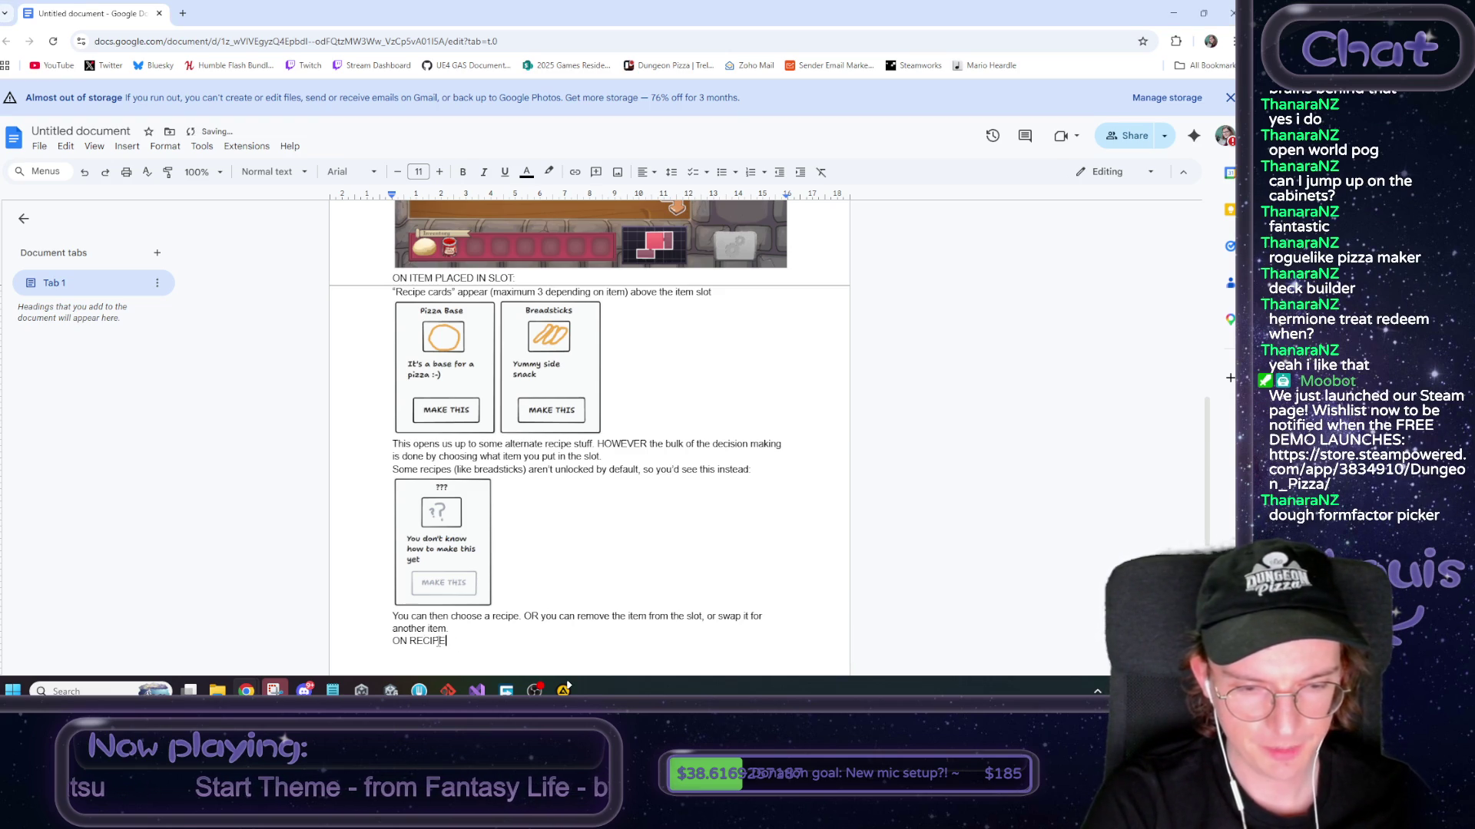
text(CHOSEN)
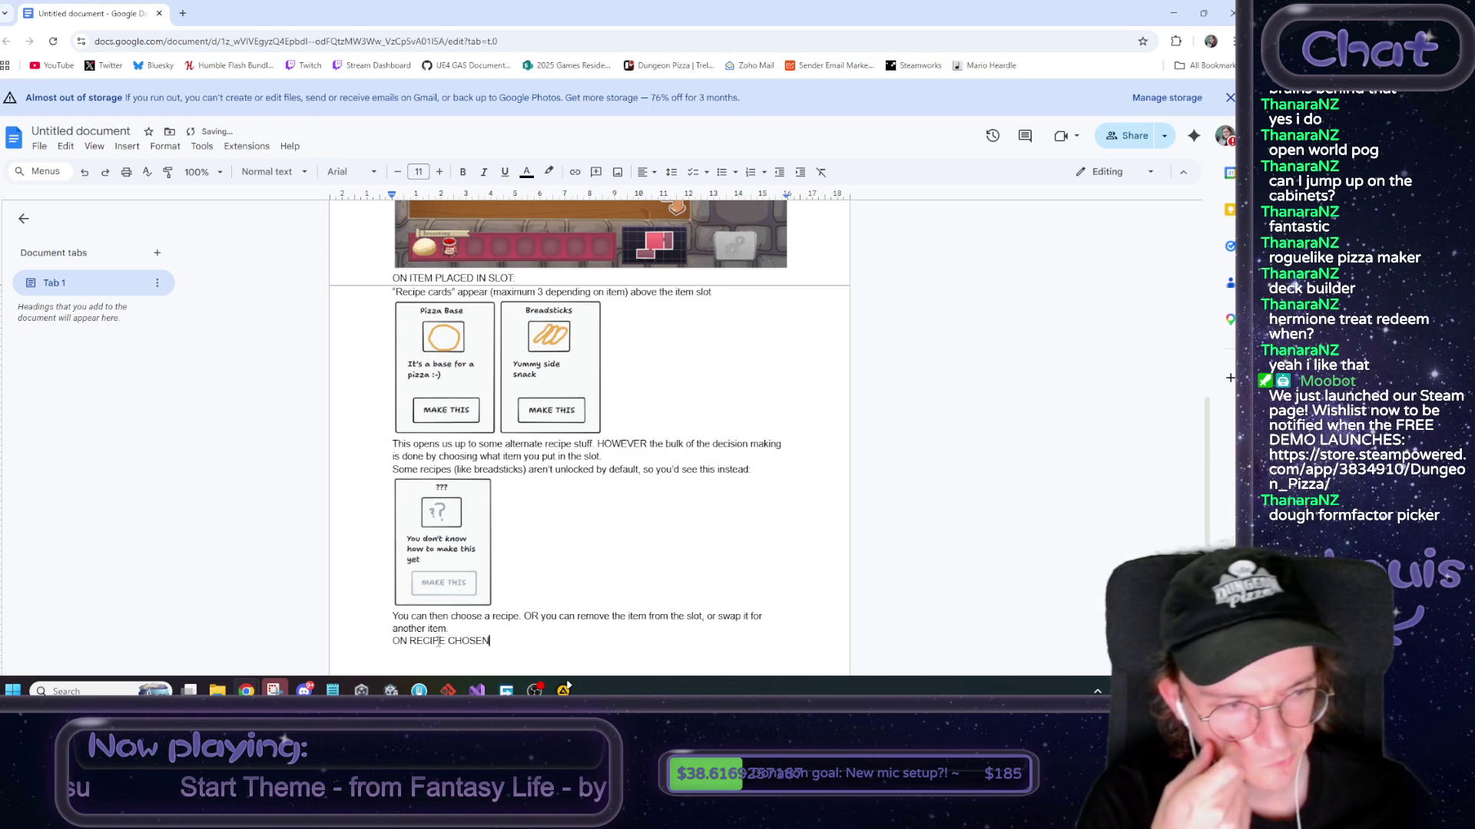
key(BackSpace)
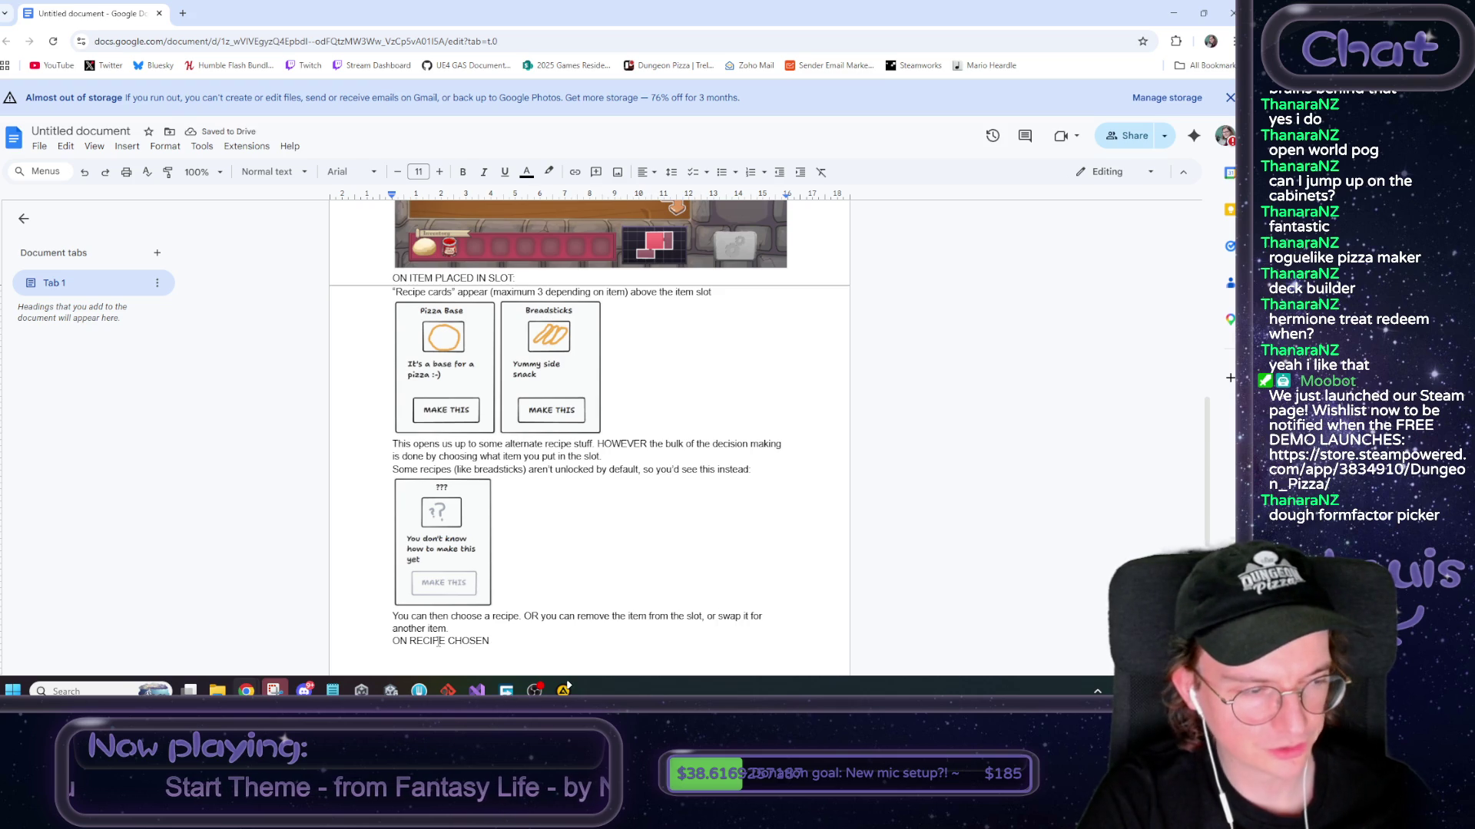
key(BackSpace)
key(BackSpace)
key(BackSpace)
key(BackSpace)
key(BackSpace)
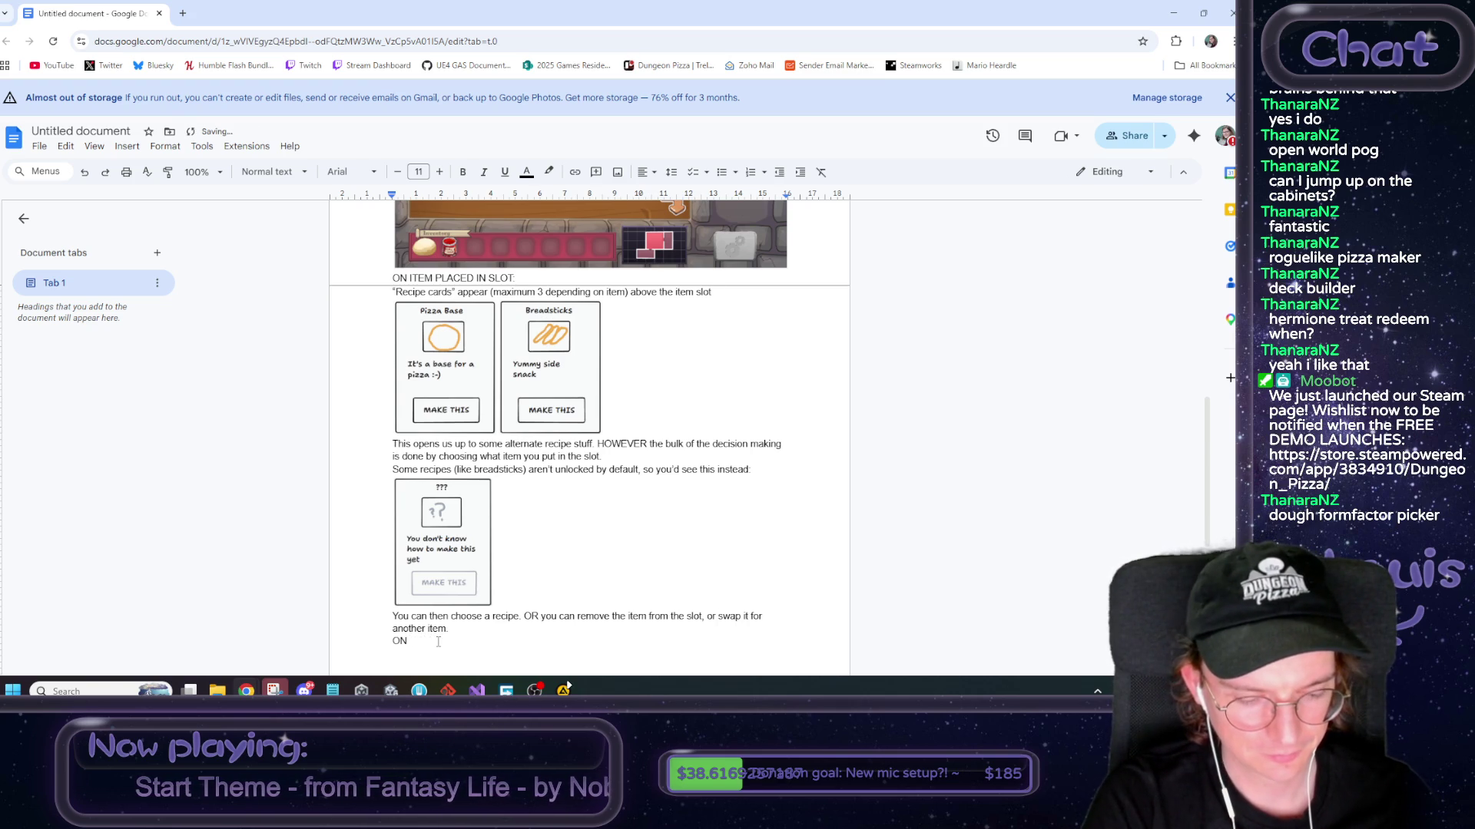
text( CHOICE)
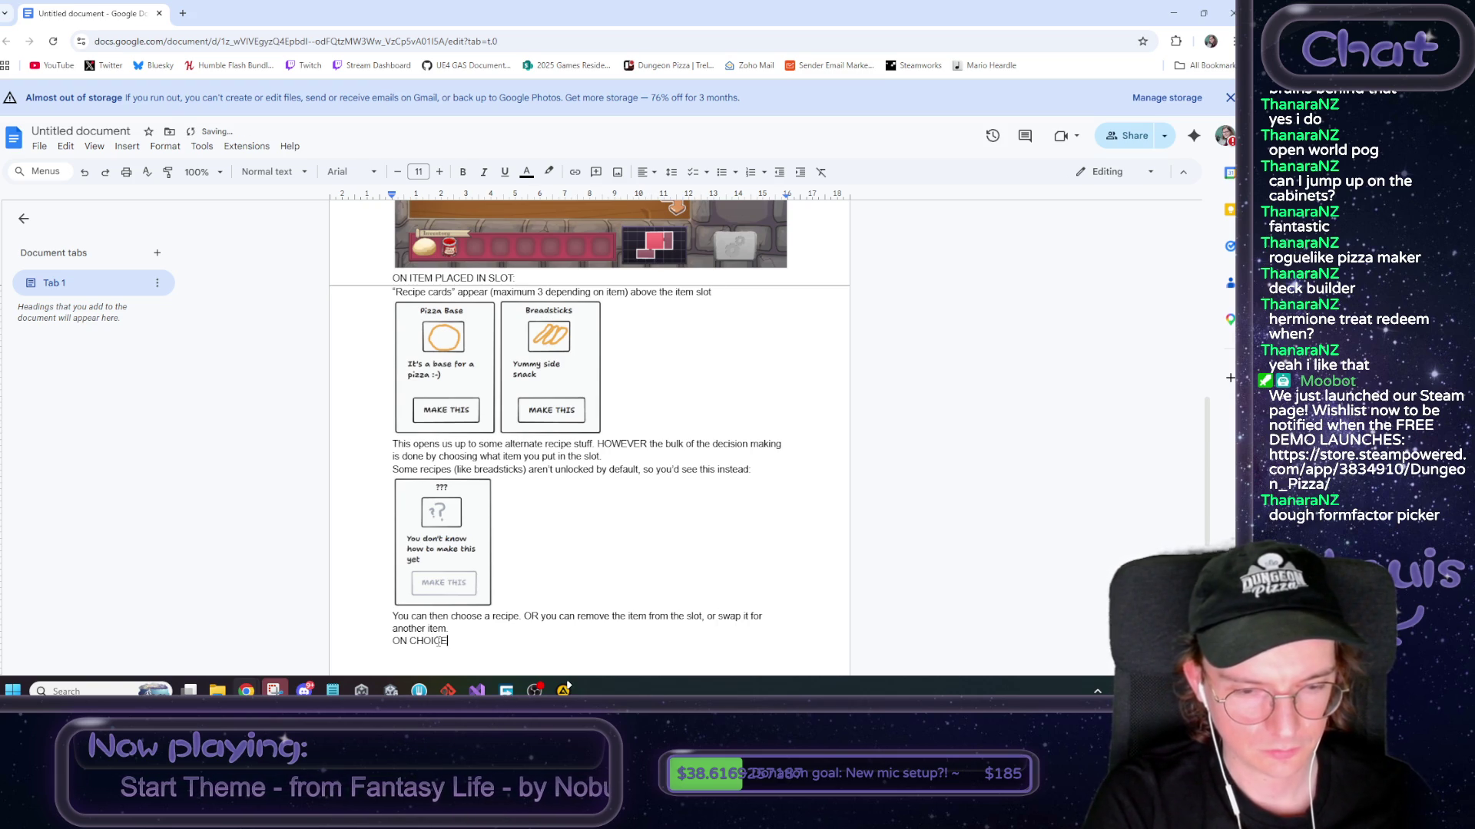
text( CHOSEN:)
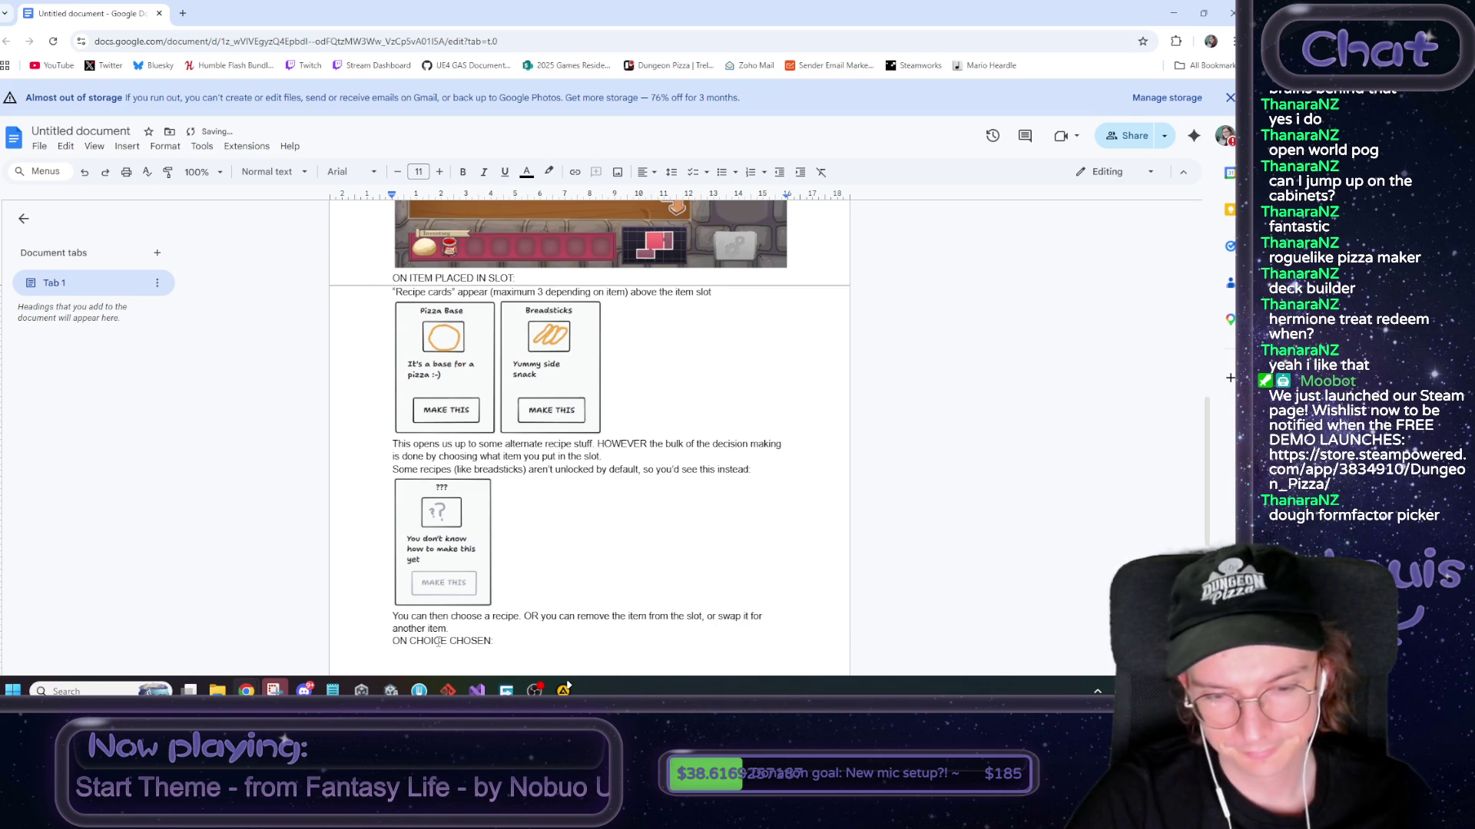
key(Return)
Note that the item is consumed, its minigame starts, and players can leave and come back
text(M)
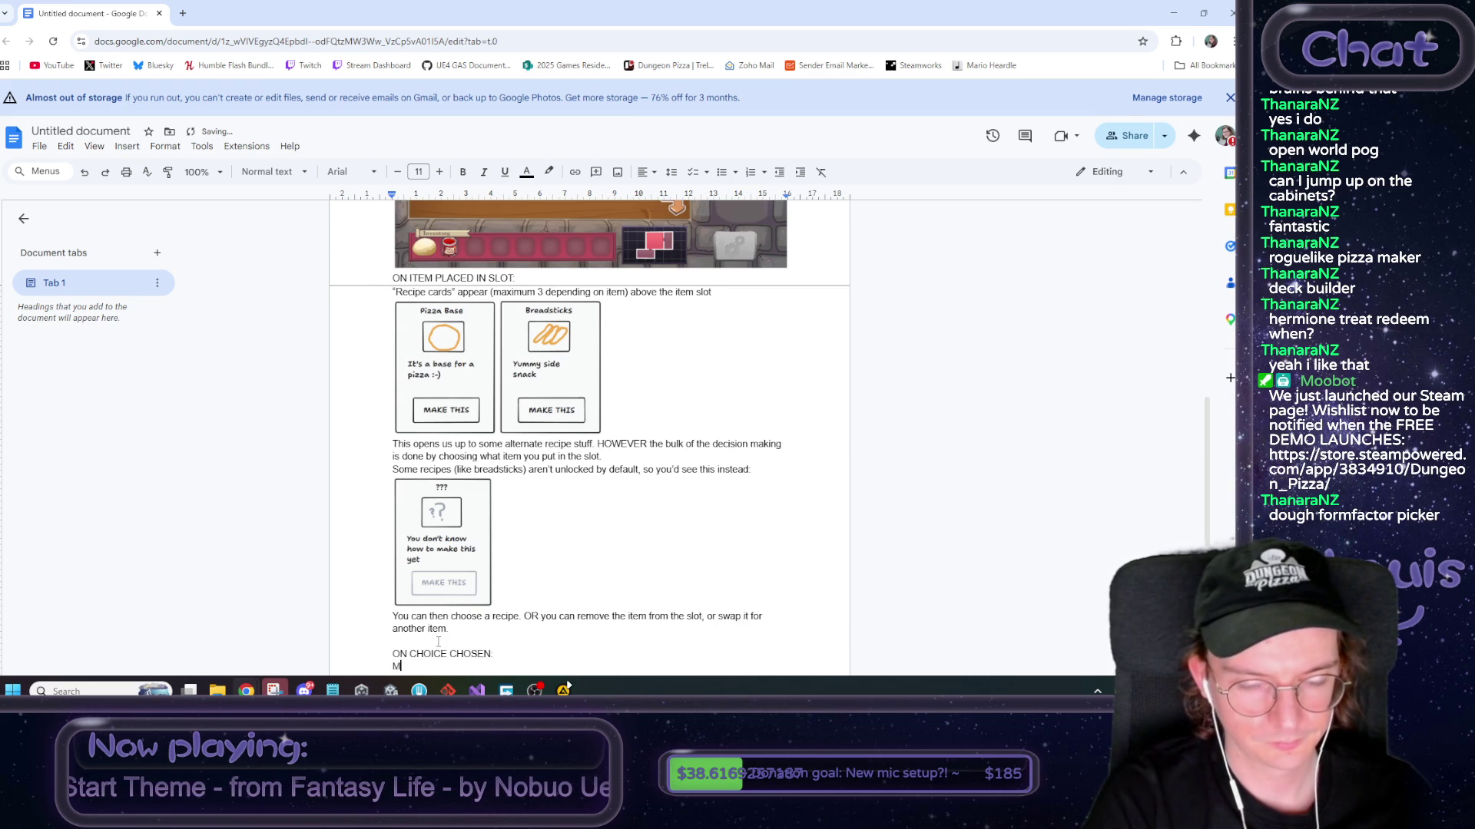
key(BackSpace)
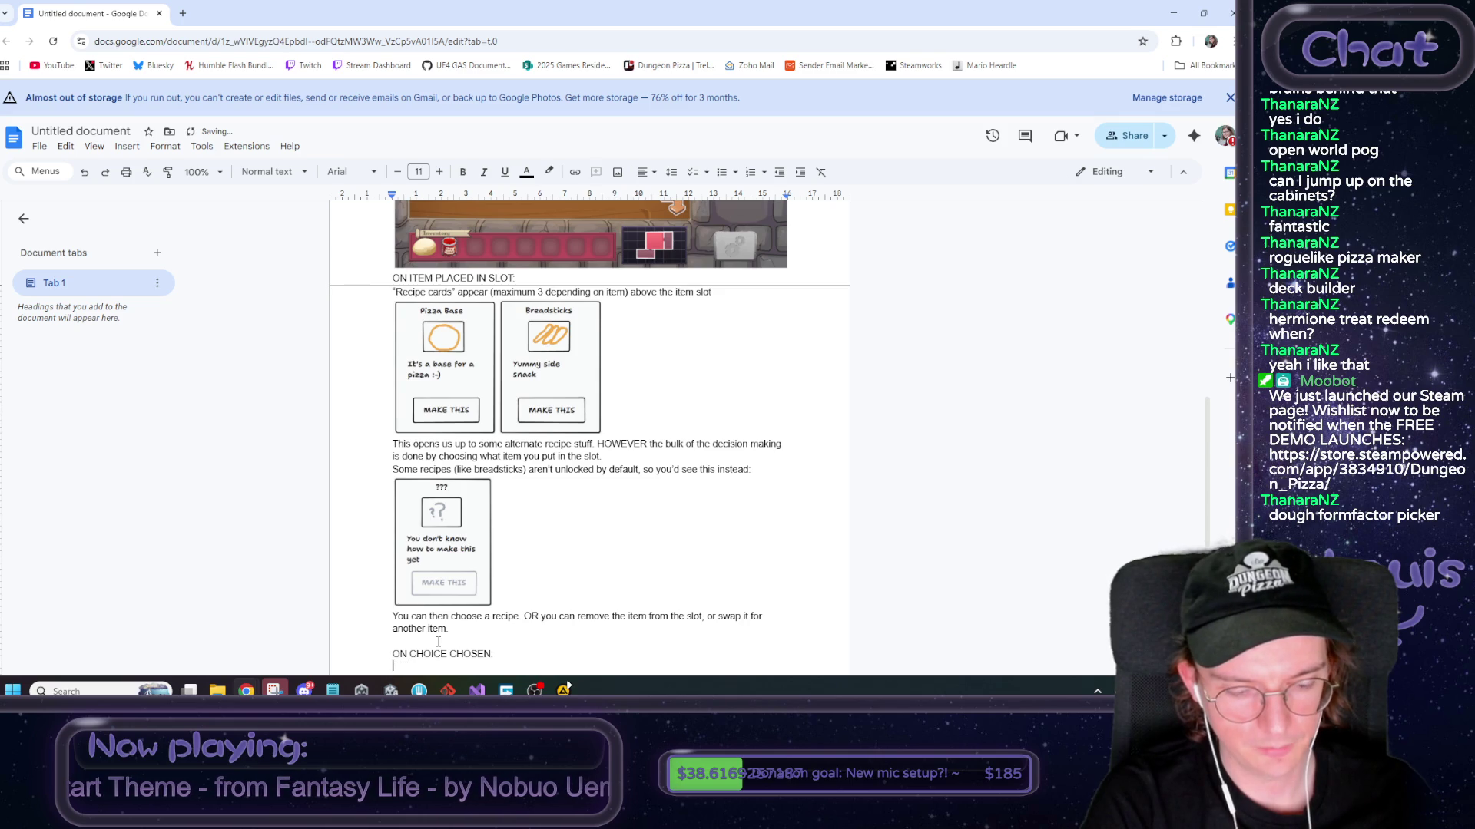
text(Item)
text(onsumed, minigame start)
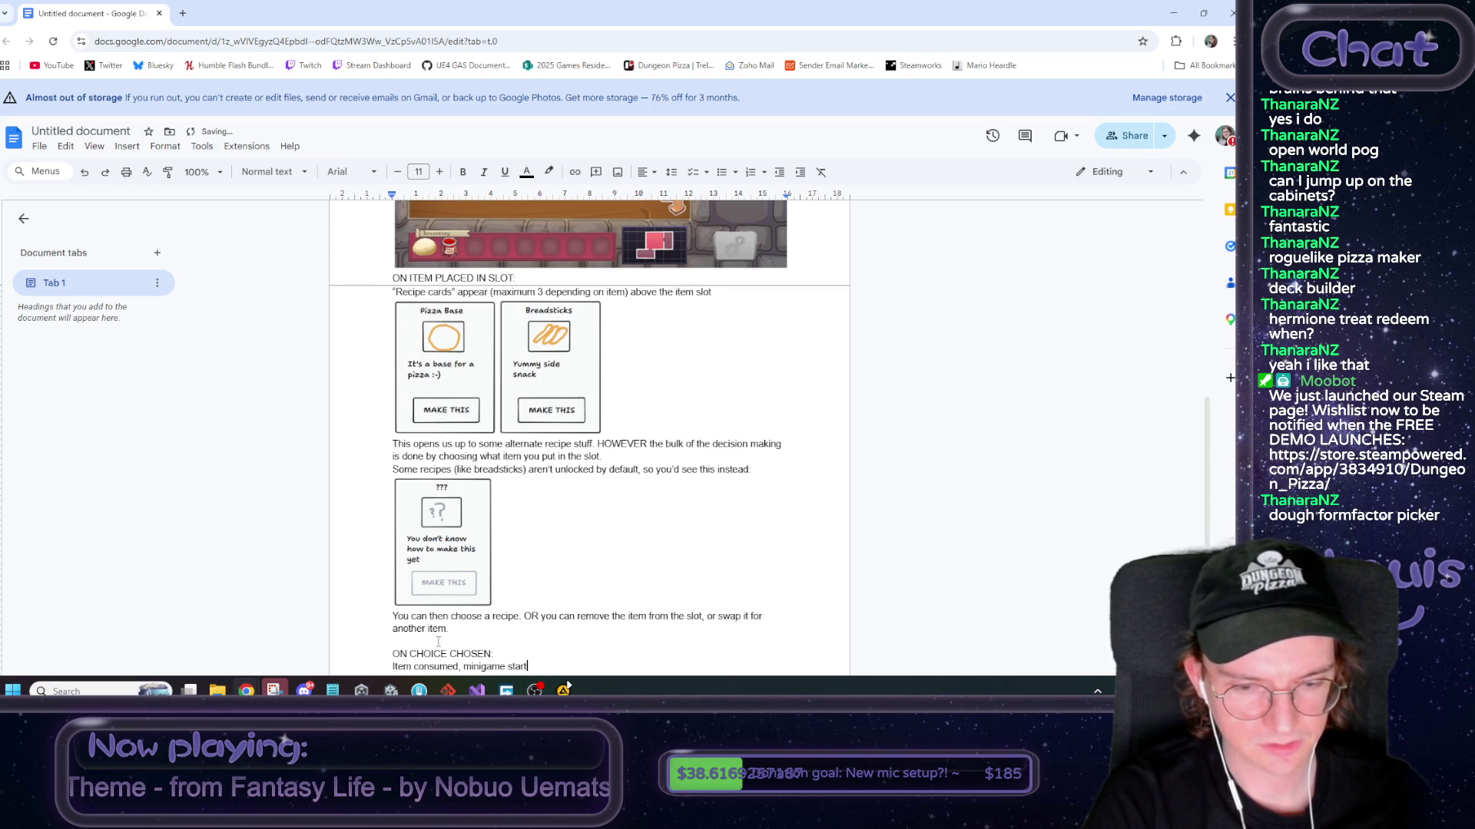
text(s)
text(relevant)
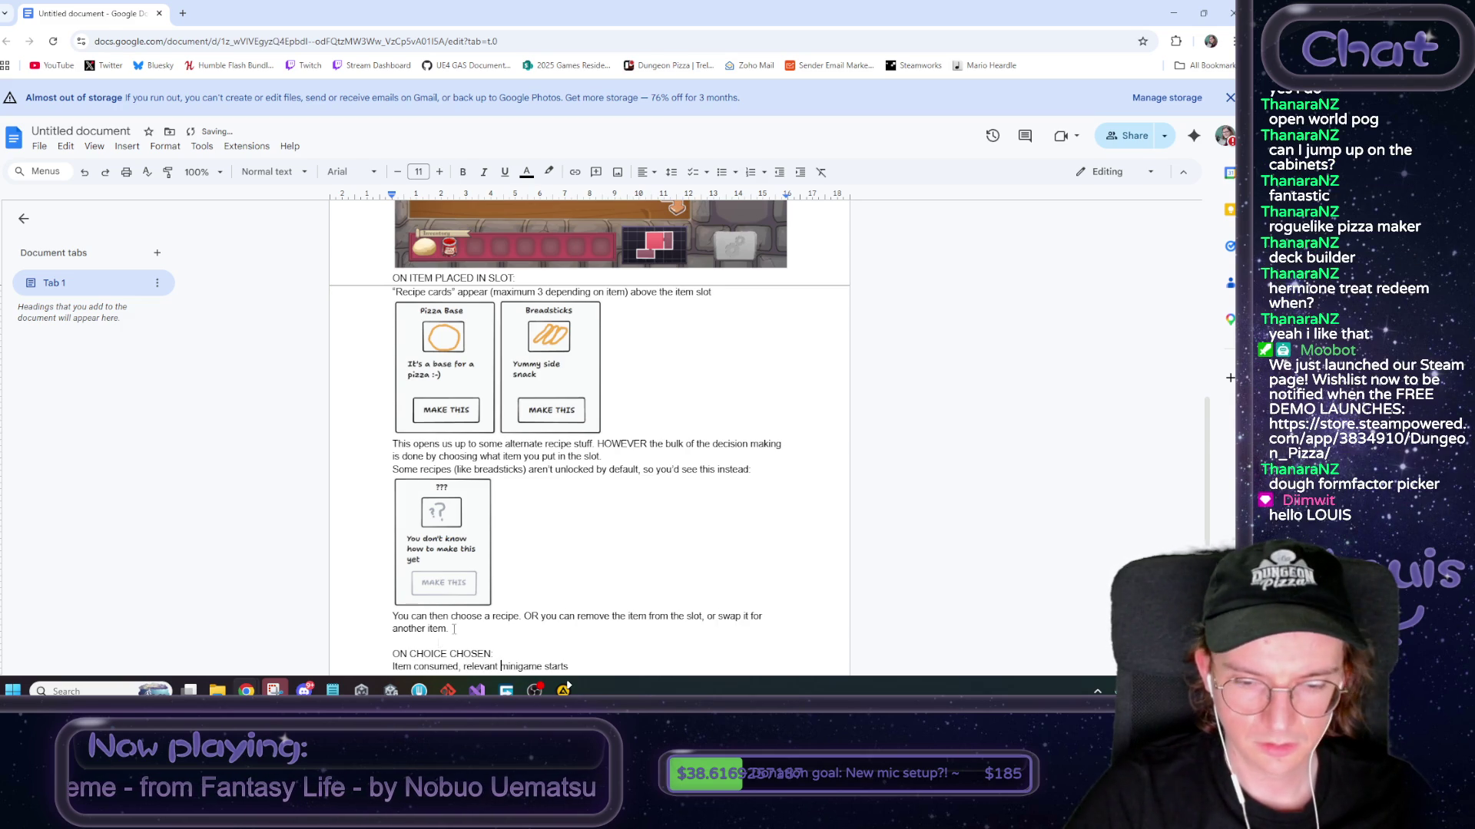
scroll(570, 599, down, 1)
text(. You can)
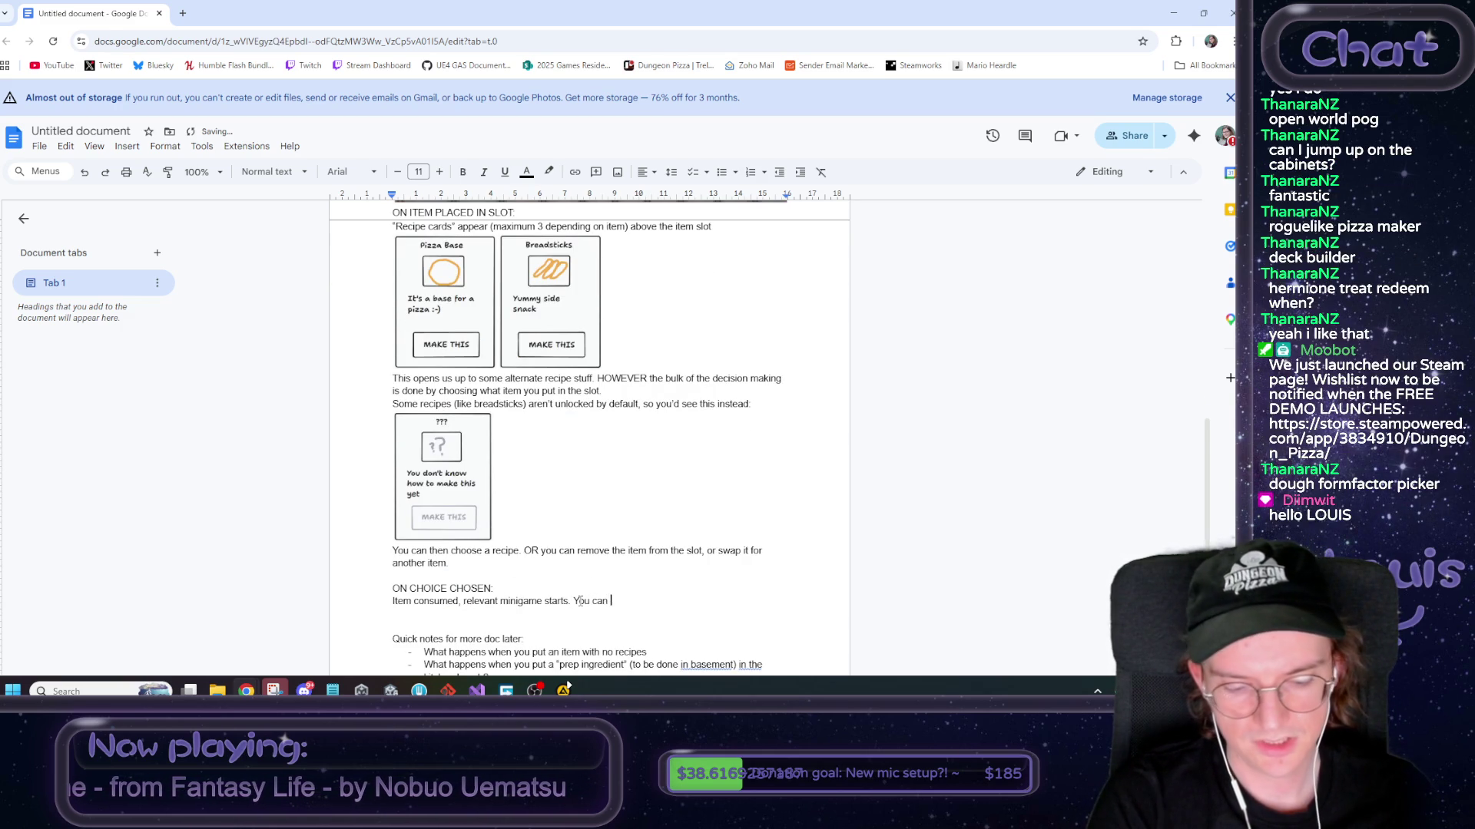
text(still leave and come back to the wor)
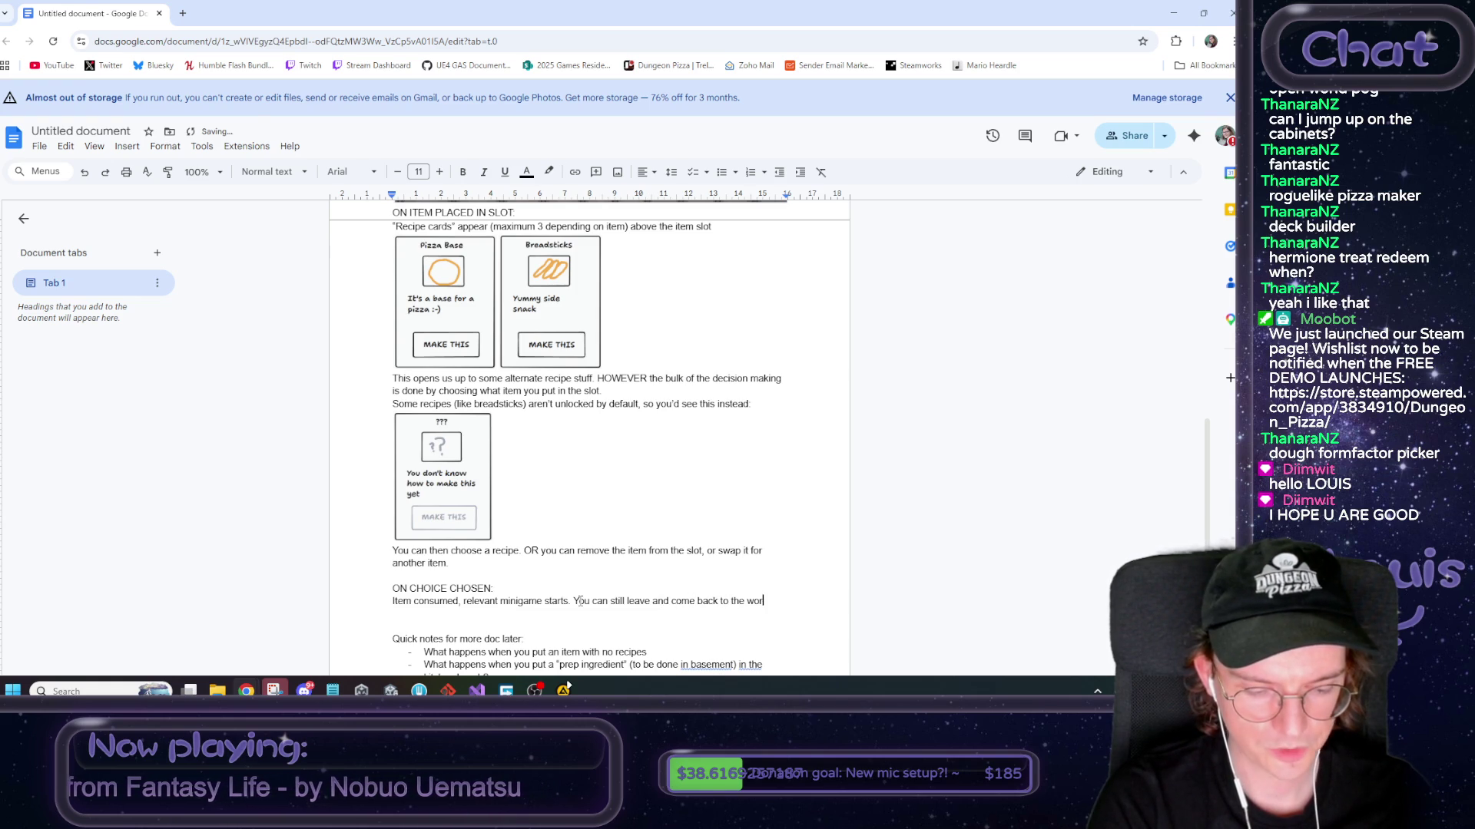
text(kspace)
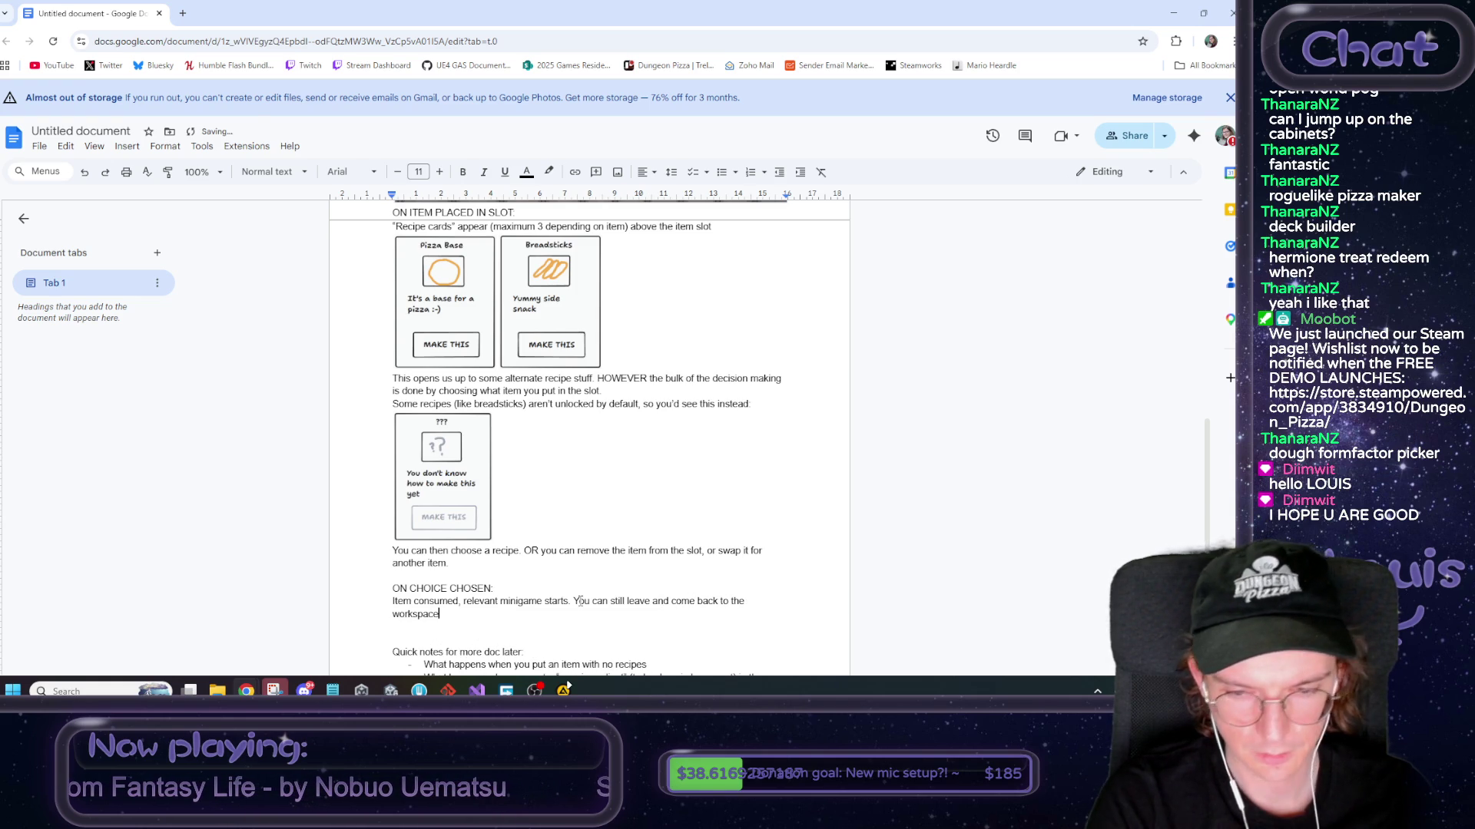
text(, mini)
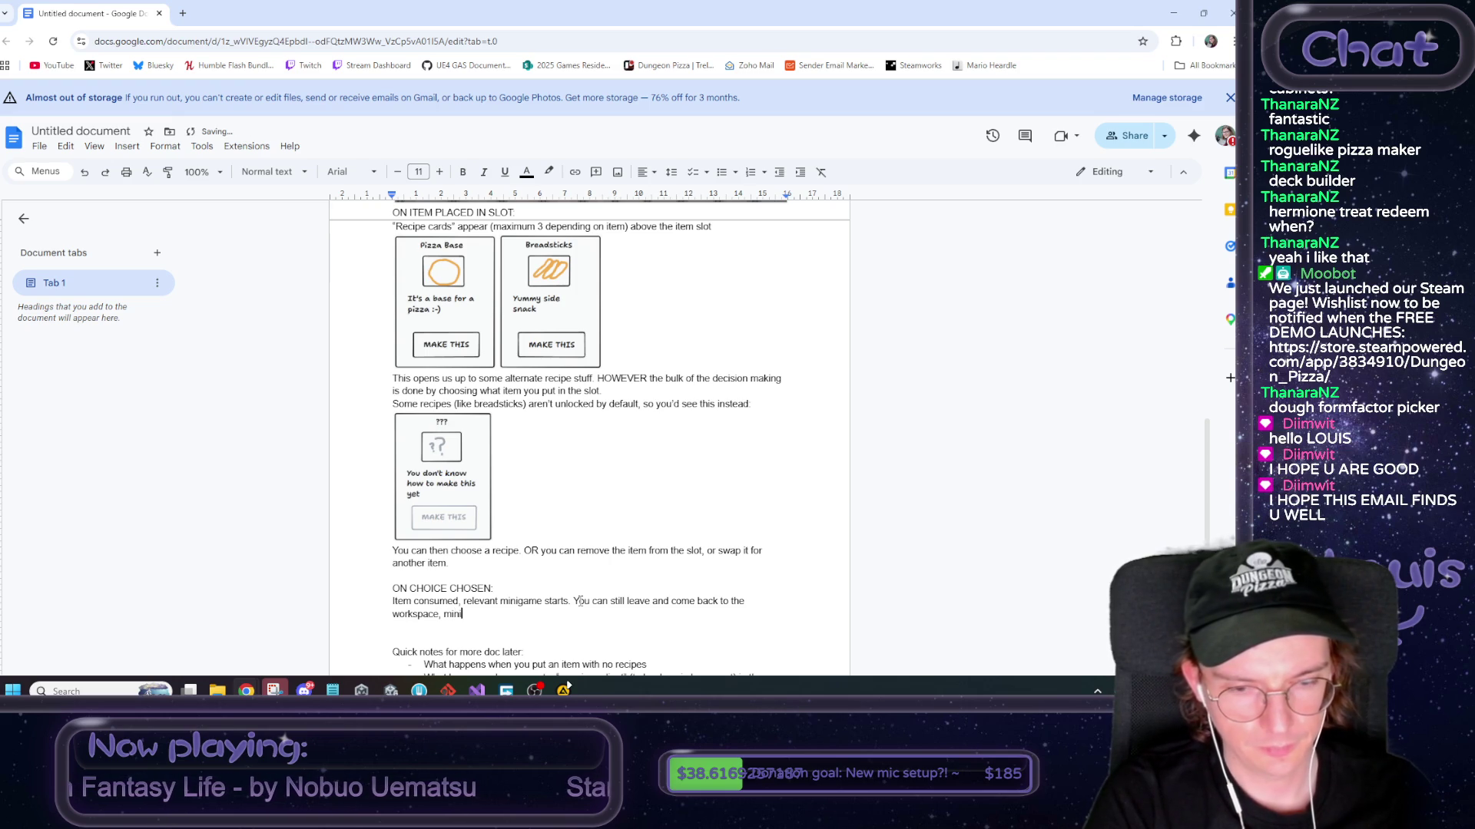
text(ames remain in progress.)
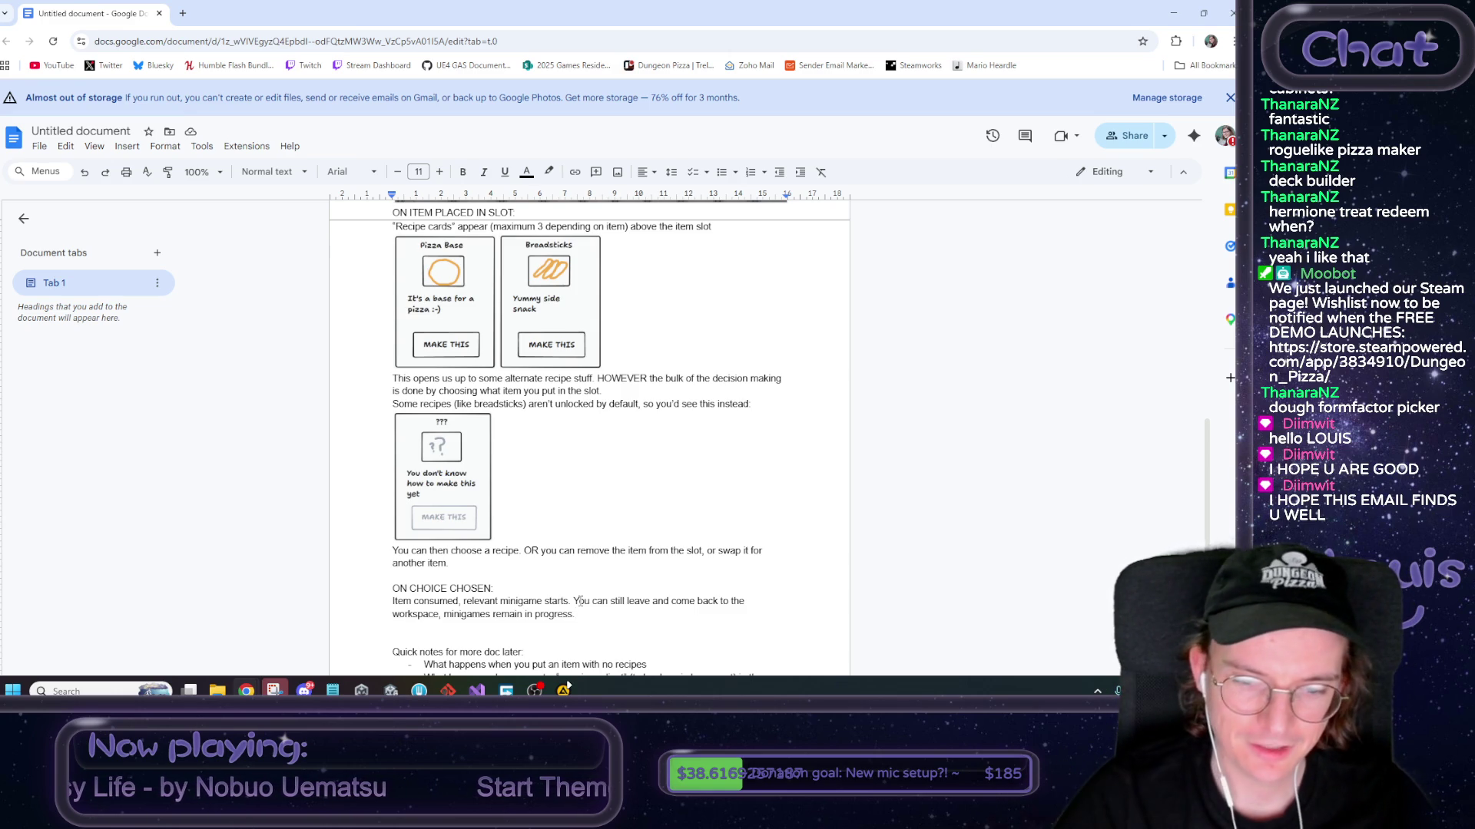
scroll(587, 598, down, 2)
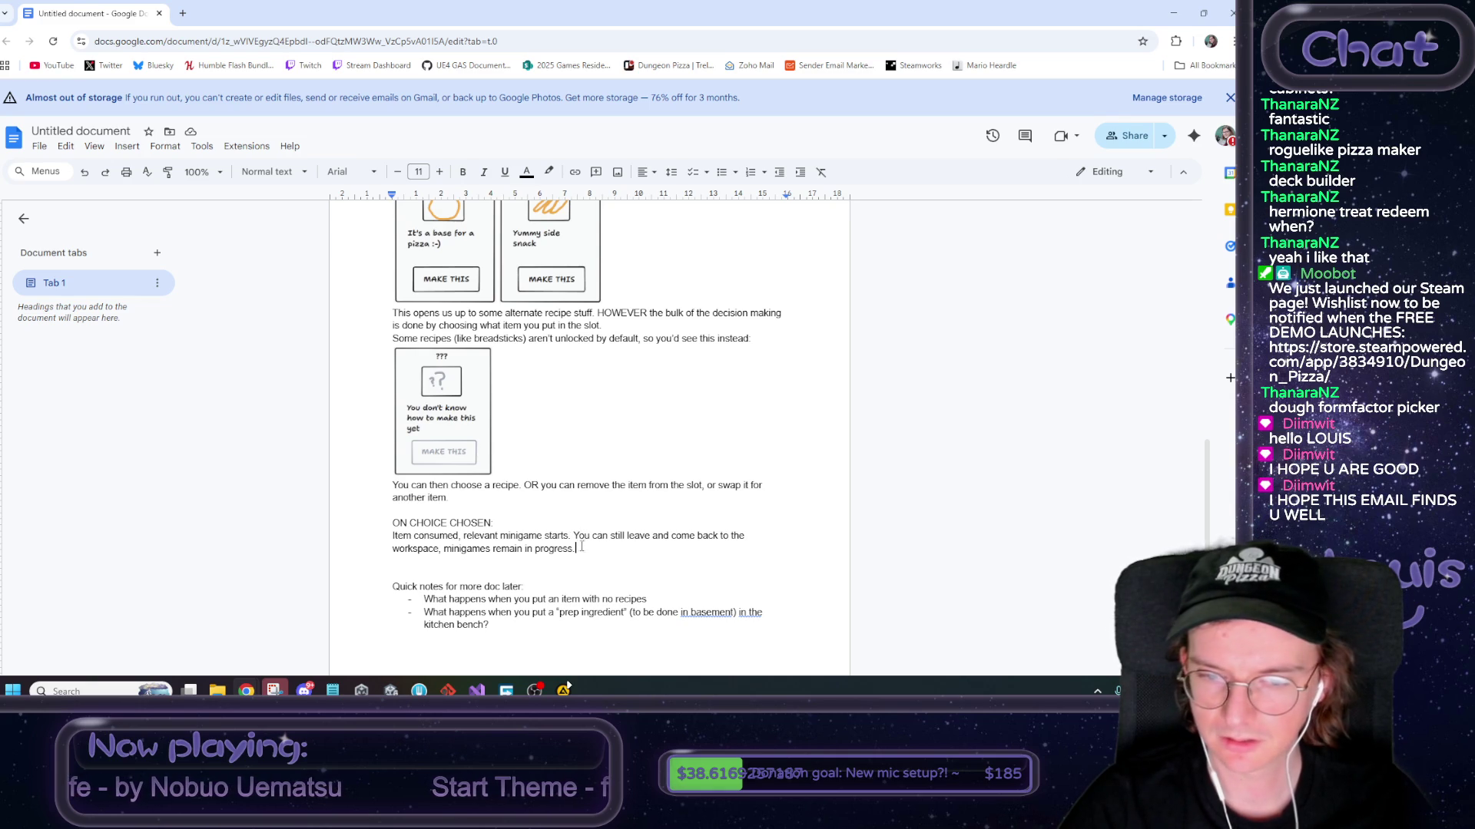
drag(579, 548, 574, 535)
click(572, 560)
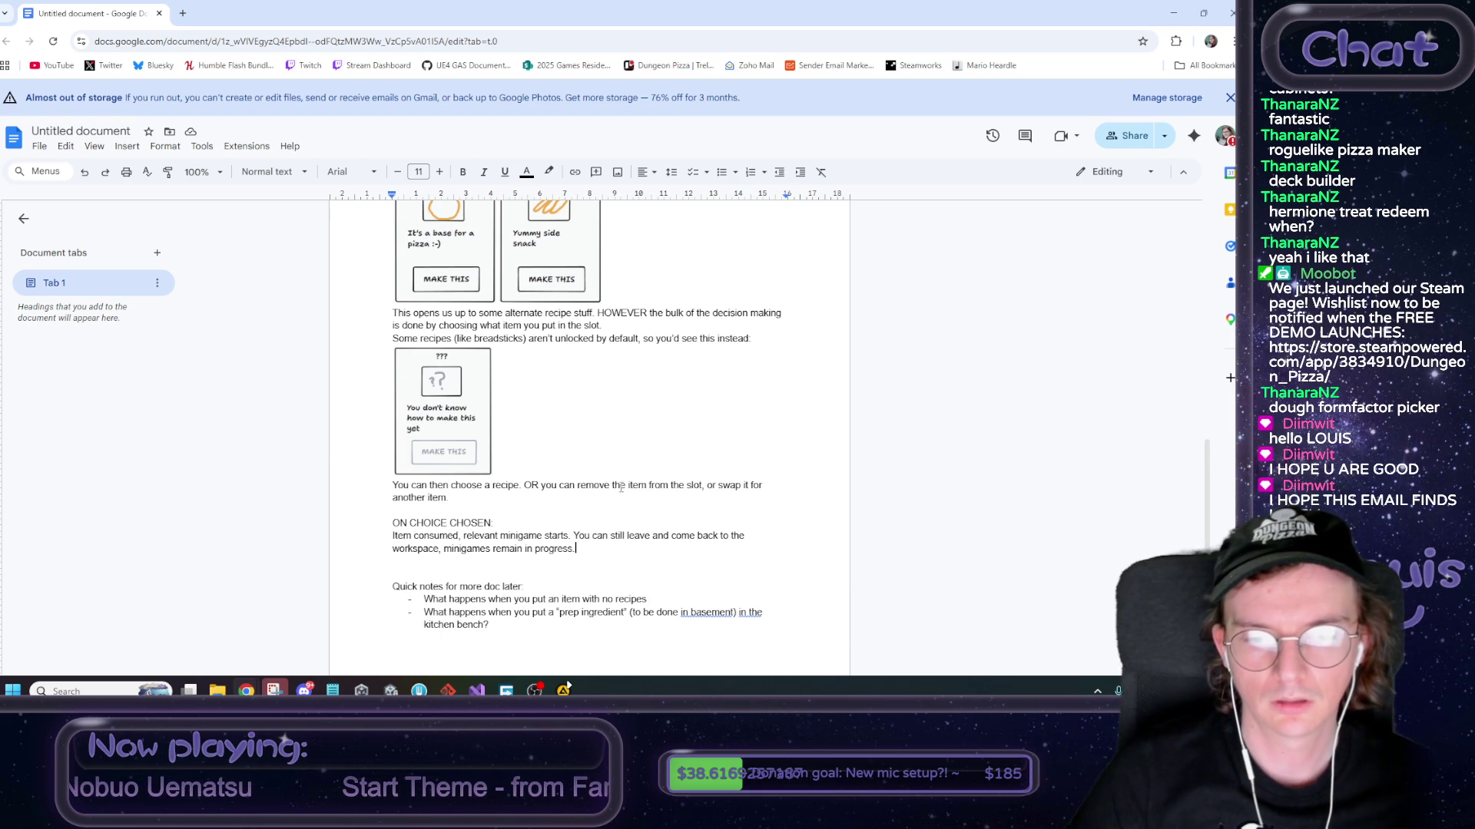
Move the leave-and-come-back sentence onto its own line and leave space for another section
key(Return)
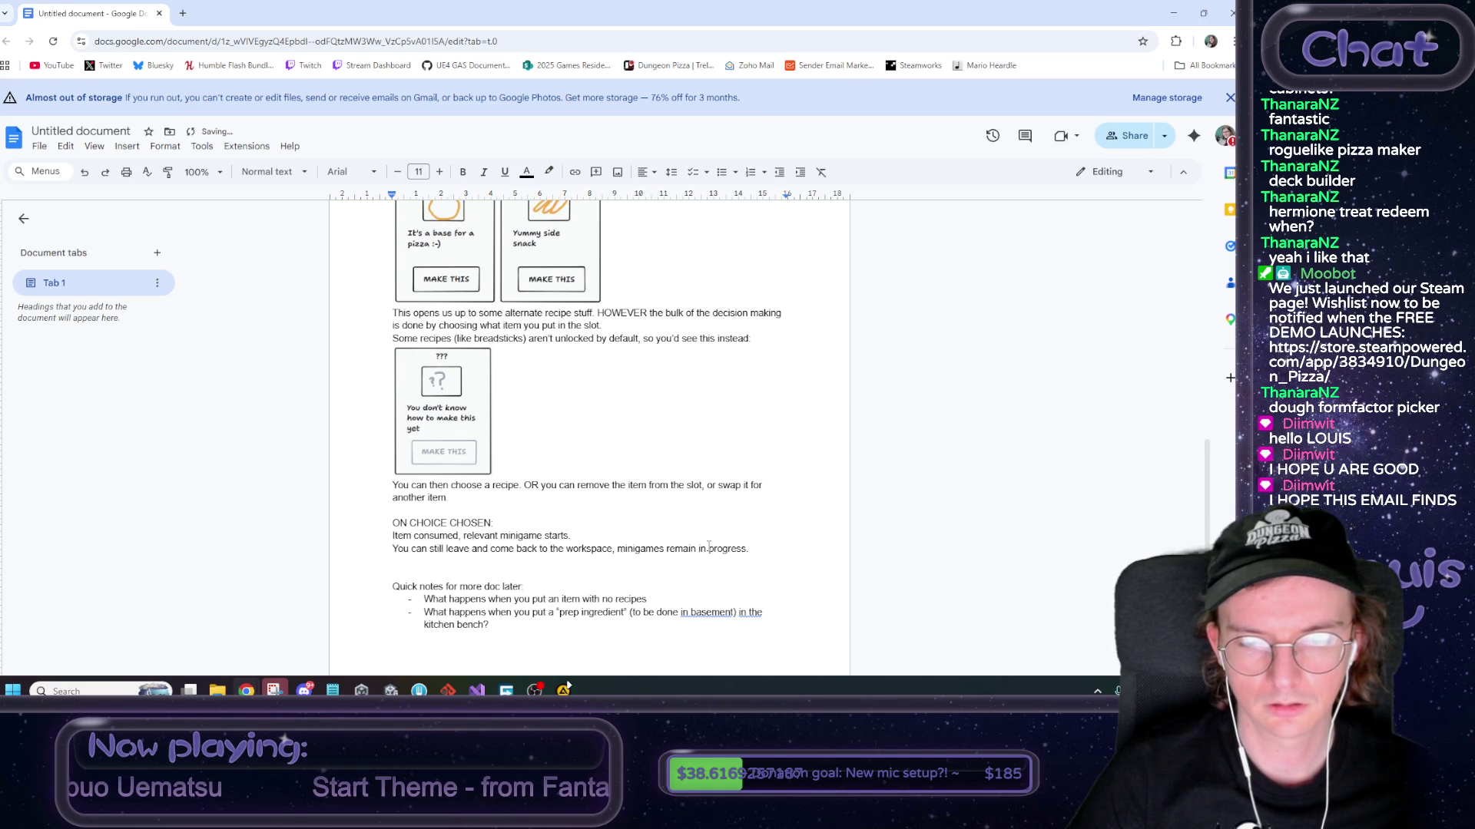
key(Return)
key(Return)
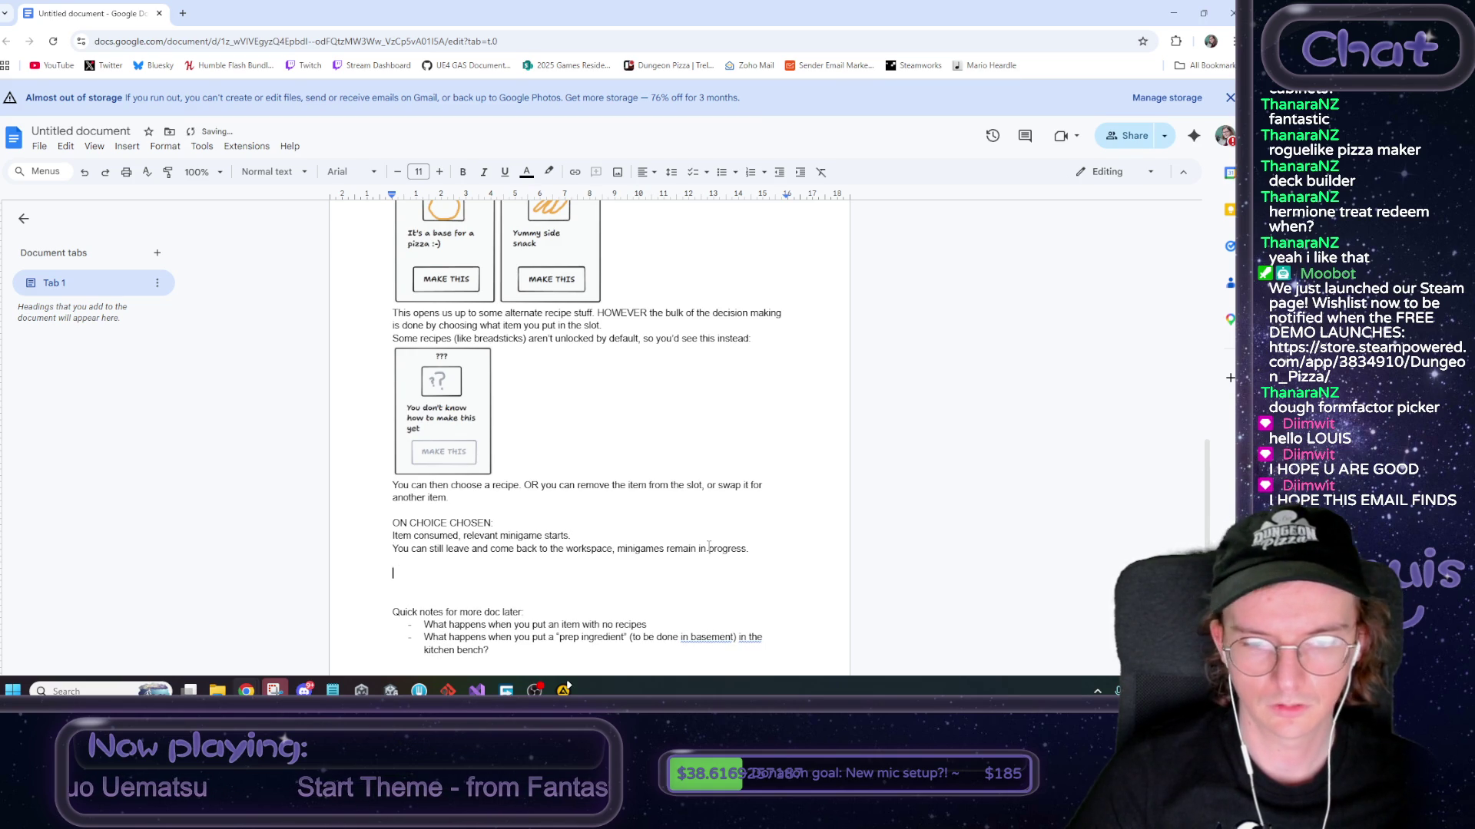
text(ON)
key(BackSpace)
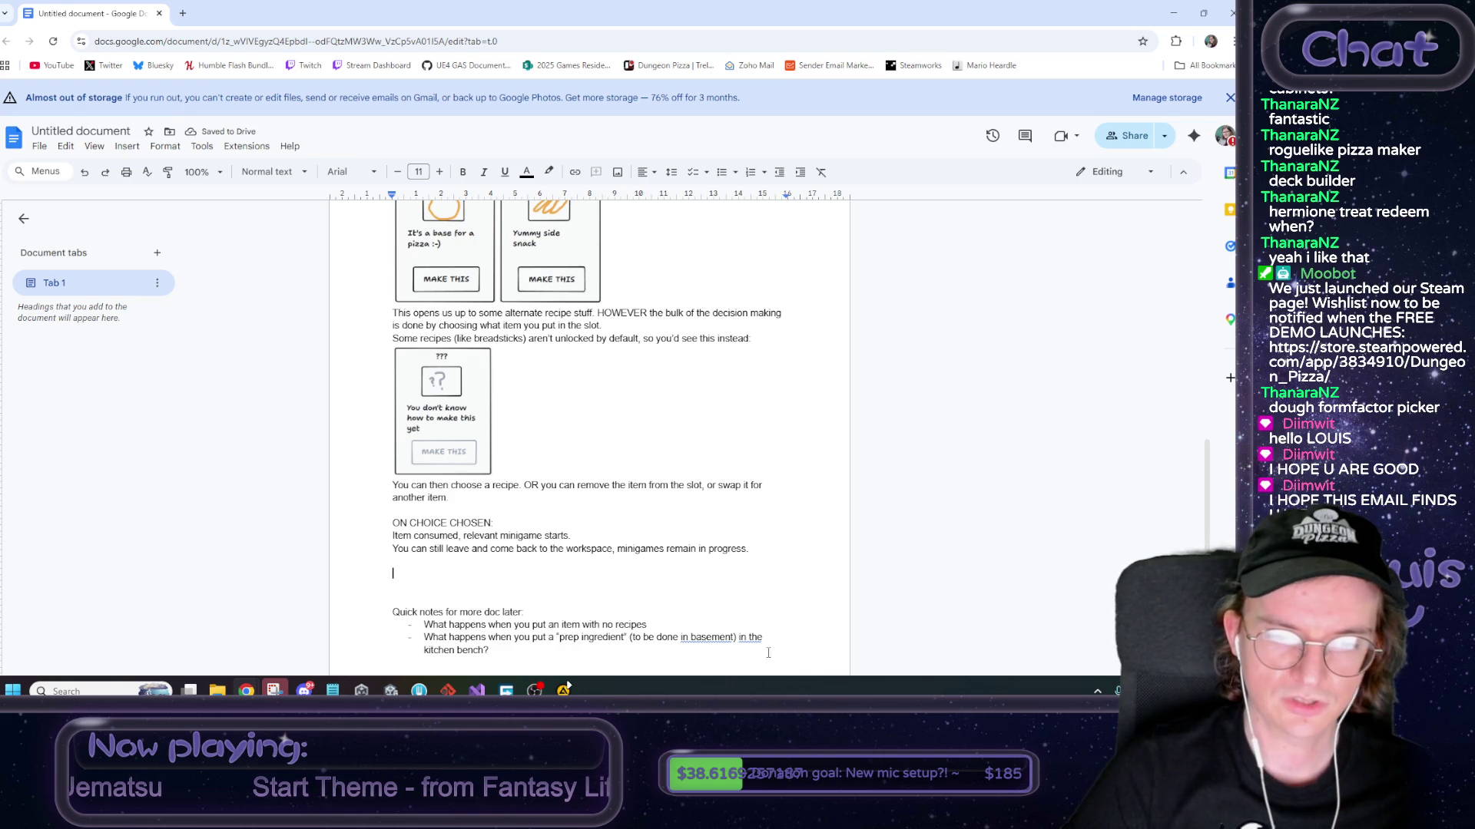
Add 'ON ITEM REMOVED:' with 'Return to base state.' and blank lines below, then switch to Unity
text(ON ITEM)
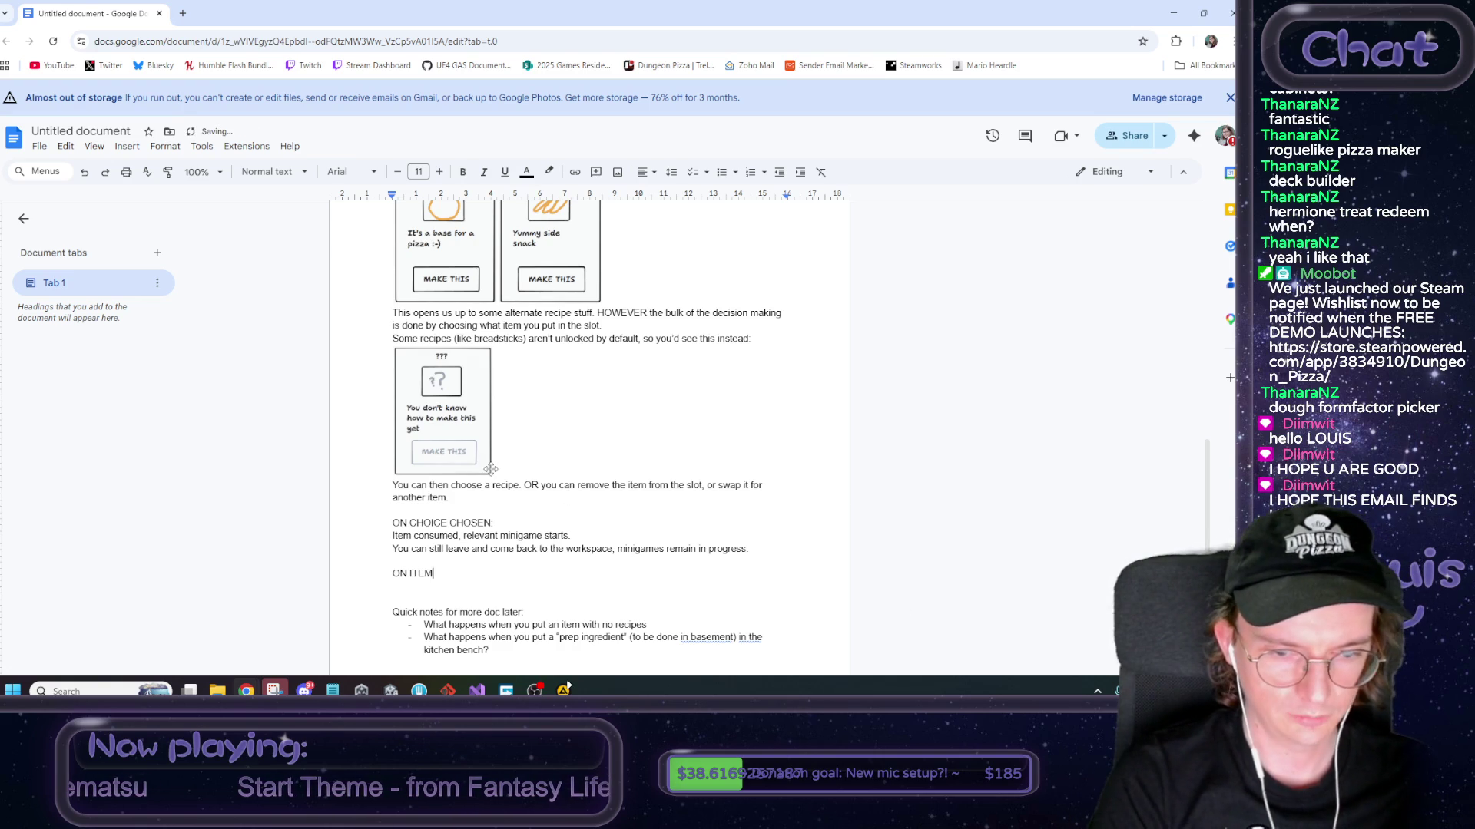
text( REMOVED:)
key(Return)
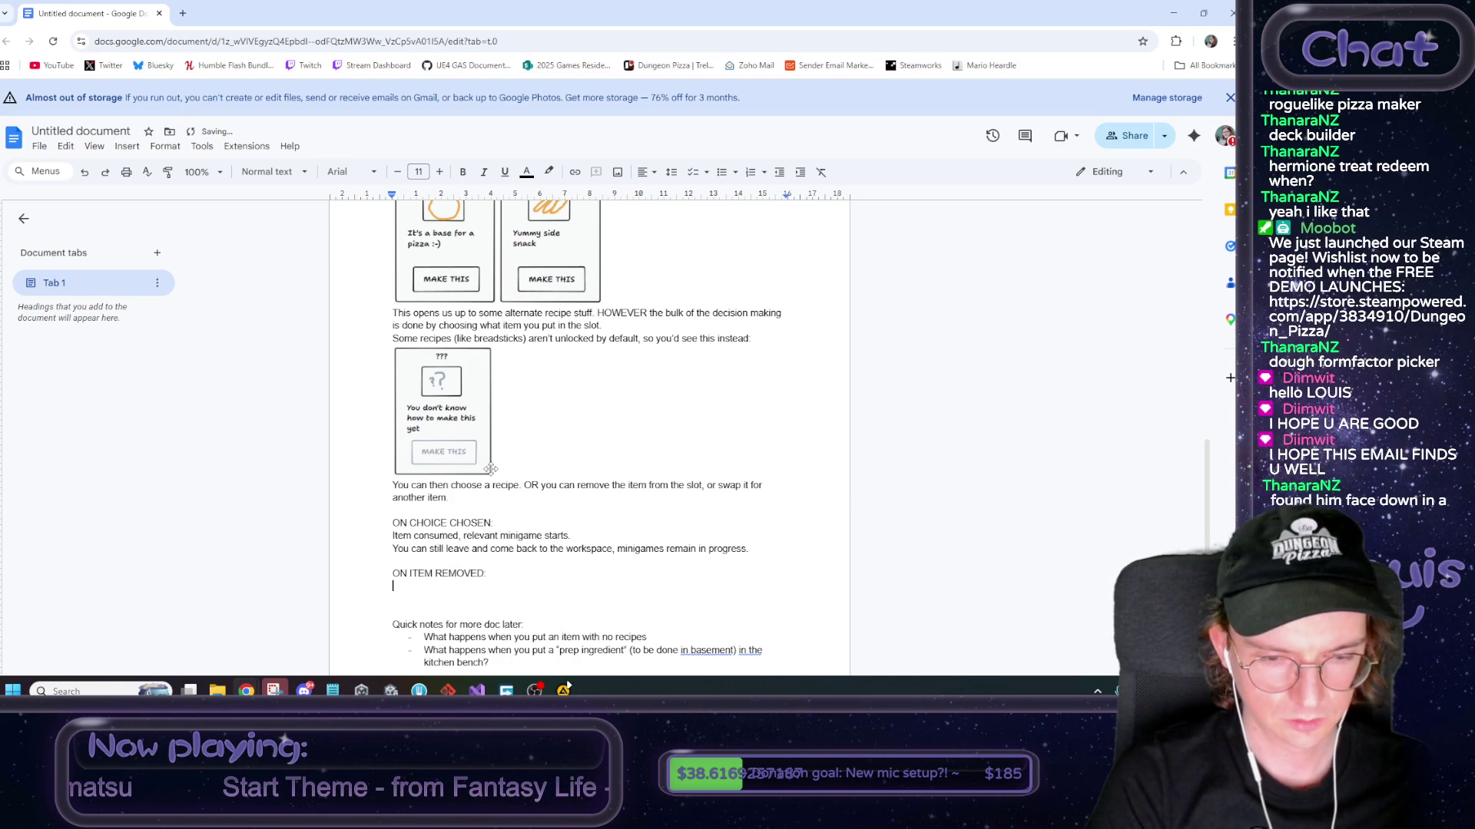
text(Return to base state)
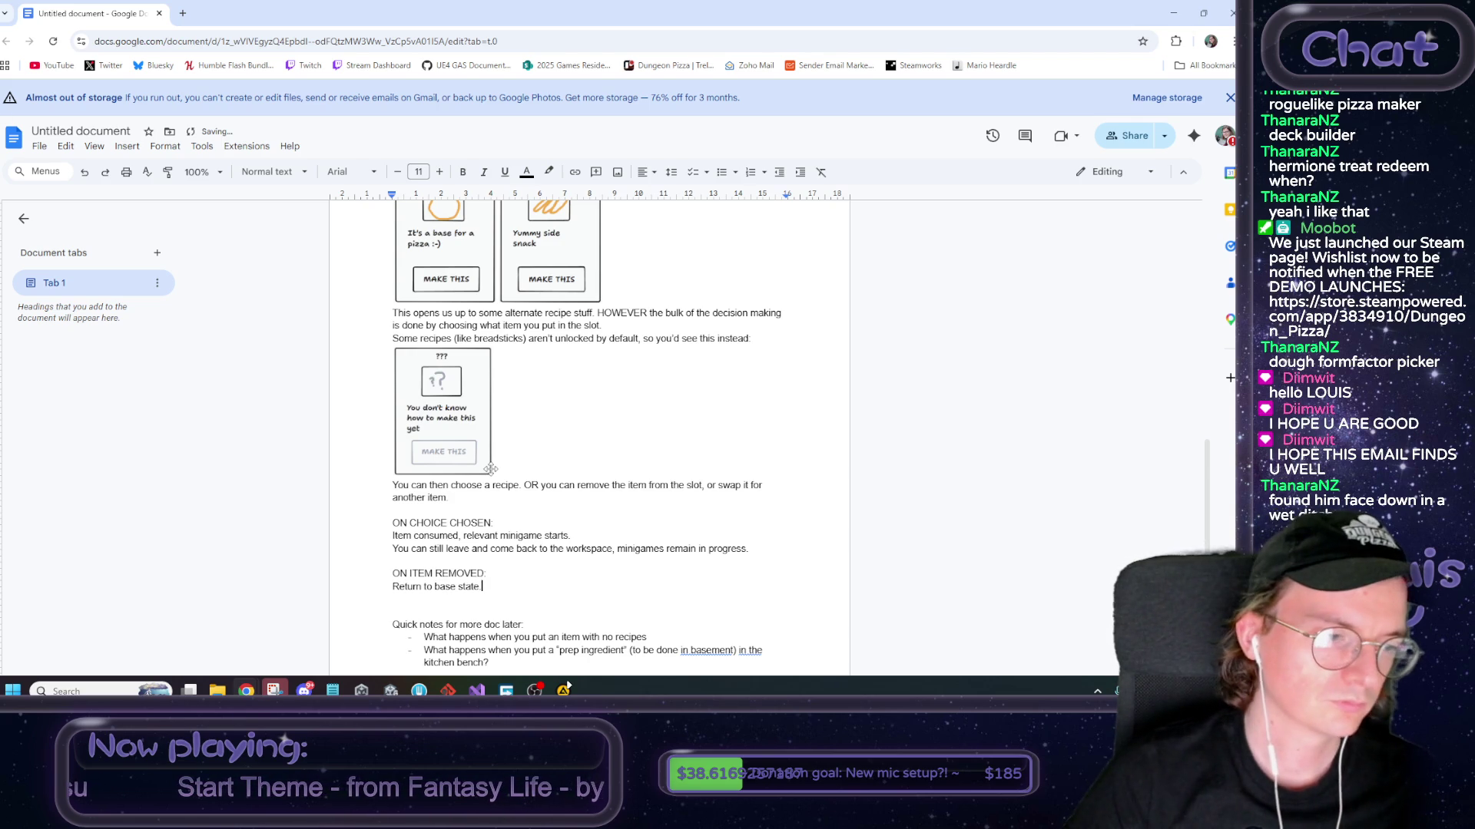
text(.)
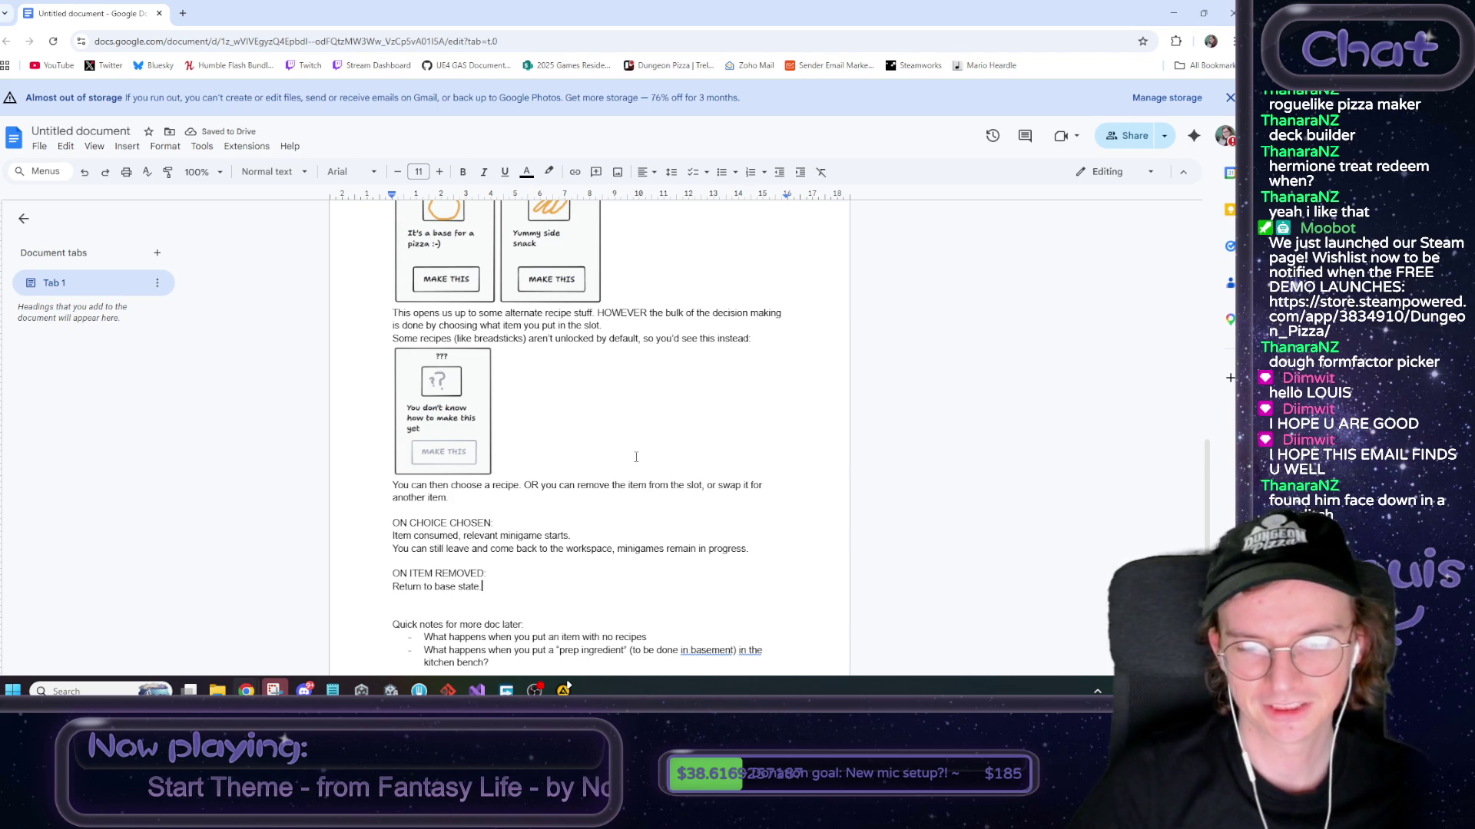
key(Return)
key(Return)
key(Return)
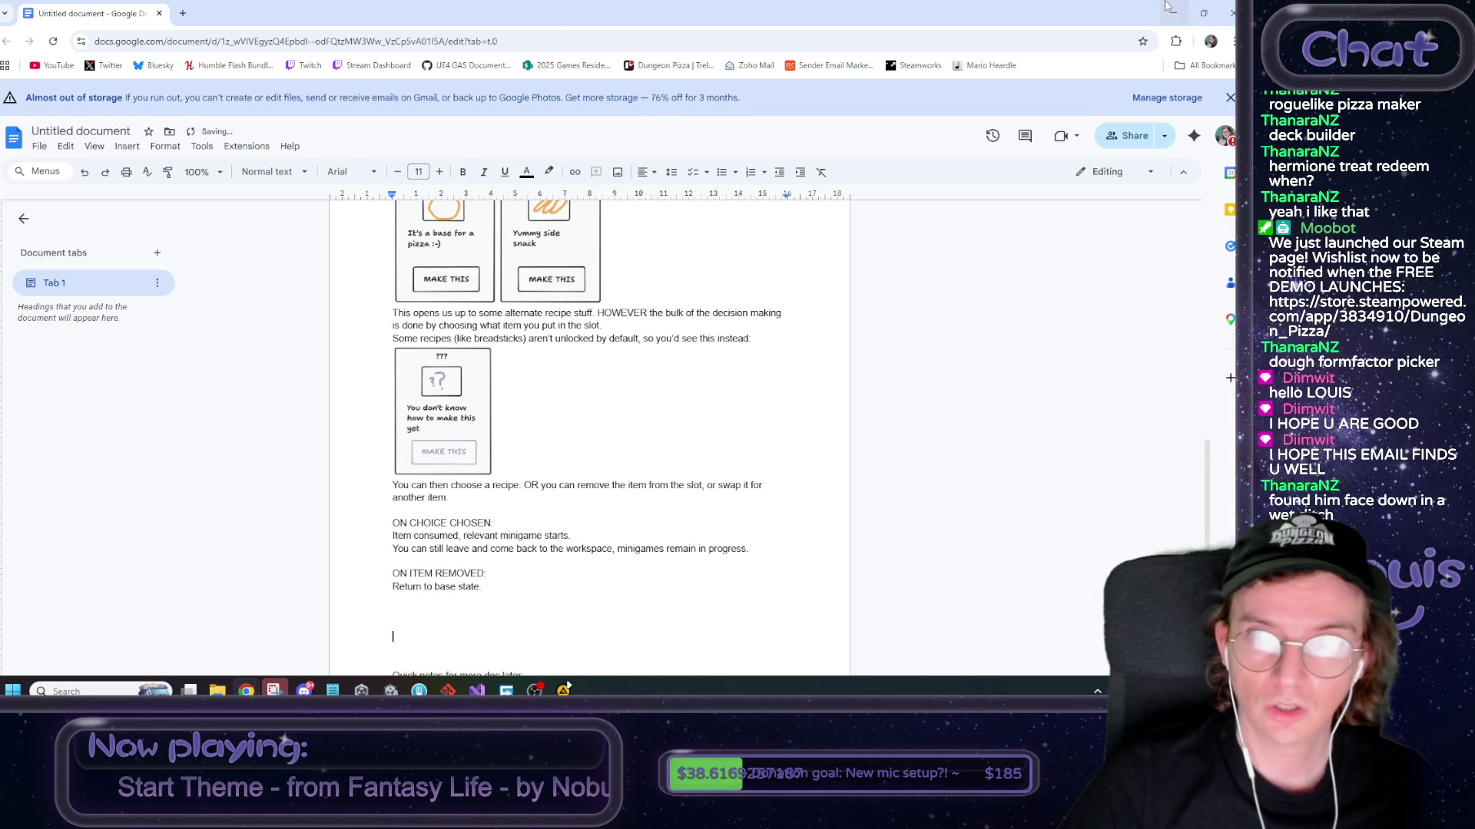
click(391, 690)
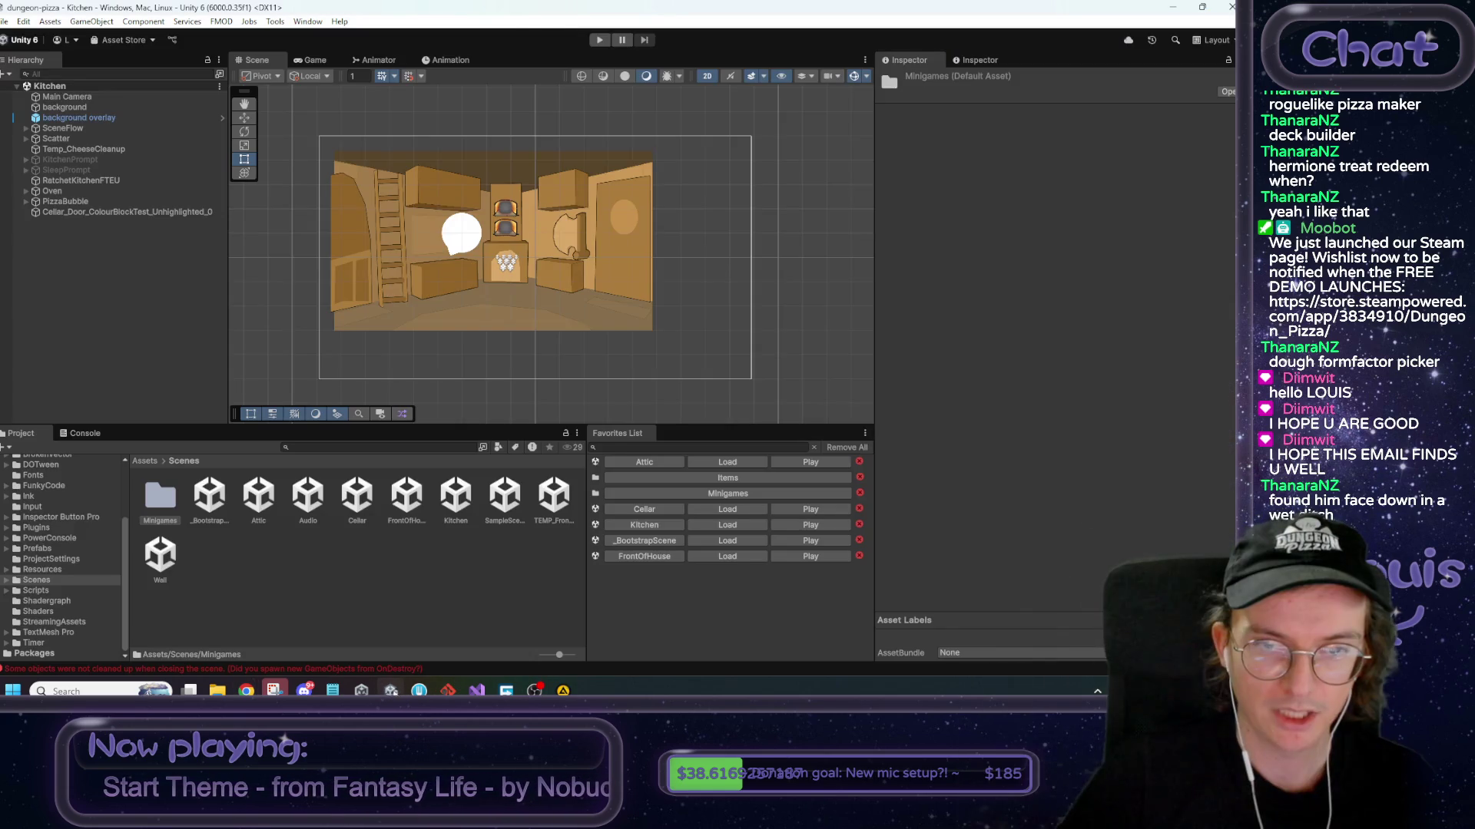
Start the Unity playtest, put the dough ball on the bench and apply the green card
click(599, 40)
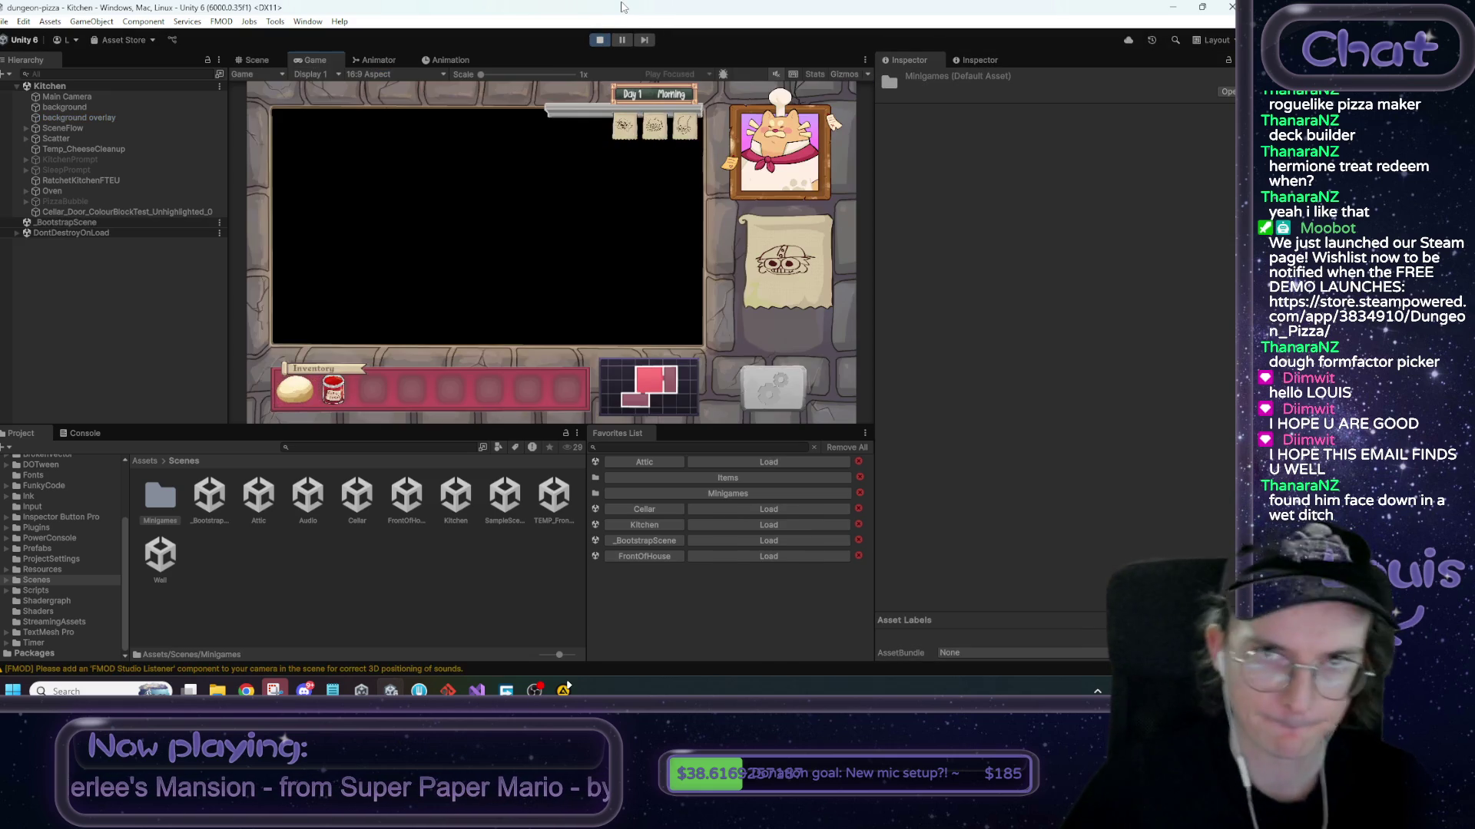
click(431, 266)
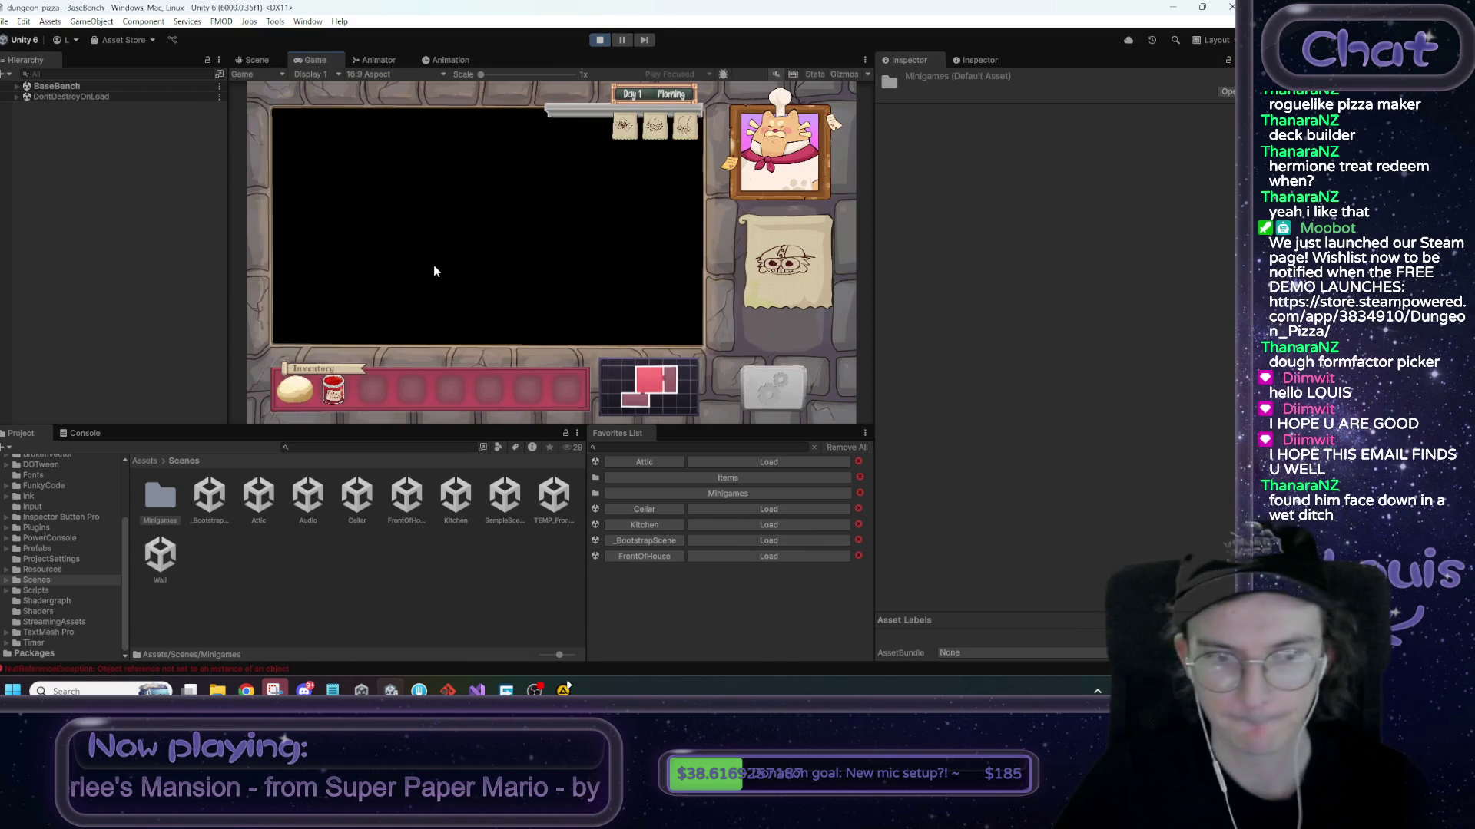
drag(306, 395, 464, 278)
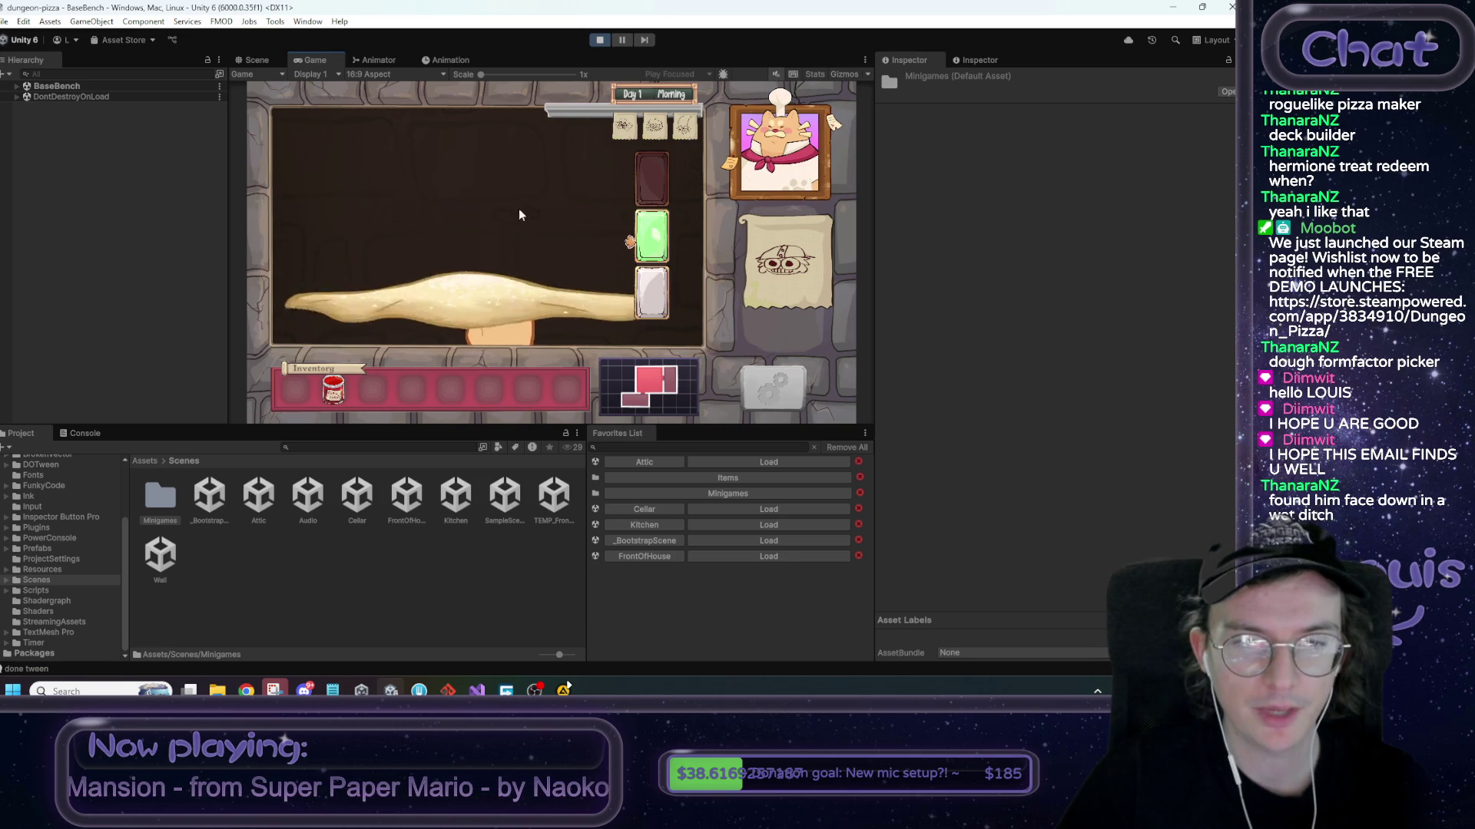
key(Up)
key(Return)
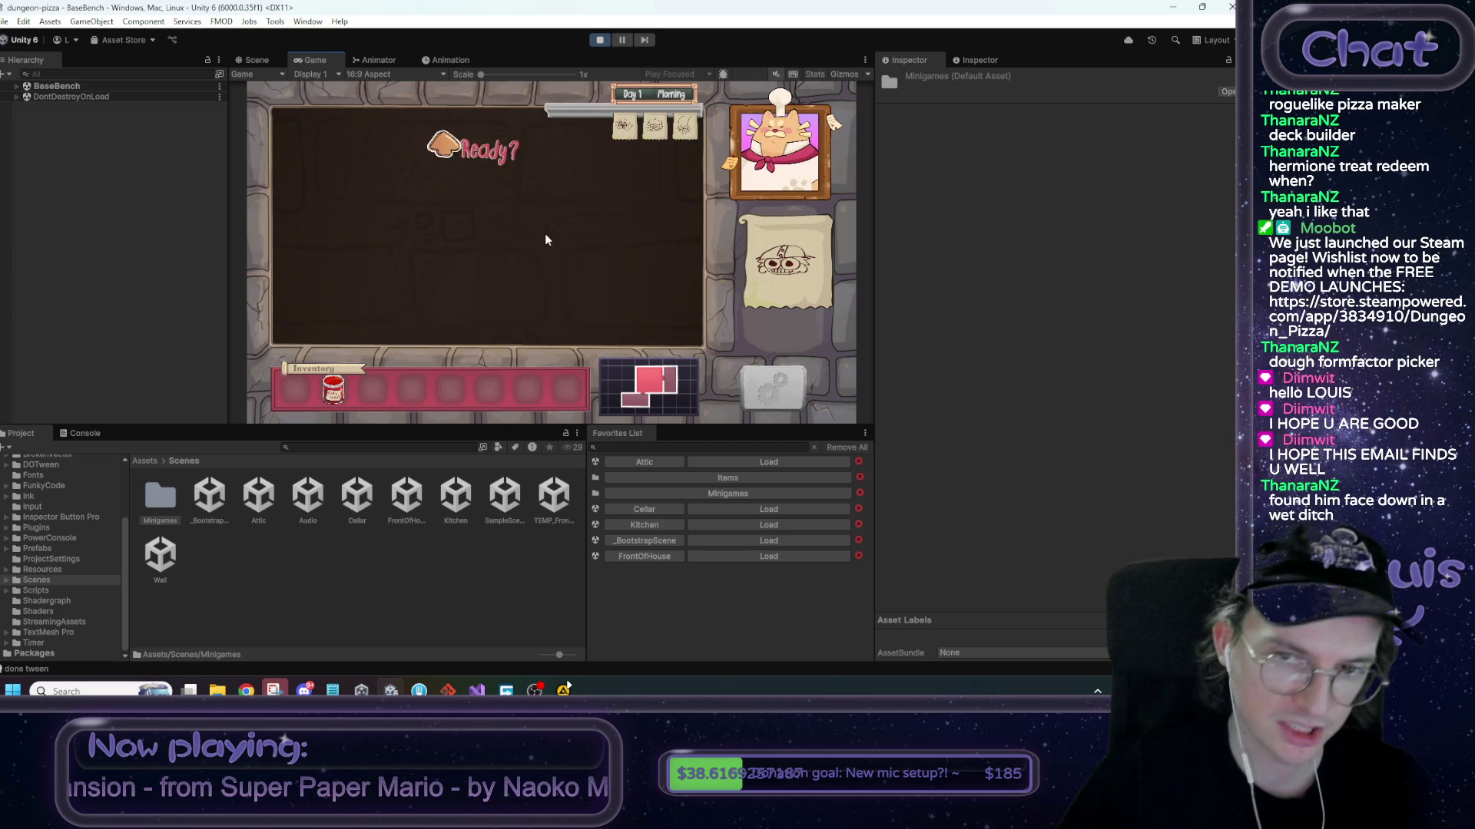
Advance the dough sheet to saucing, return the spoon to the sauce jar, and switch to tldraw
click(487, 262)
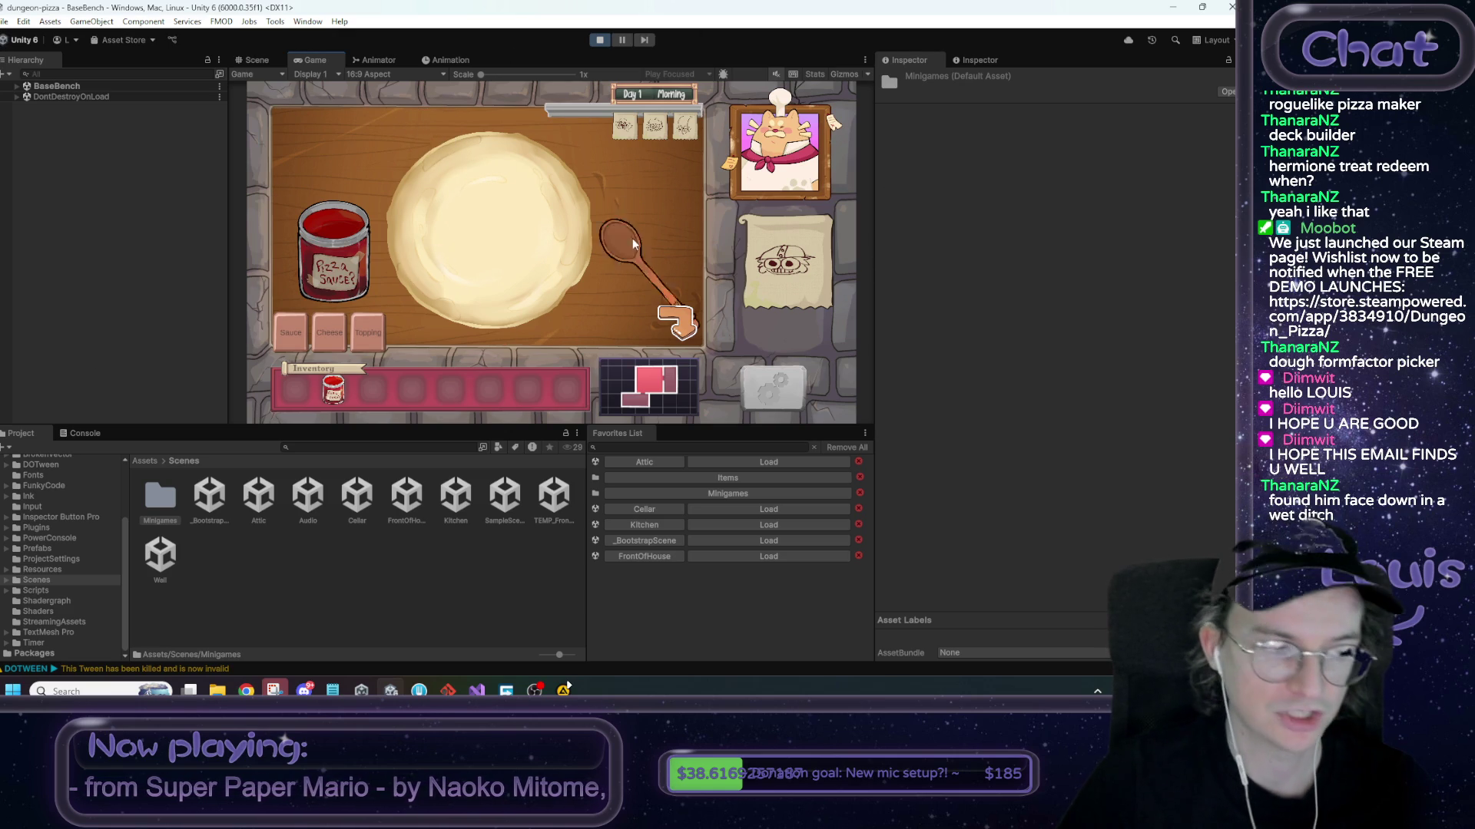
click(319, 274)
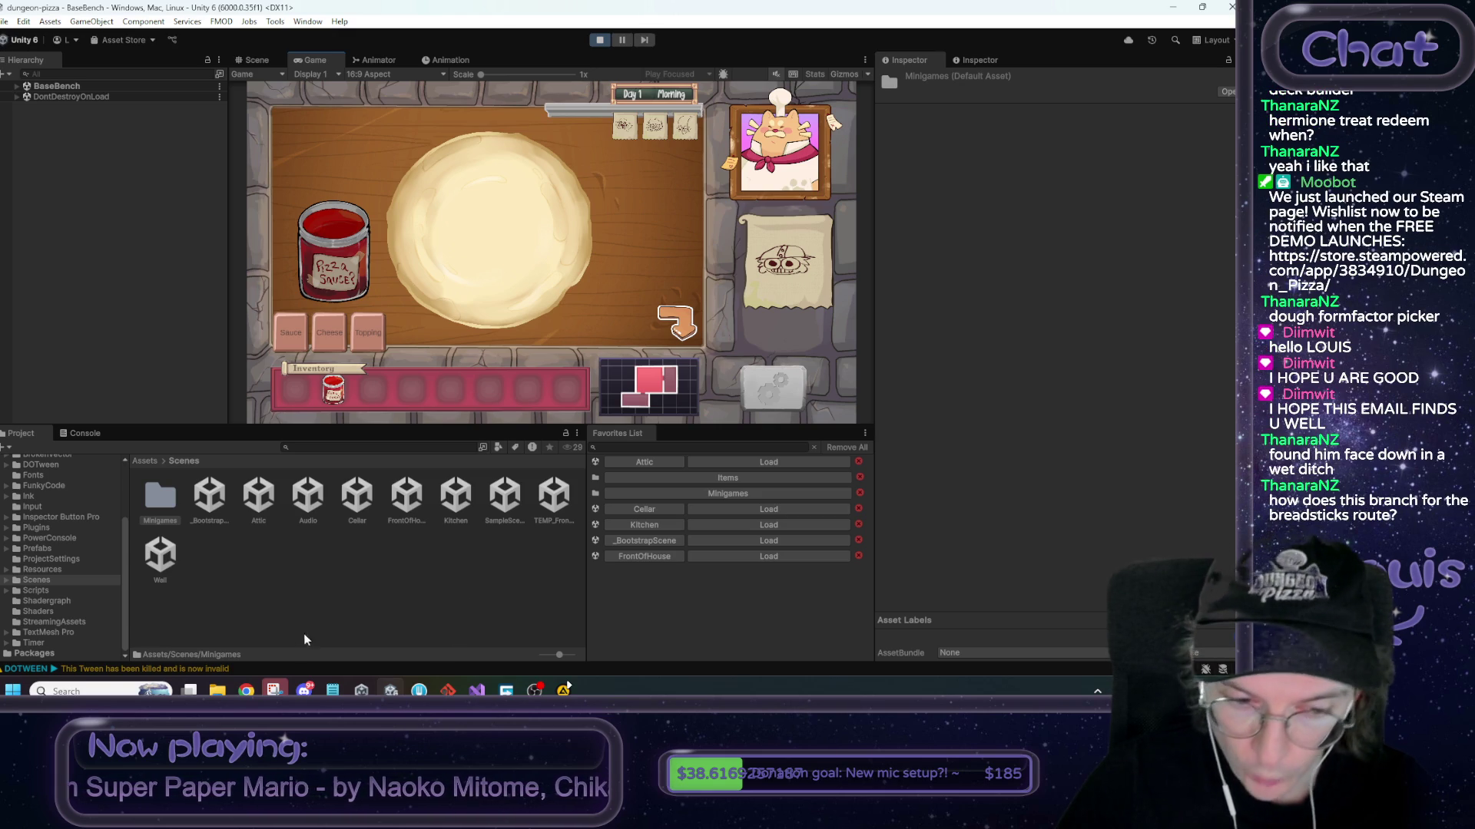
mouse_move(246, 689)
click(247, 659)
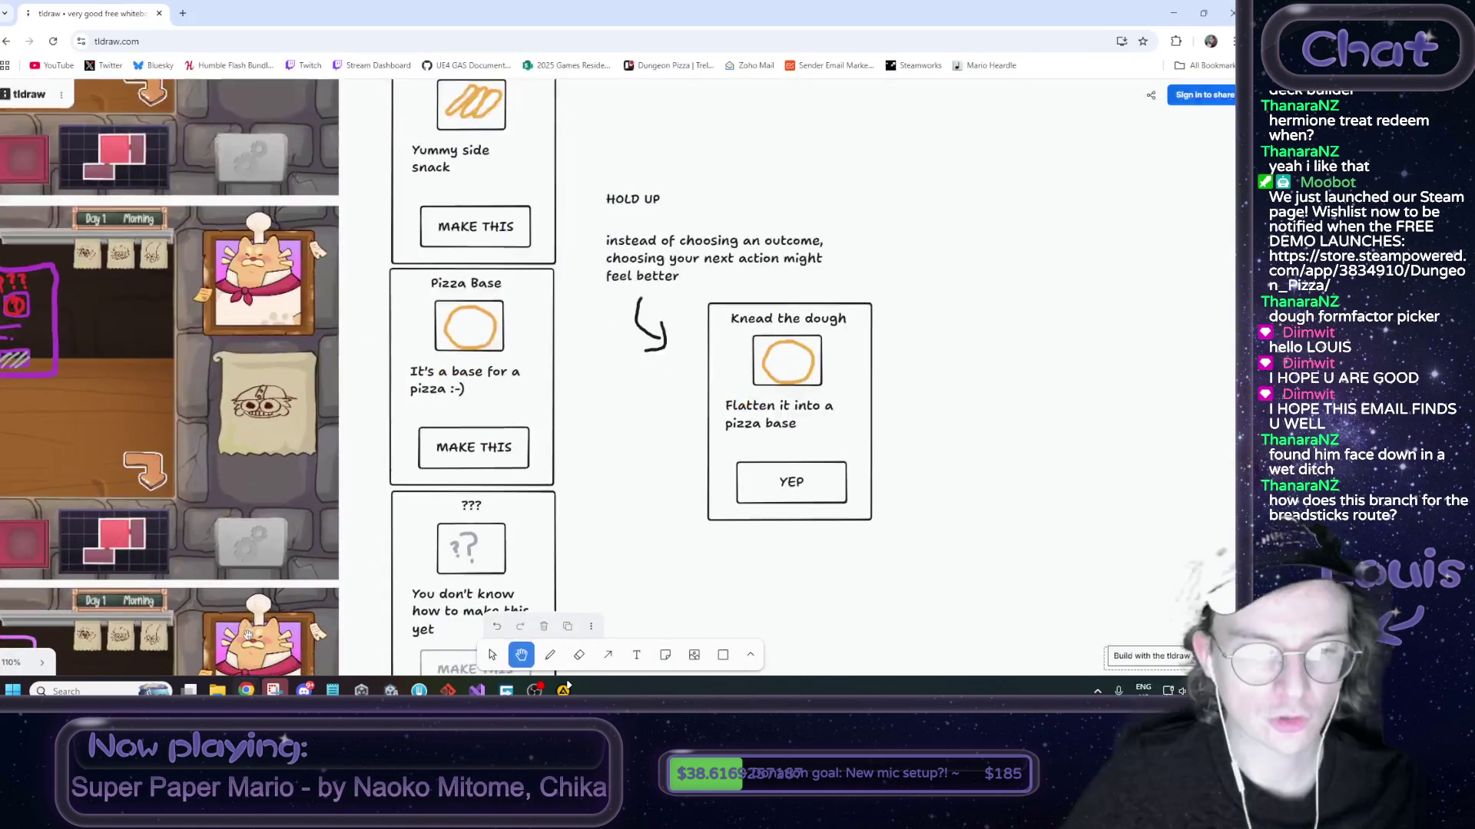
Paste a new game screenshot into the screenshot column and move it below the sketched ones
click(492, 655)
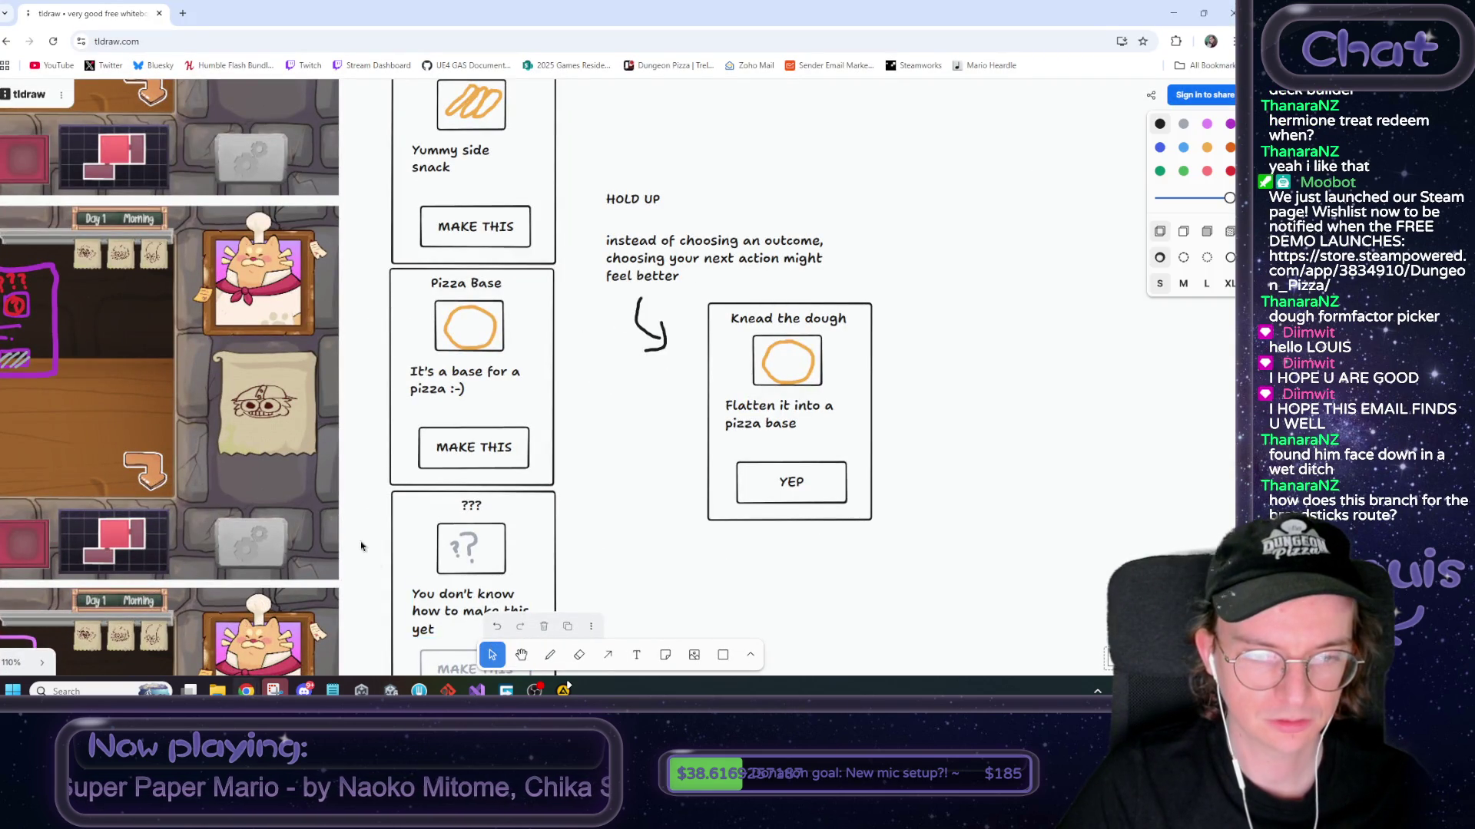
scroll(357, 518, down, 5)
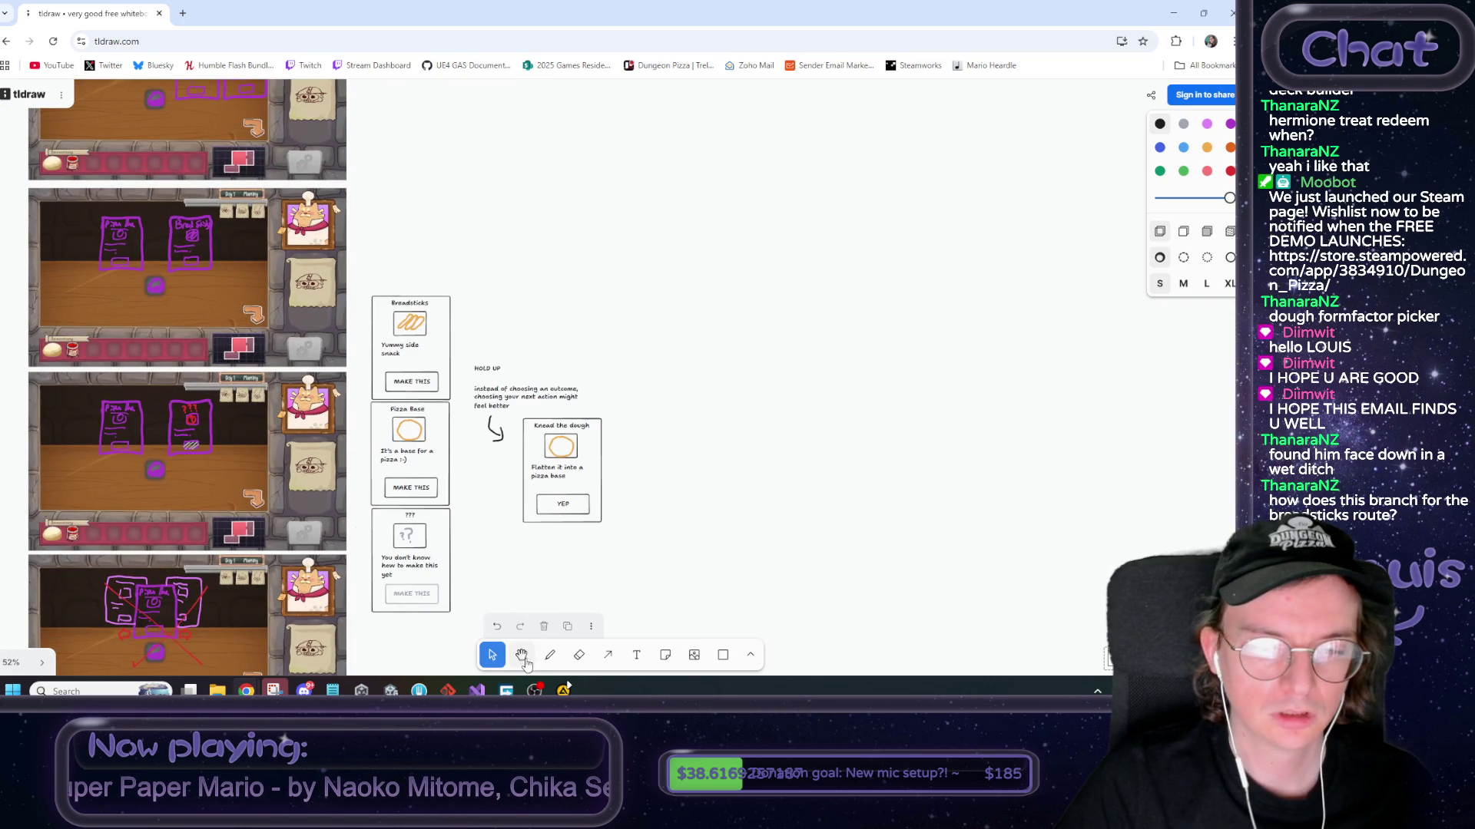
click(521, 654)
drag(481, 608, 616, 411)
click(495, 655)
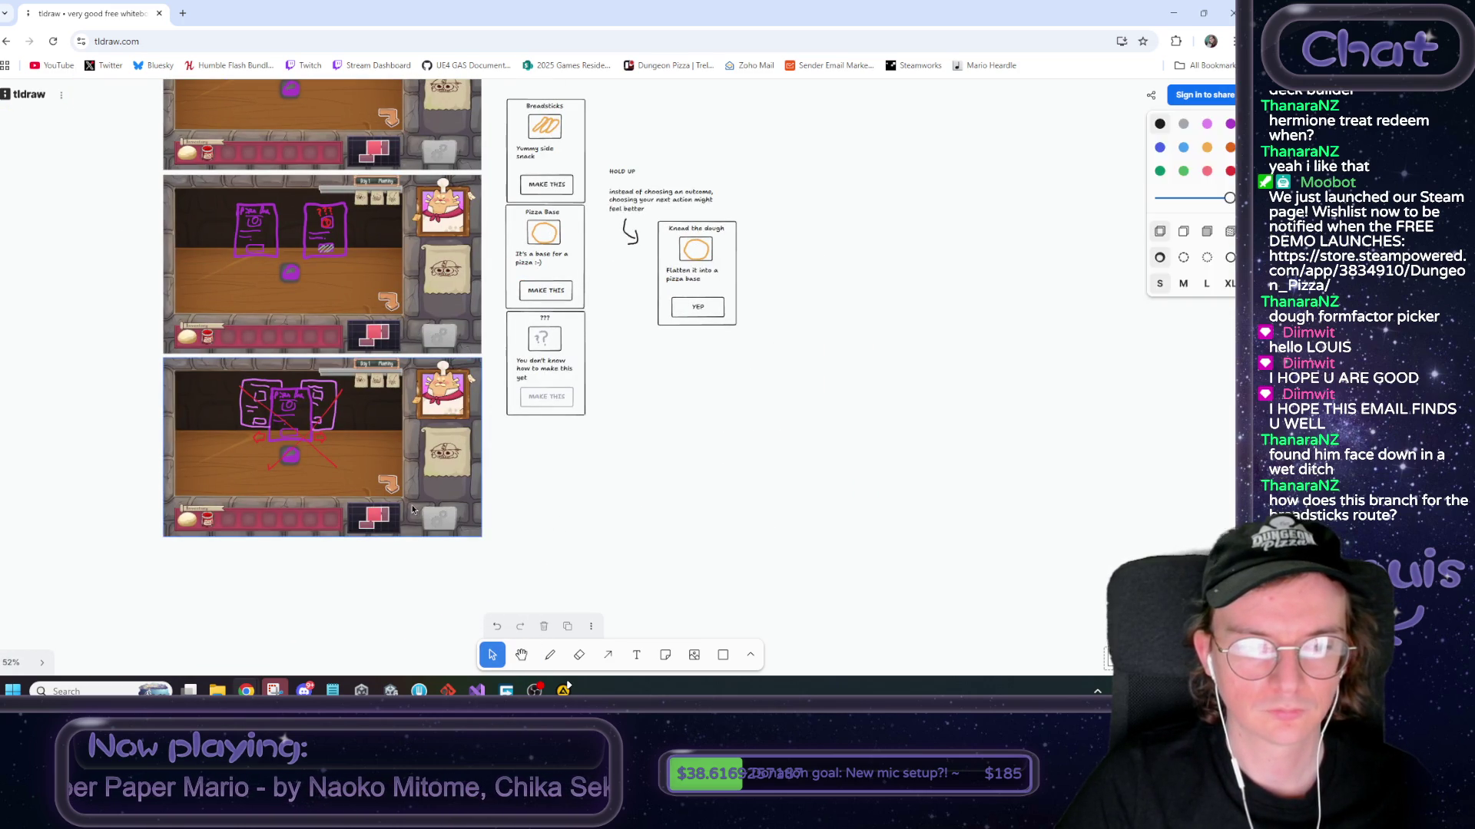
scroll(452, 597, down, 1)
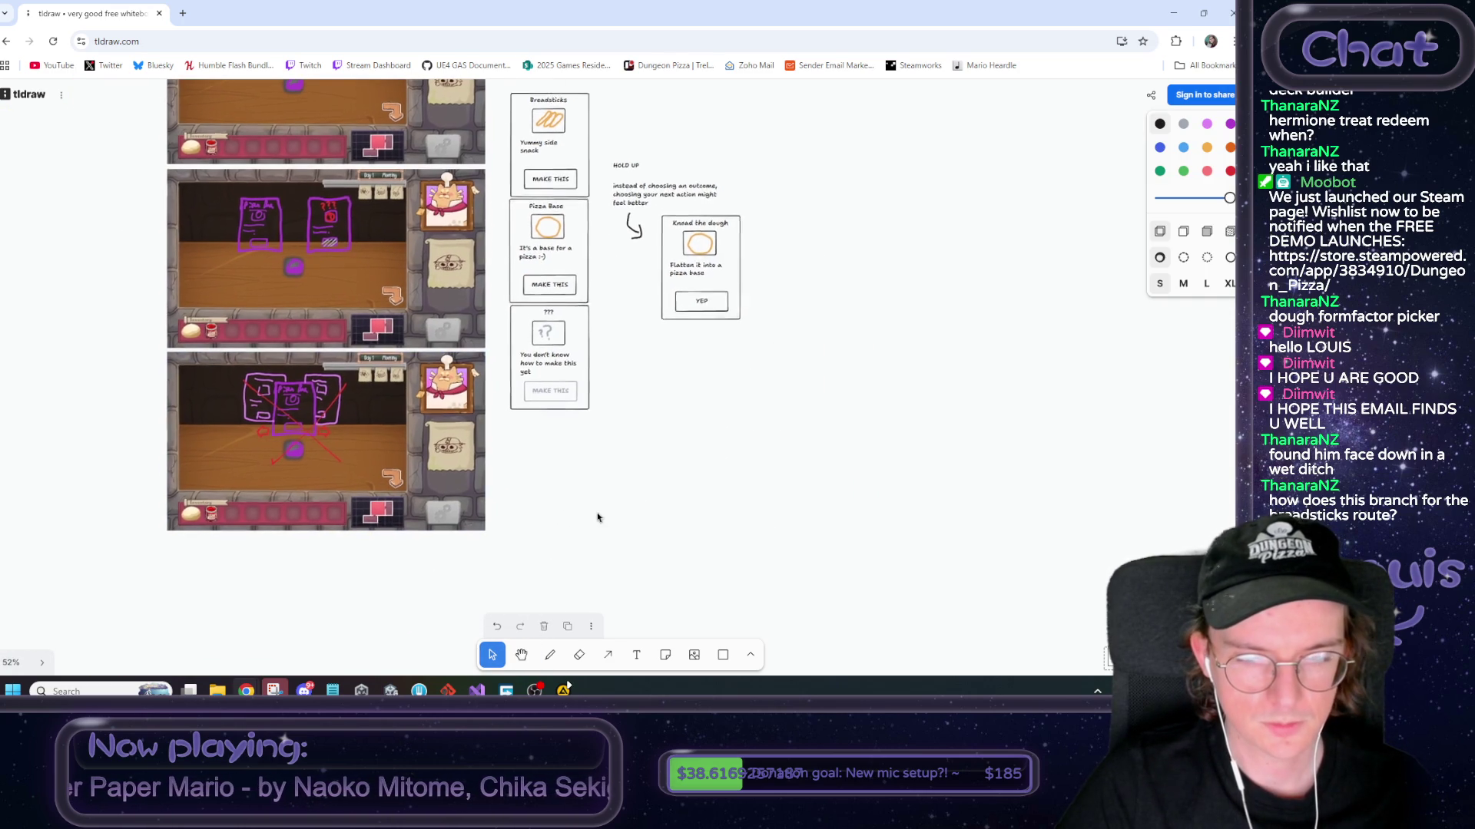
key(ctrl+z)
click(440, 460)
drag(439, 460, 440, 652)
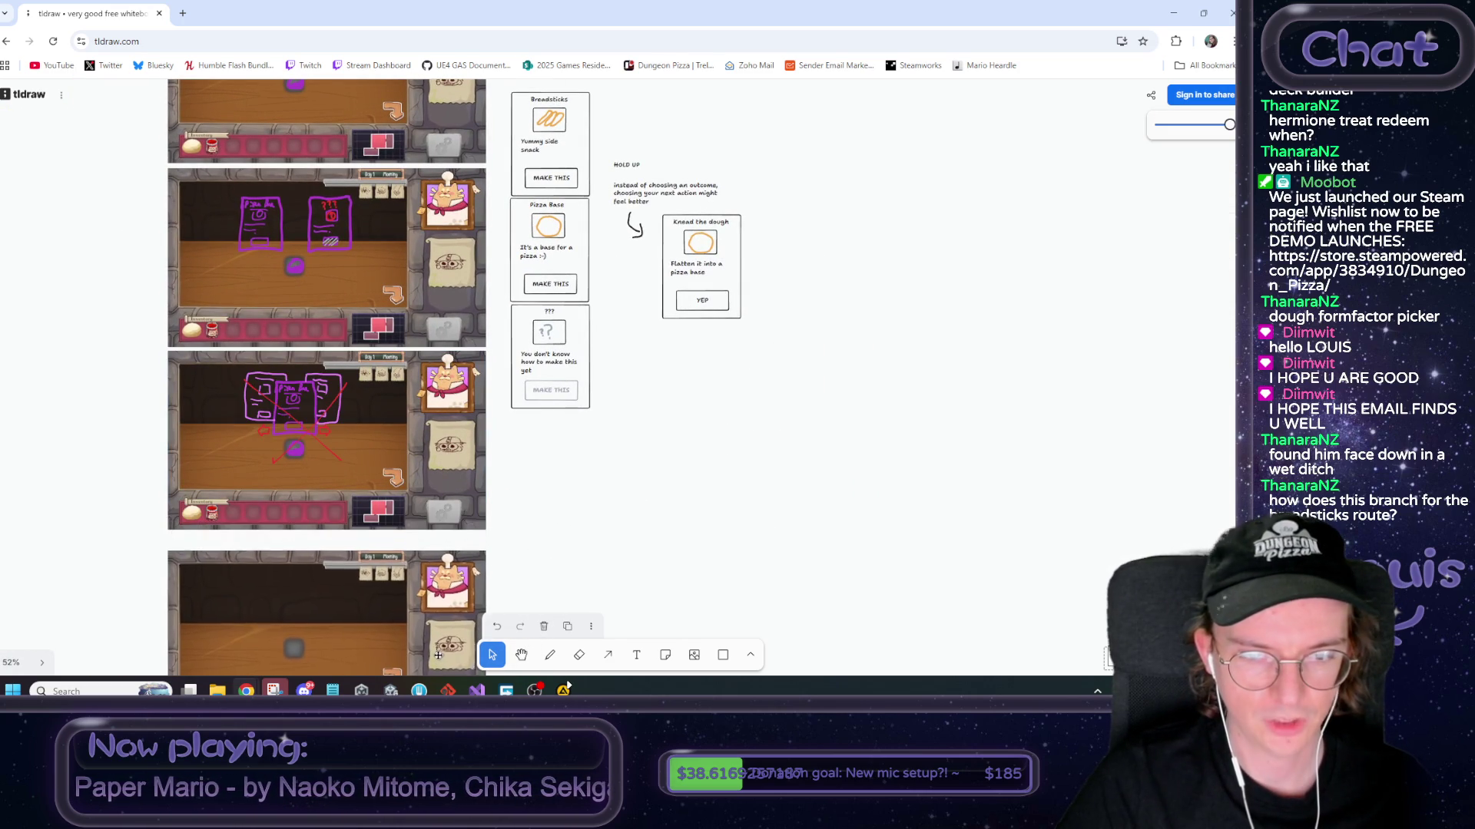
scroll(574, 572, down, 5)
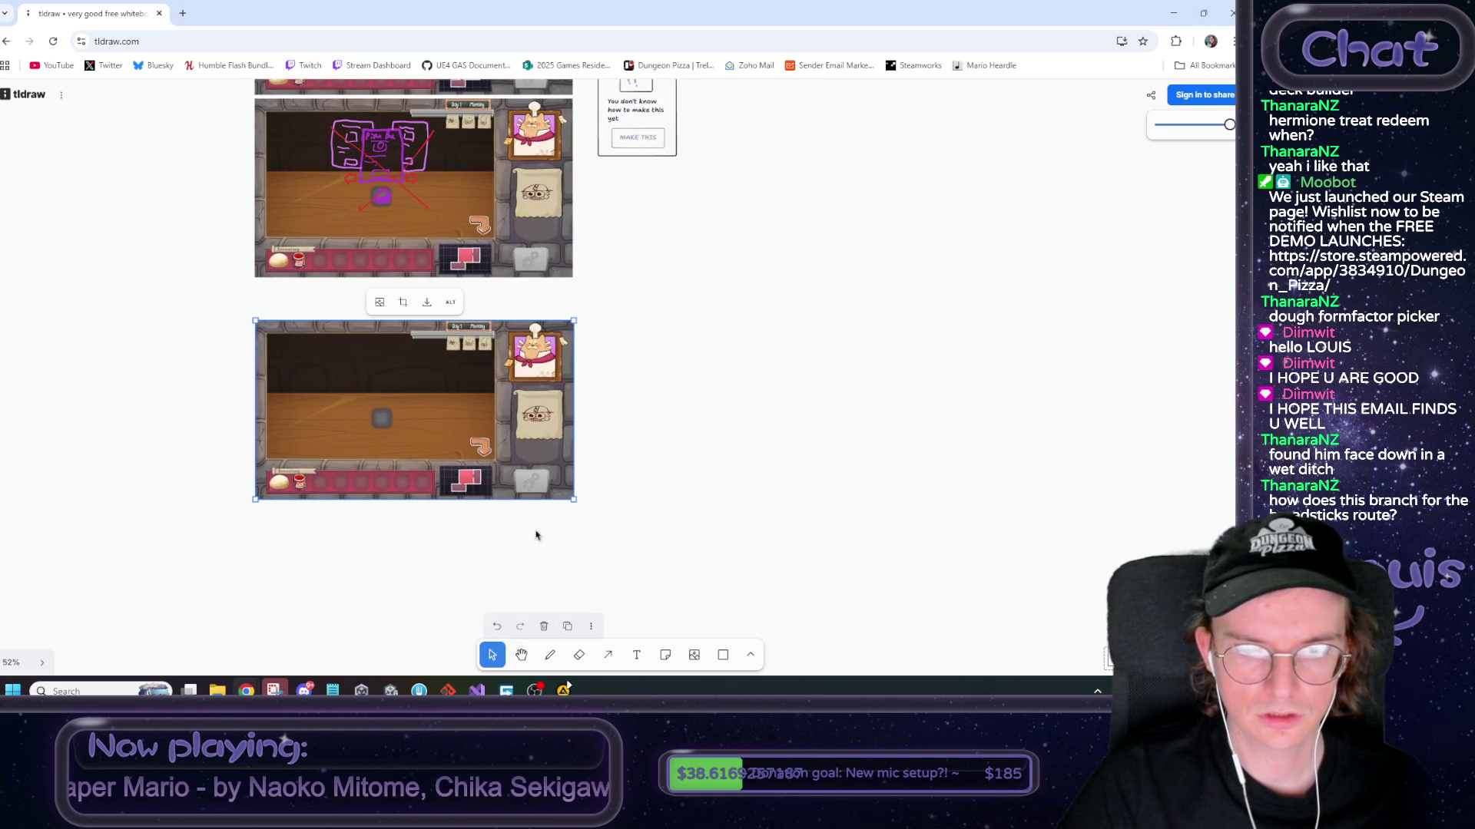
Add a text label reading 'ON' under the sketched screenshot
click(636, 654)
click(272, 295)
text(ON)
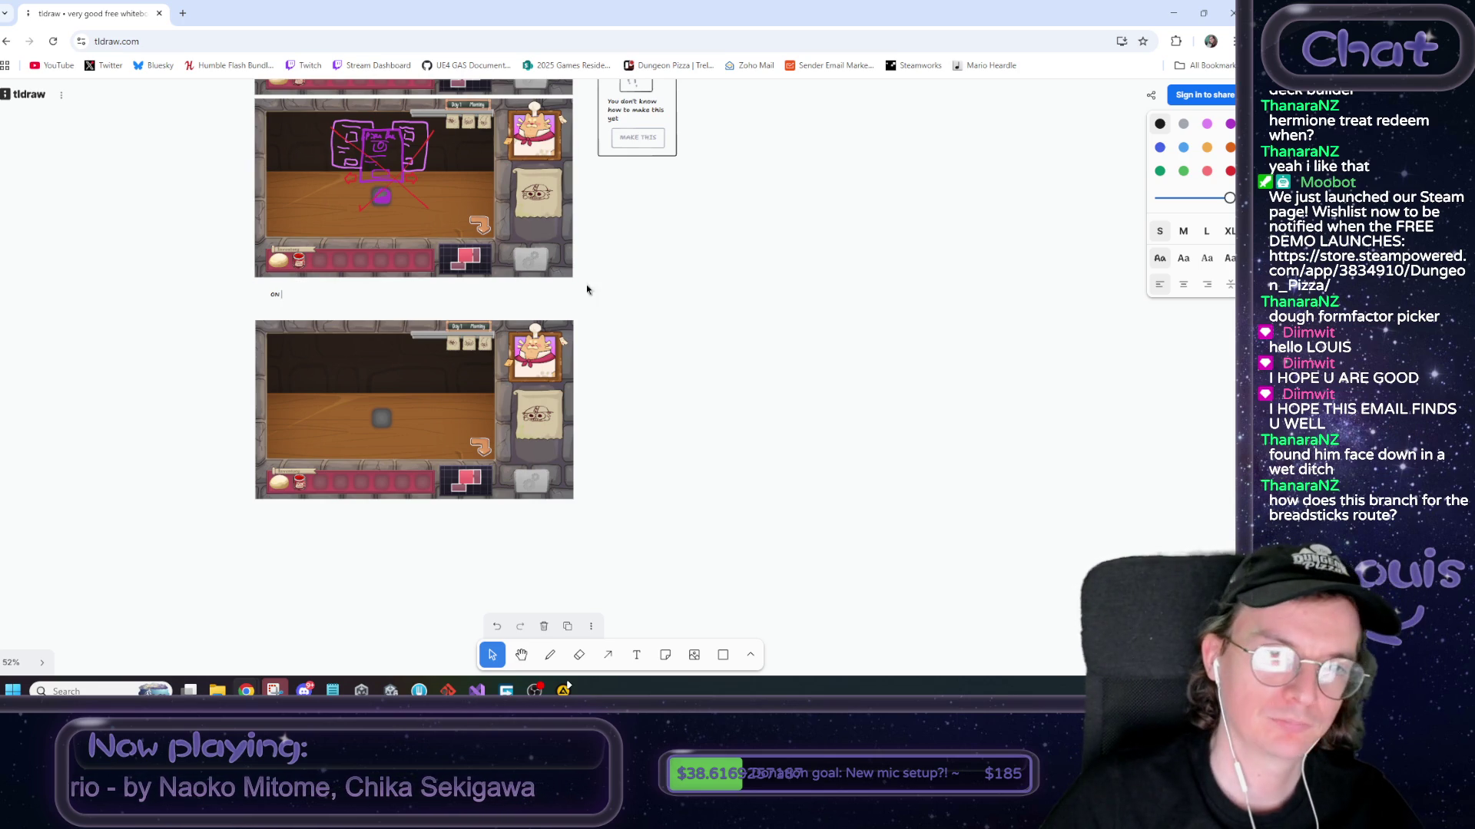
scroll(584, 329, up, 5)
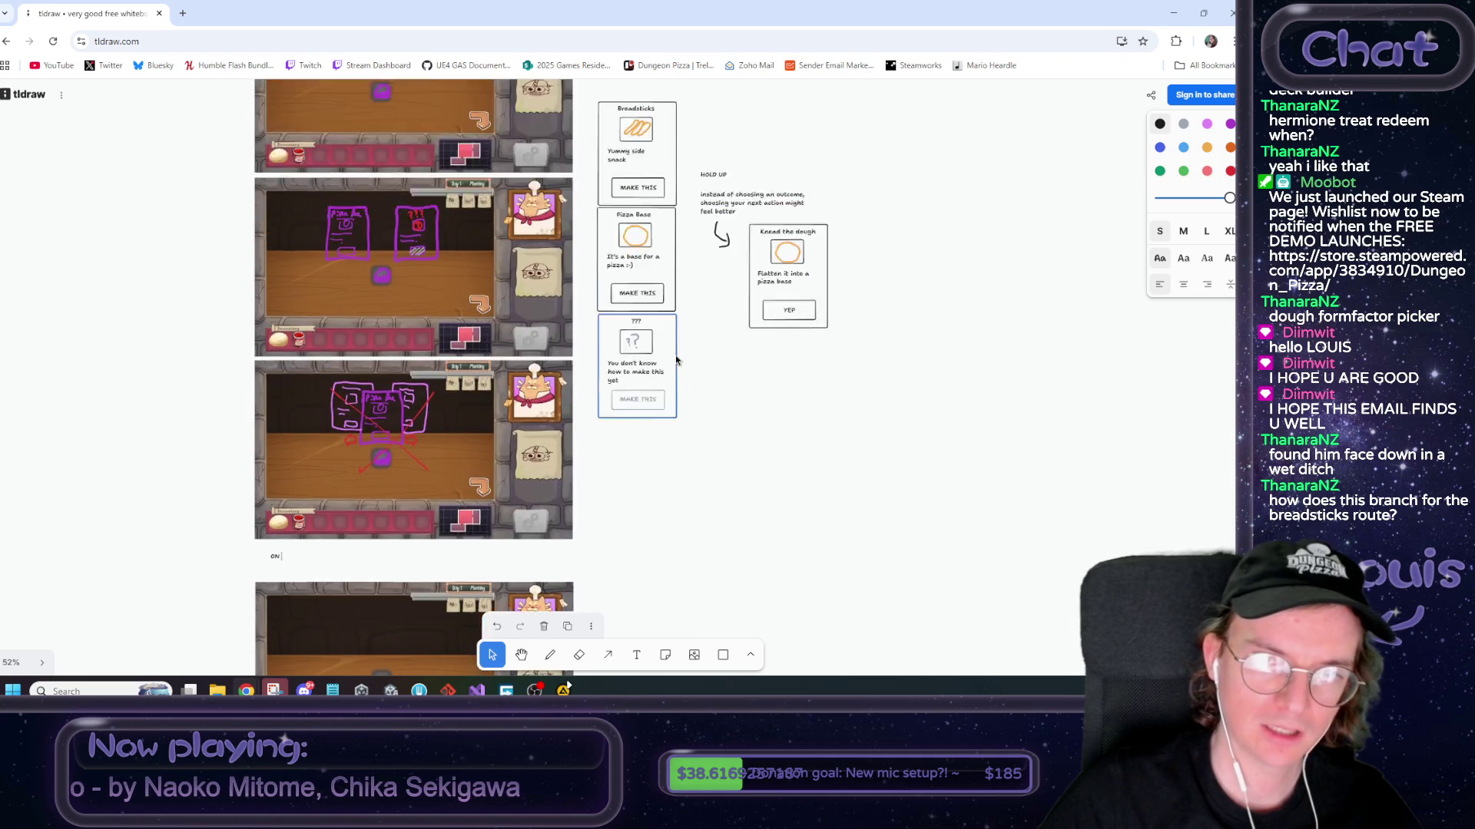
scroll(676, 359, up, 1)
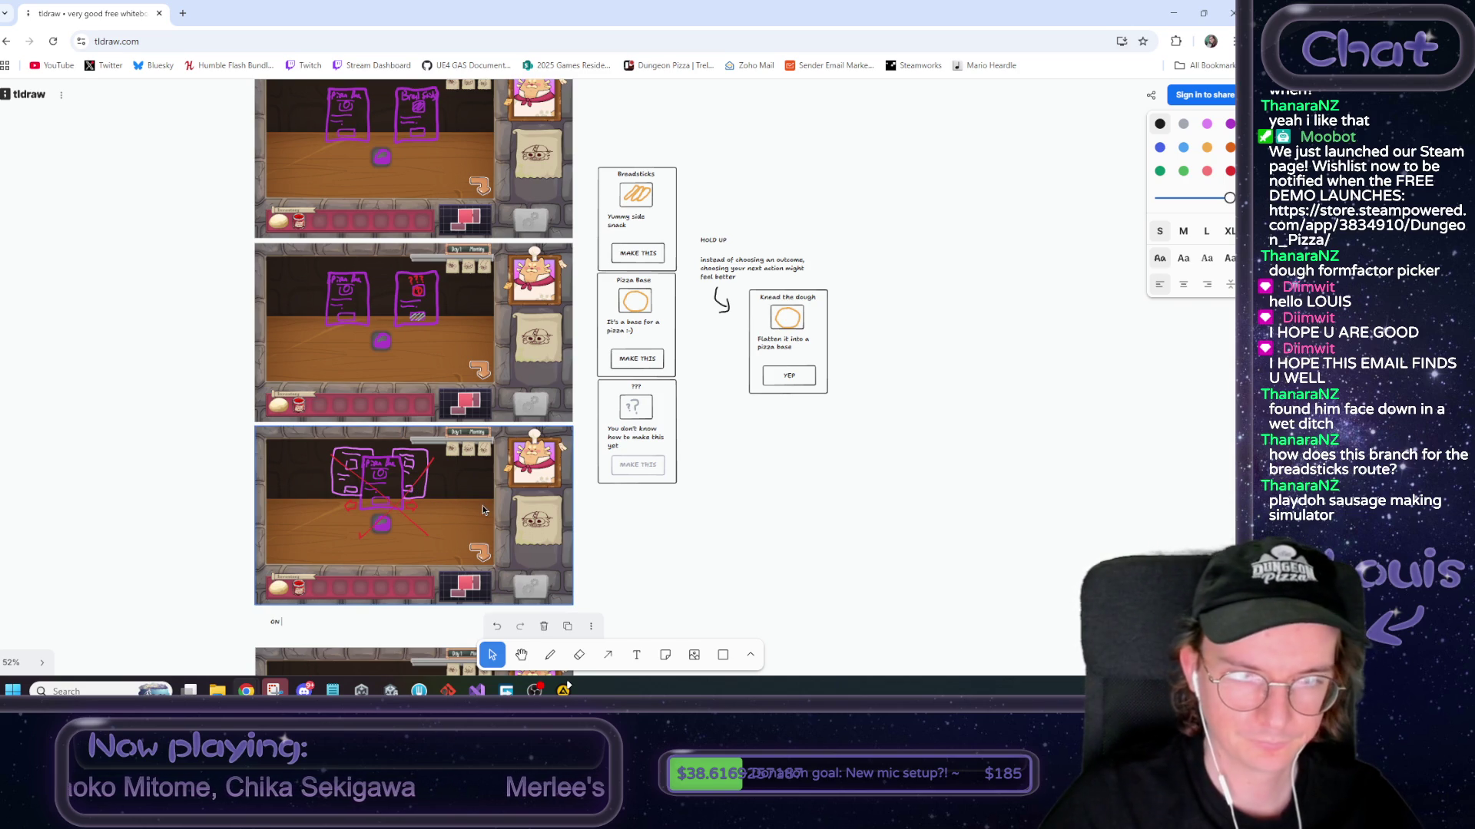
click(175, 414)
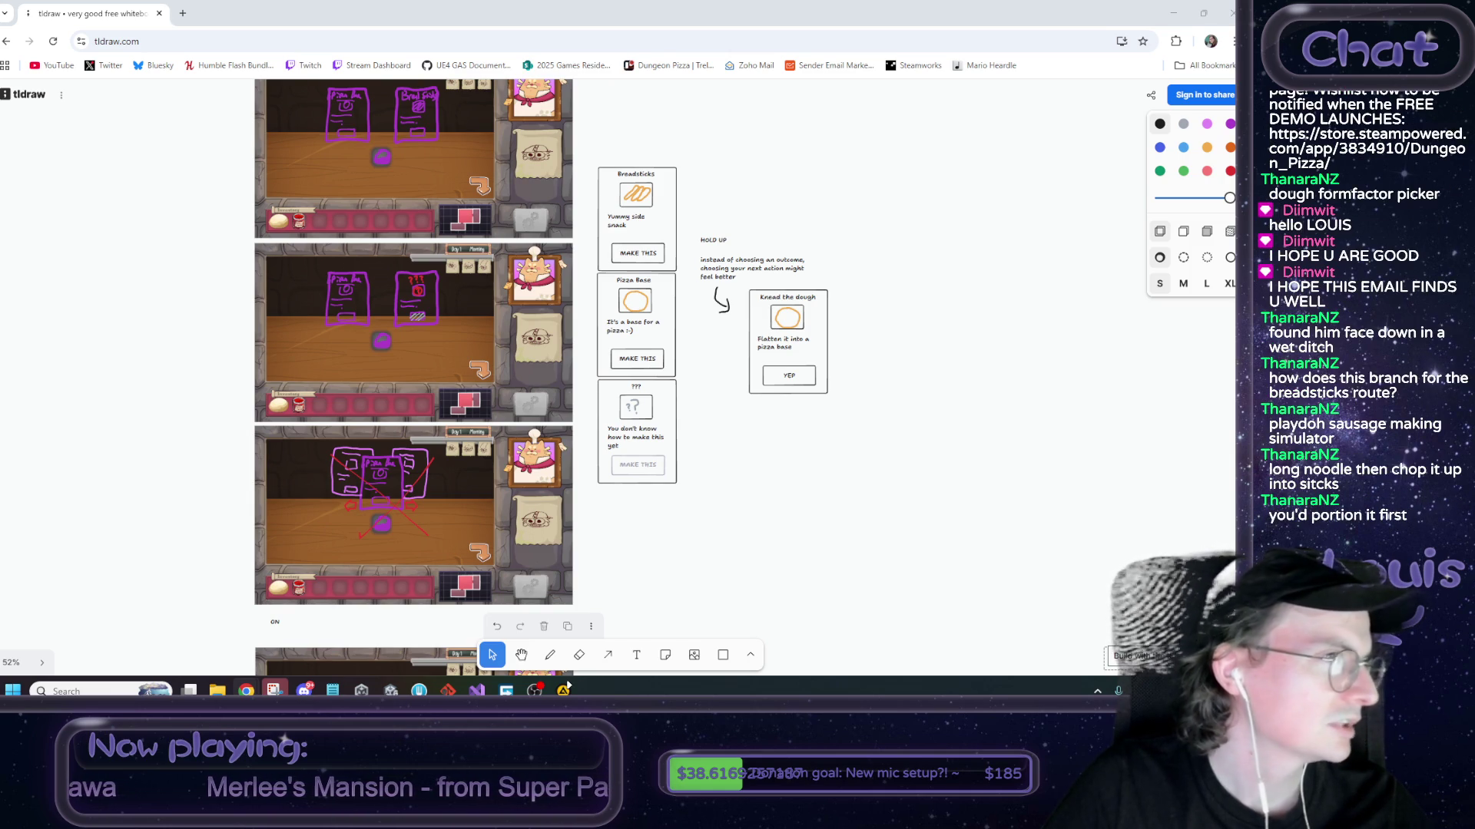
scroll(209, 358, down, 6)
Scroll the breadsticks recipe and highlight the 'Shaping the Homemade Breadsticks' heading
scroll(209, 359, down, 15)
scroll(223, 353, down, 12)
scroll(225, 354, down, 20)
scroll(232, 346, up, 15)
scroll(232, 298, up, 12)
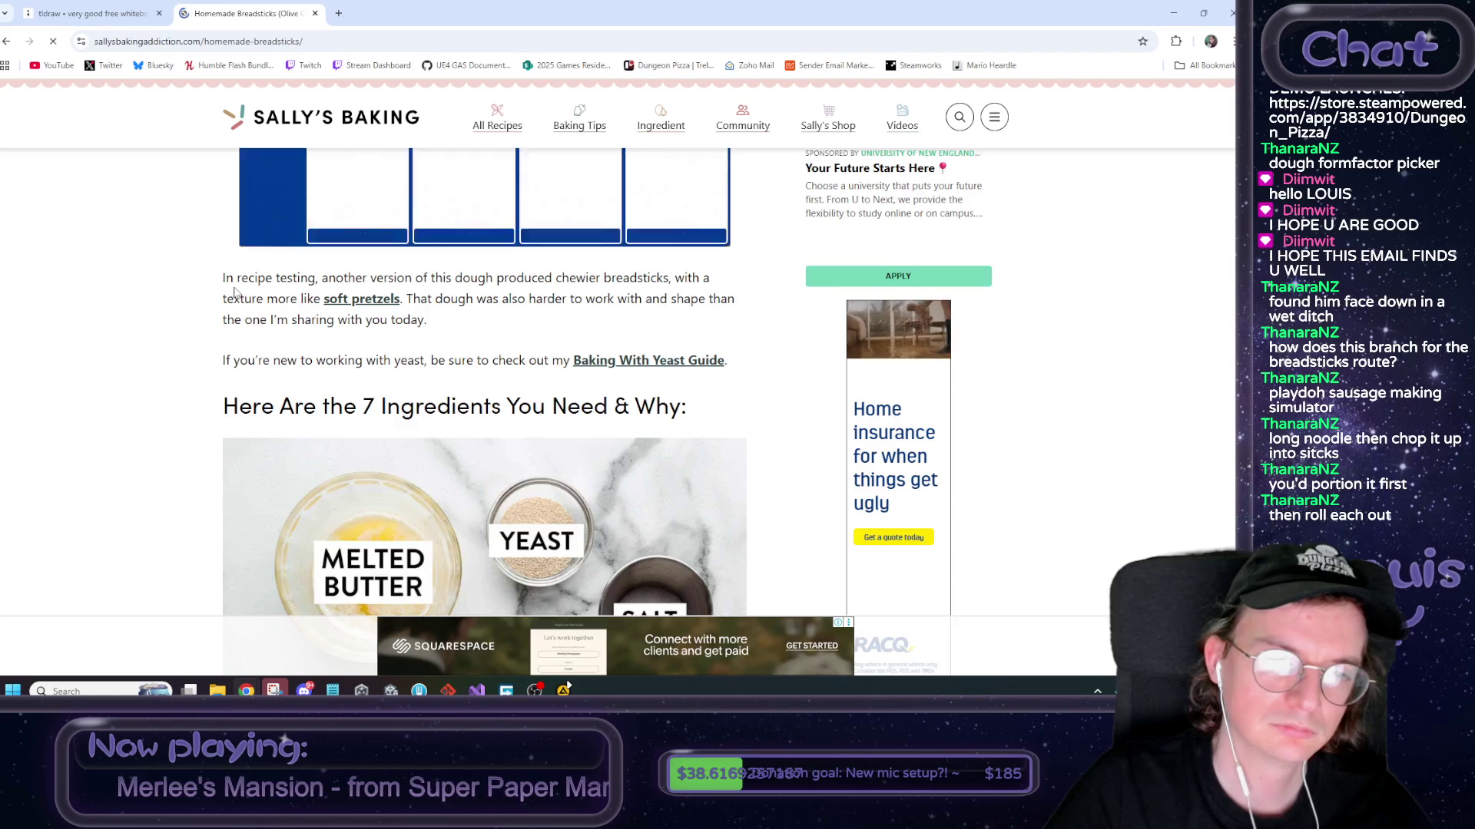
scroll(237, 282, down, 10)
drag(223, 215, 509, 217)
click(196, 232)
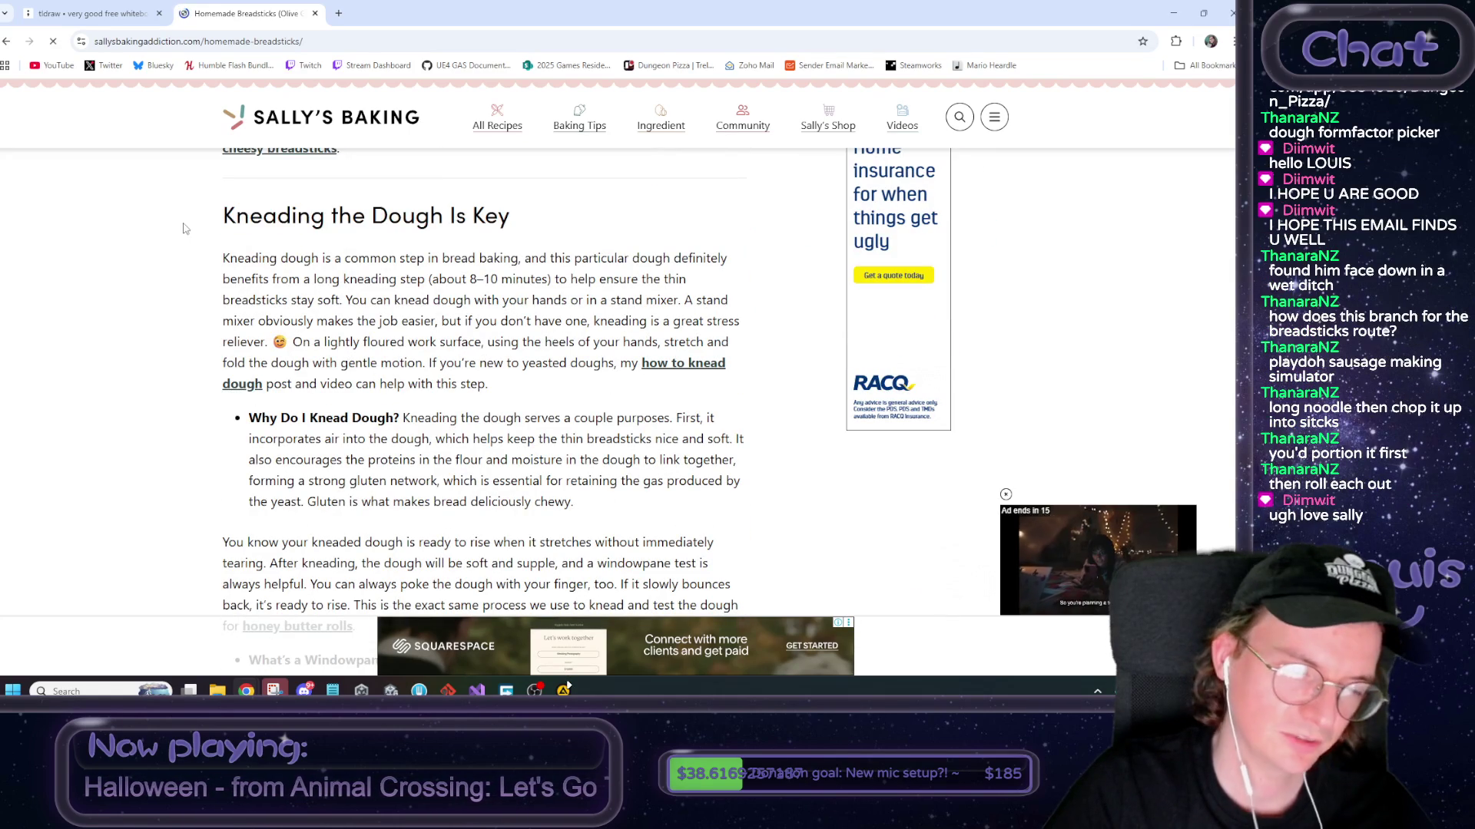
Read on through the shaping steps, highlighting lines including cutting the dough into 7 pieces
scroll(192, 234, down, 15)
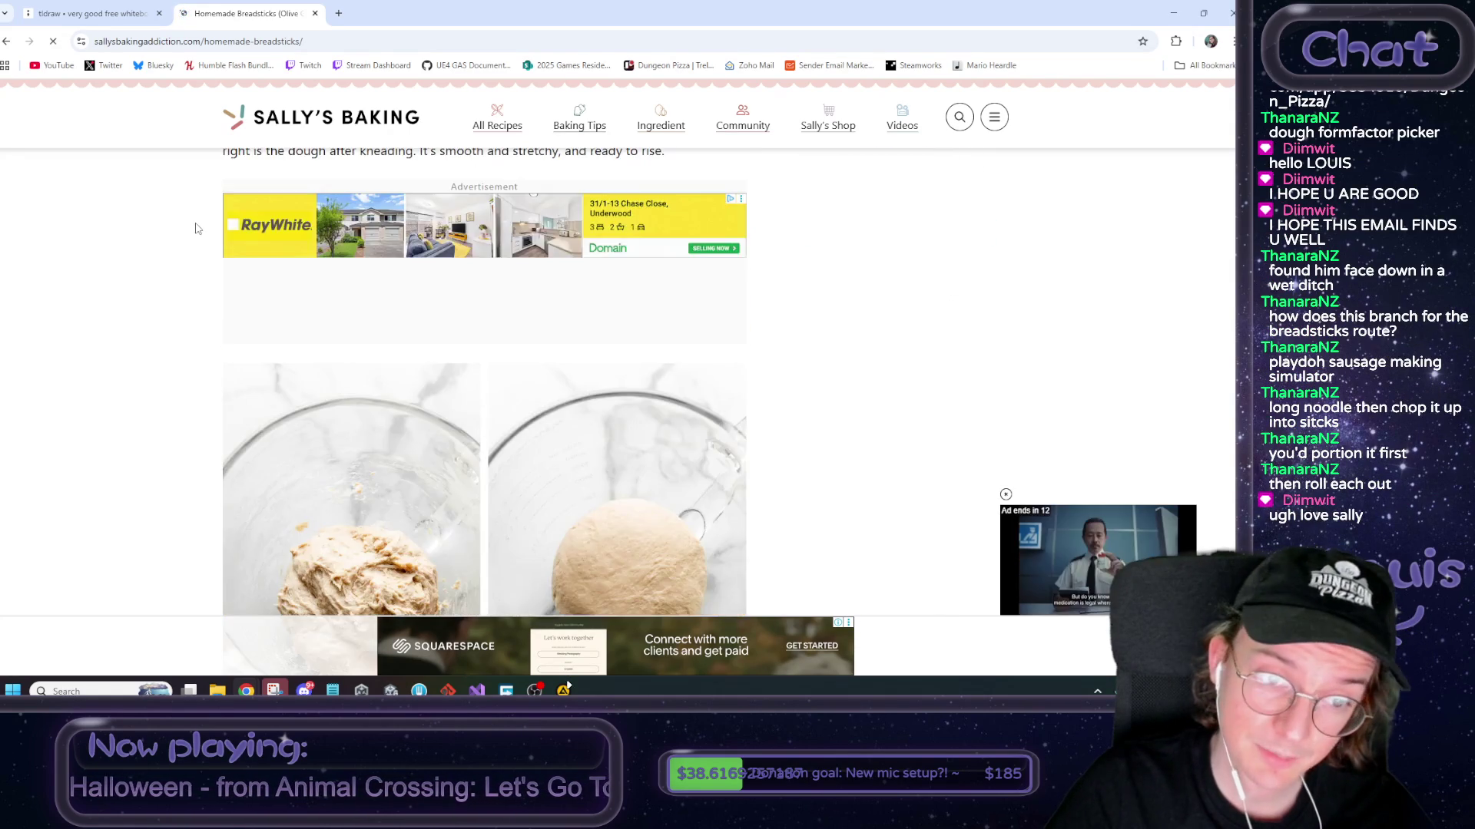
scroll(206, 232, down, 15)
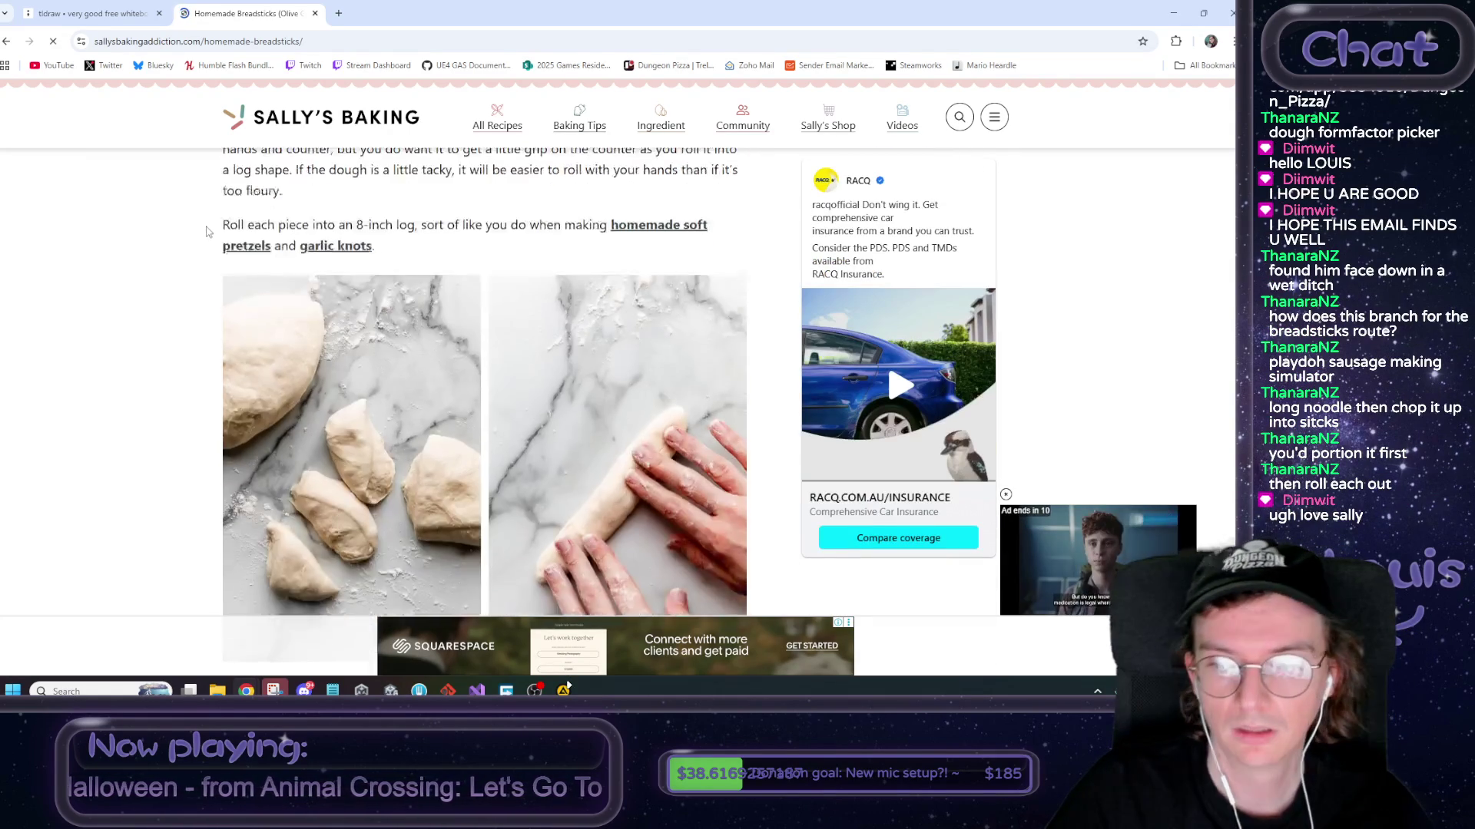
scroll(209, 230, up, 3)
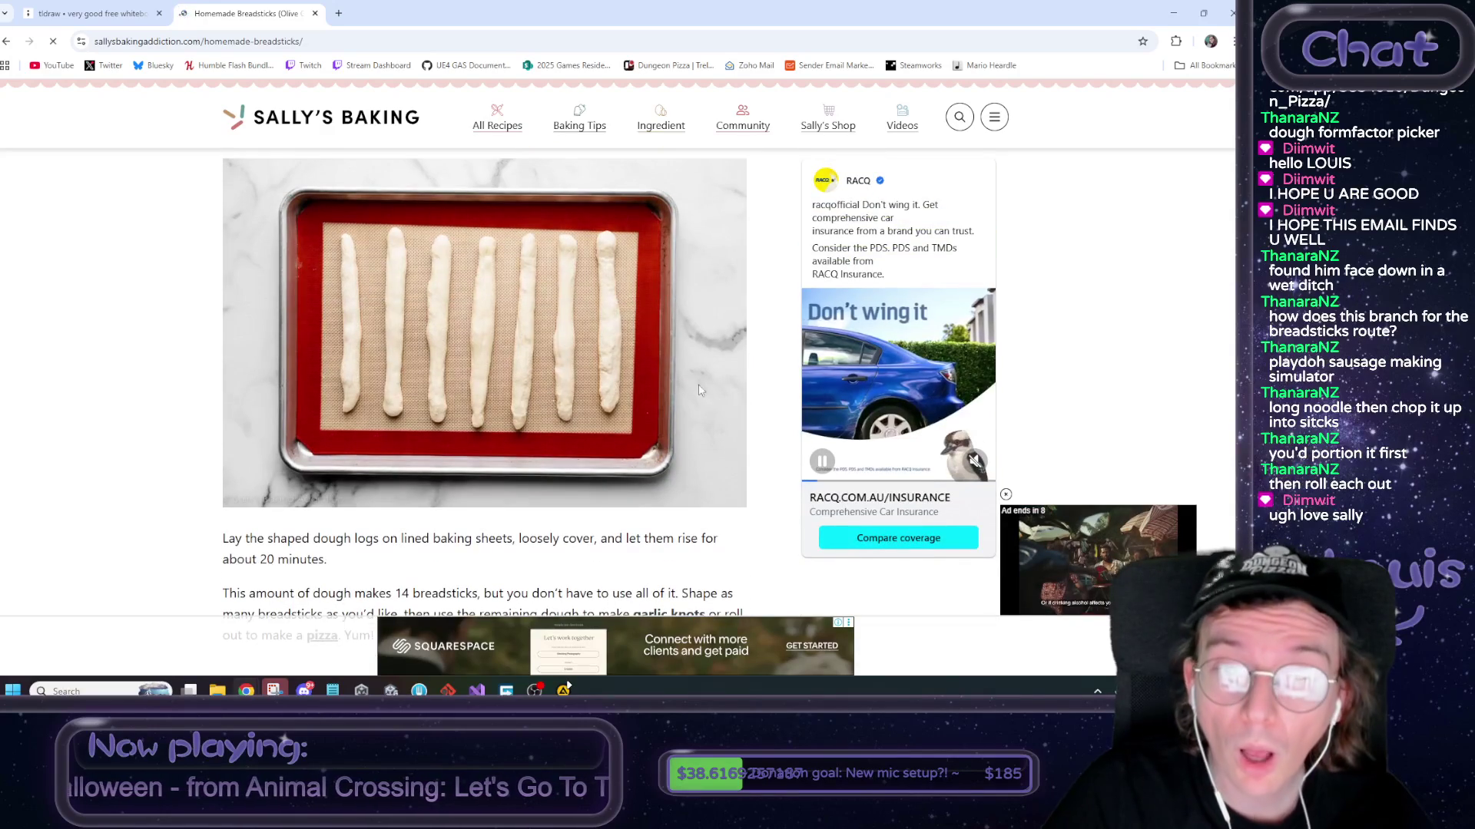
scroll(499, 329, up, 5)
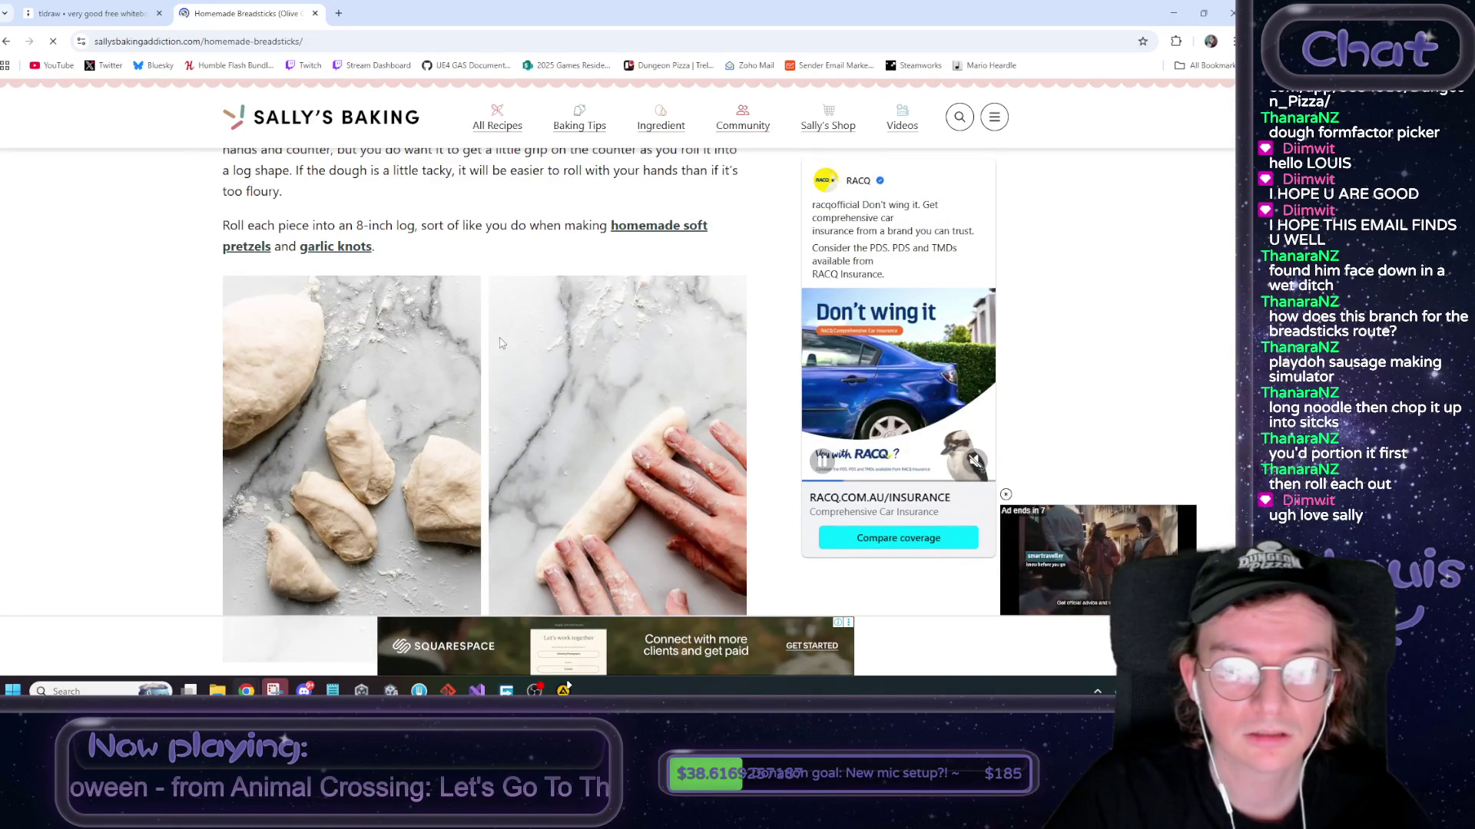
scroll(484, 355, up, 1)
scroll(227, 292, up, 3)
drag(219, 278, 624, 280)
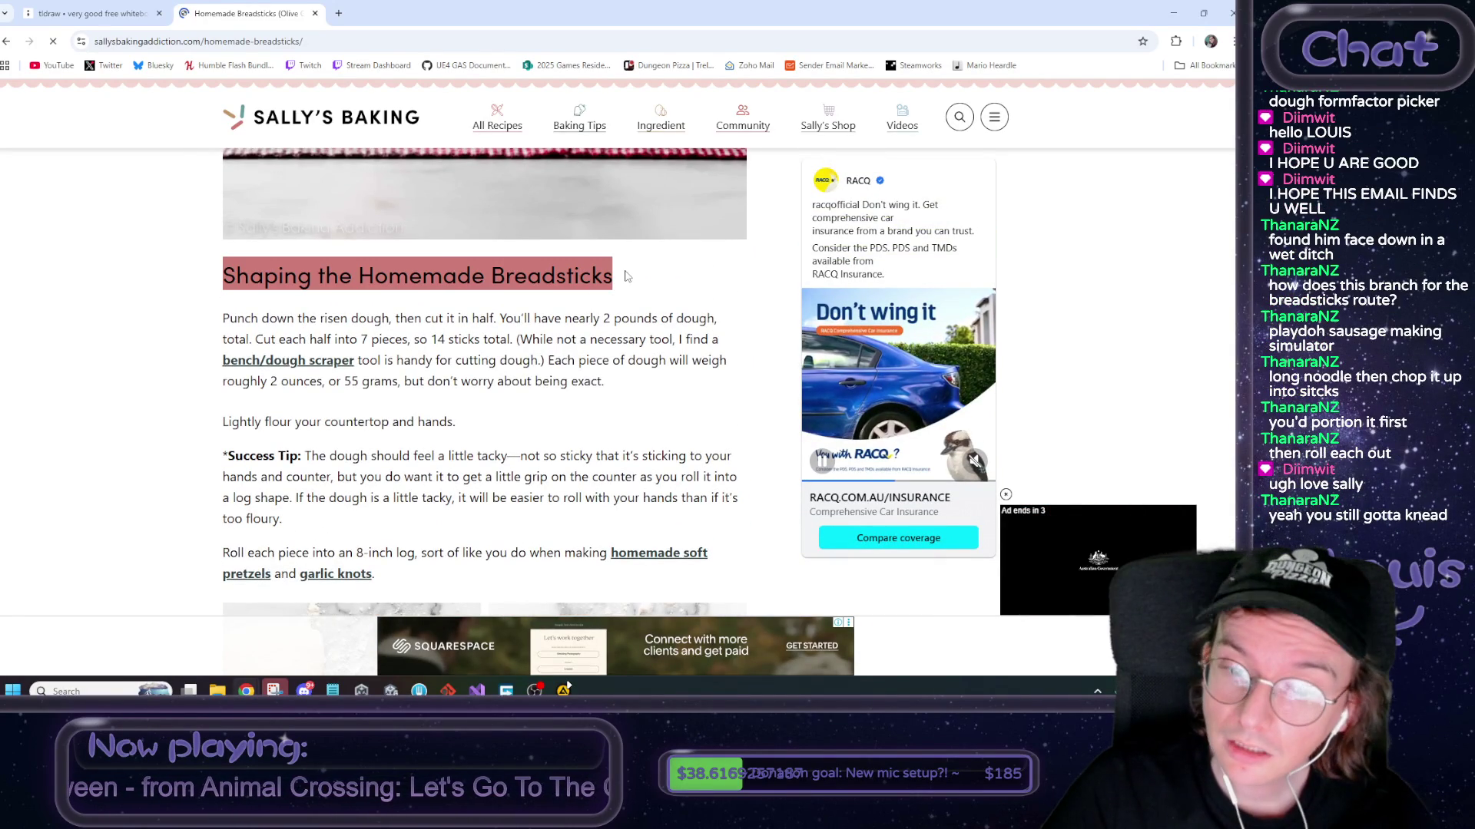
scroll(624, 276, down, 4)
scroll(310, 459, down, 3)
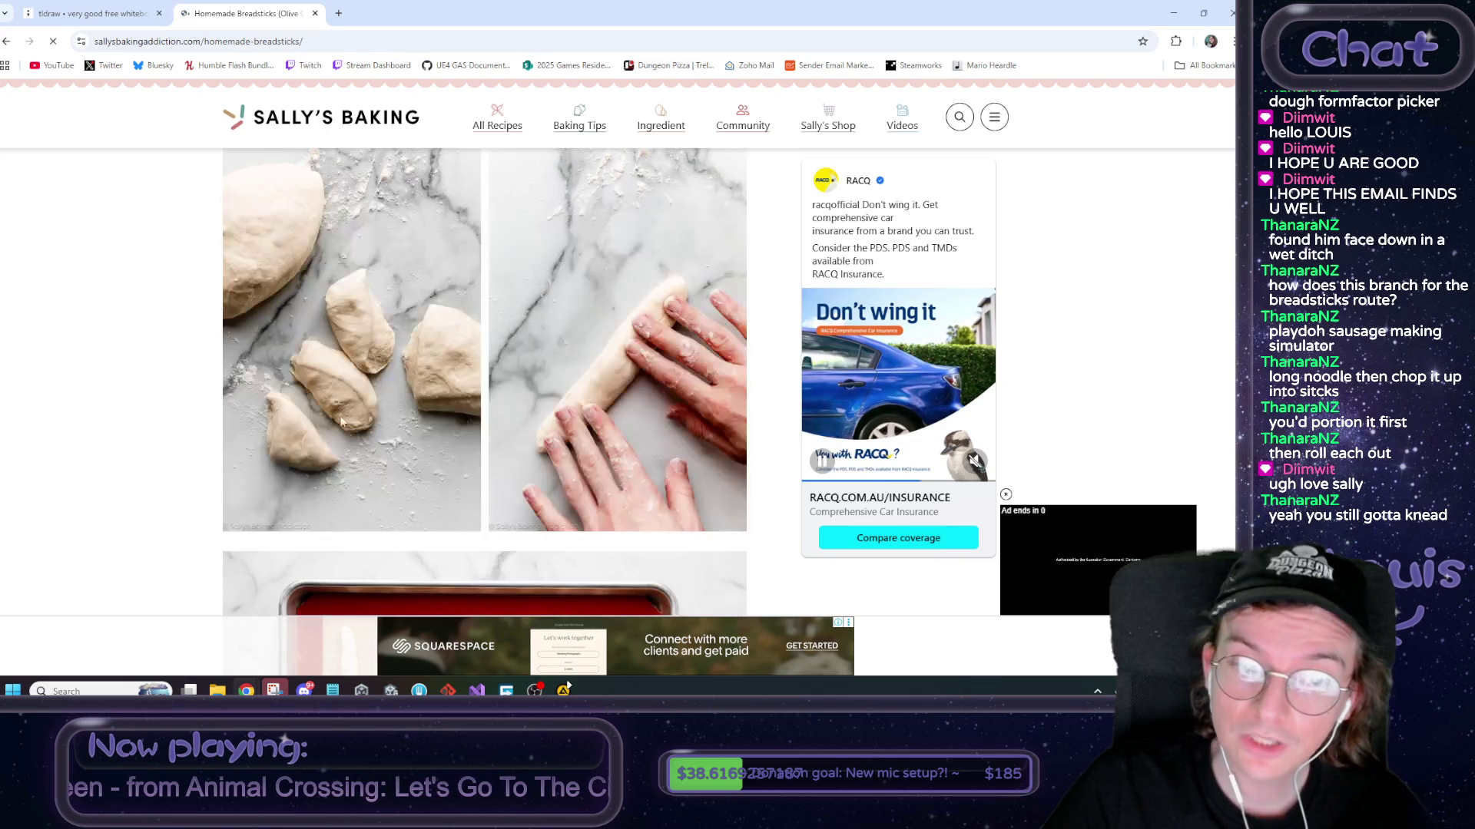
scroll(391, 337, up, 6)
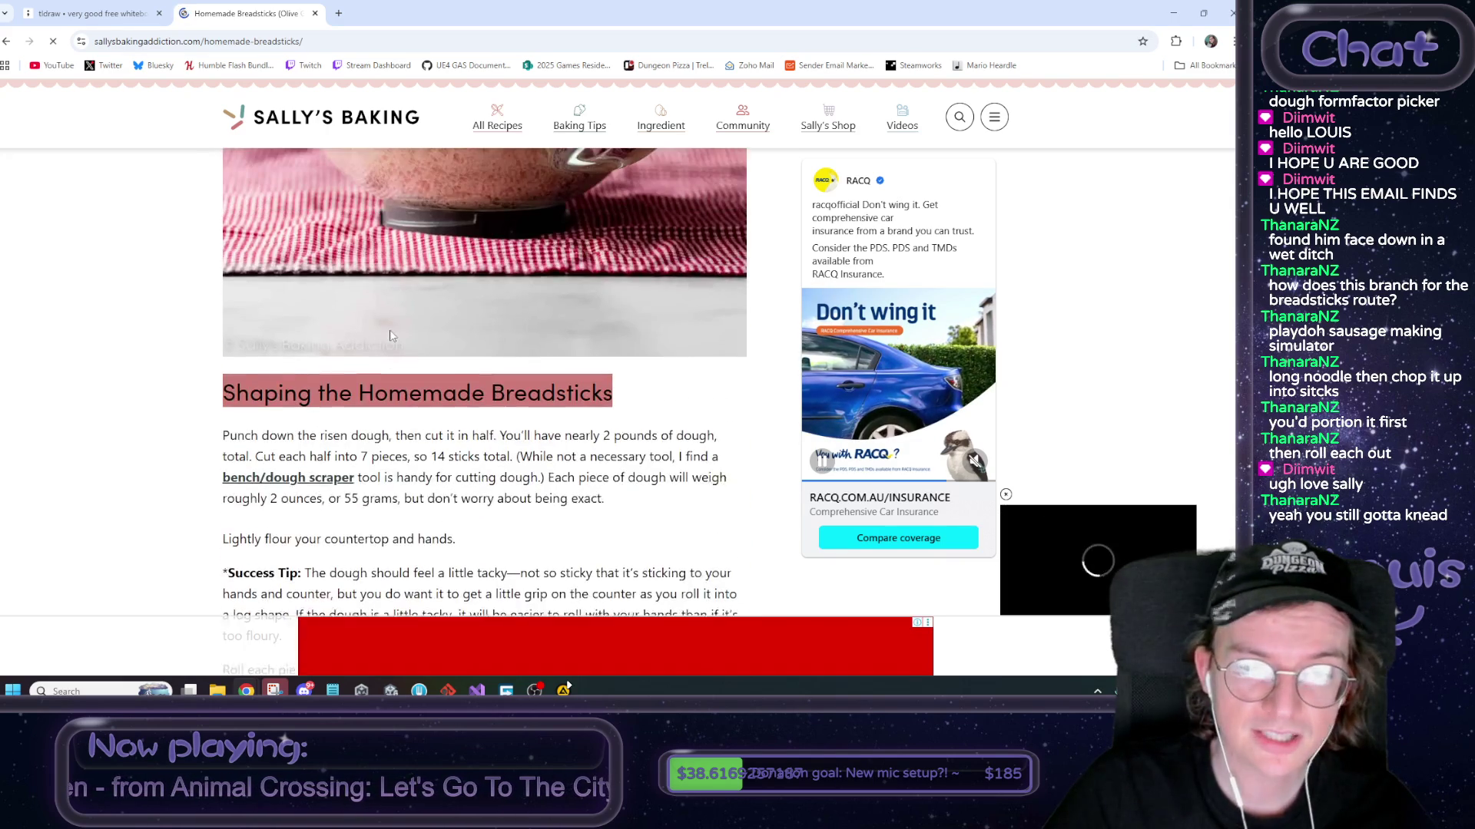
scroll(408, 344, down, 1)
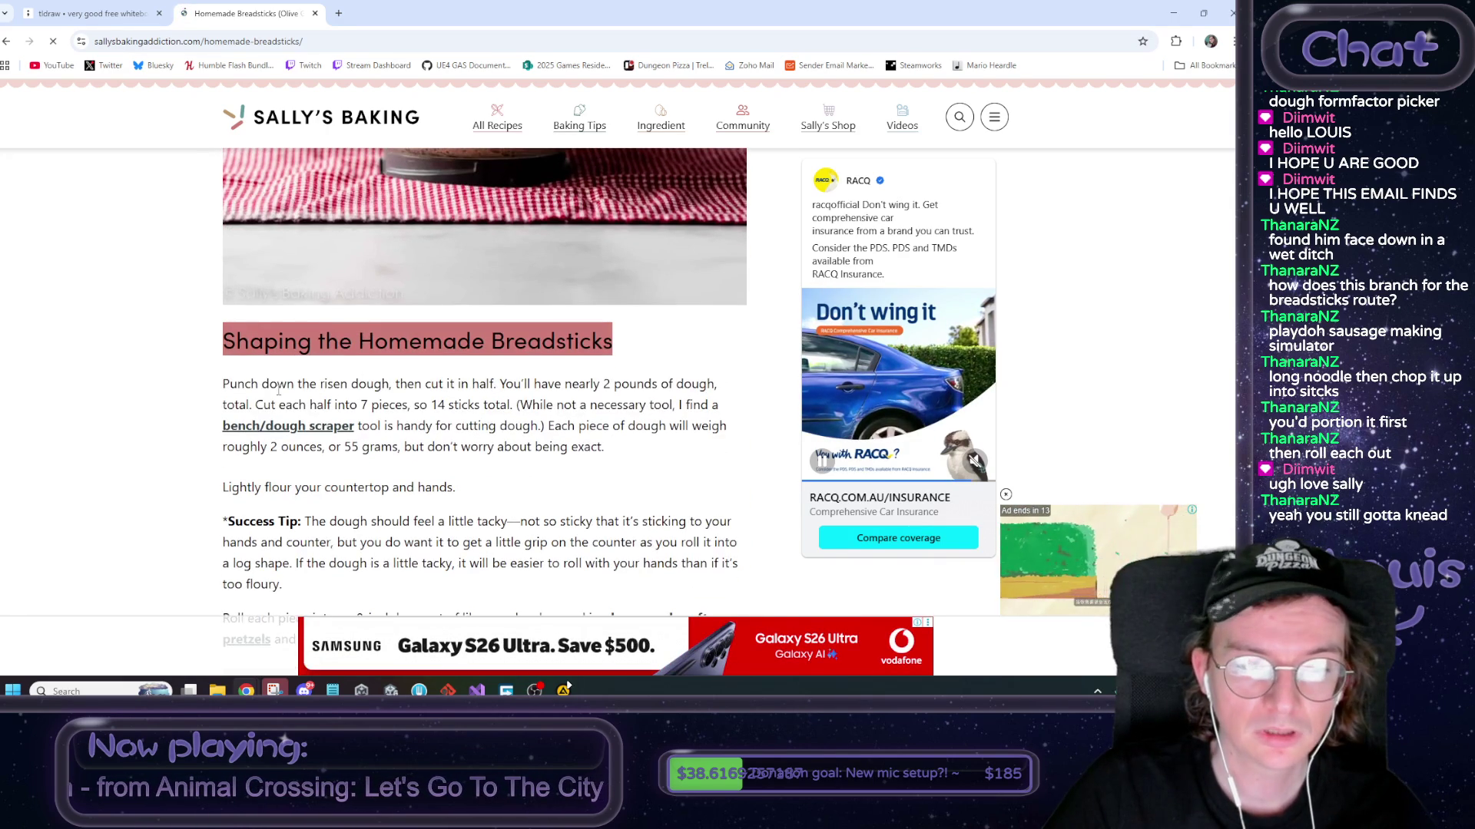
drag(230, 384, 507, 384)
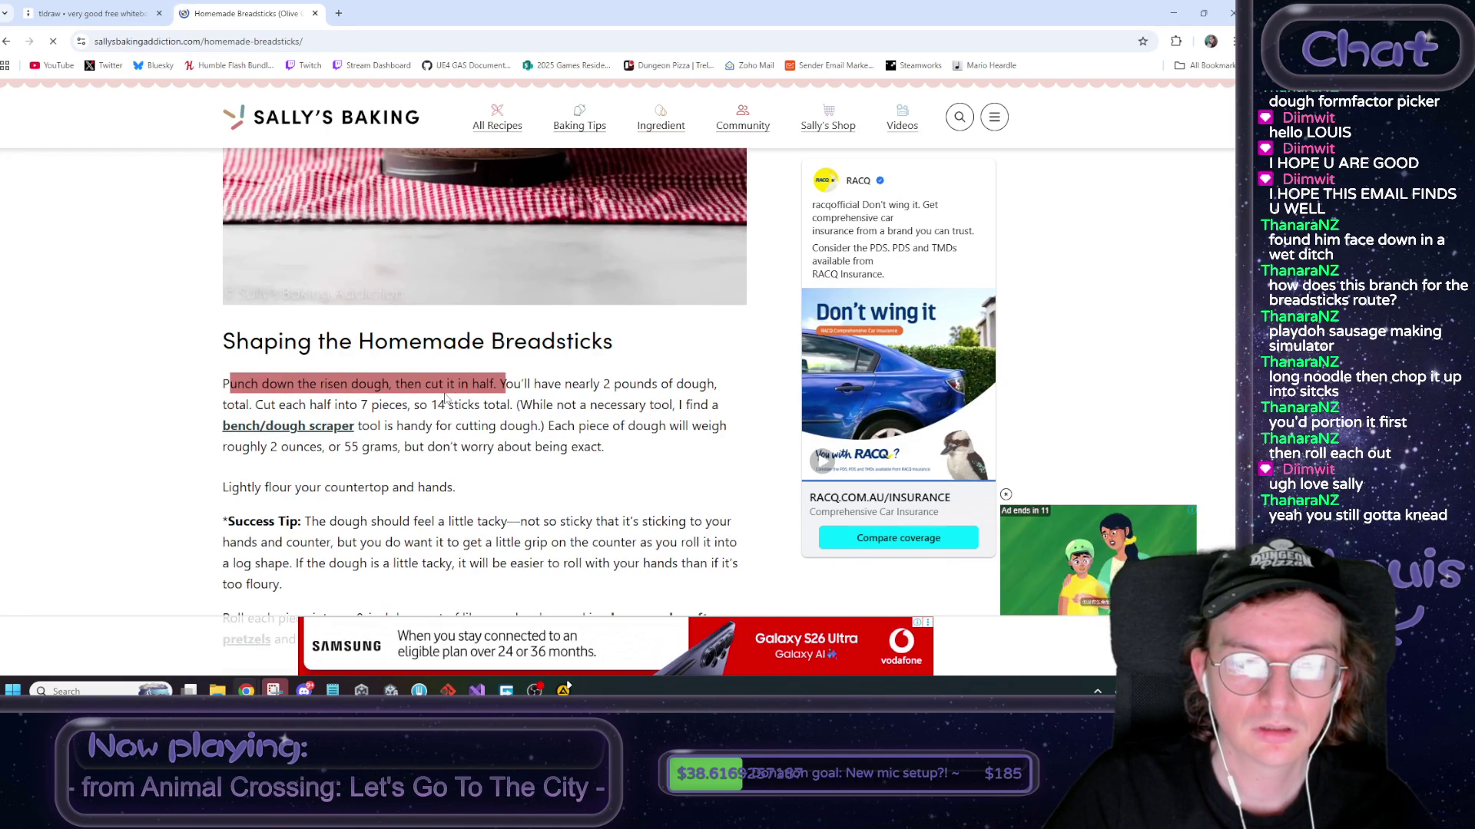
drag(270, 404, 422, 405)
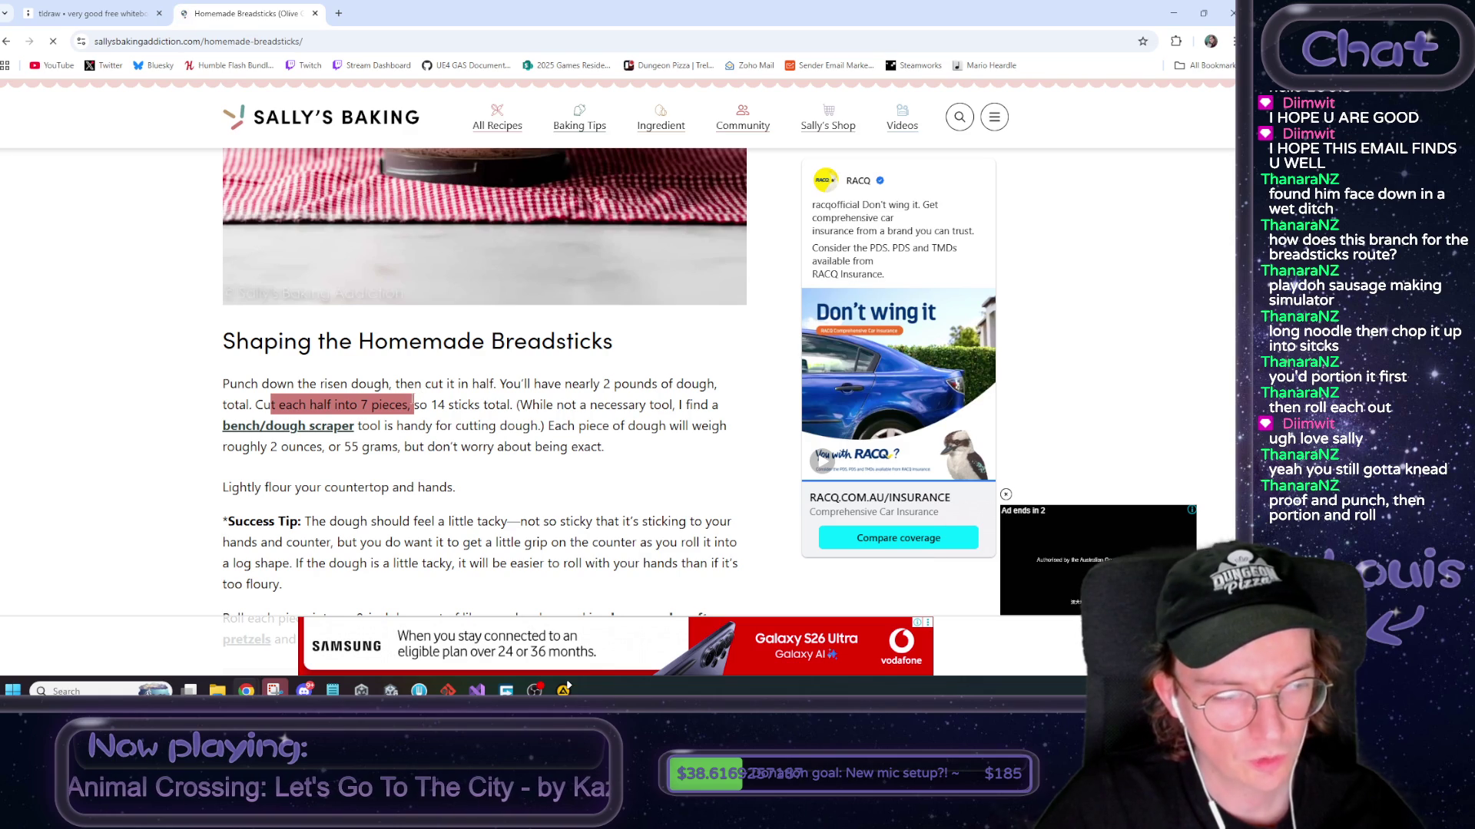
click(166, 407)
Scroll to the dough-portioning and rolling photos, then bring the Cooking Mama video tab alongside
scroll(169, 407, down, 1)
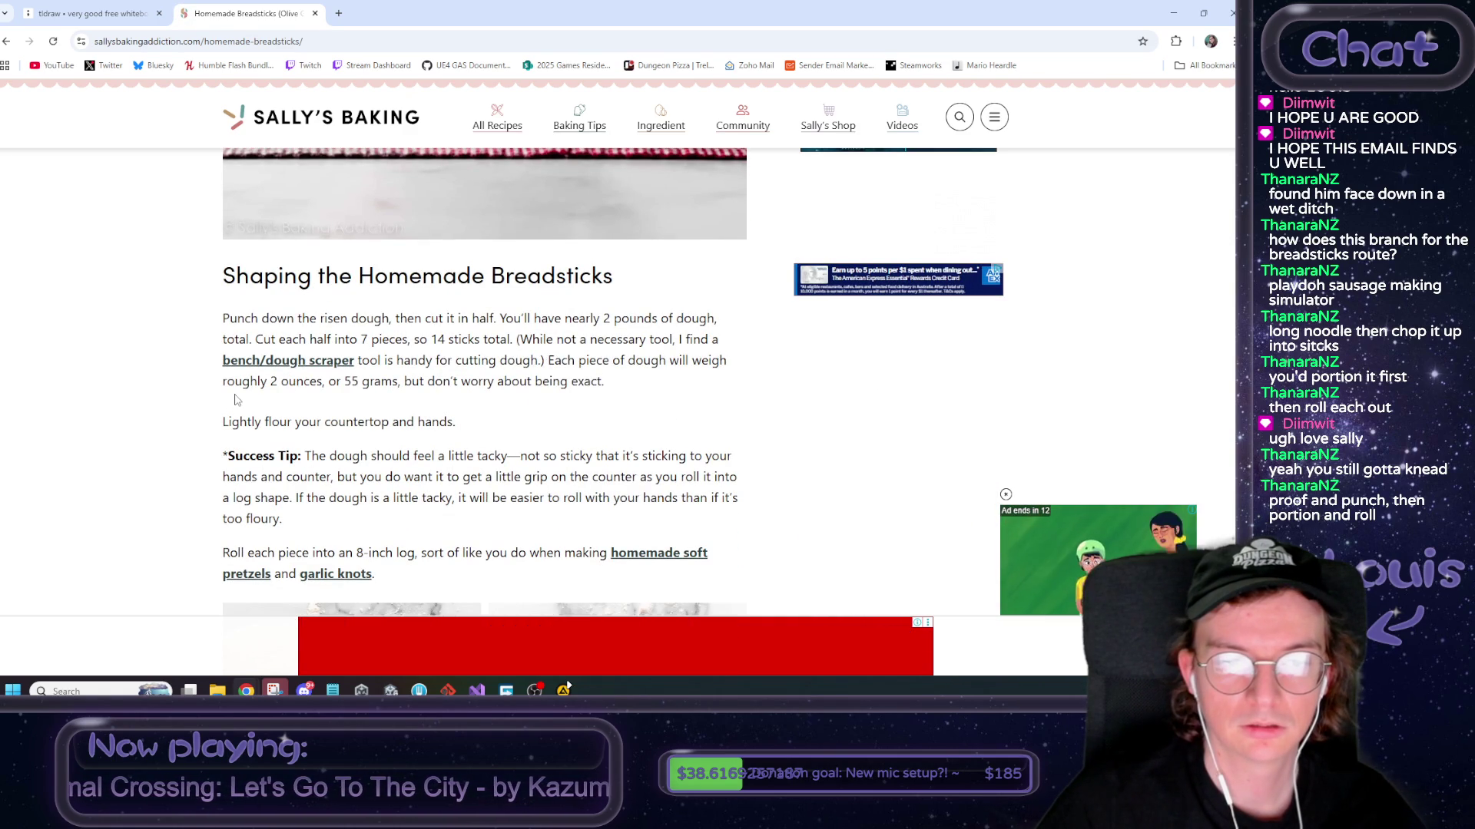
scroll(228, 394, down, 2)
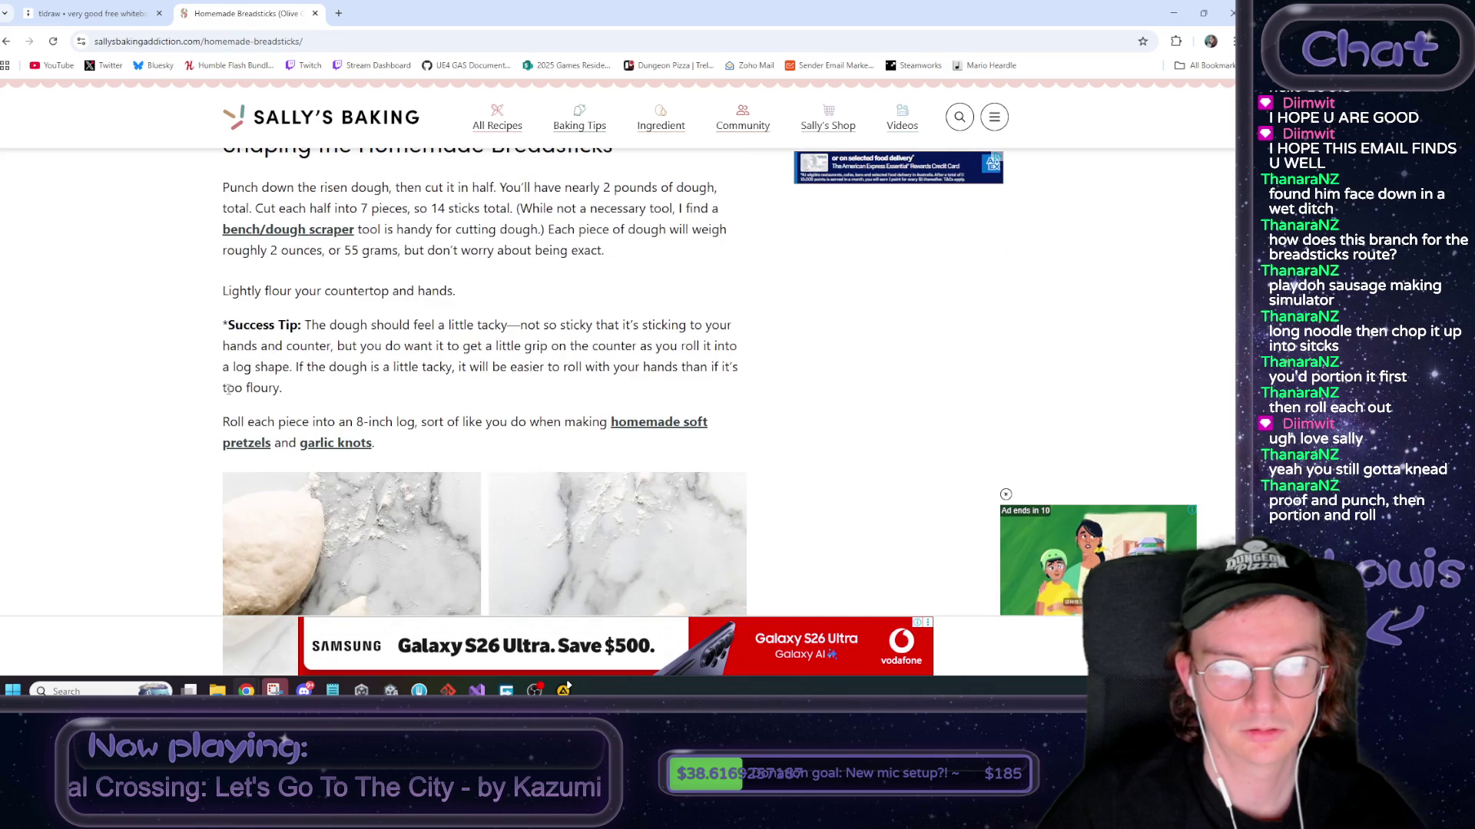
scroll(220, 348, down, 7)
scroll(221, 348, up, 2)
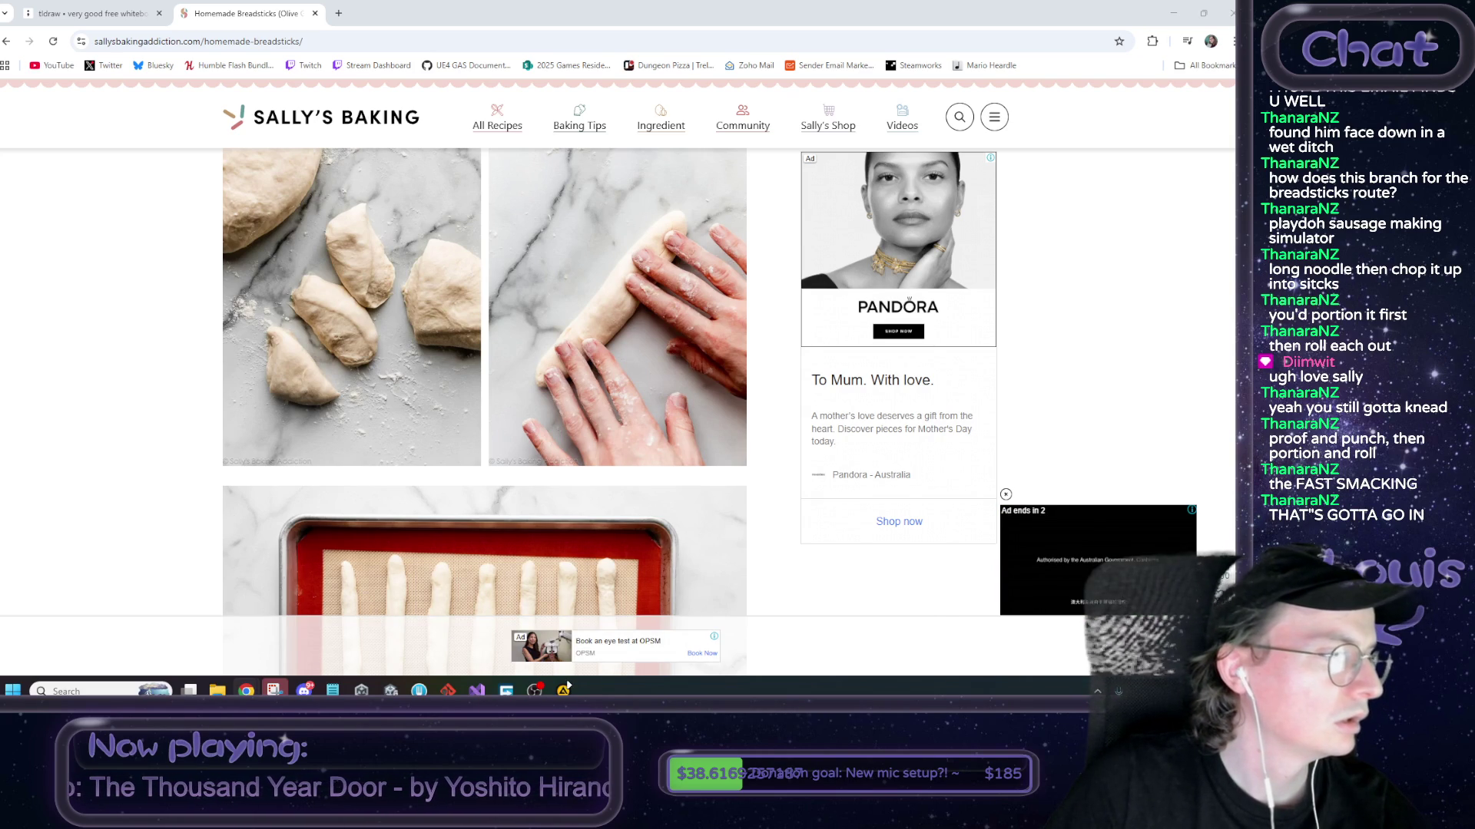
drag(165, 55, 405, 14)
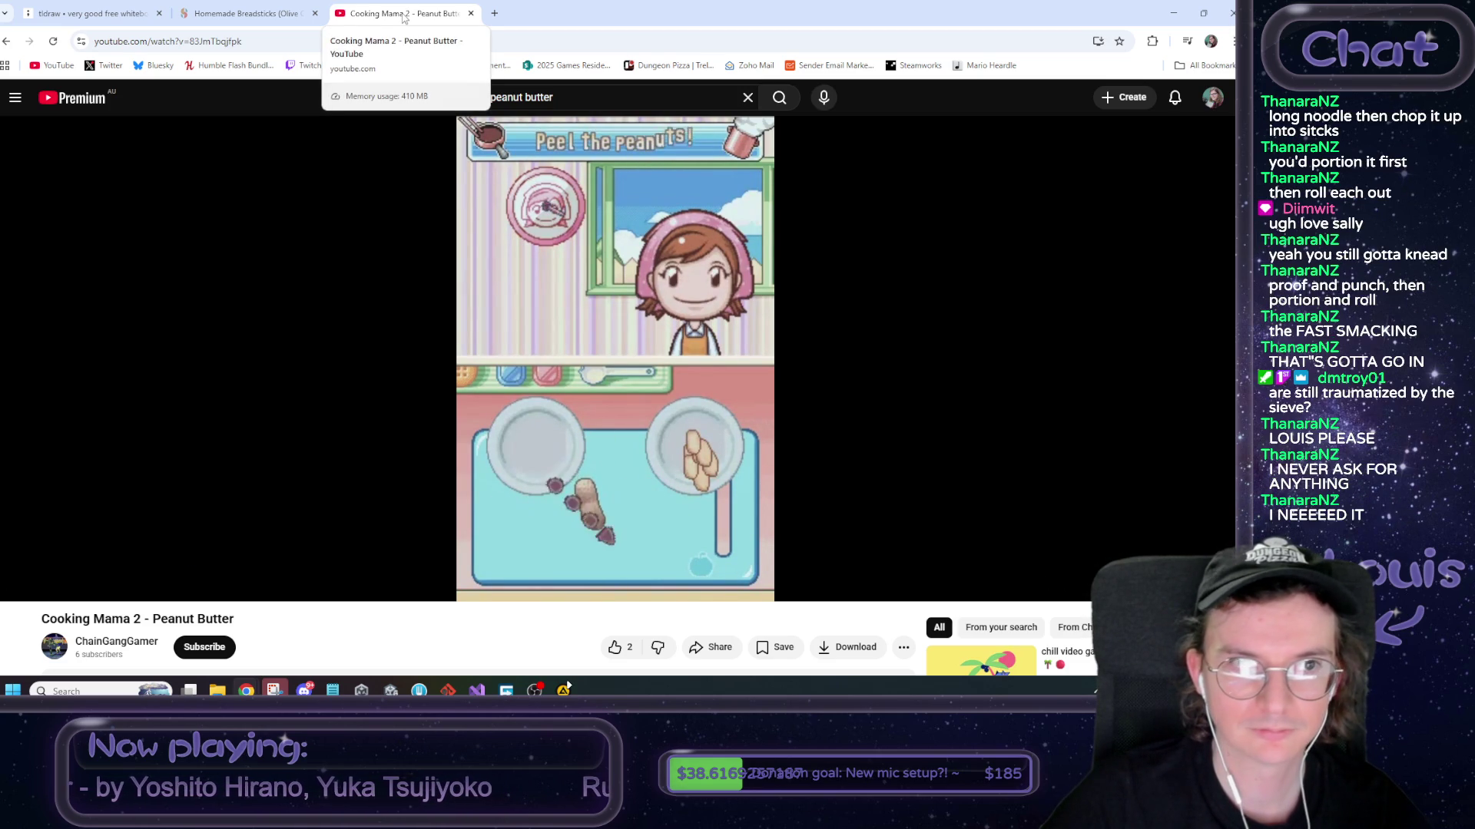
Close the Cooking Mama video tab, scroll the recipe briefly, then close the breadsticks tab
middle_click(404, 17)
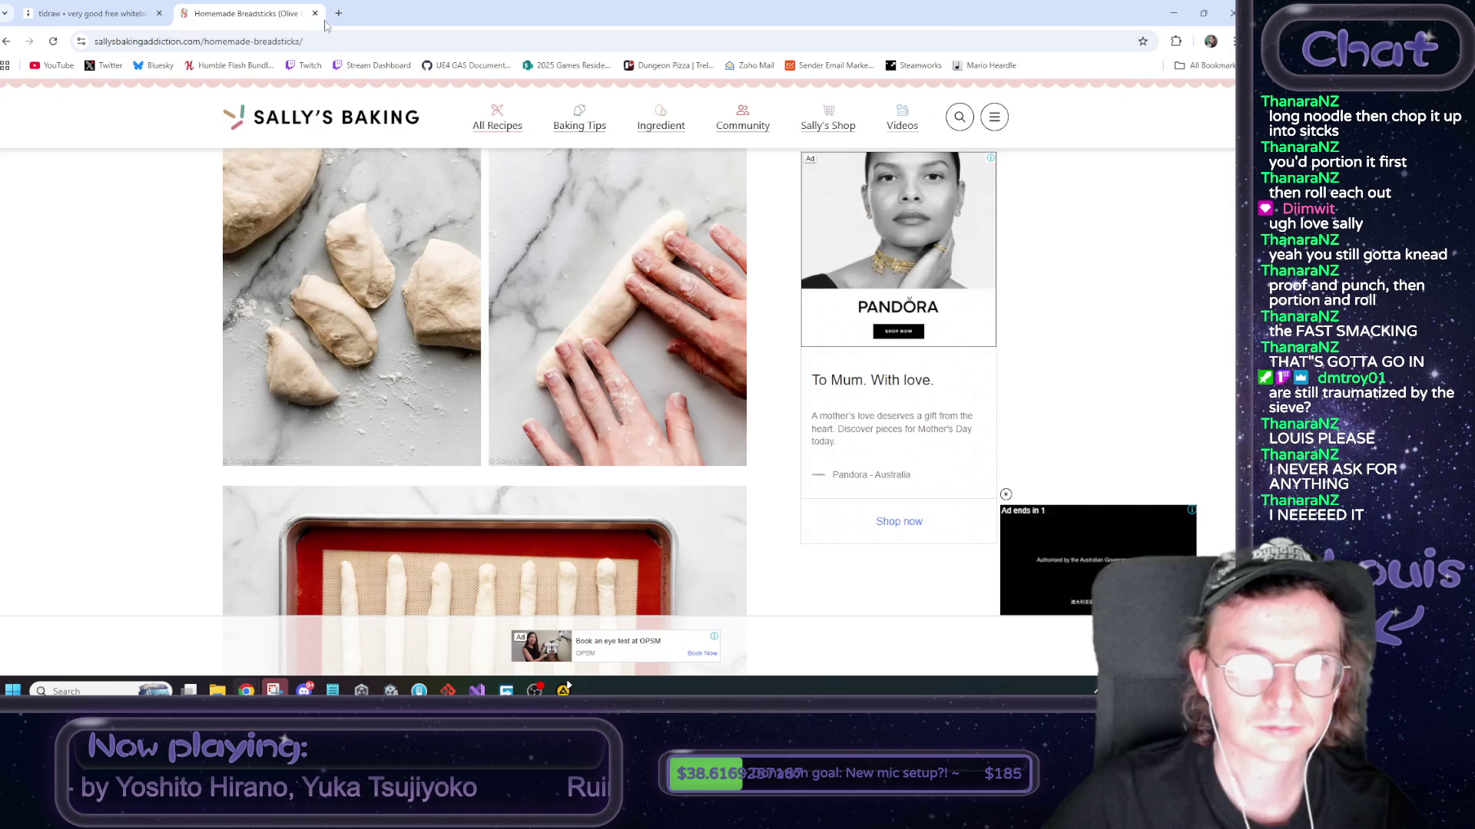
scroll(230, 270, down, 10)
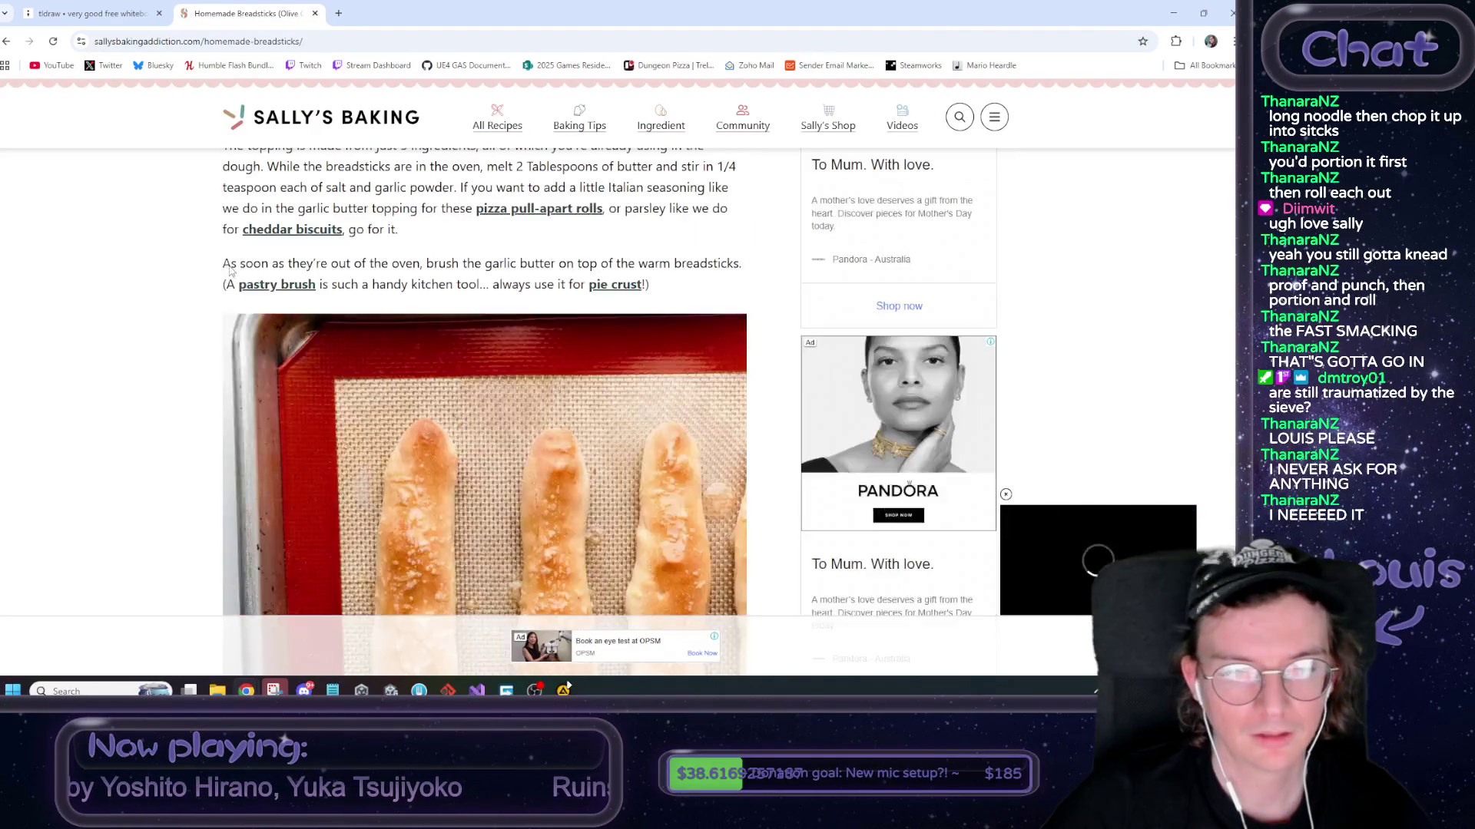
scroll(231, 271, down, 3)
scroll(448, 338, up, 1)
scroll(431, 355, down, 1)
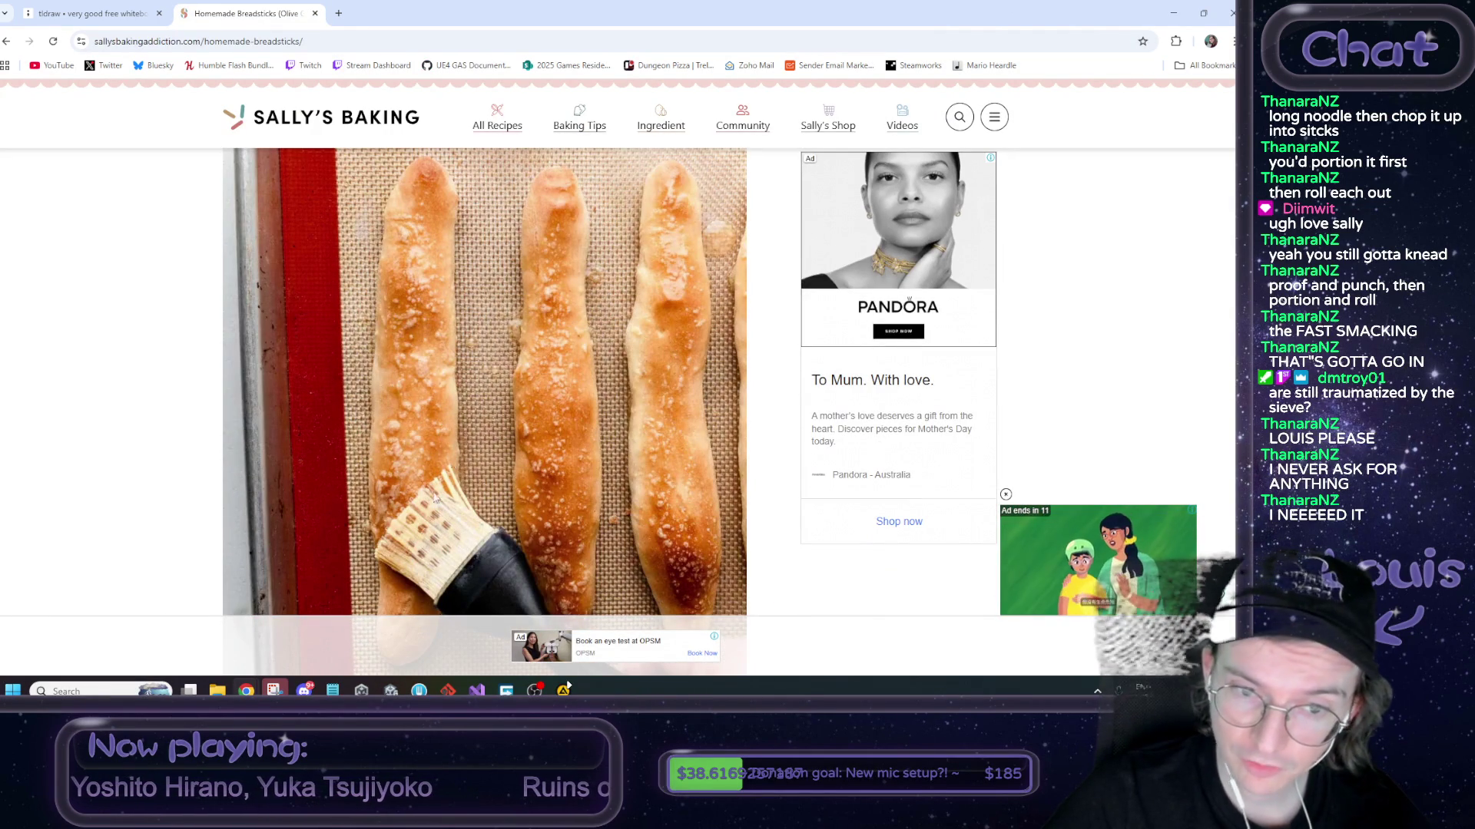
scroll(461, 492, down, 4)
scroll(630, 427, up, 2)
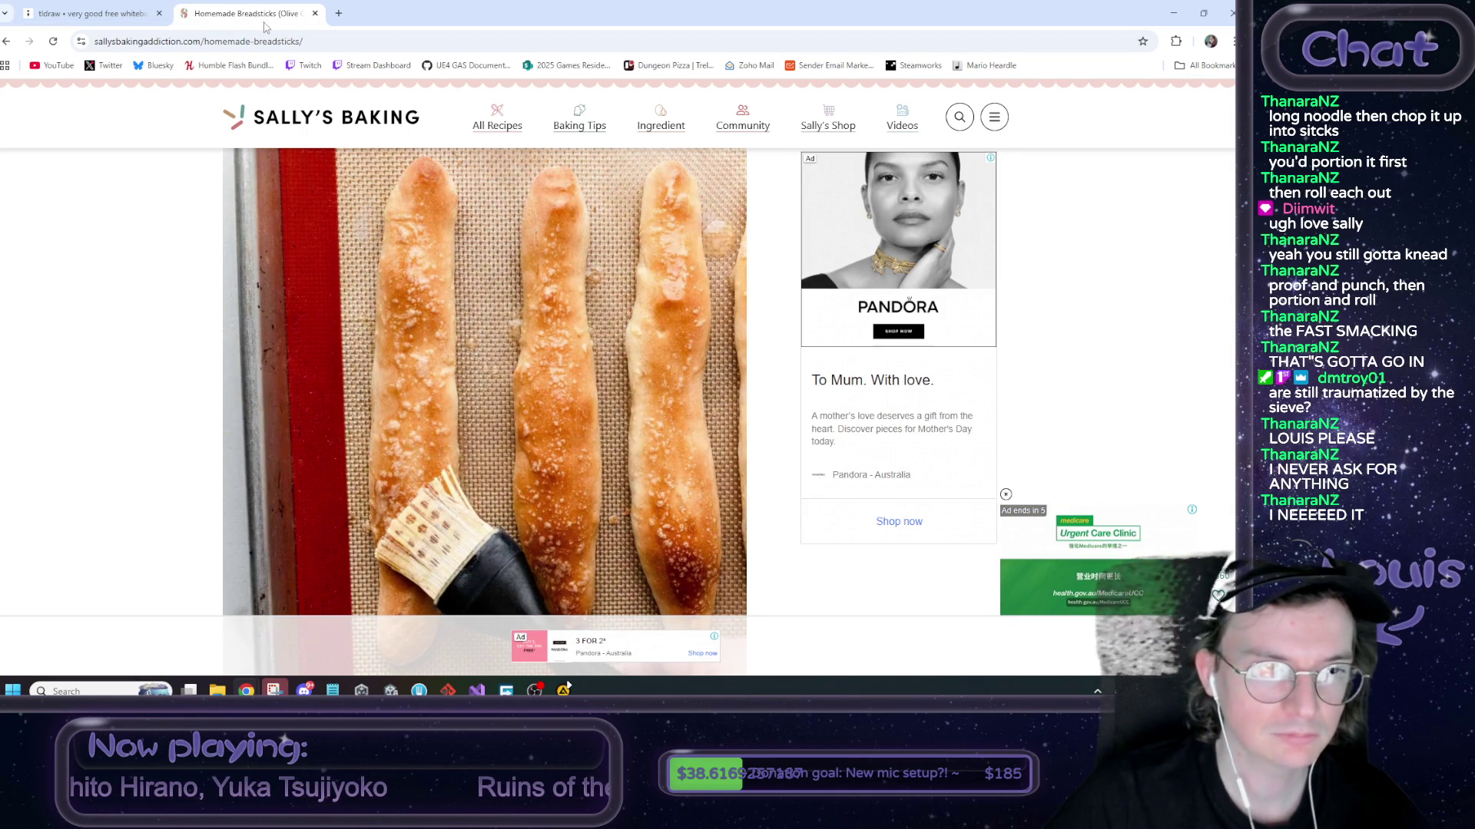
click(315, 14)
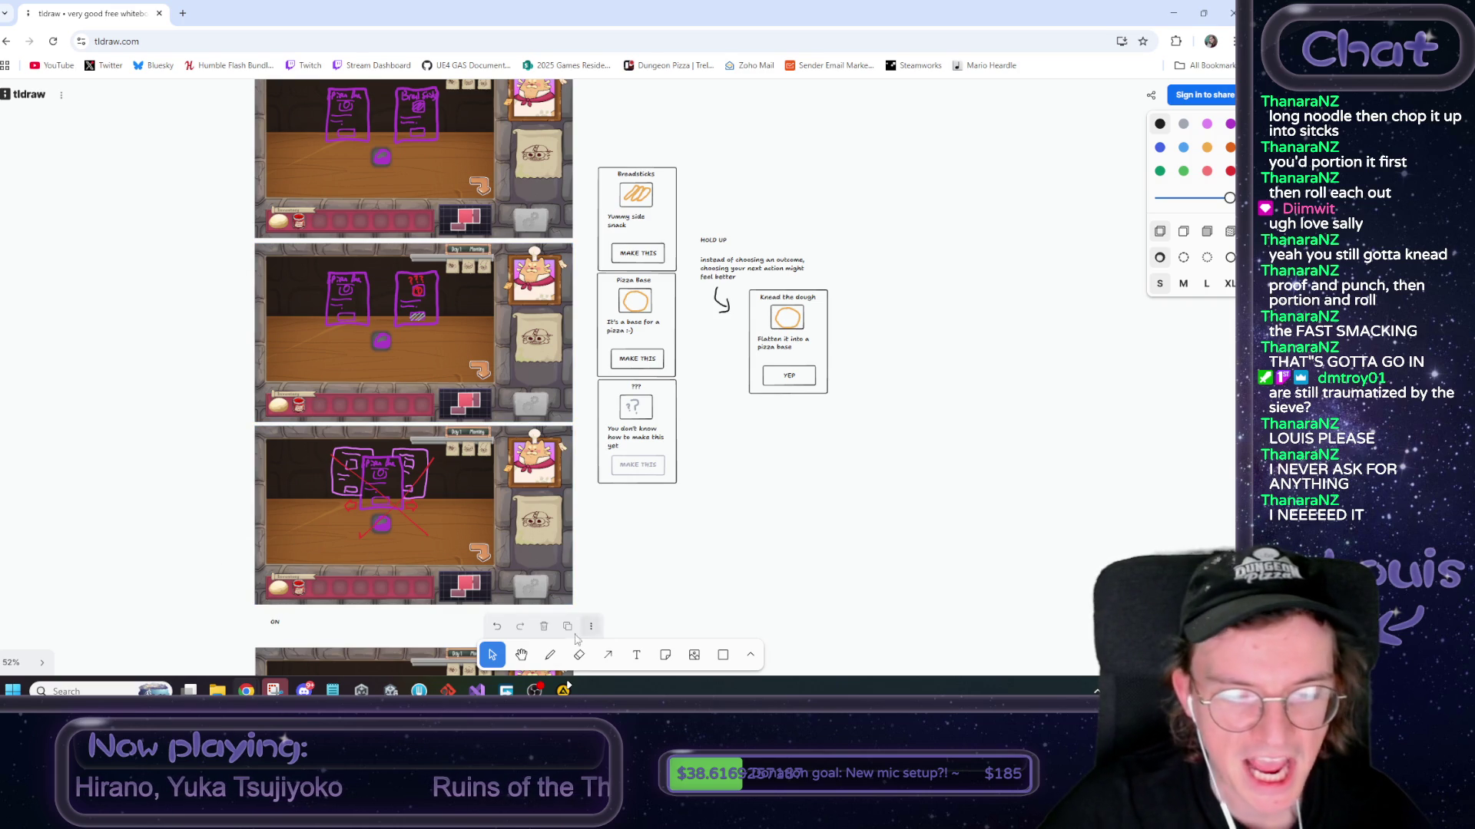
Retype the ON label as 'ON THROWING STEP COMPLETED:' and make it size XL
click(520, 654)
drag(281, 603, 305, 362)
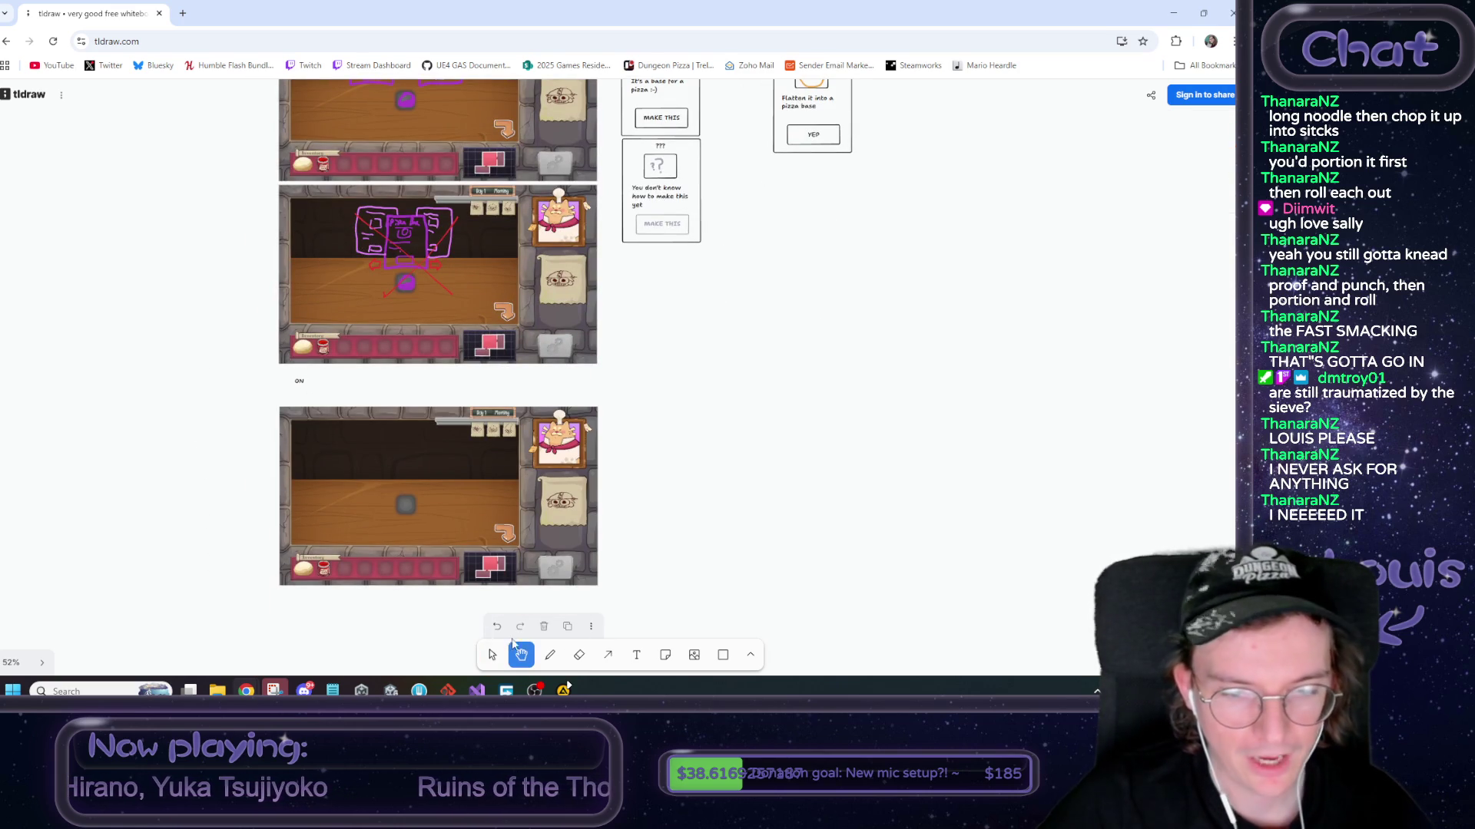
click(493, 655)
click(301, 382)
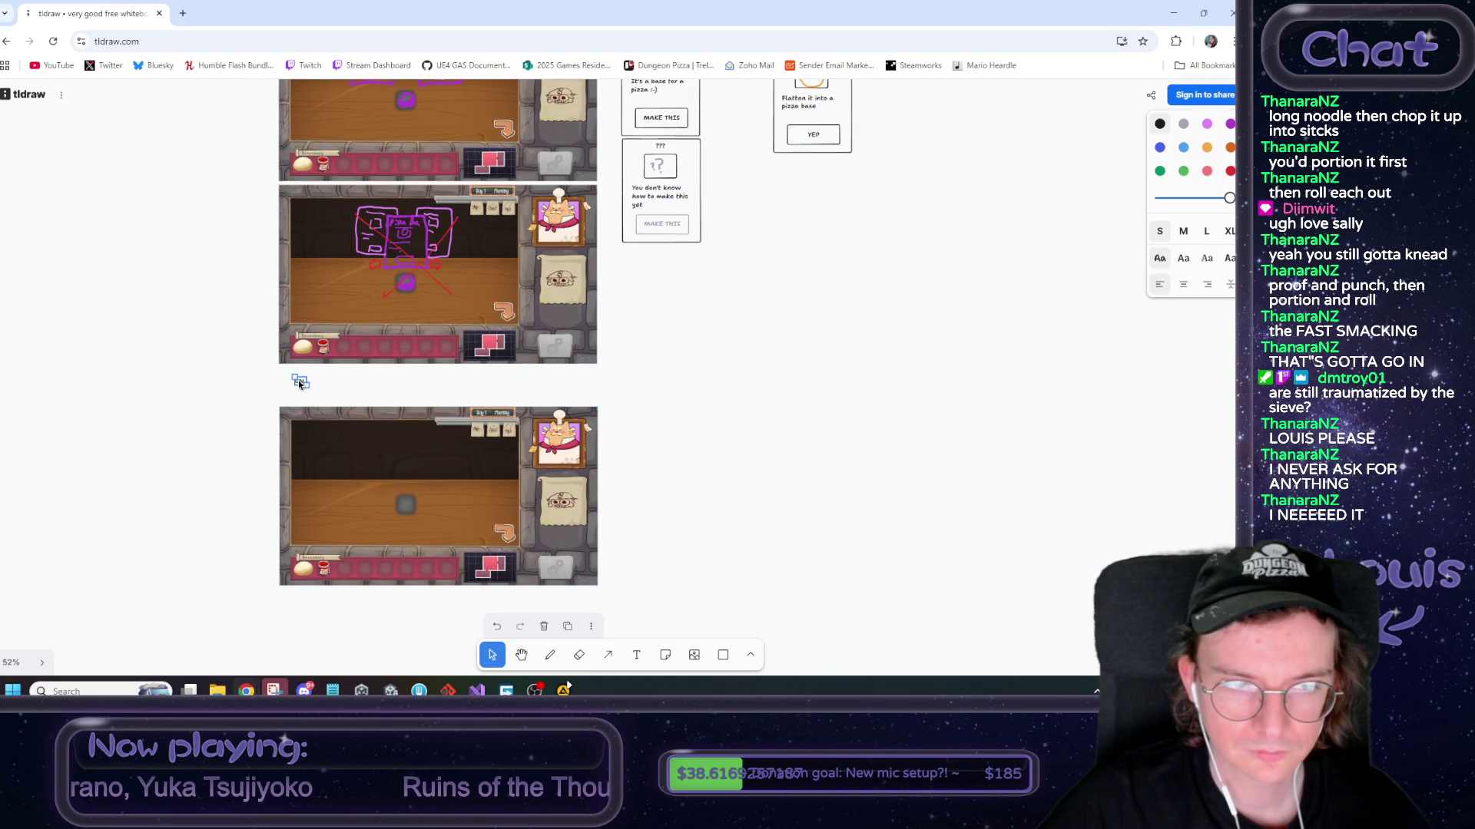
click(310, 389)
text(on)
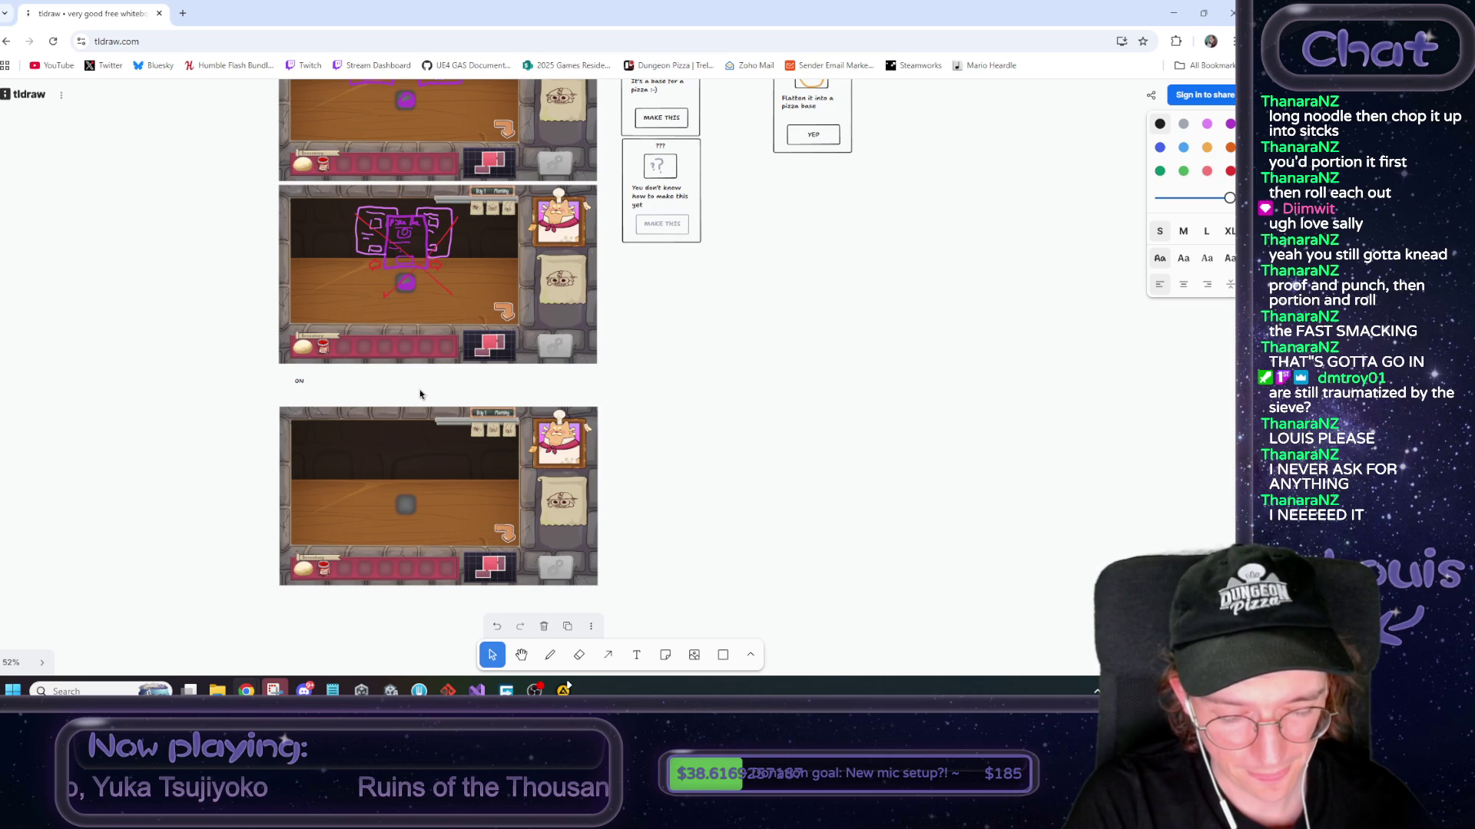
text( THROWING STEP COMPLETED:)
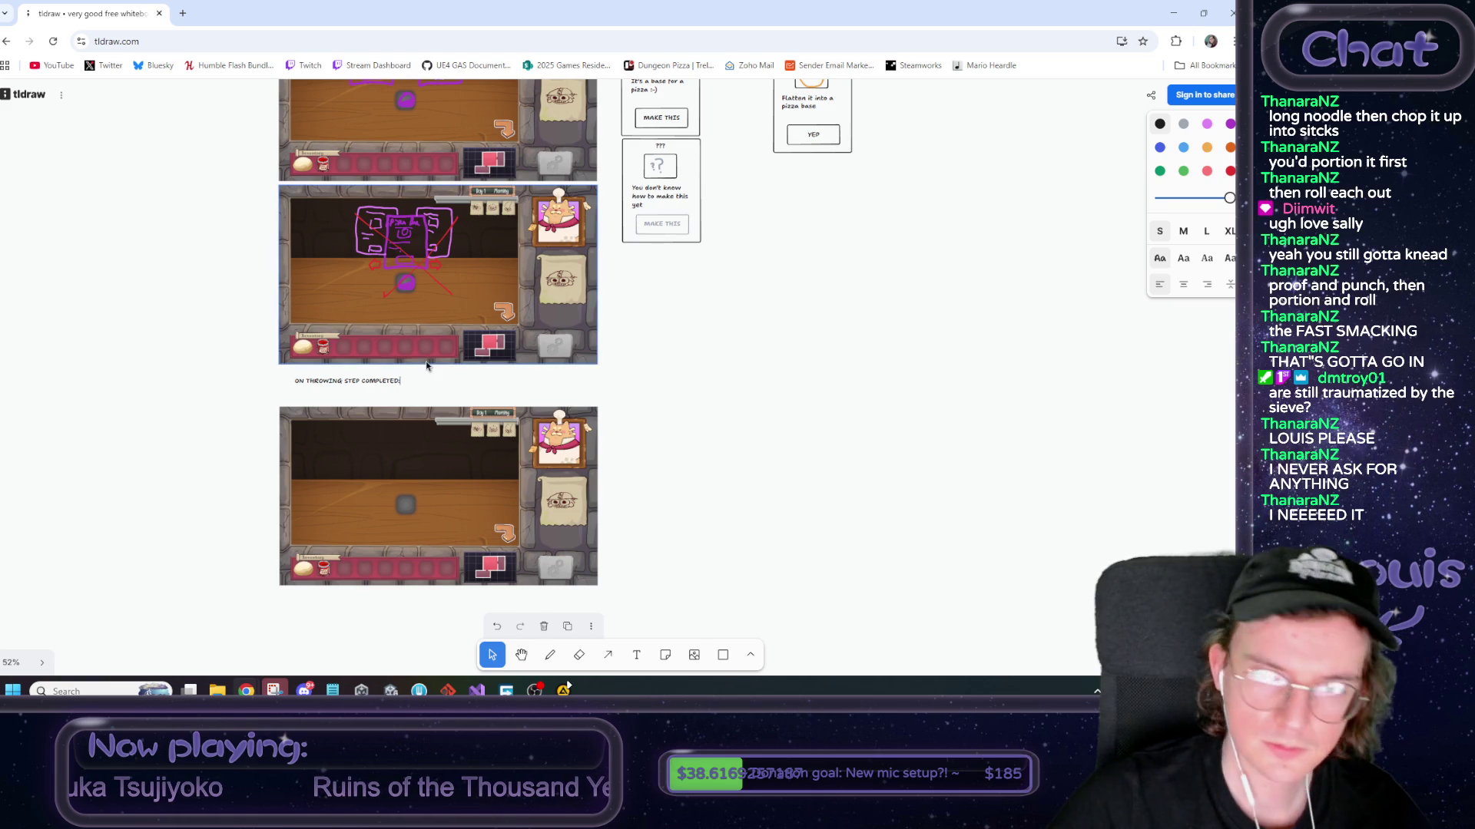
click(1227, 232)
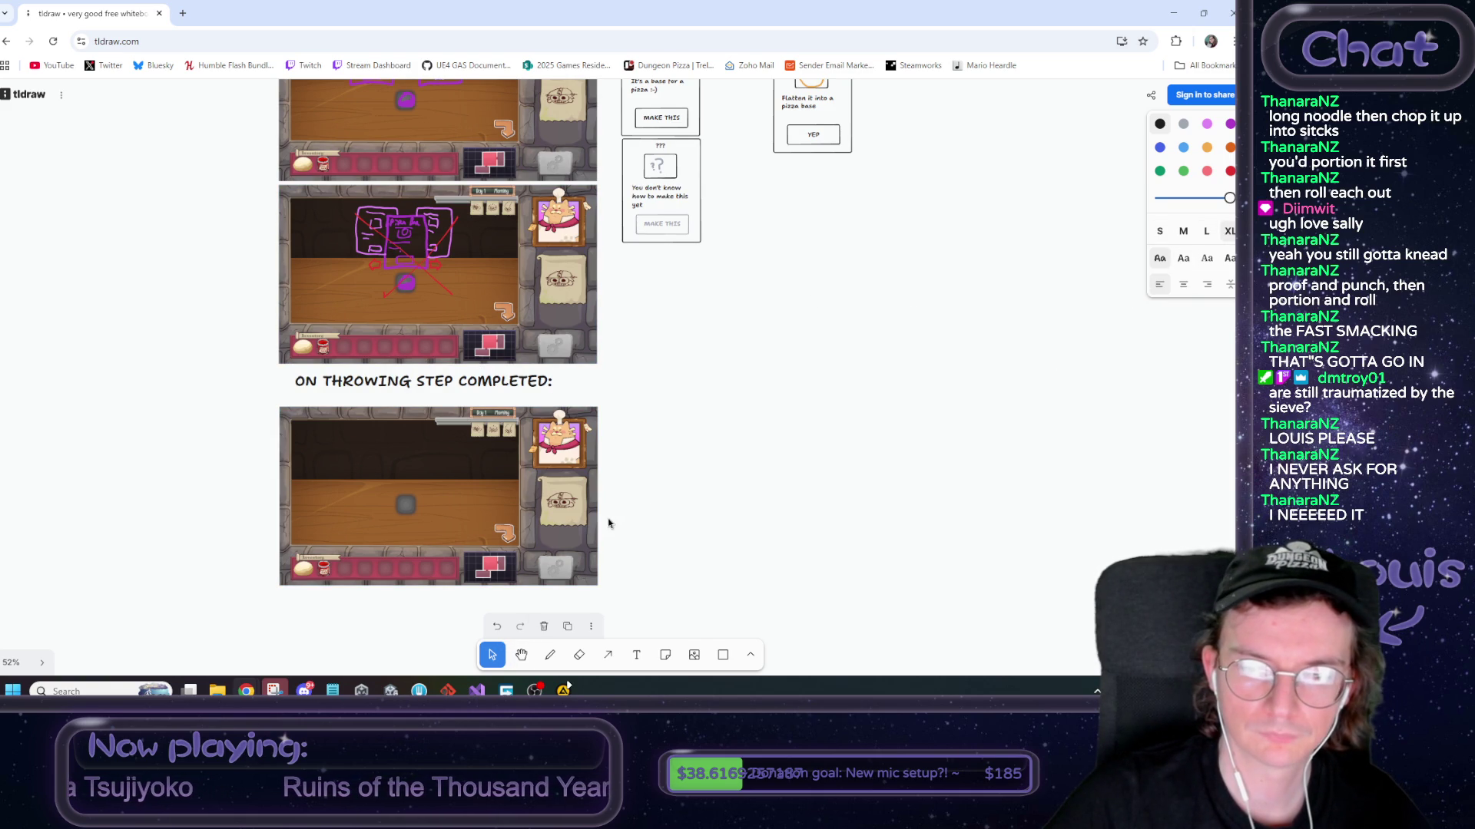
Nudge the heading into place and duplicate it just below itself
mouse_move(477, 377)
mouse_down()
mouse_move(459, 378)
mouse_move(476, 457)
mouse_move(477, 401)
mouse_up()
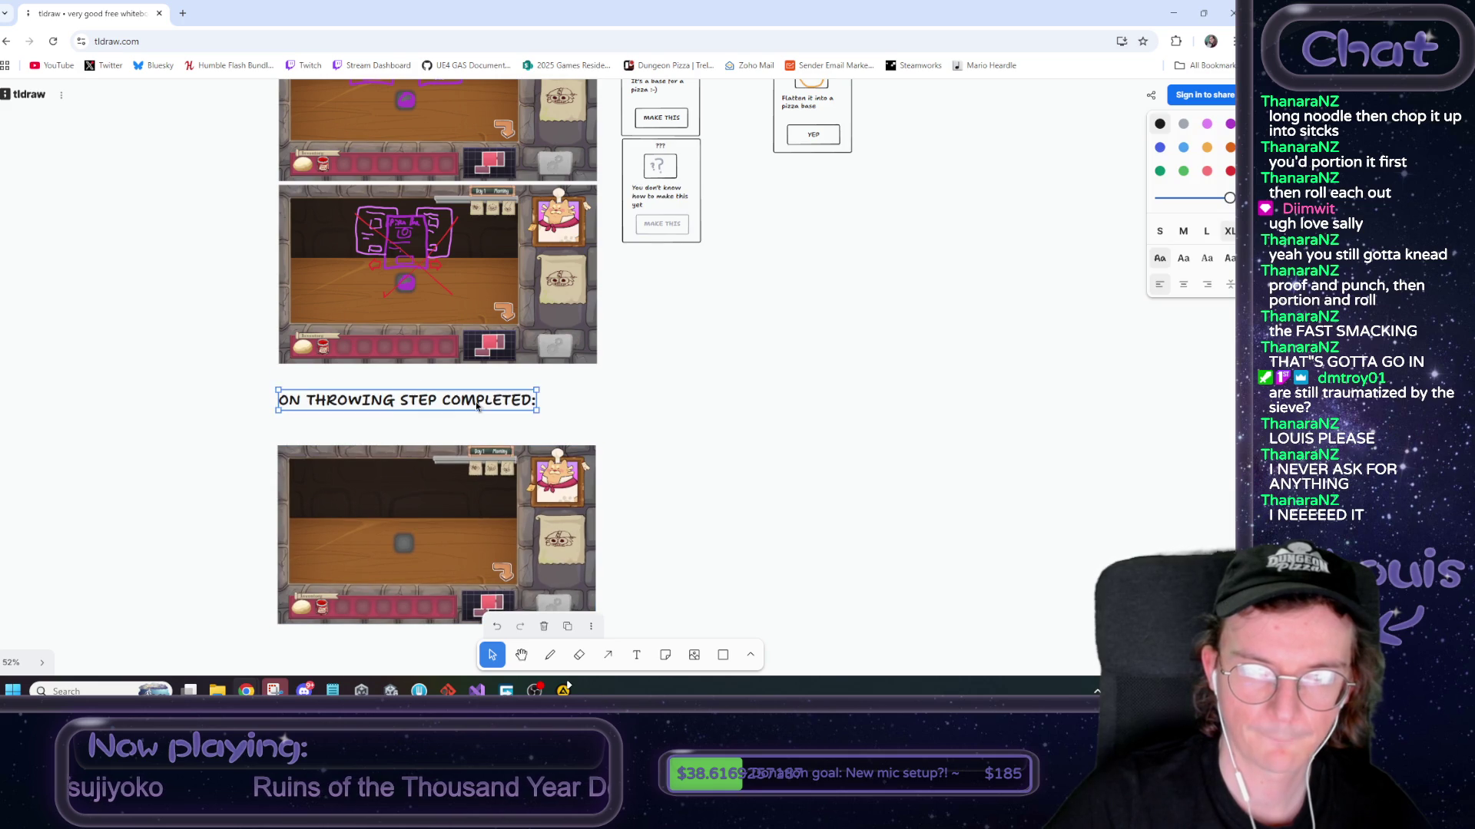
click(529, 402)
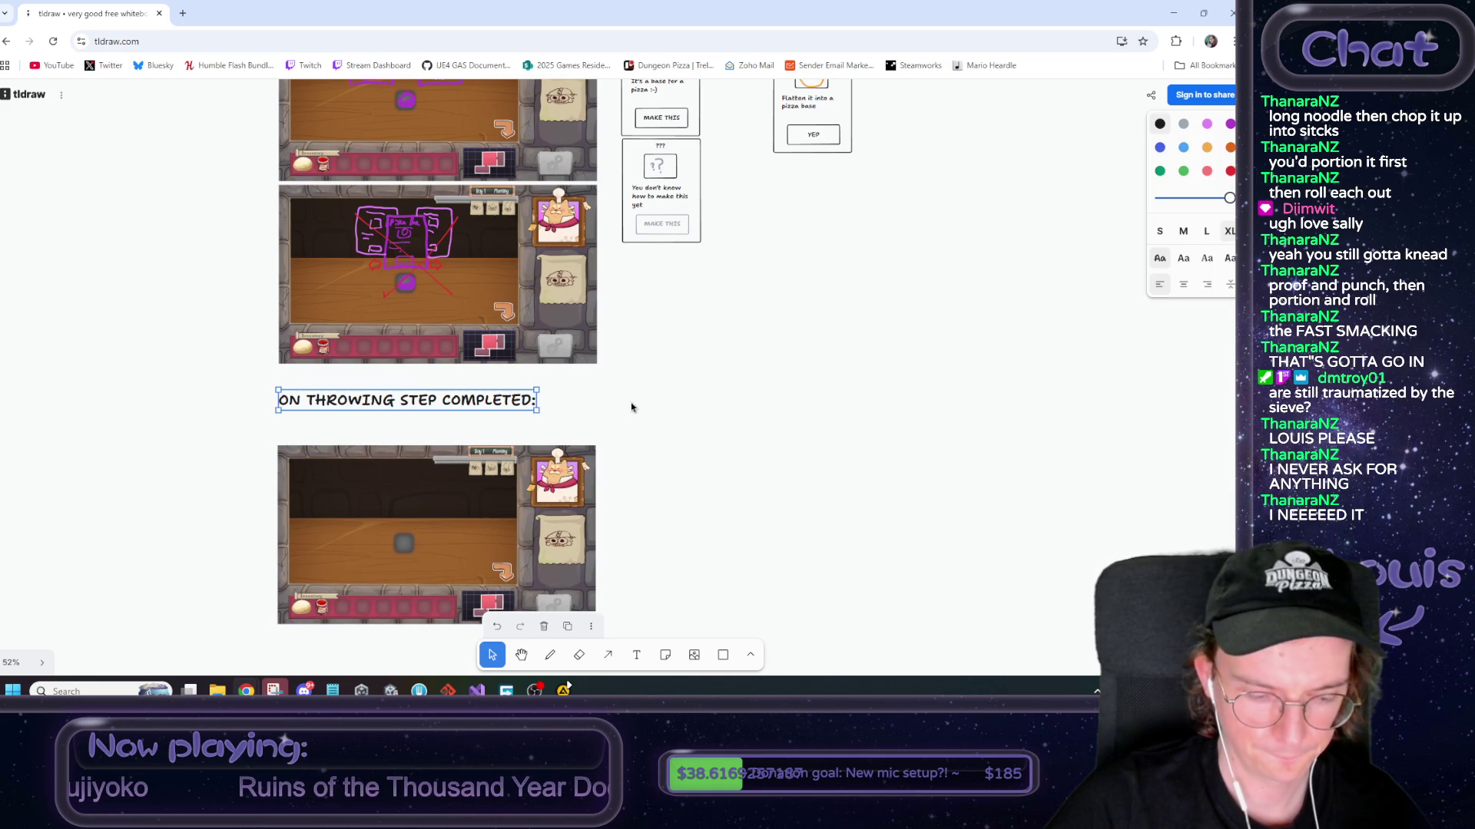
alt+drag(489, 411, 489, 431)
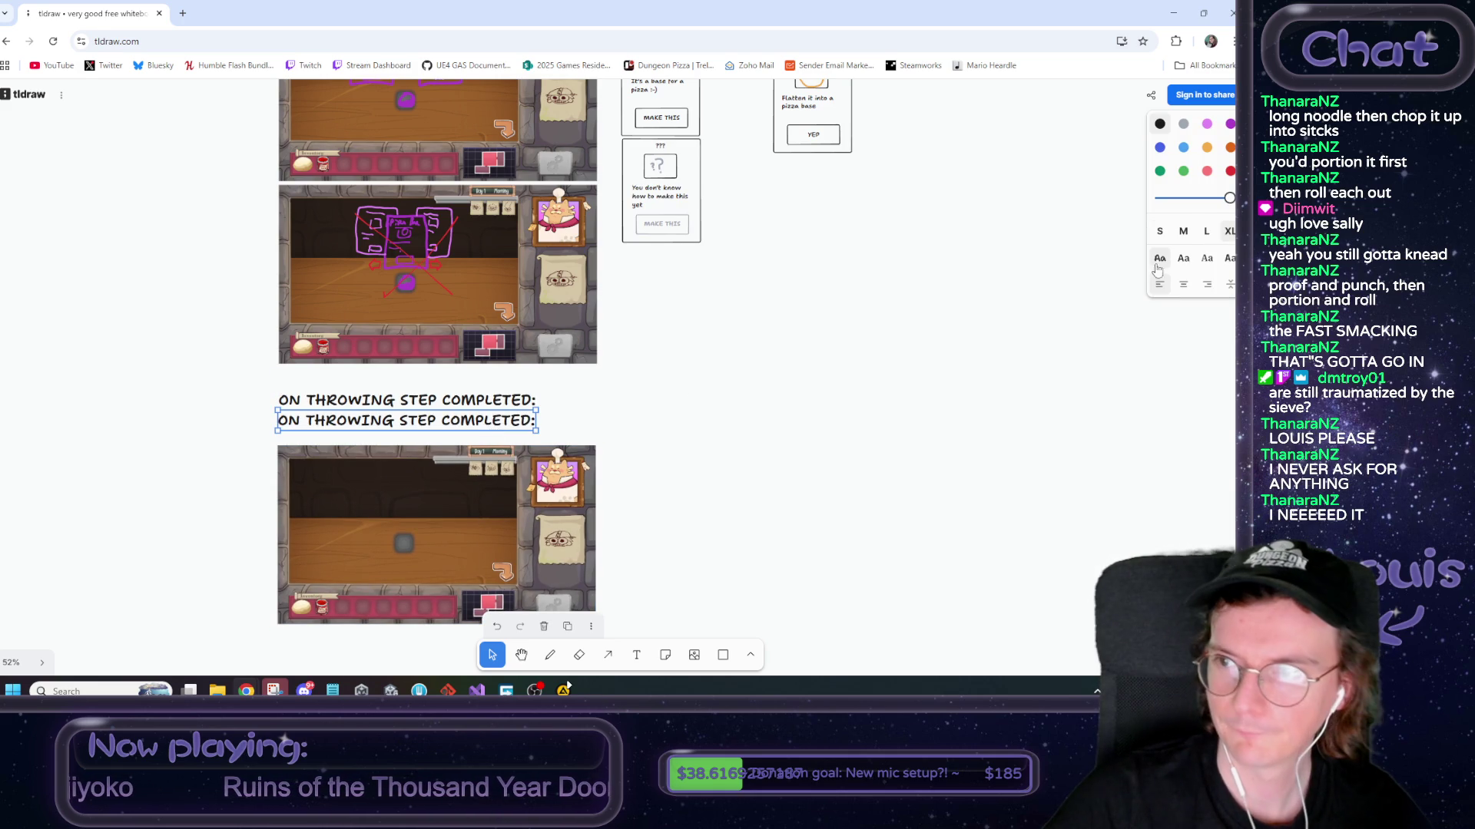
Make the duplicate label medium size and change it to 'Return to this counter scene'
click(1183, 231)
double_click(396, 420)
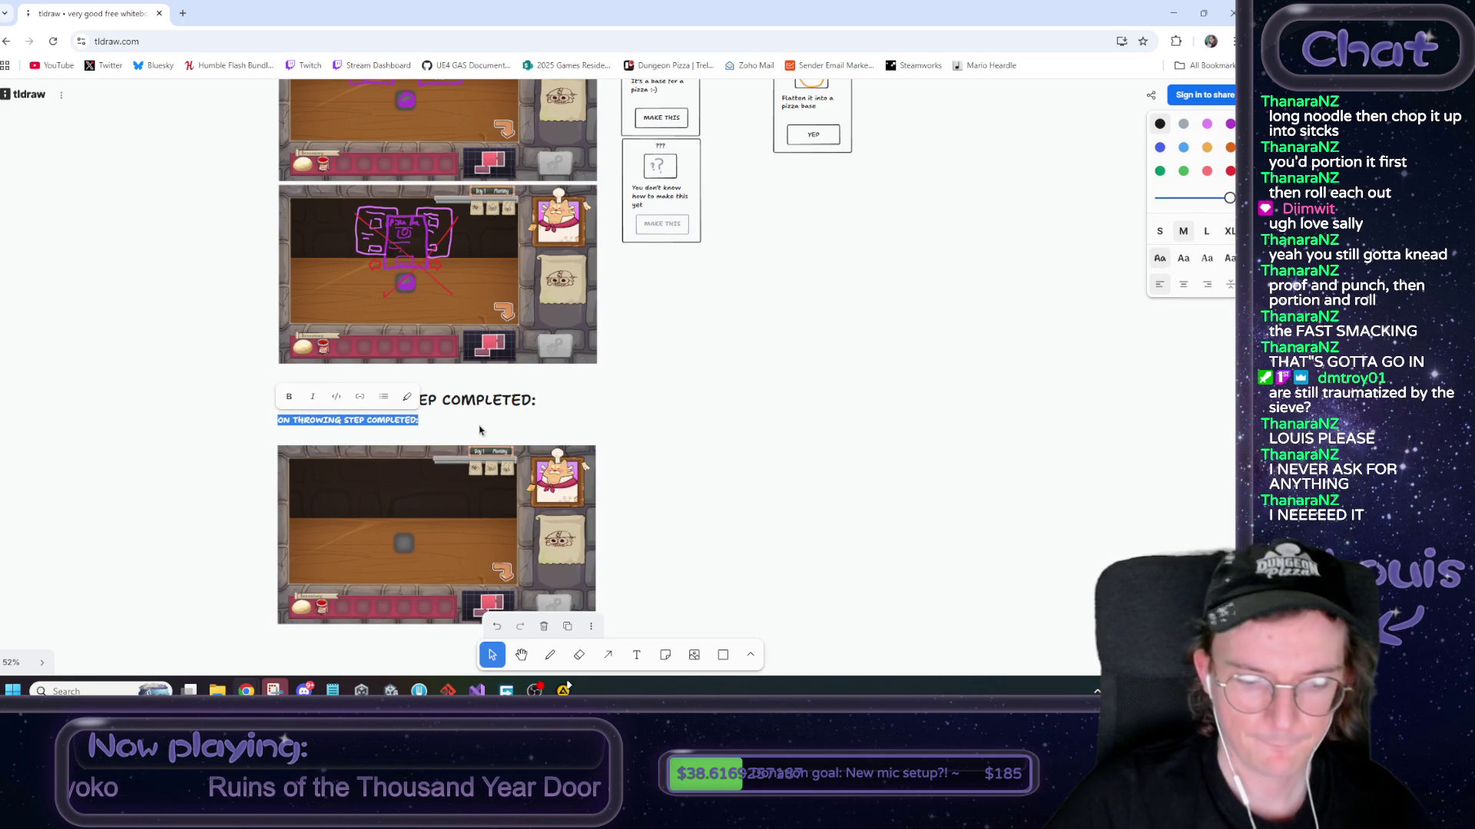
text(Return to this)
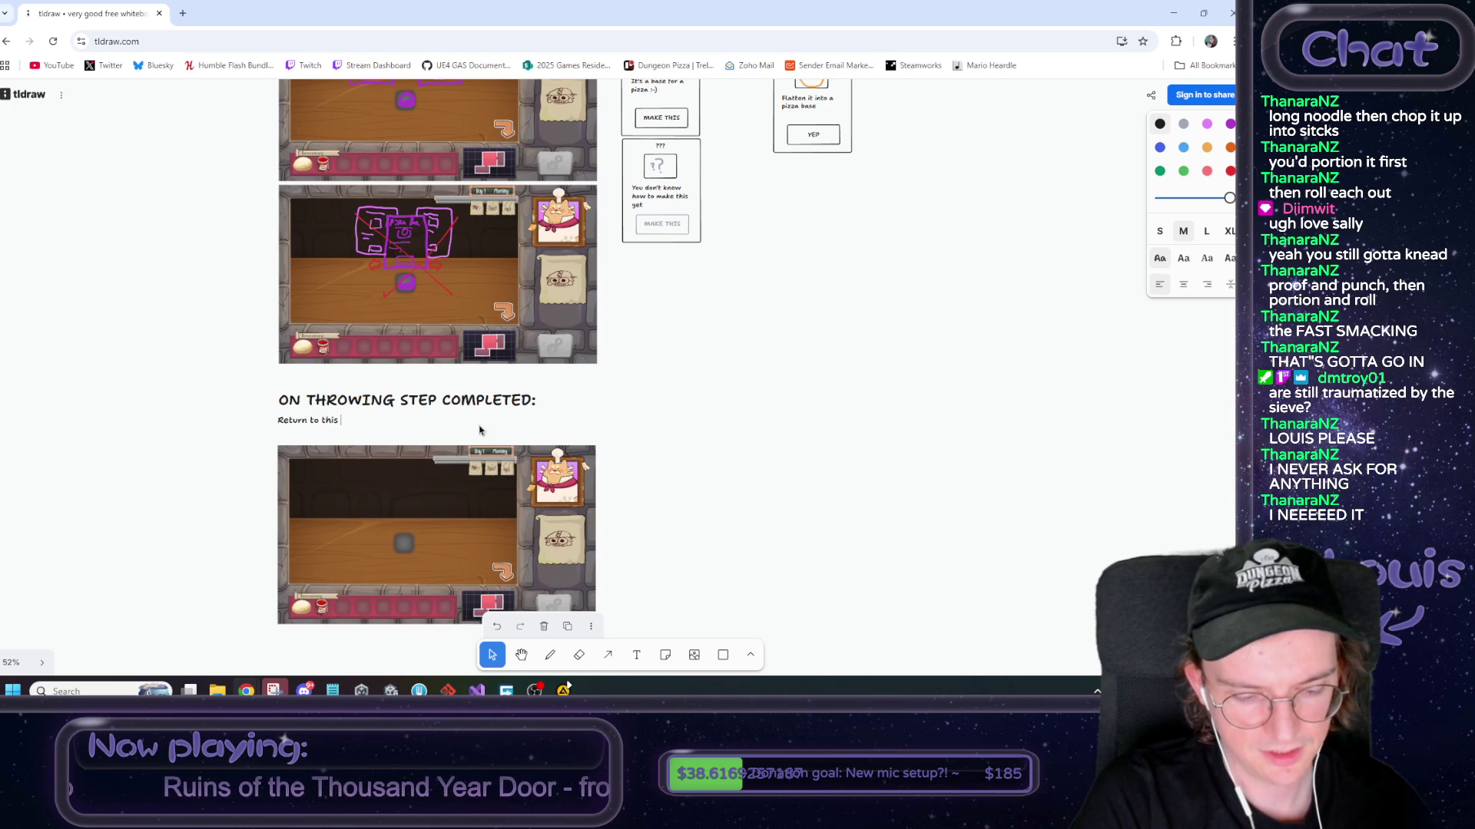
text(cene)
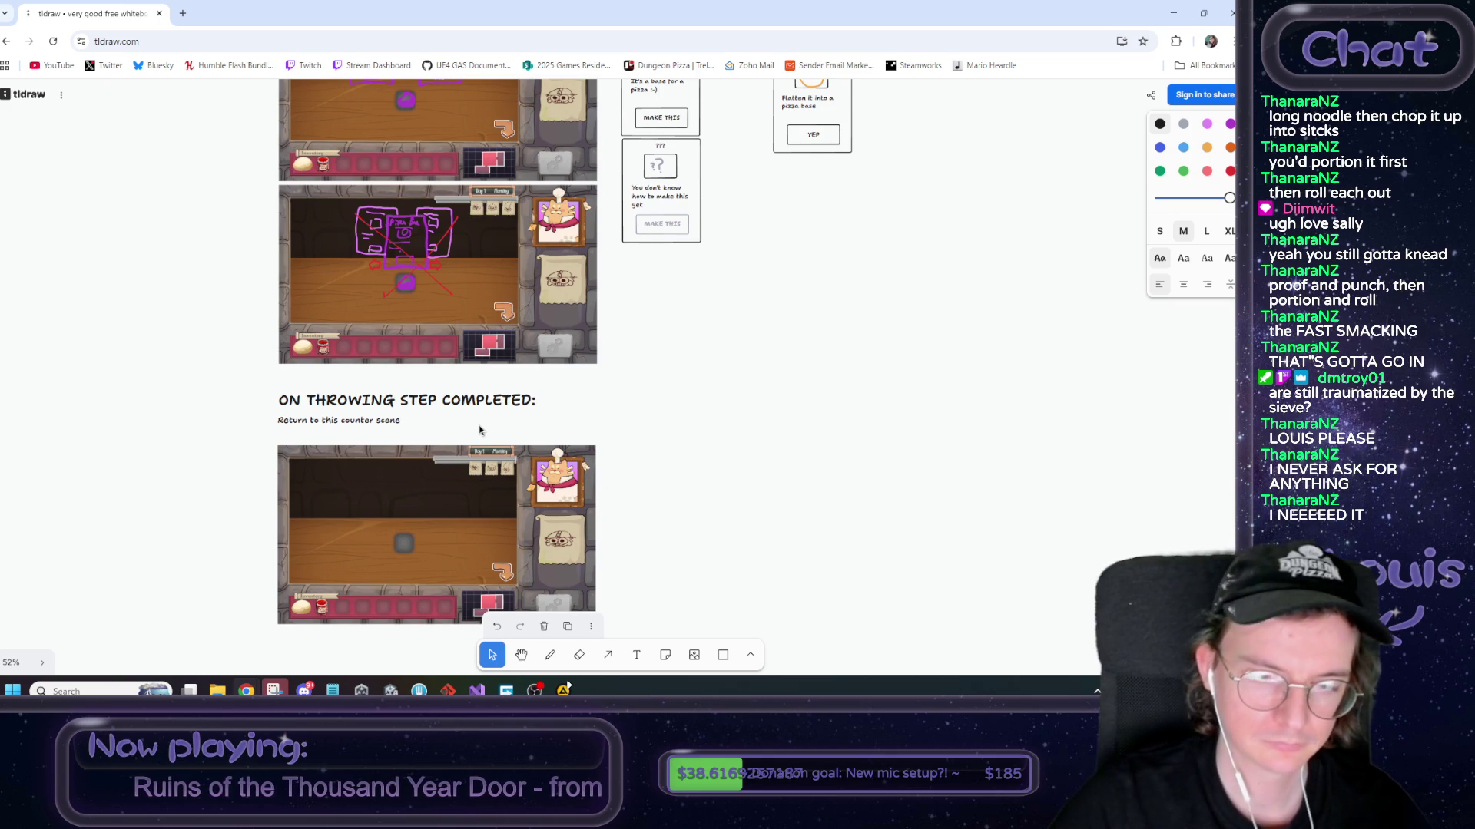
key(Escape)
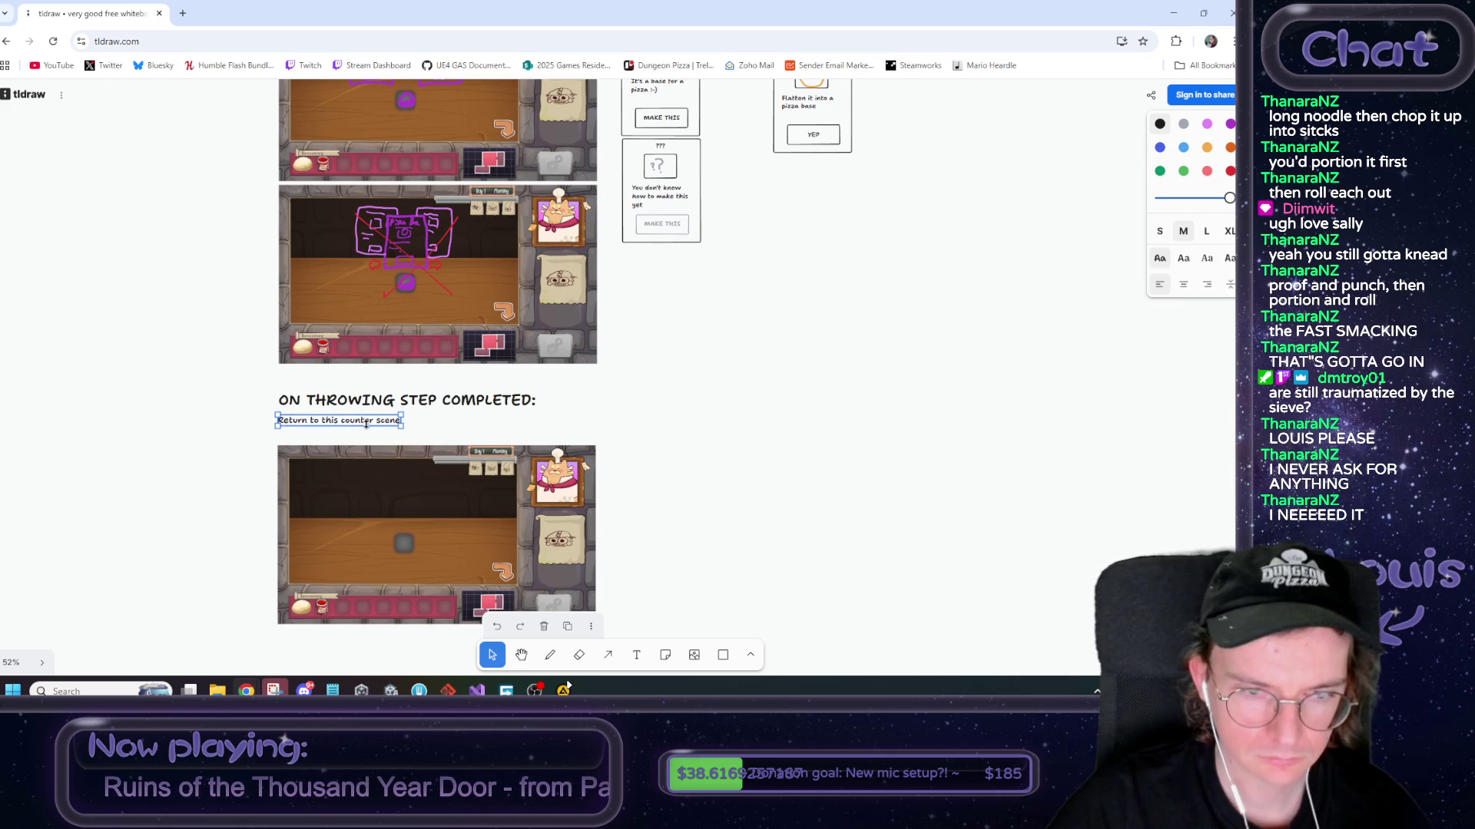
Add a copy below reading 'BUT: the item slot is pre-populated with a pizza base'
scroll(354, 440, up, 3)
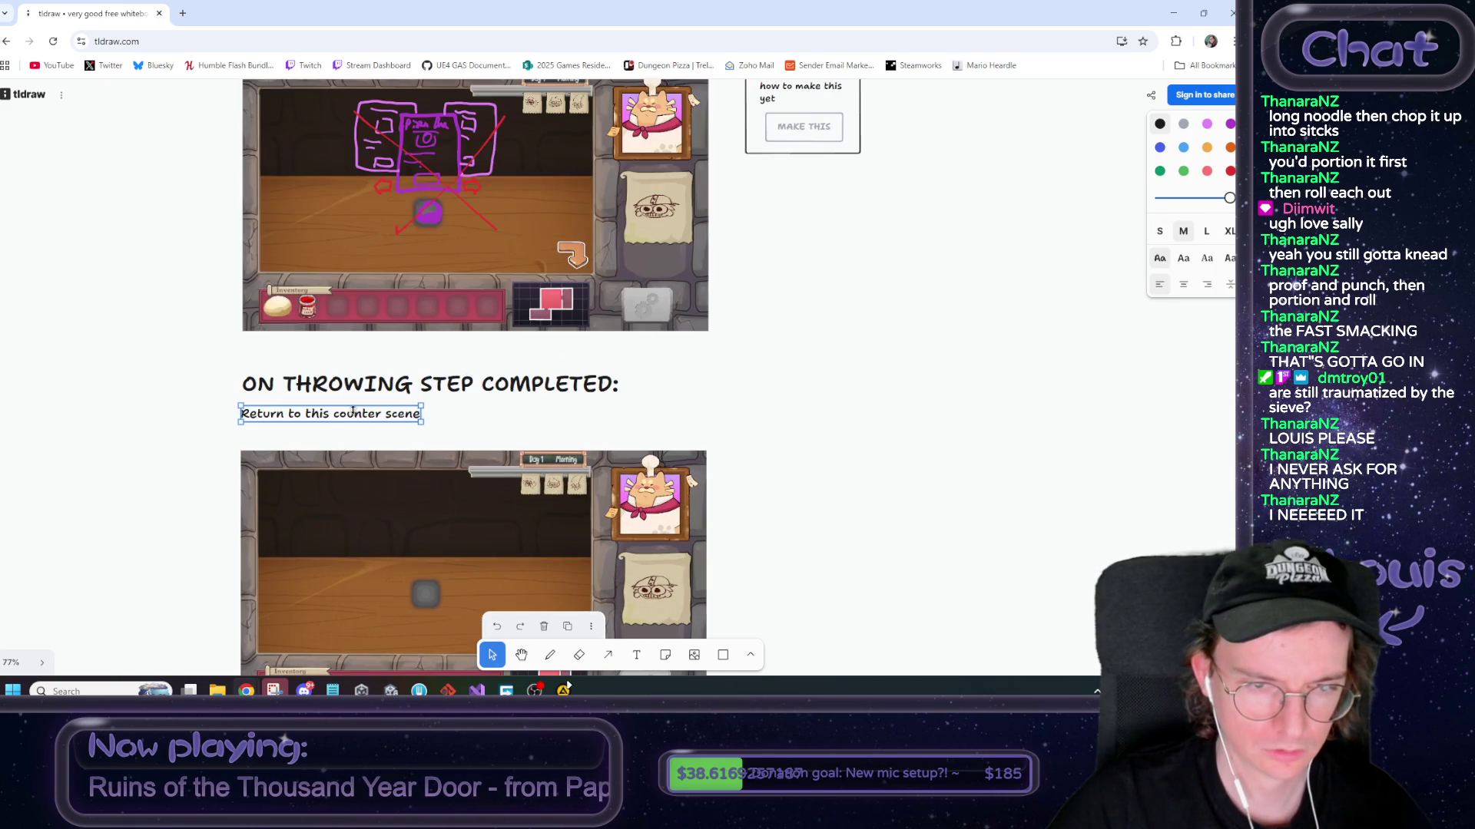
drag(352, 421, 353, 440)
double_click(354, 432)
key(ctrl+a)
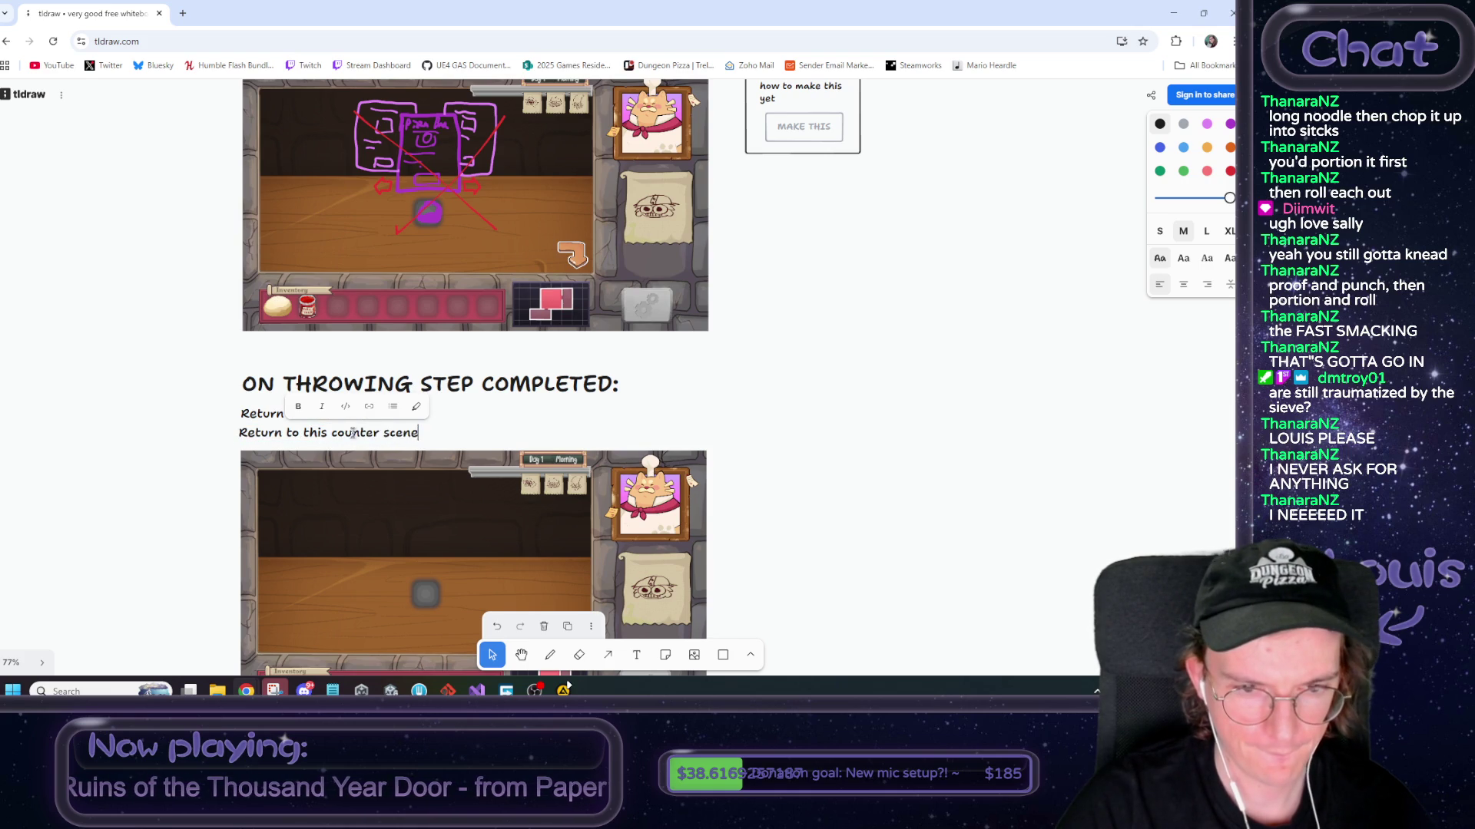
text(BUT)
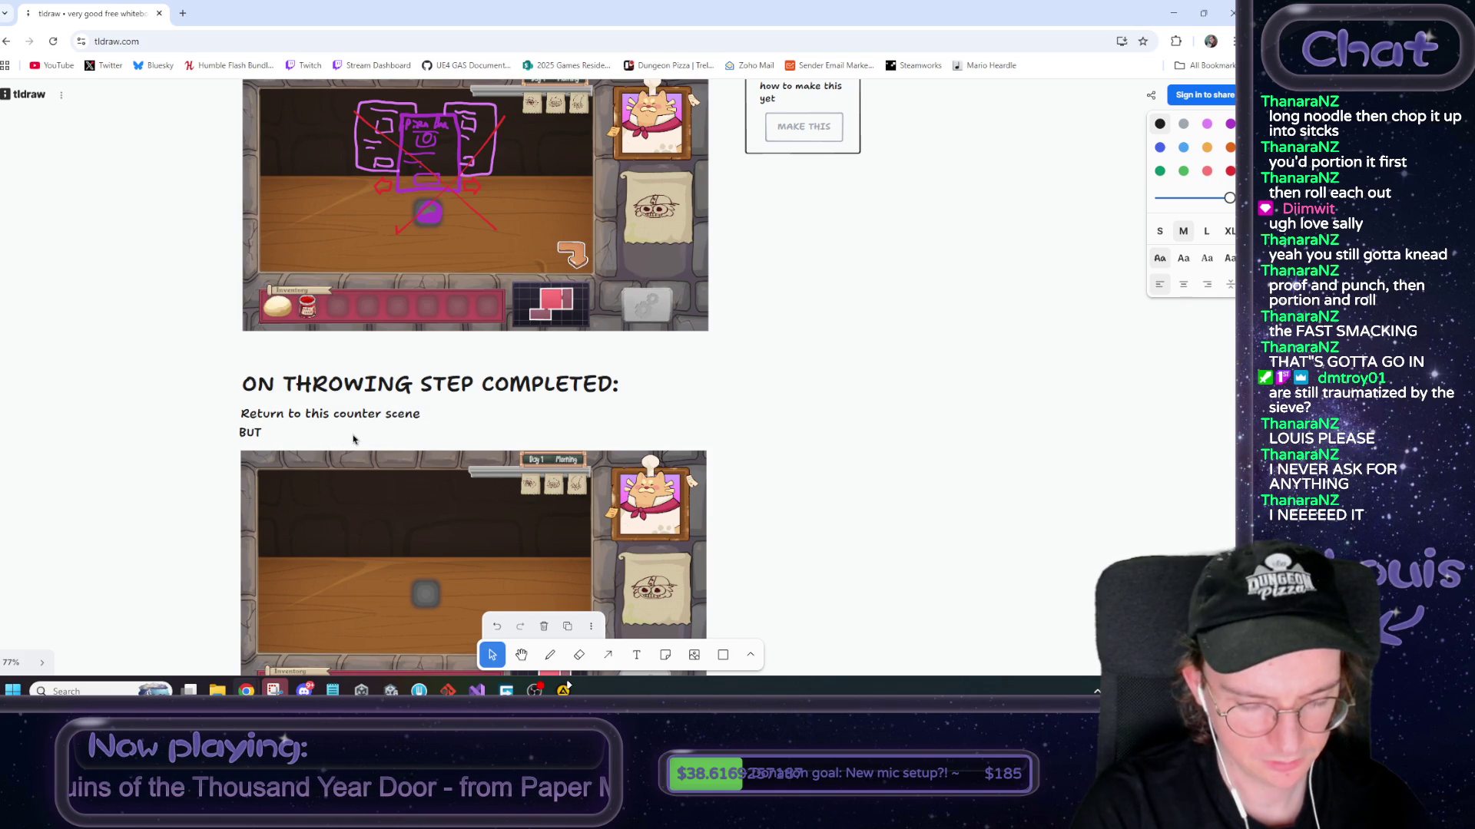
text(: the item slot is pre-pop)
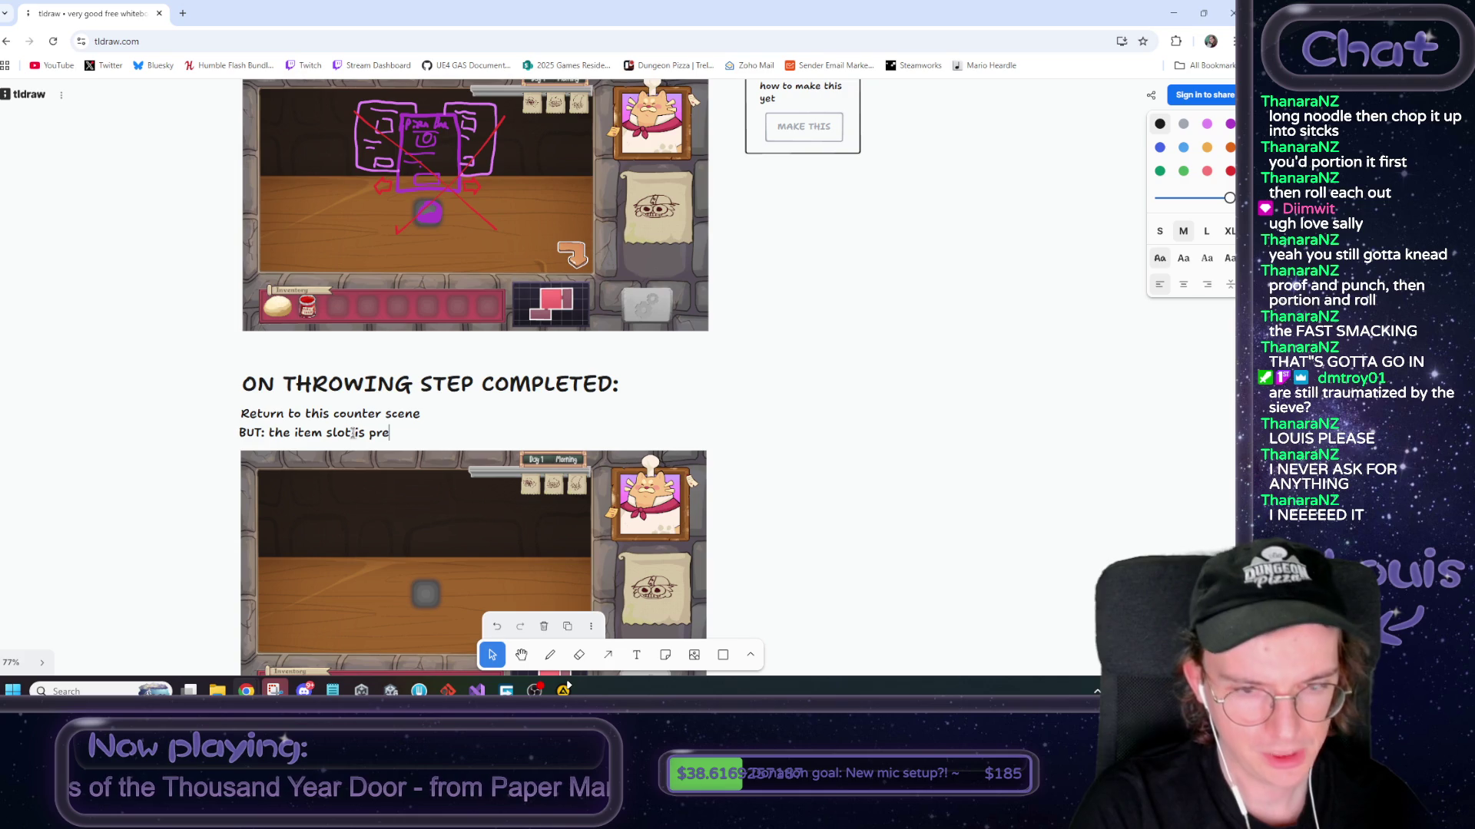
text(ulated with a pizza base)
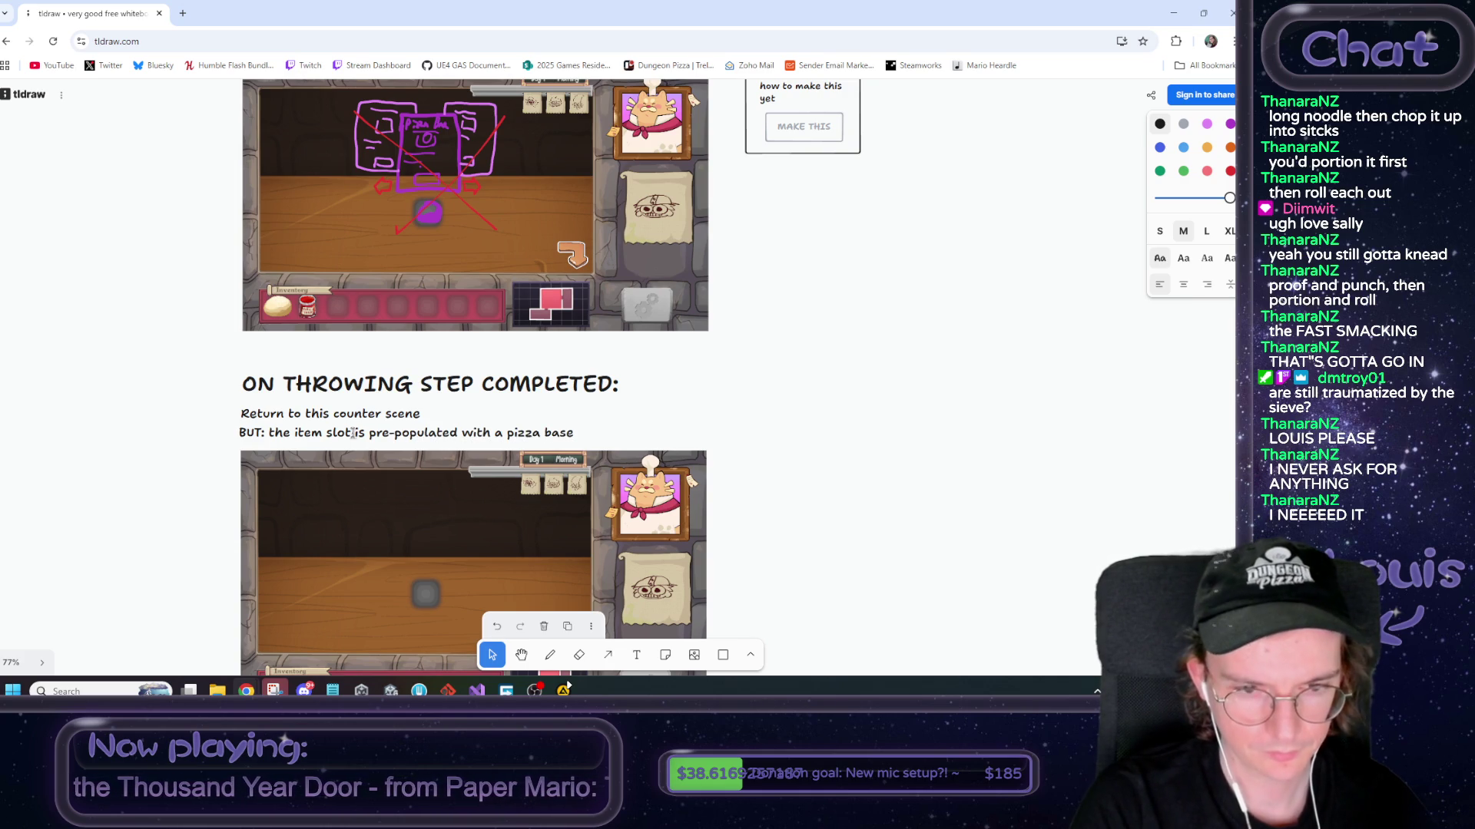
click(795, 505)
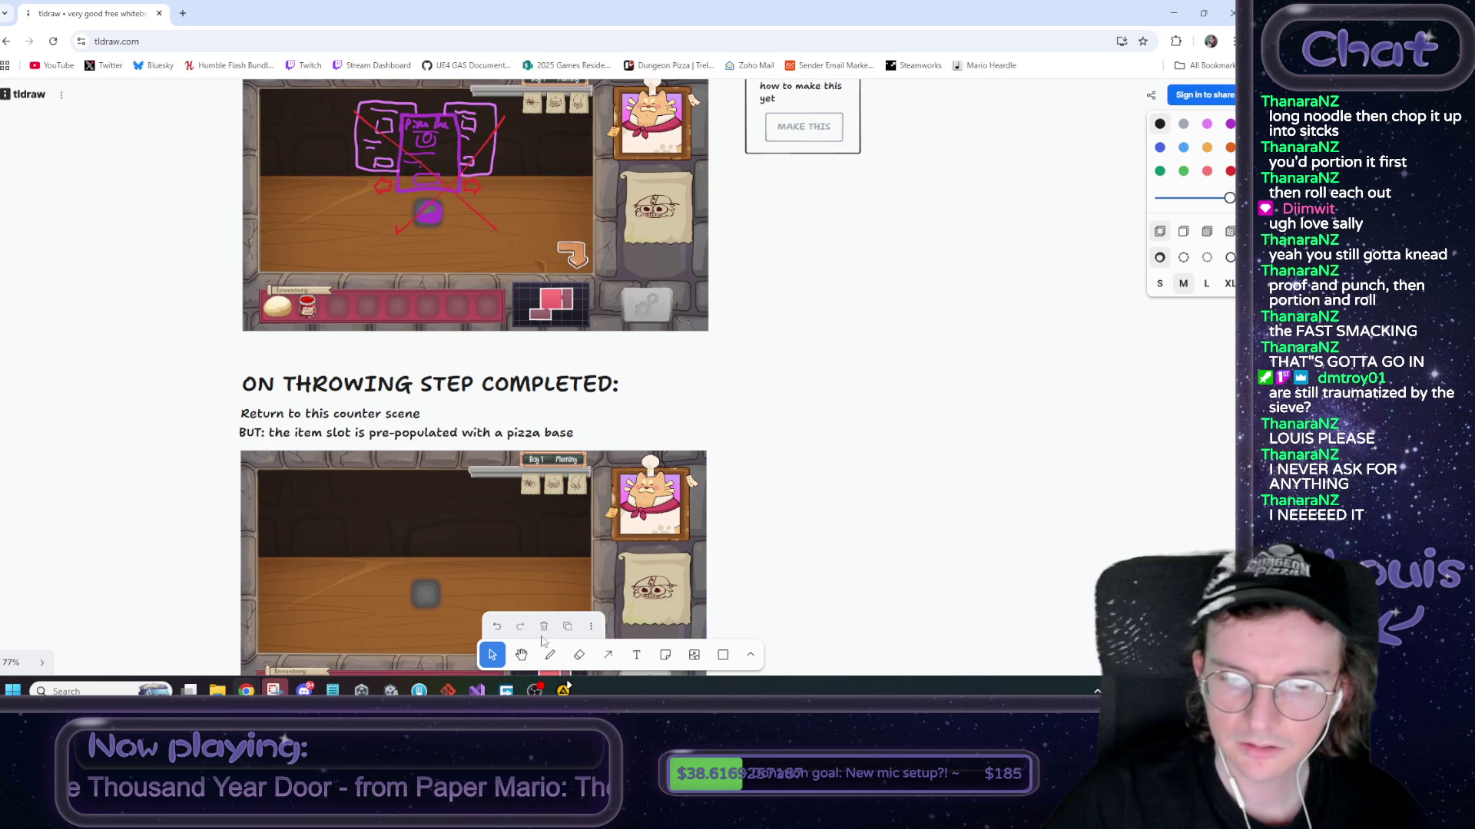
Draw an orange pizza-base outline in the middle of the counter in the lower screenshot
key(h)
drag(794, 483, 794, 354)
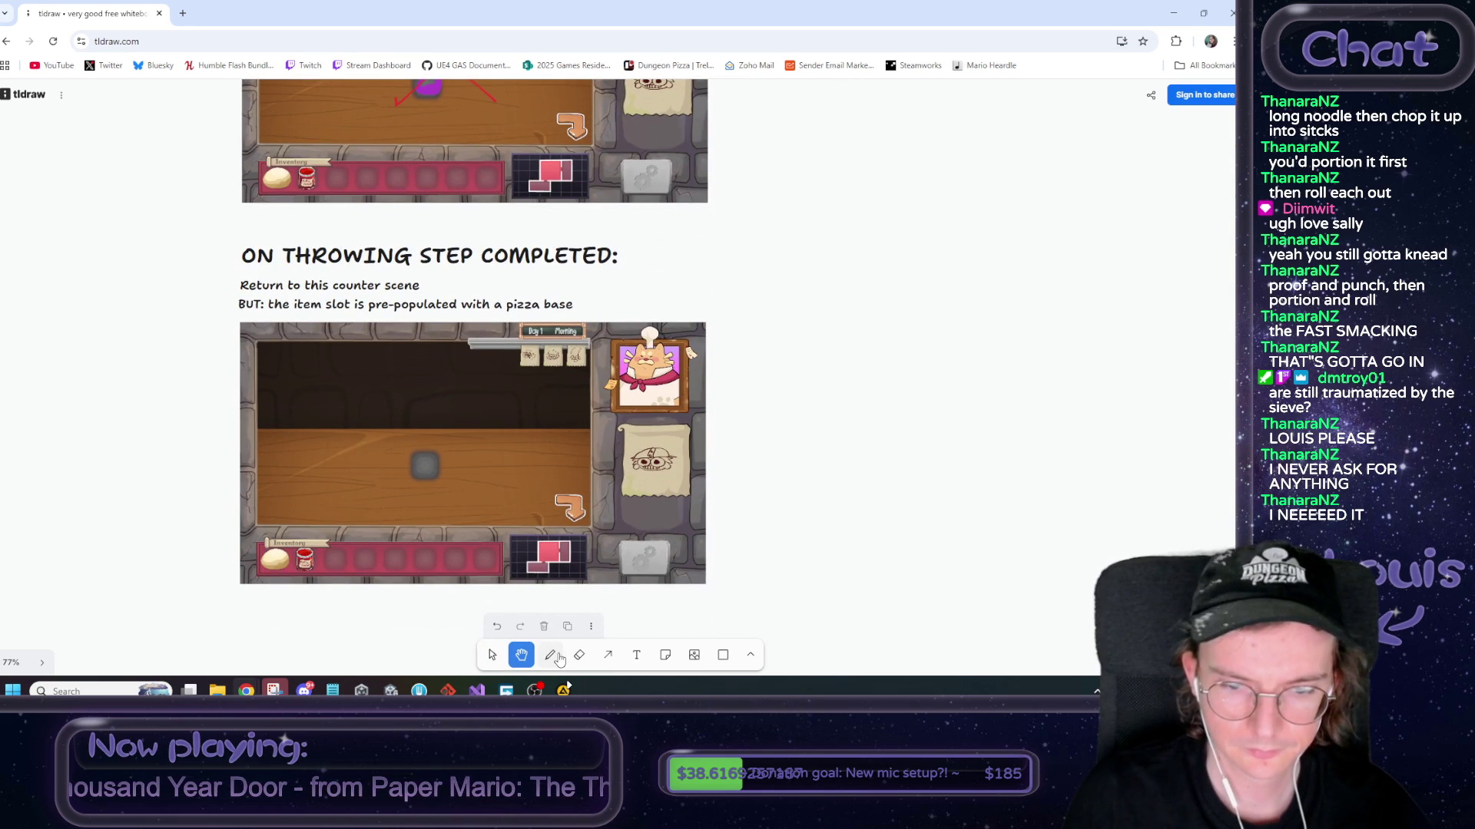
click(550, 654)
click(1206, 147)
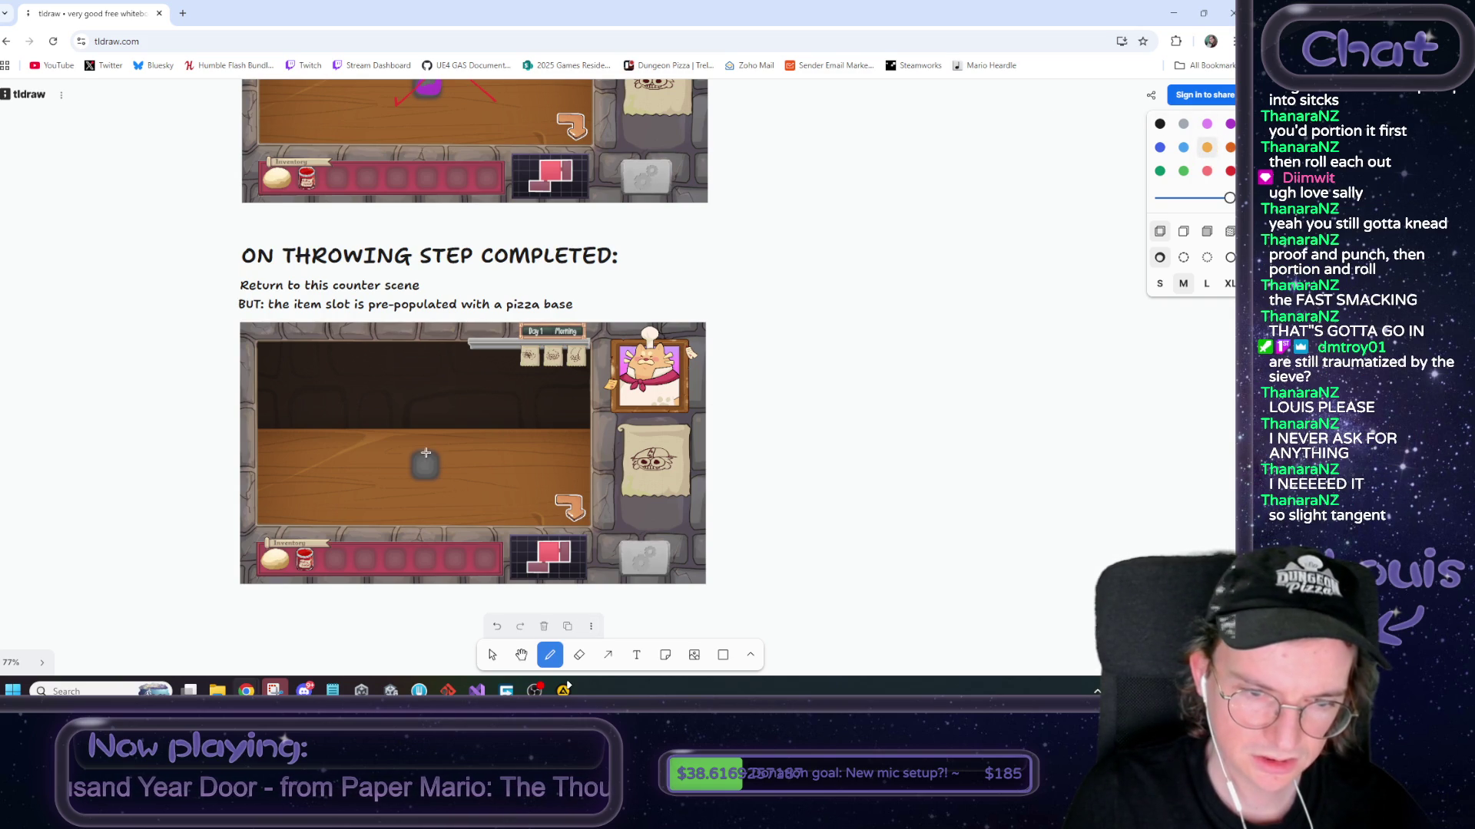
drag(417, 459, 420, 477)
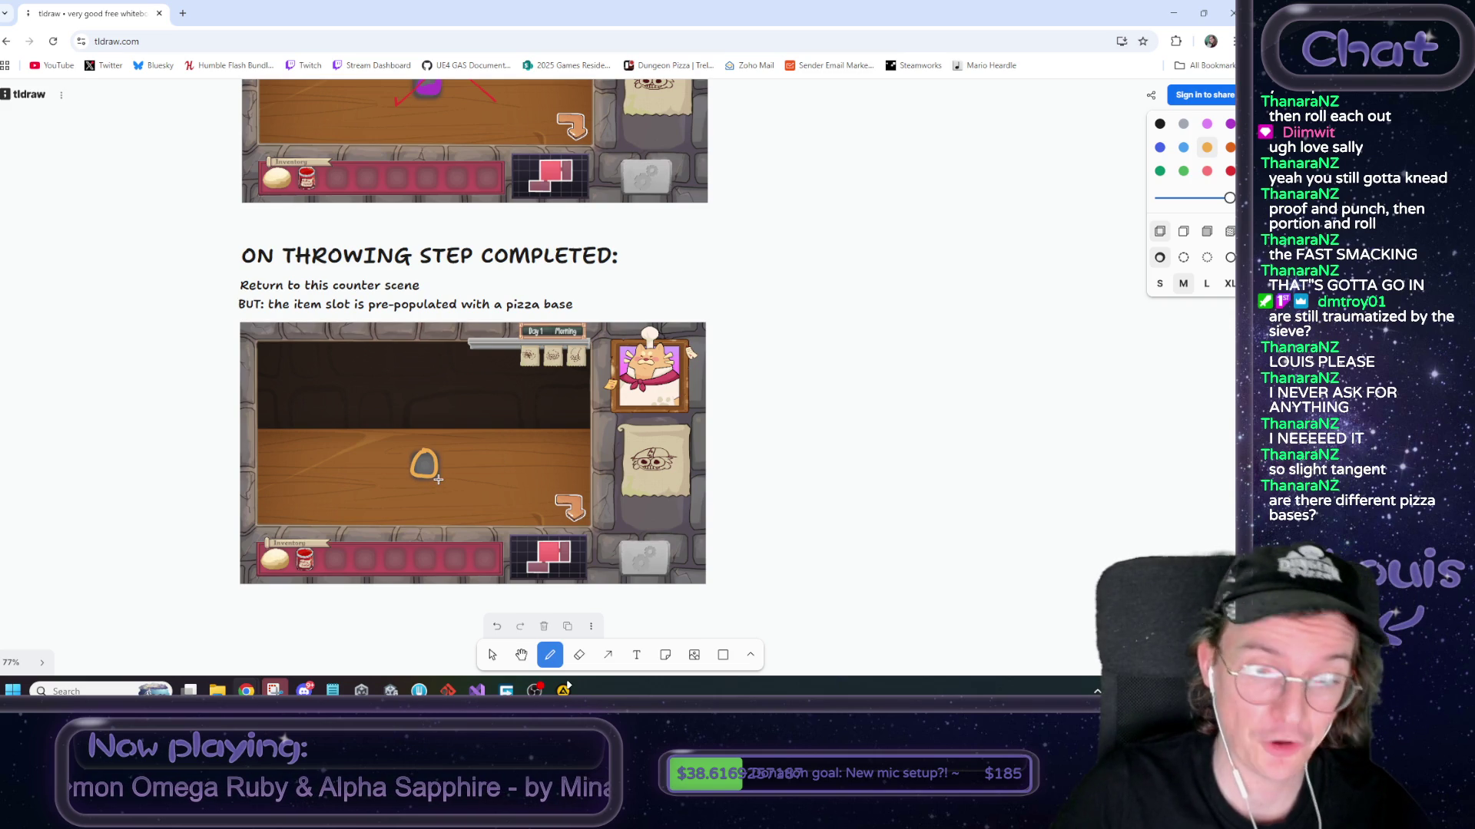
scroll(438, 479, up, 1)
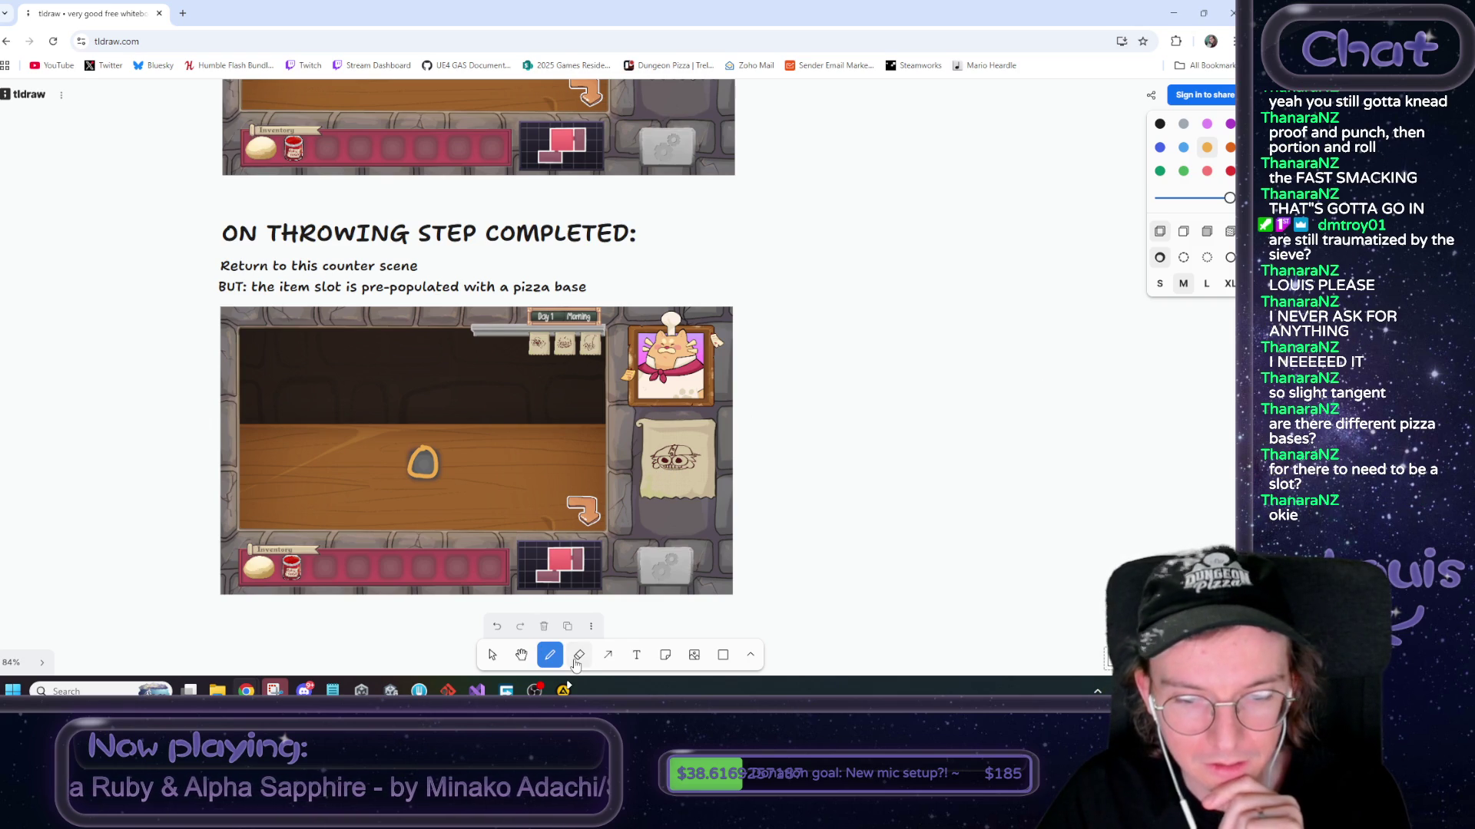
click(492, 654)
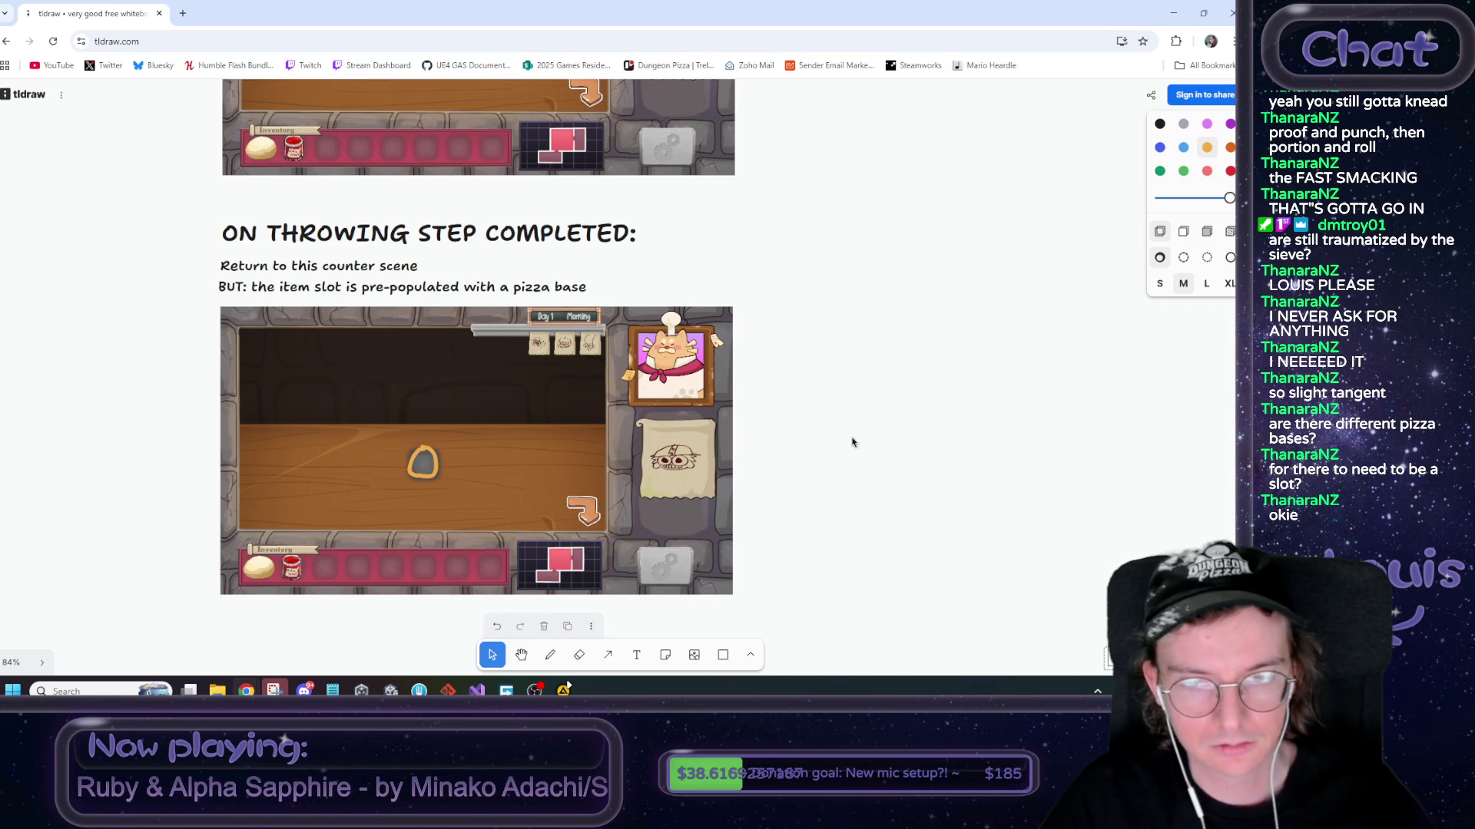
scroll(772, 457, up, 3)
scroll(772, 457, down, 5)
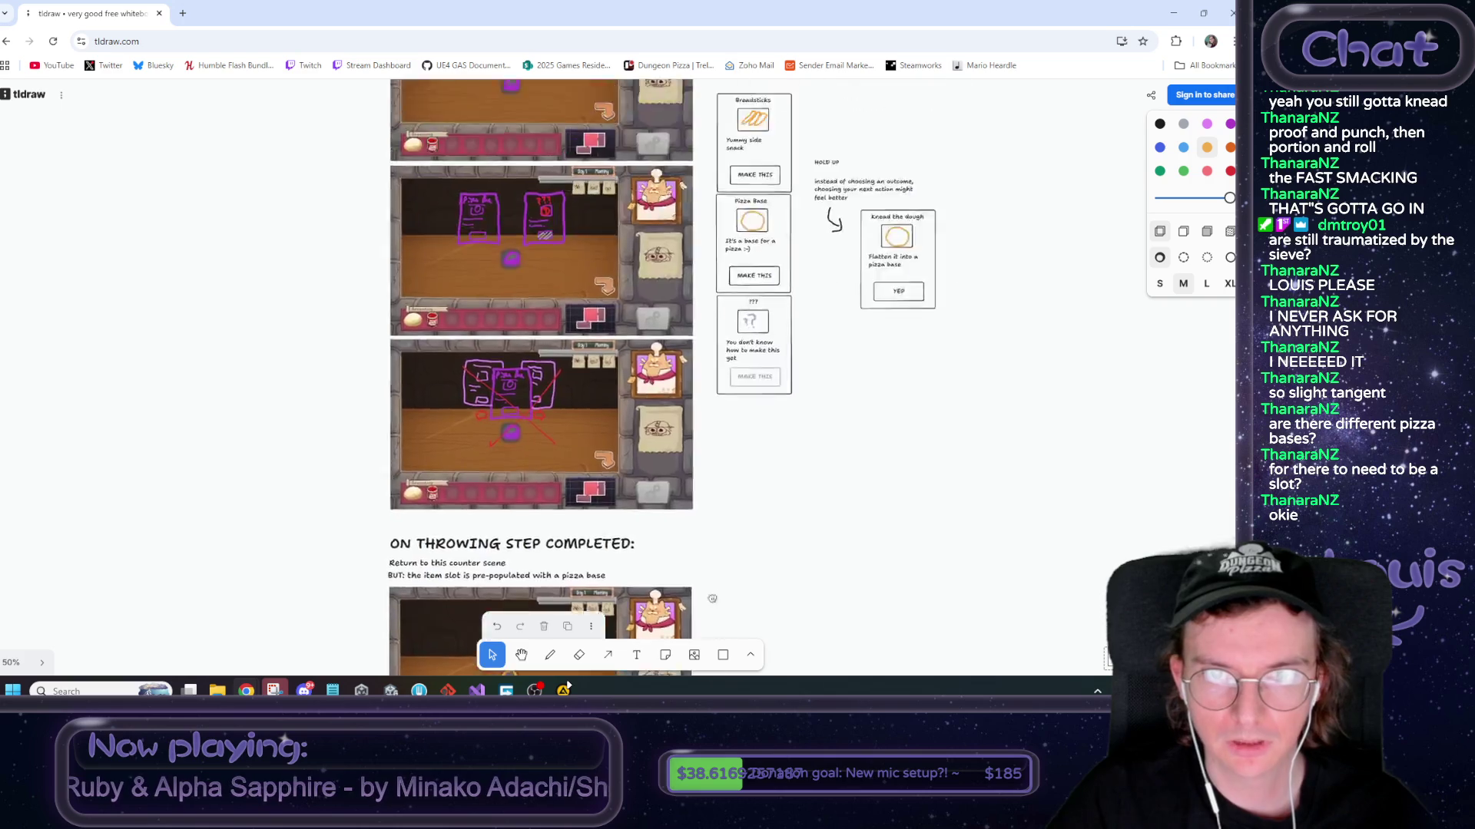
scroll(315, 492, up, 2)
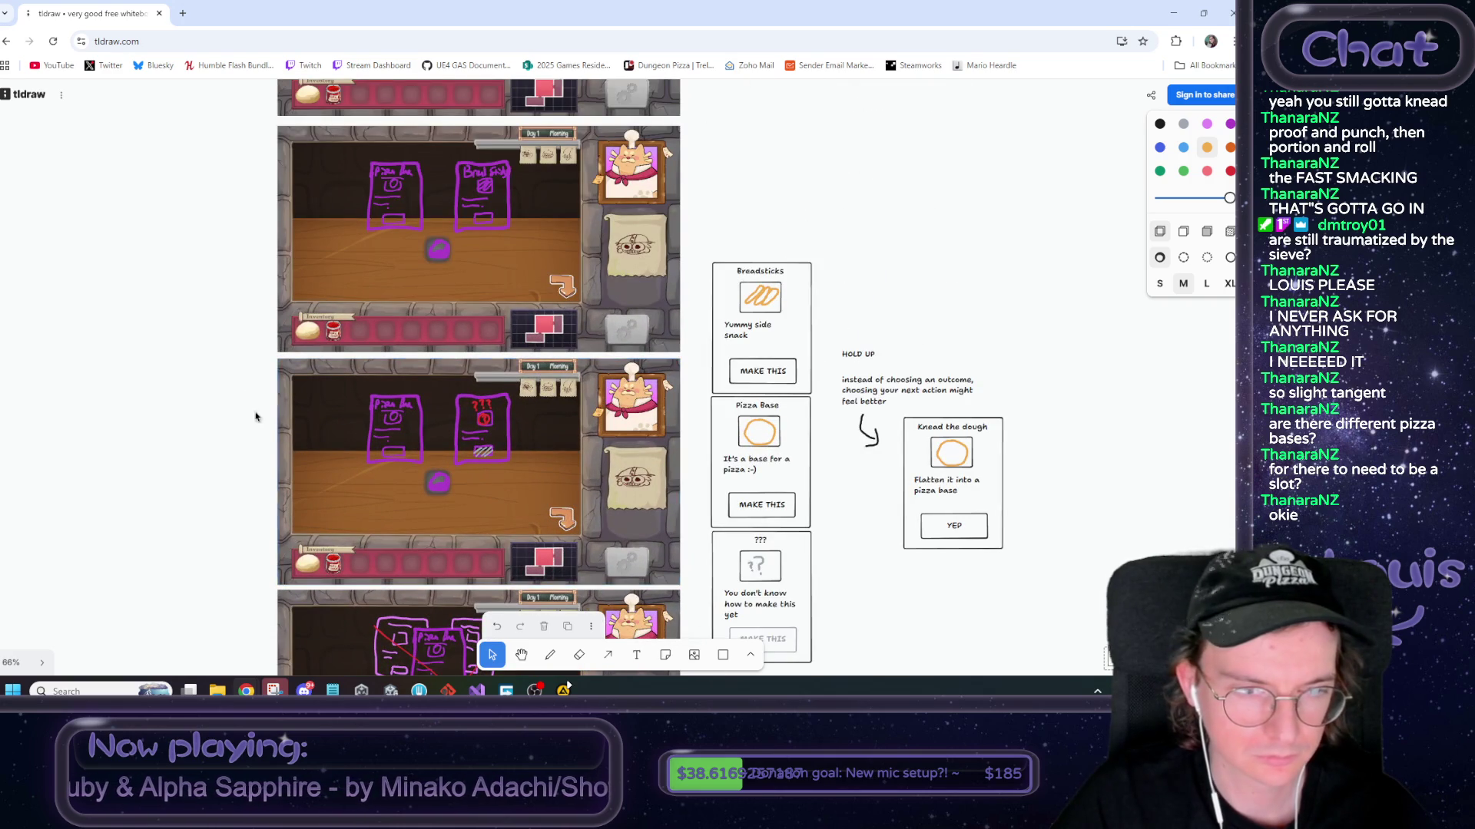
click(426, 458)
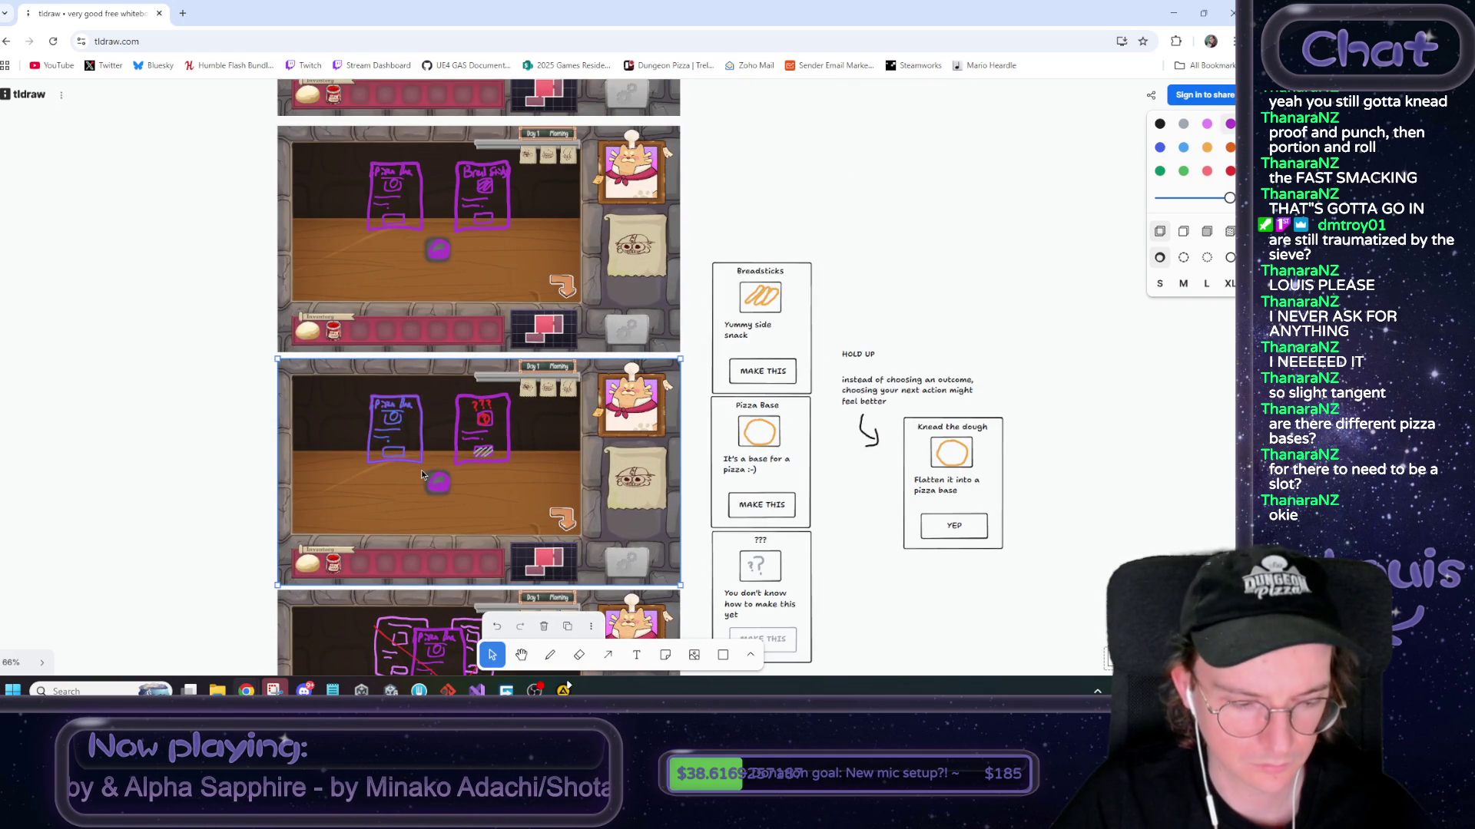
click(396, 426)
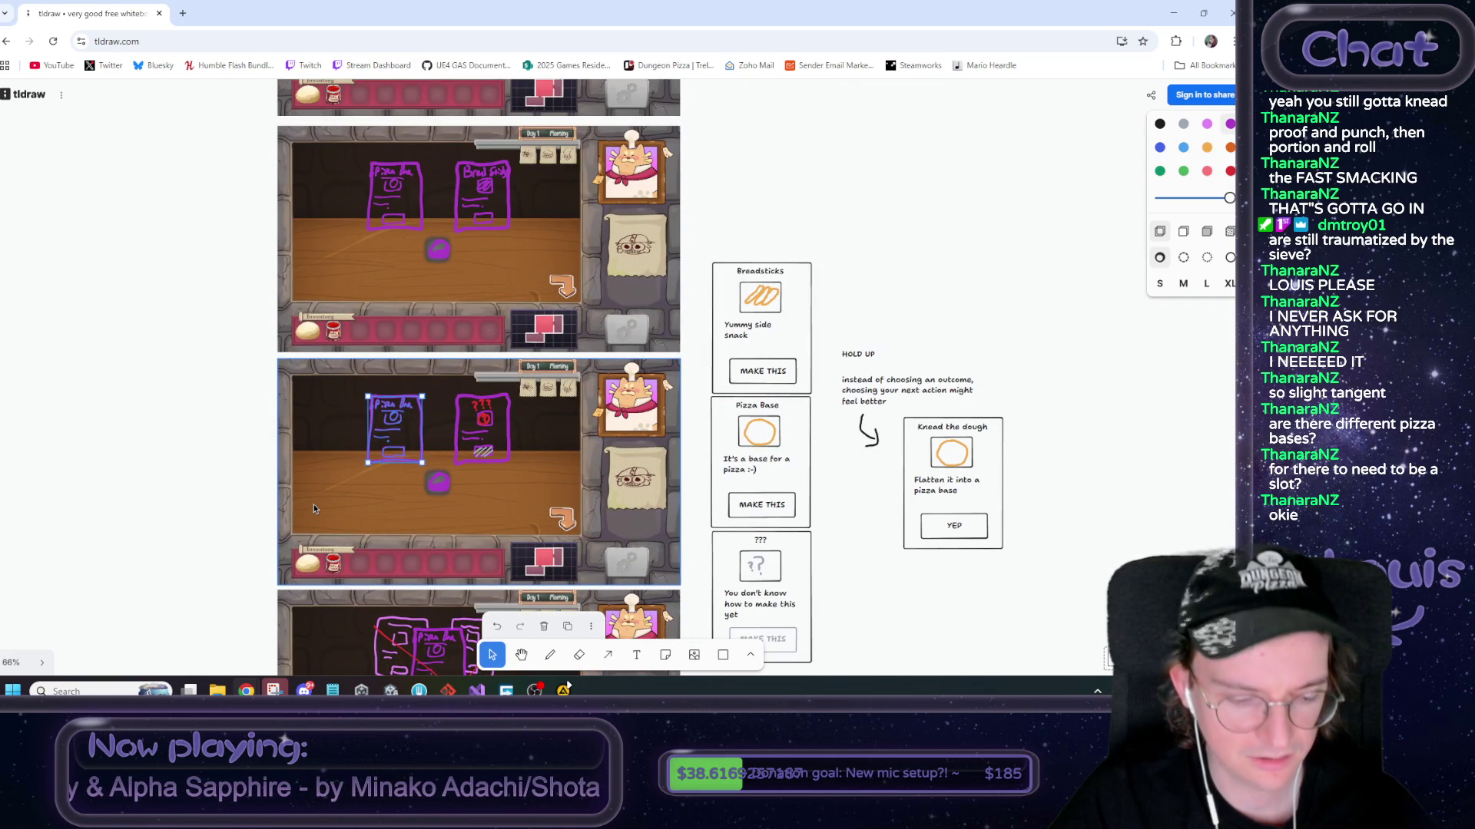
drag(205, 520, 233, 455)
scroll(233, 454, down, 2)
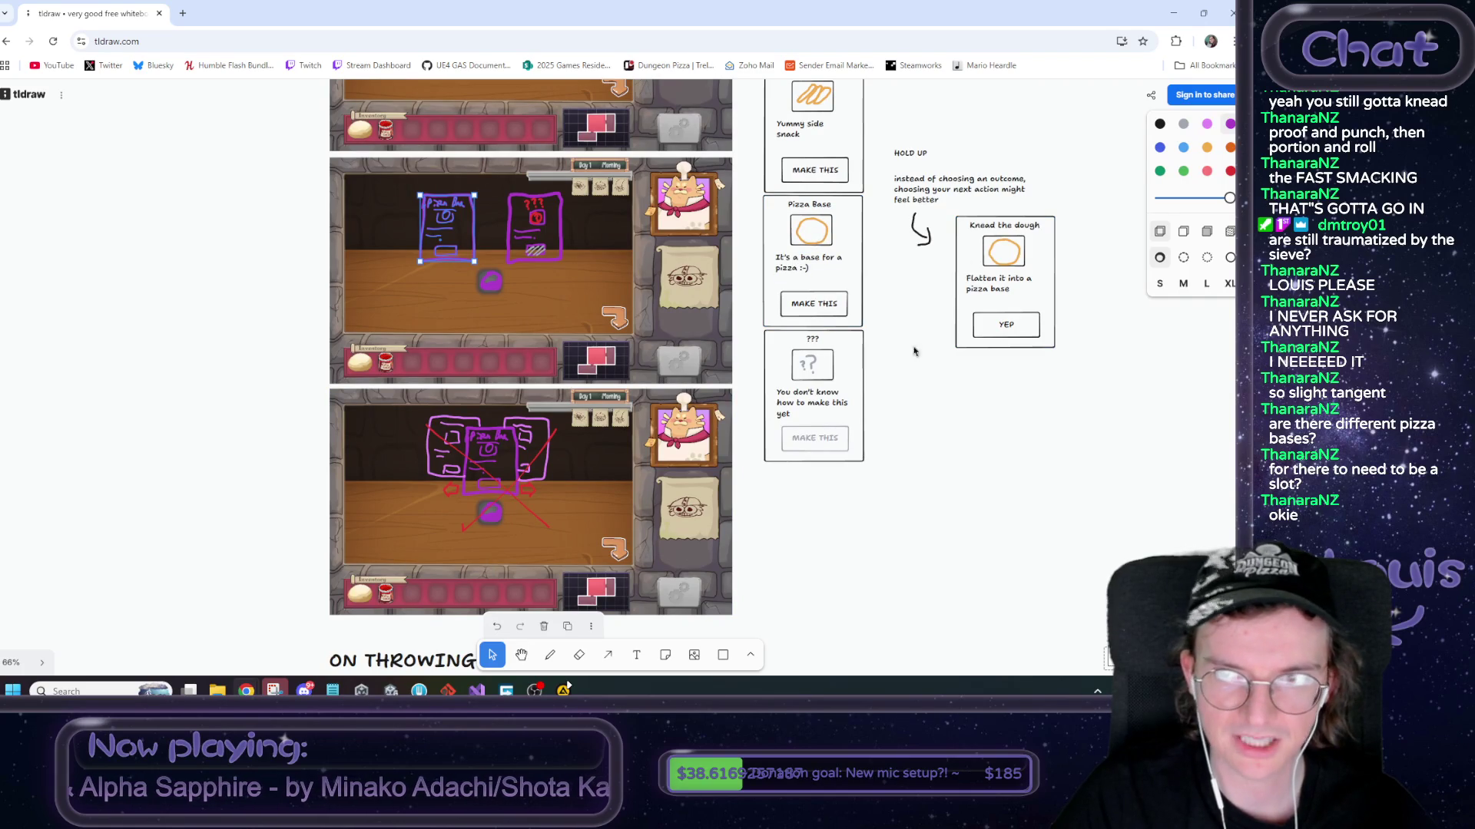
click(866, 607)
scroll(861, 537, down, 5)
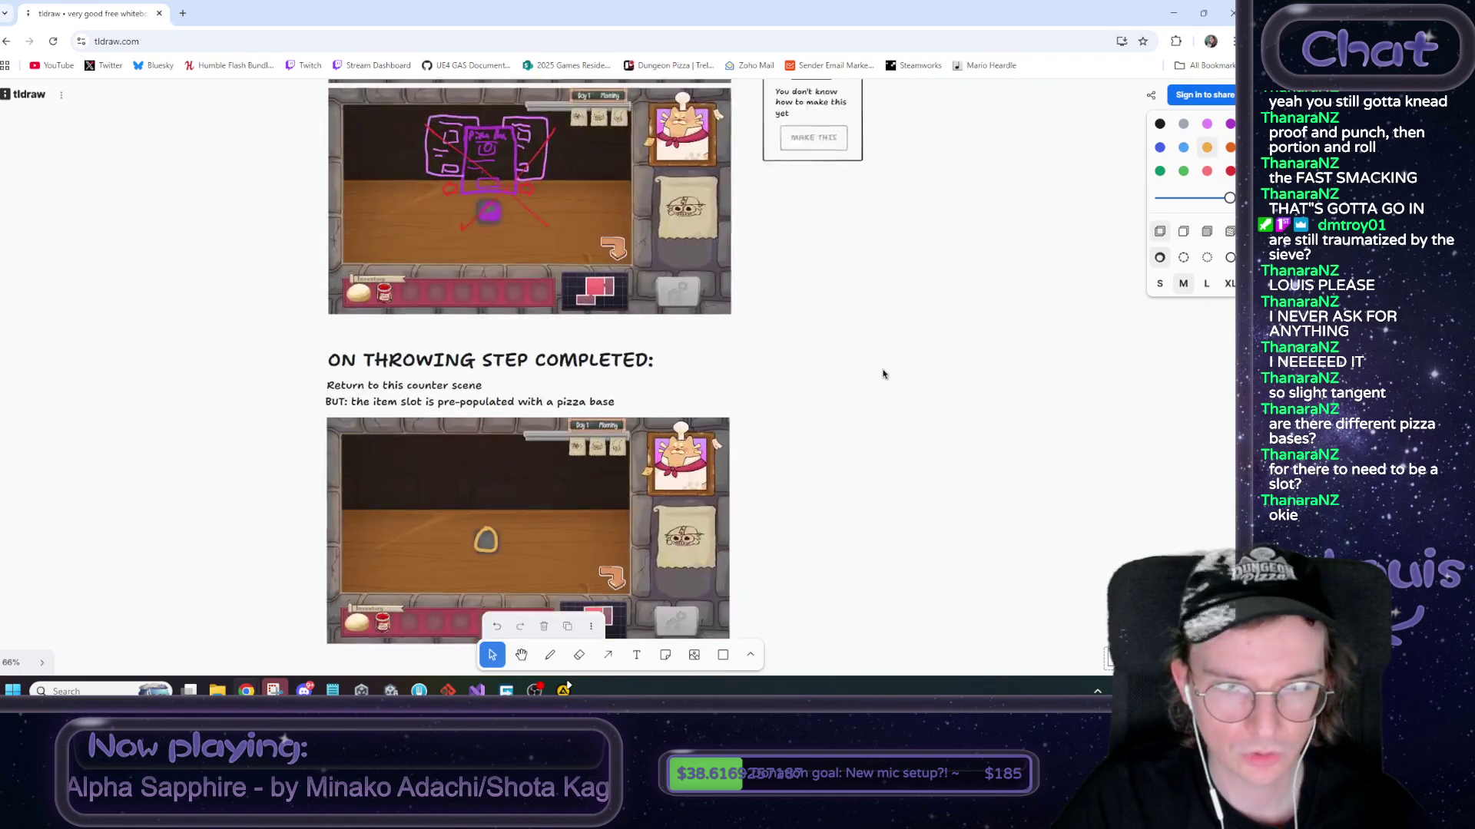
Paste the purple card sketch and place it above the pizza base on the counter
key(ctrl+v)
ctrl+scroll(576, 422, up, 3)
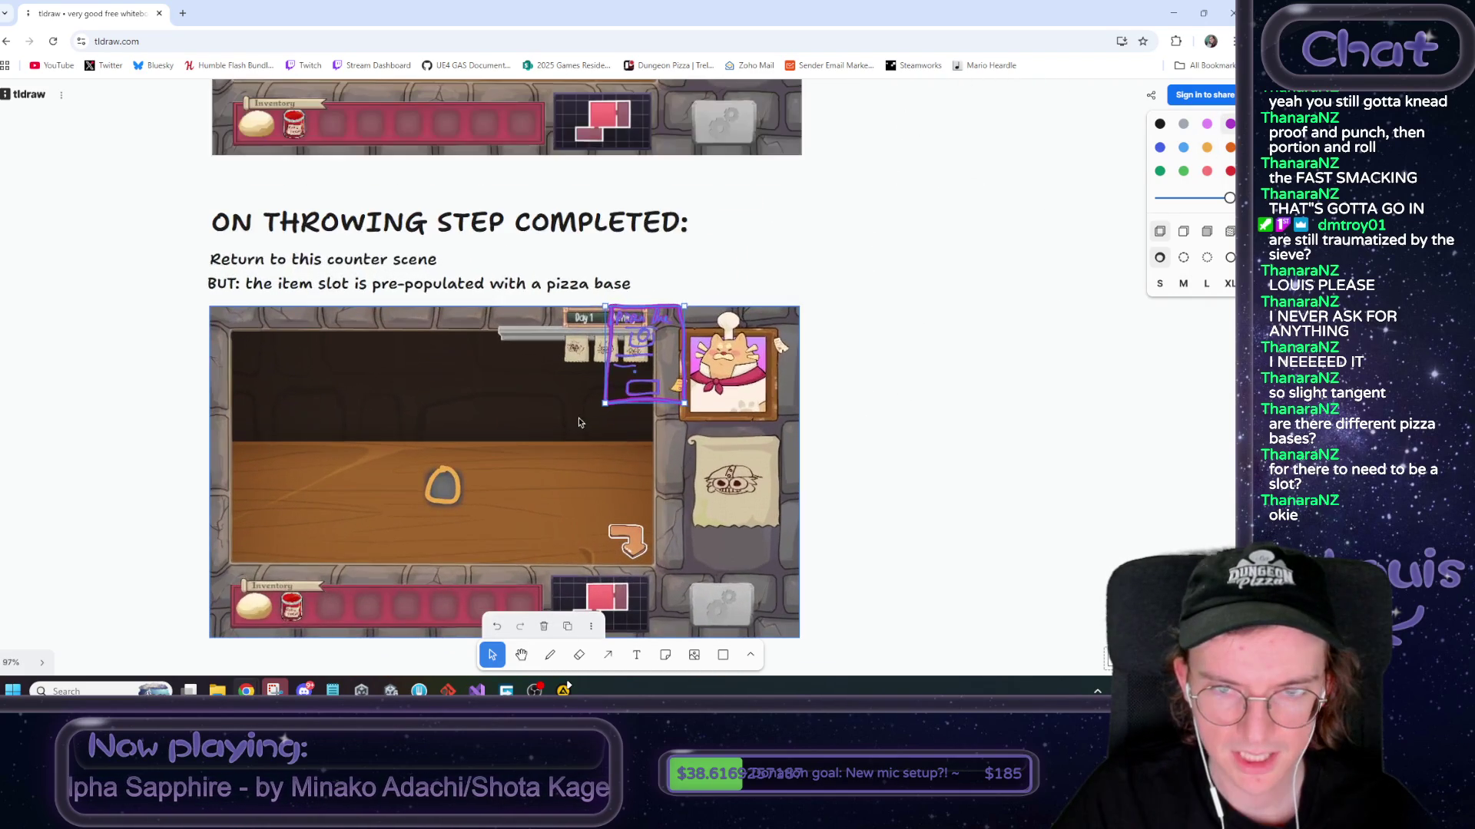
drag(642, 400, 443, 442)
click(955, 435)
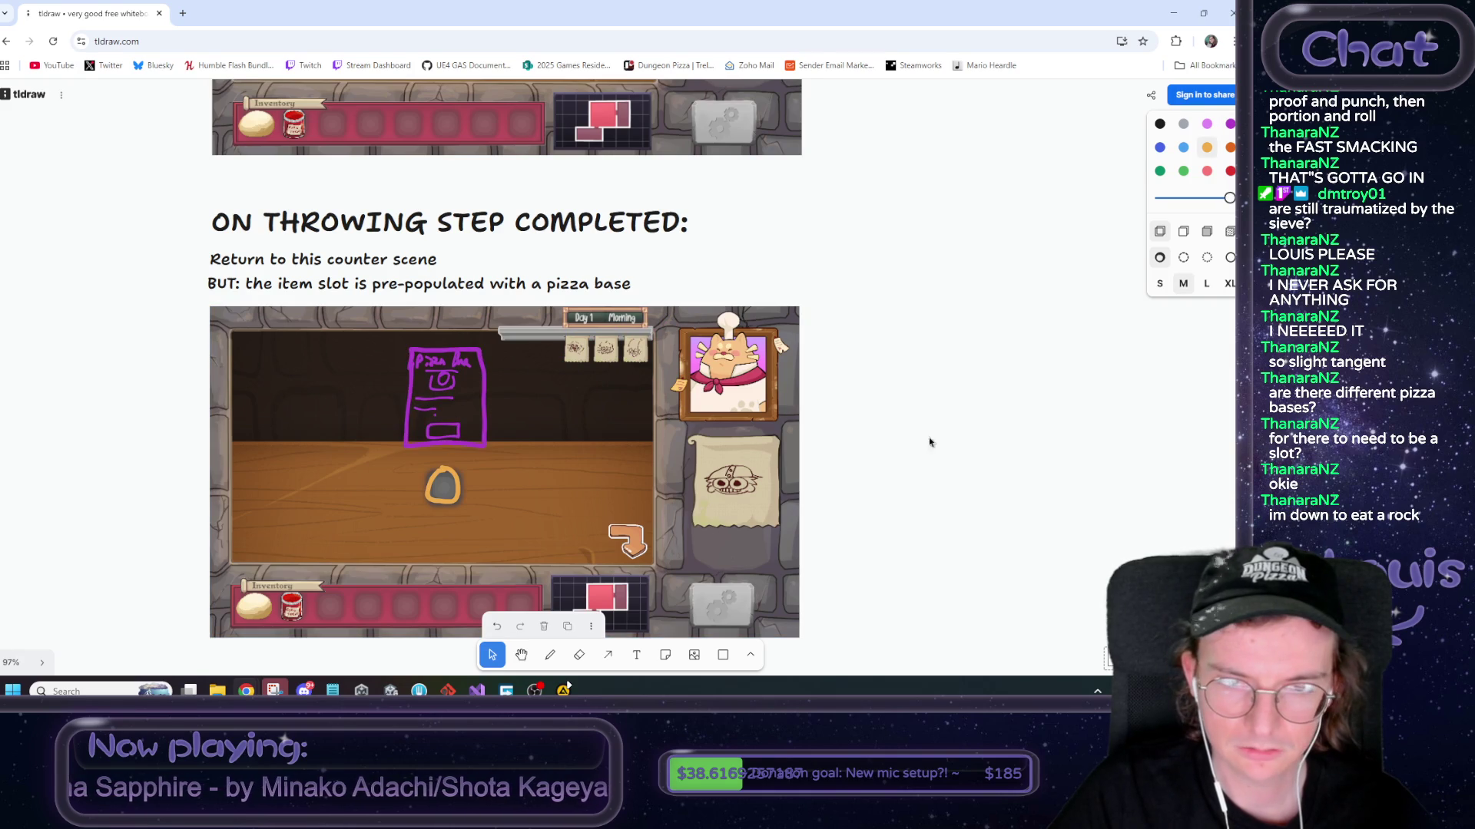
ctrl+scroll(756, 442, up, 3)
scroll(737, 468, left, 5)
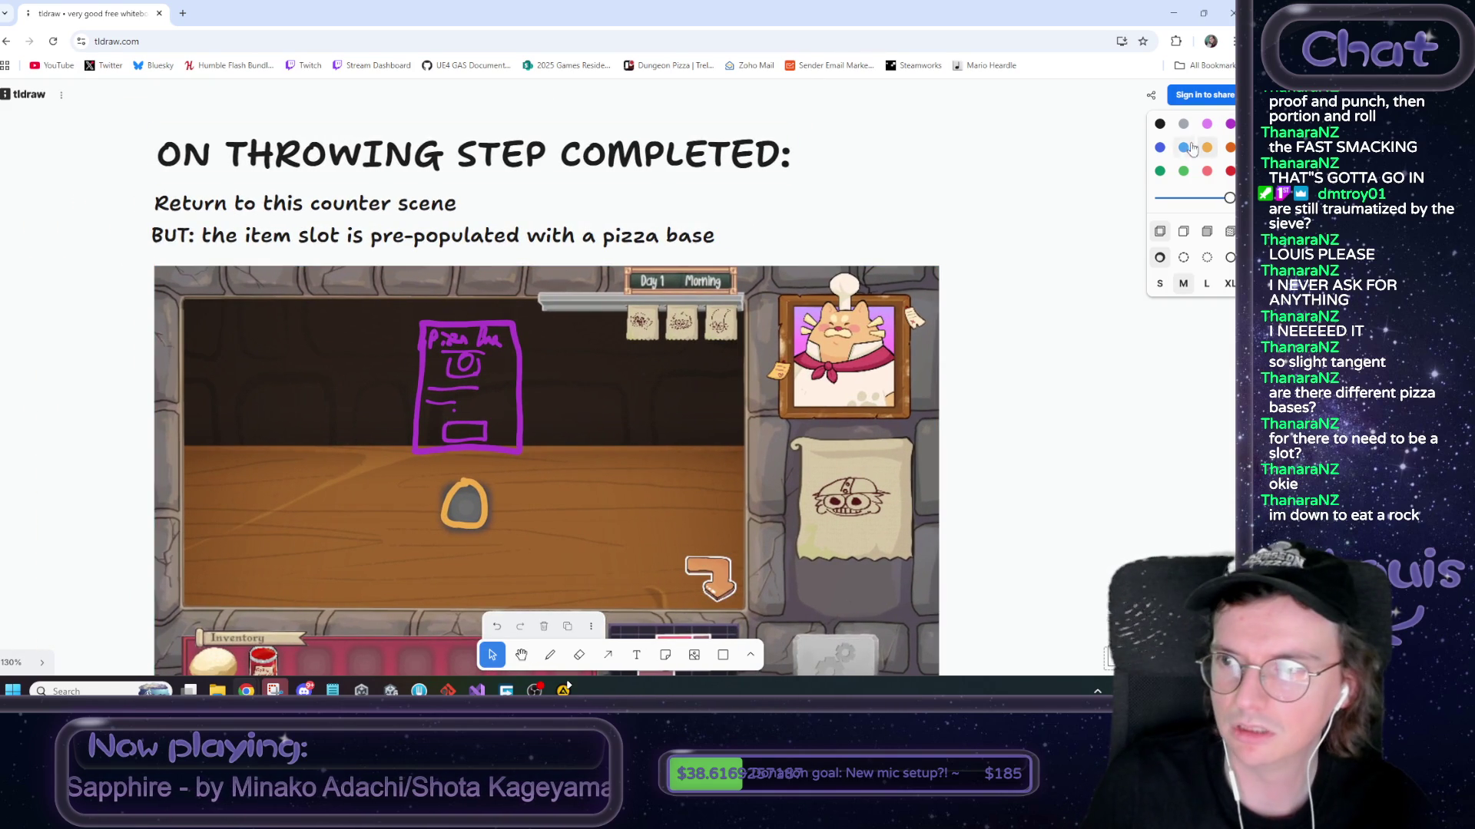
Delete the card's old 'Pizza Base' label scribble and the stray purple dot
click(1230, 124)
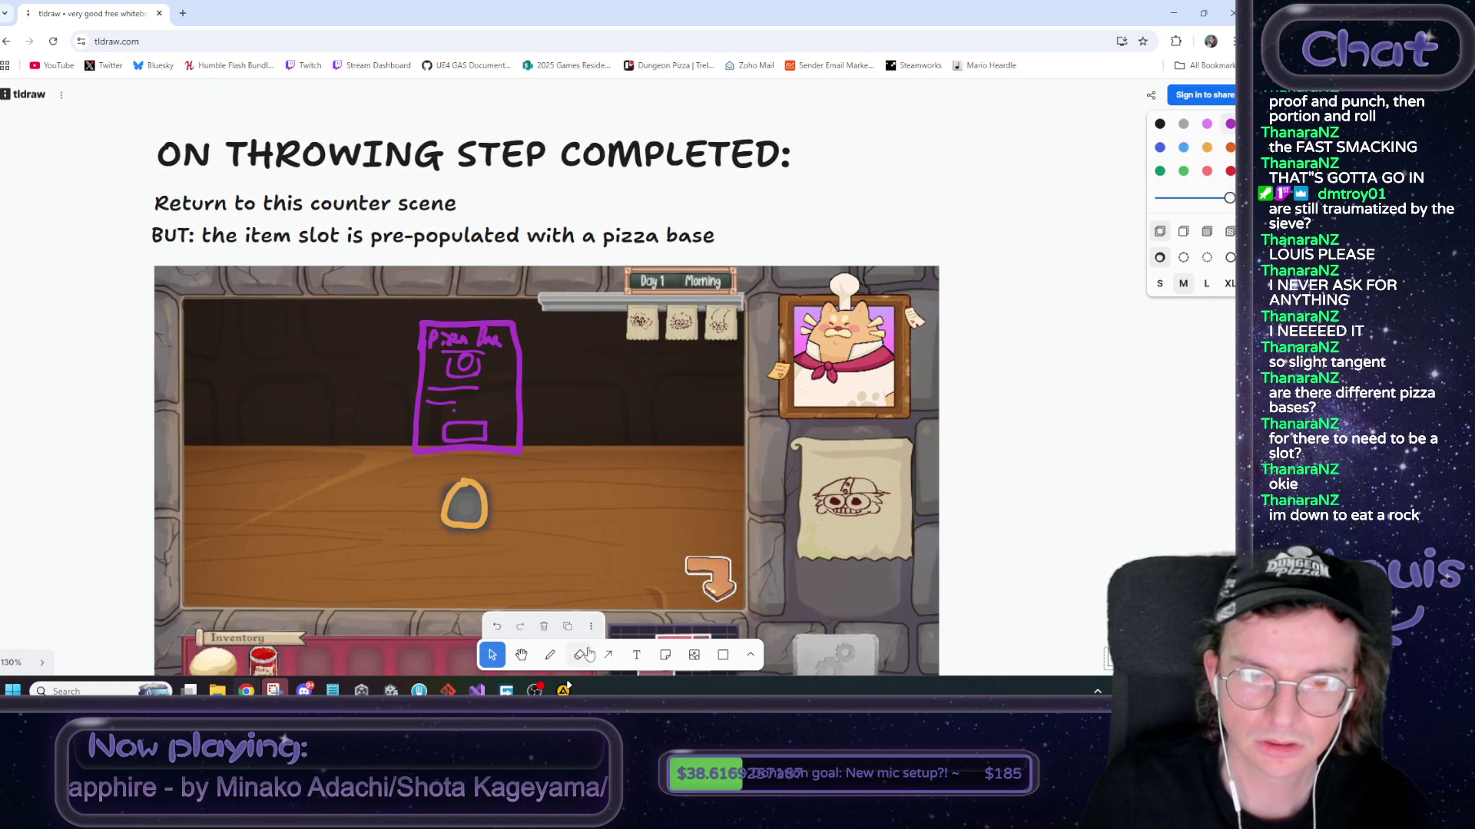
click(579, 654)
drag(496, 338, 461, 341)
key(ctrl+z)
click(492, 655)
click(490, 341)
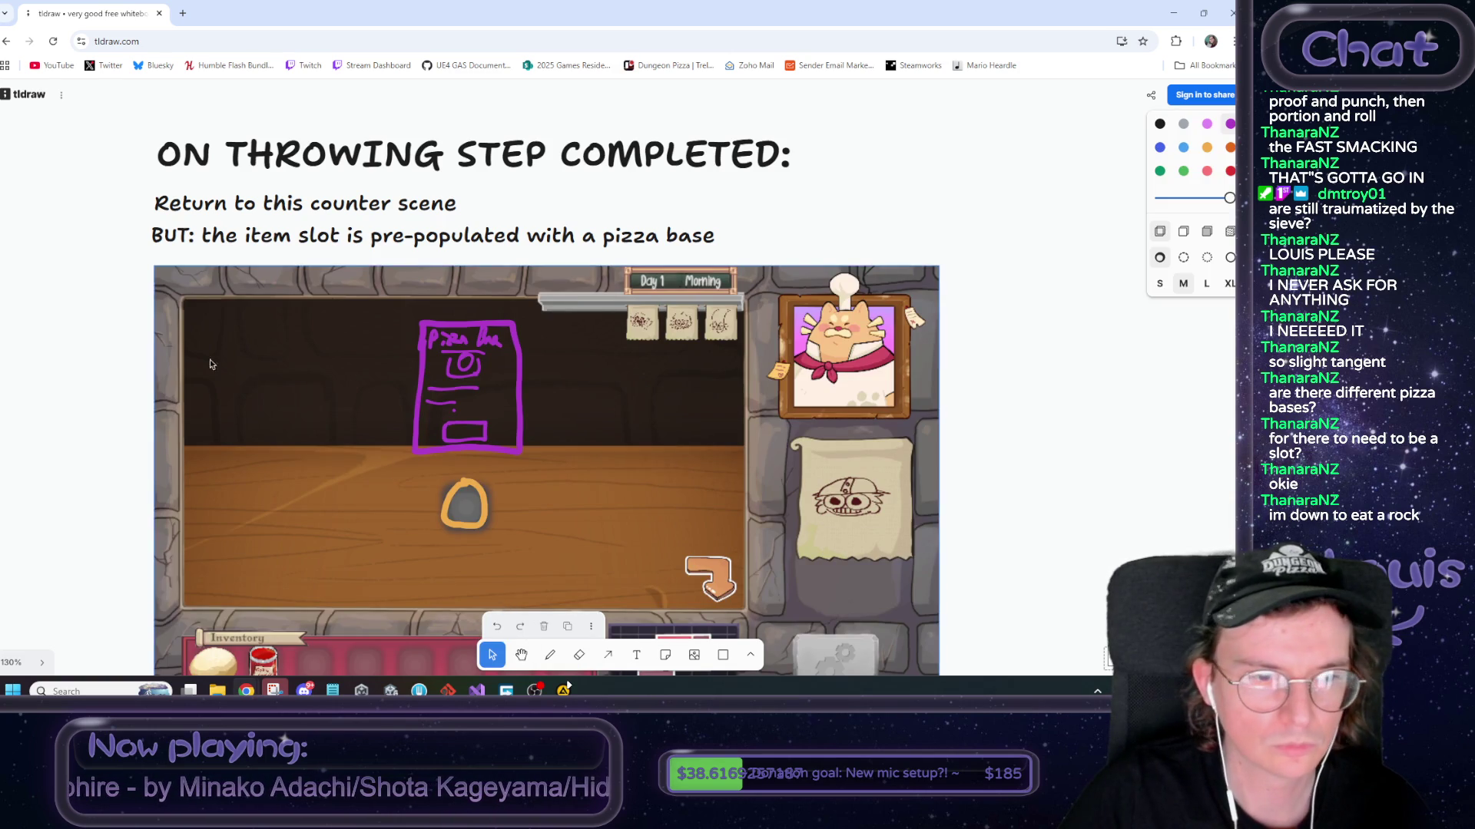
click(497, 340)
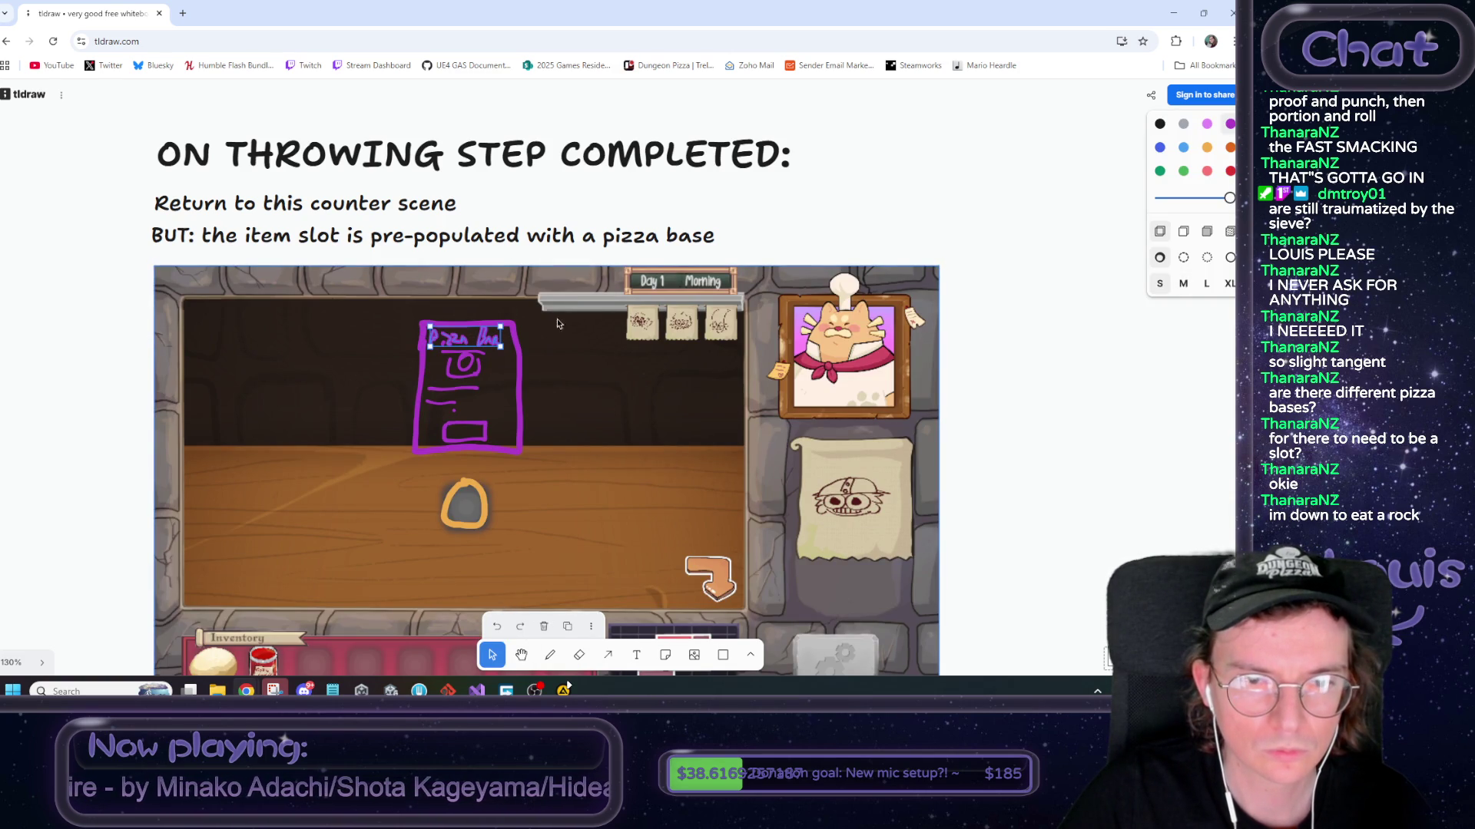
key(Delete)
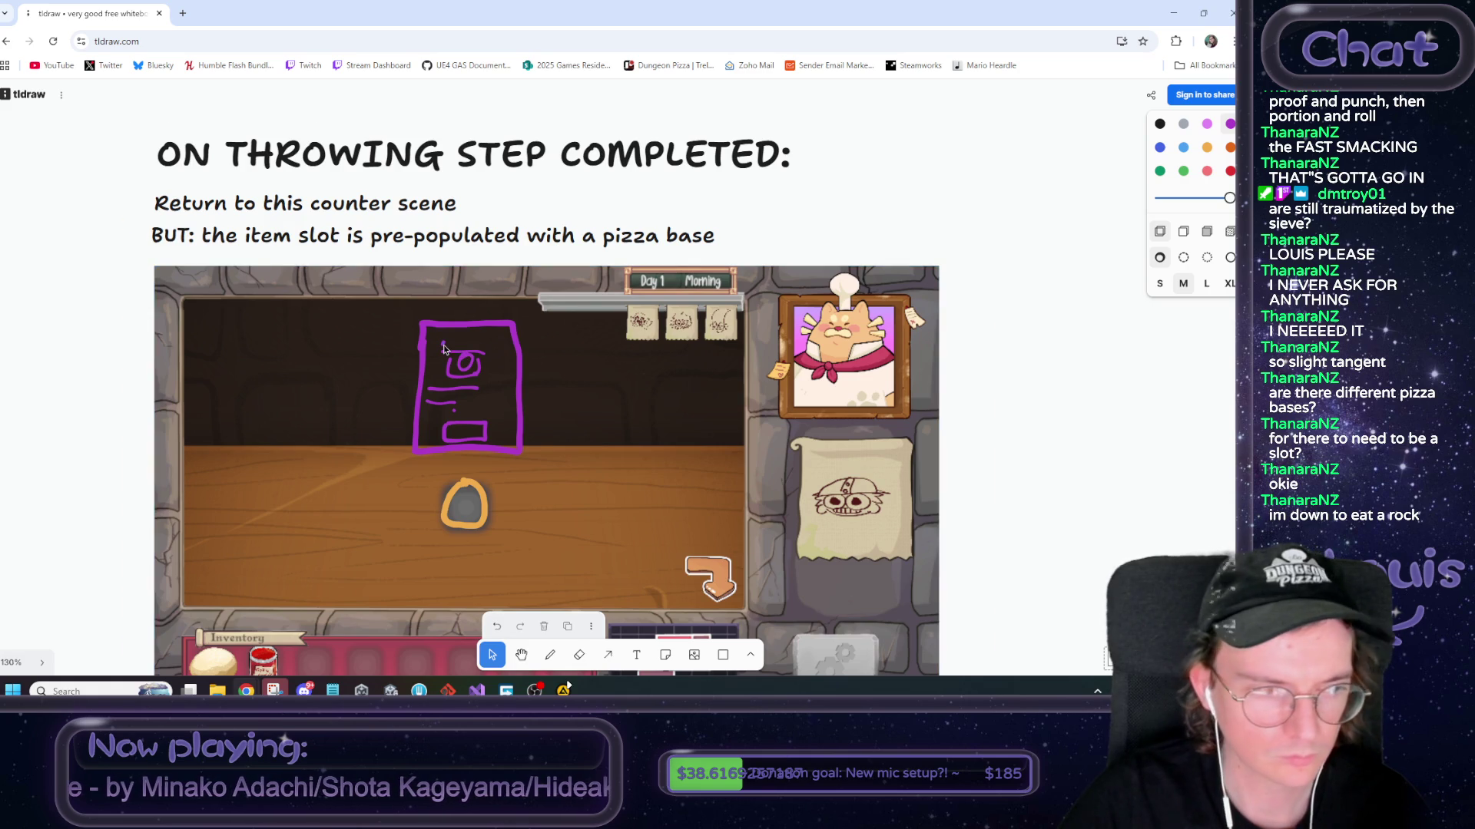
scroll(440, 346, up, 2)
click(443, 345)
key(Delete)
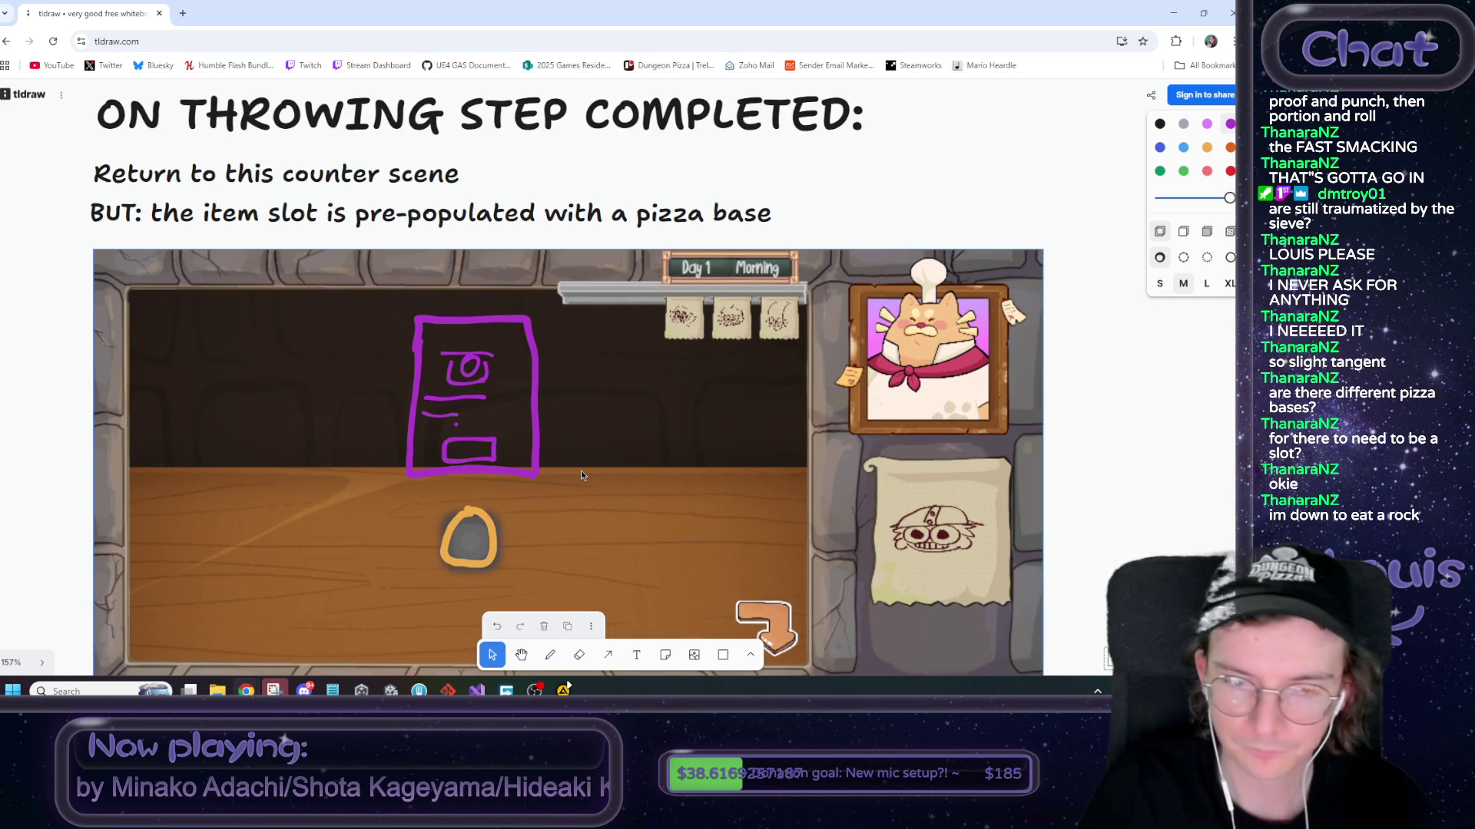
Handwrite 'Make Pizza' across the top of the card with a small stroke
click(550, 659)
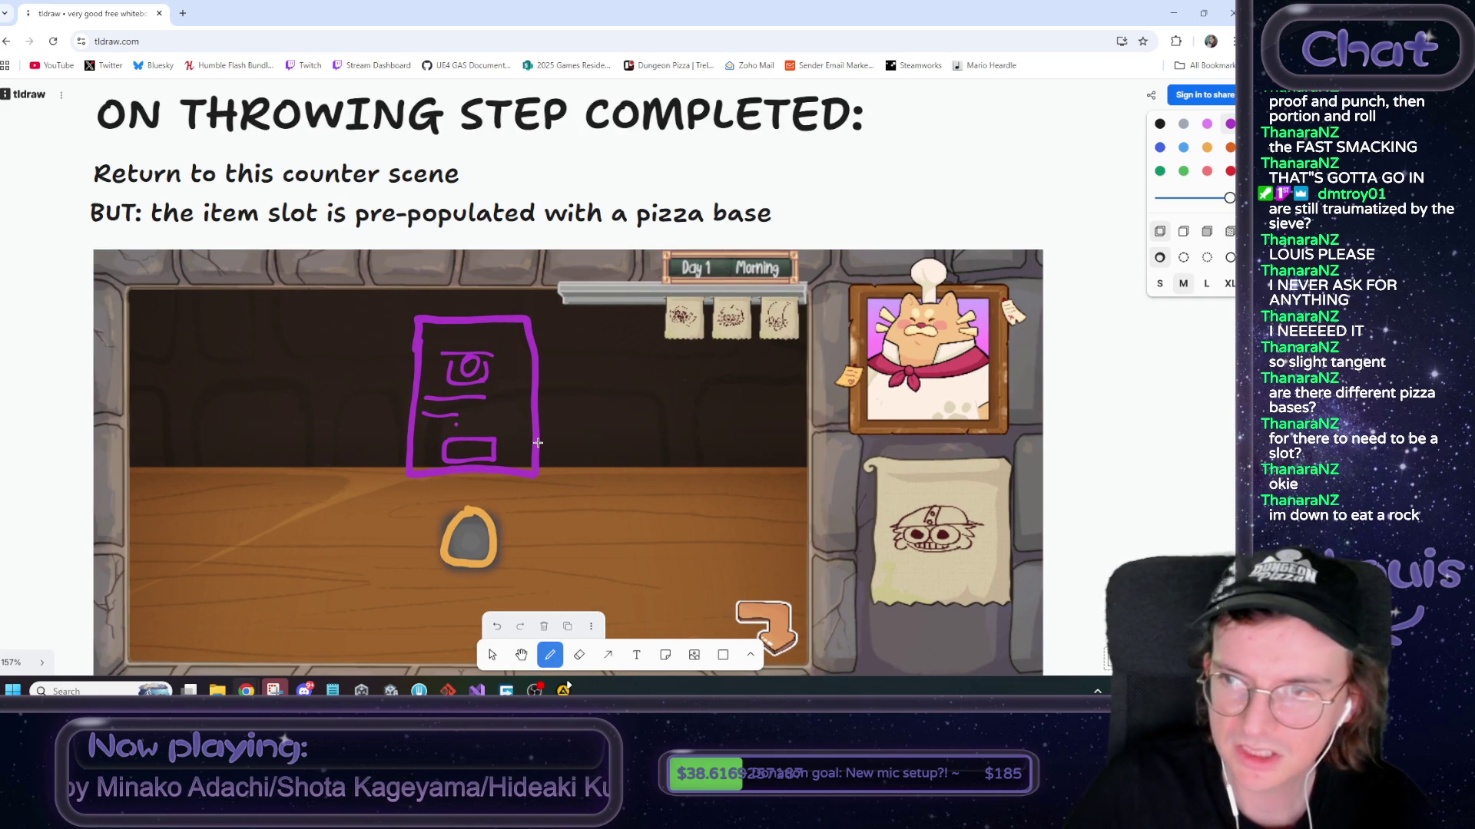
click(1160, 284)
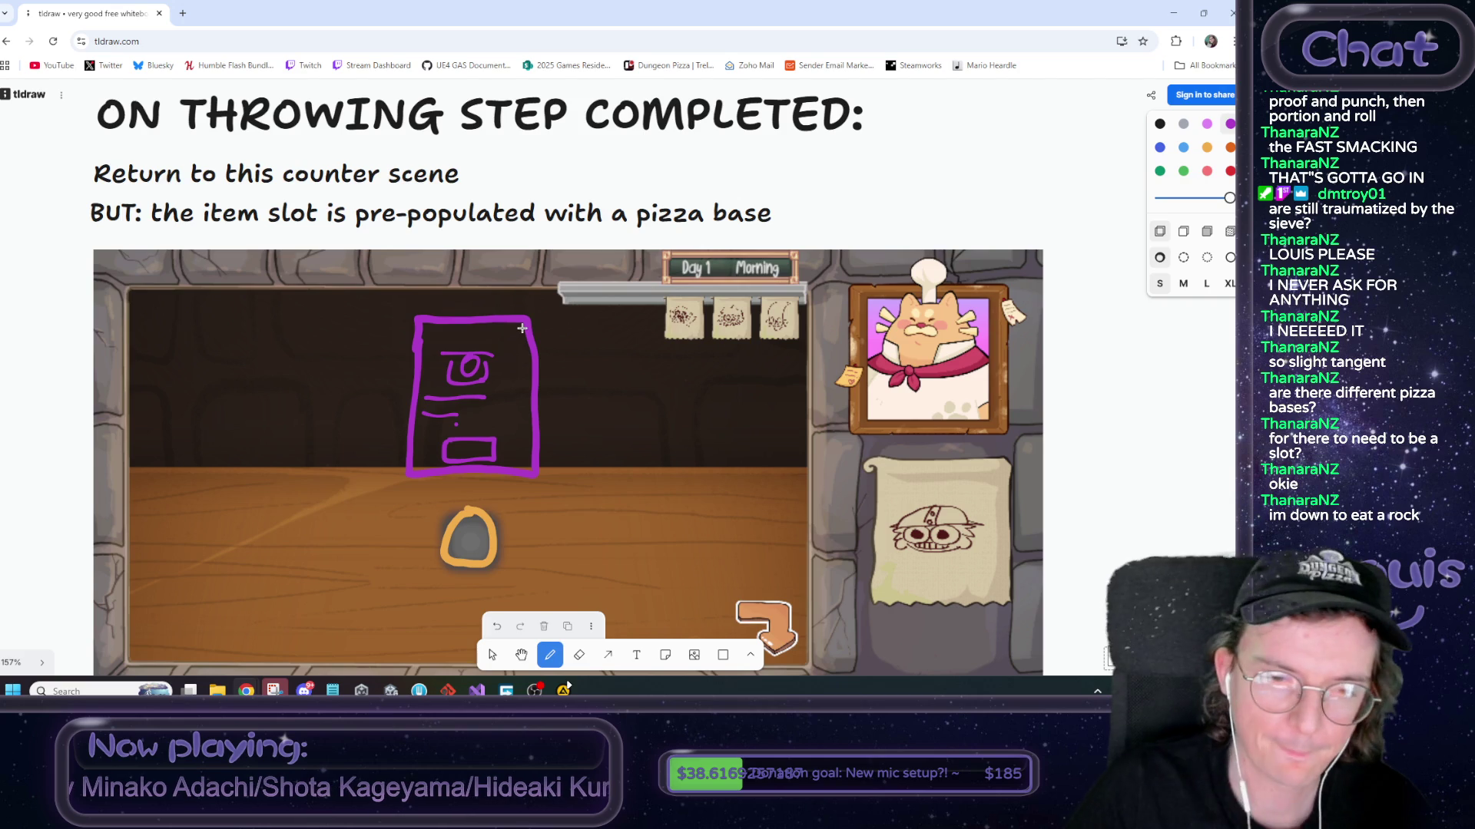
scroll(533, 330, up, 2)
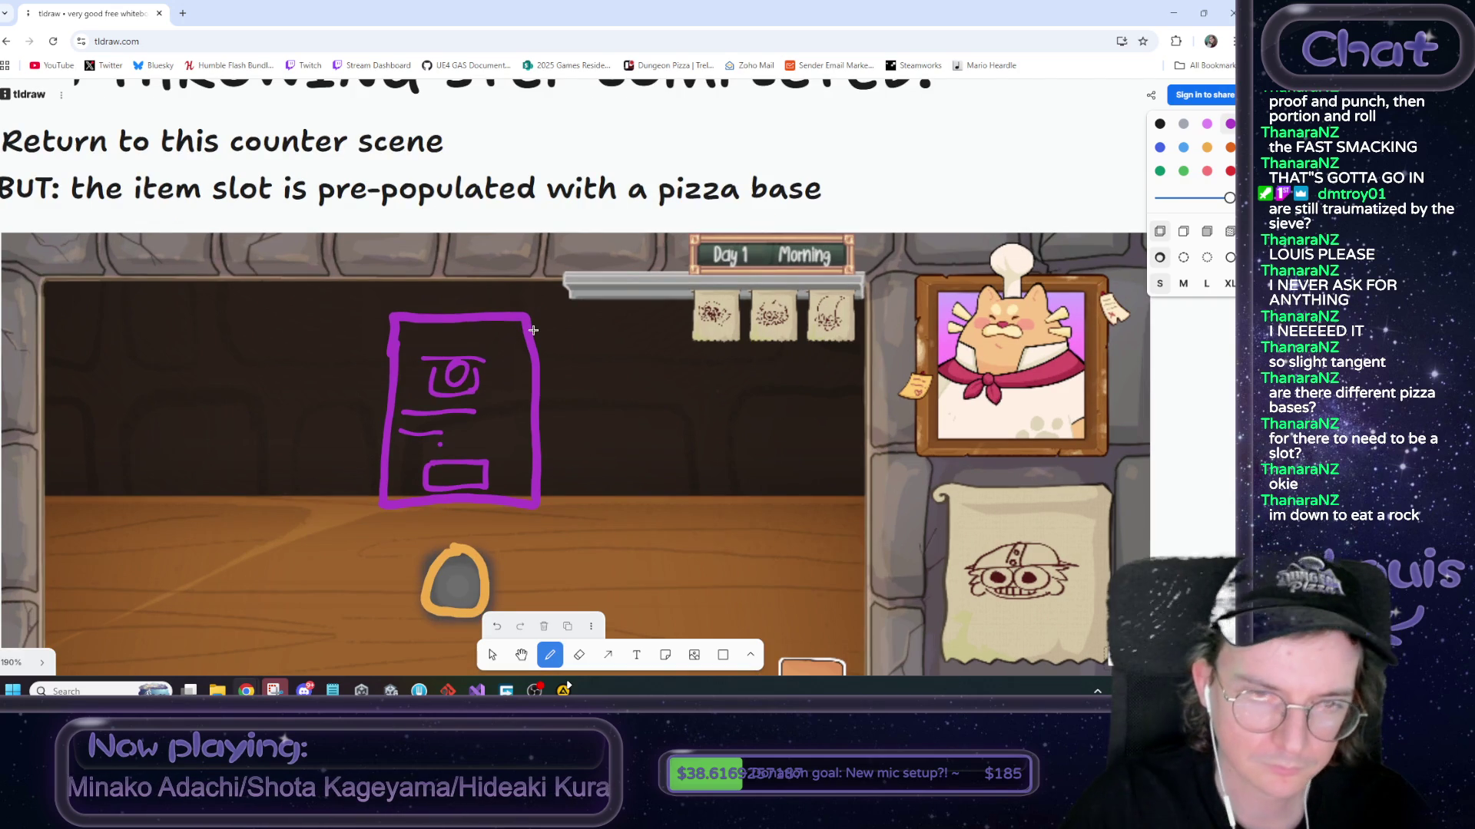
mouse_move(405, 347)
mouse_down()
mouse_move(476, 329)
mouse_move(524, 346)
mouse_up()
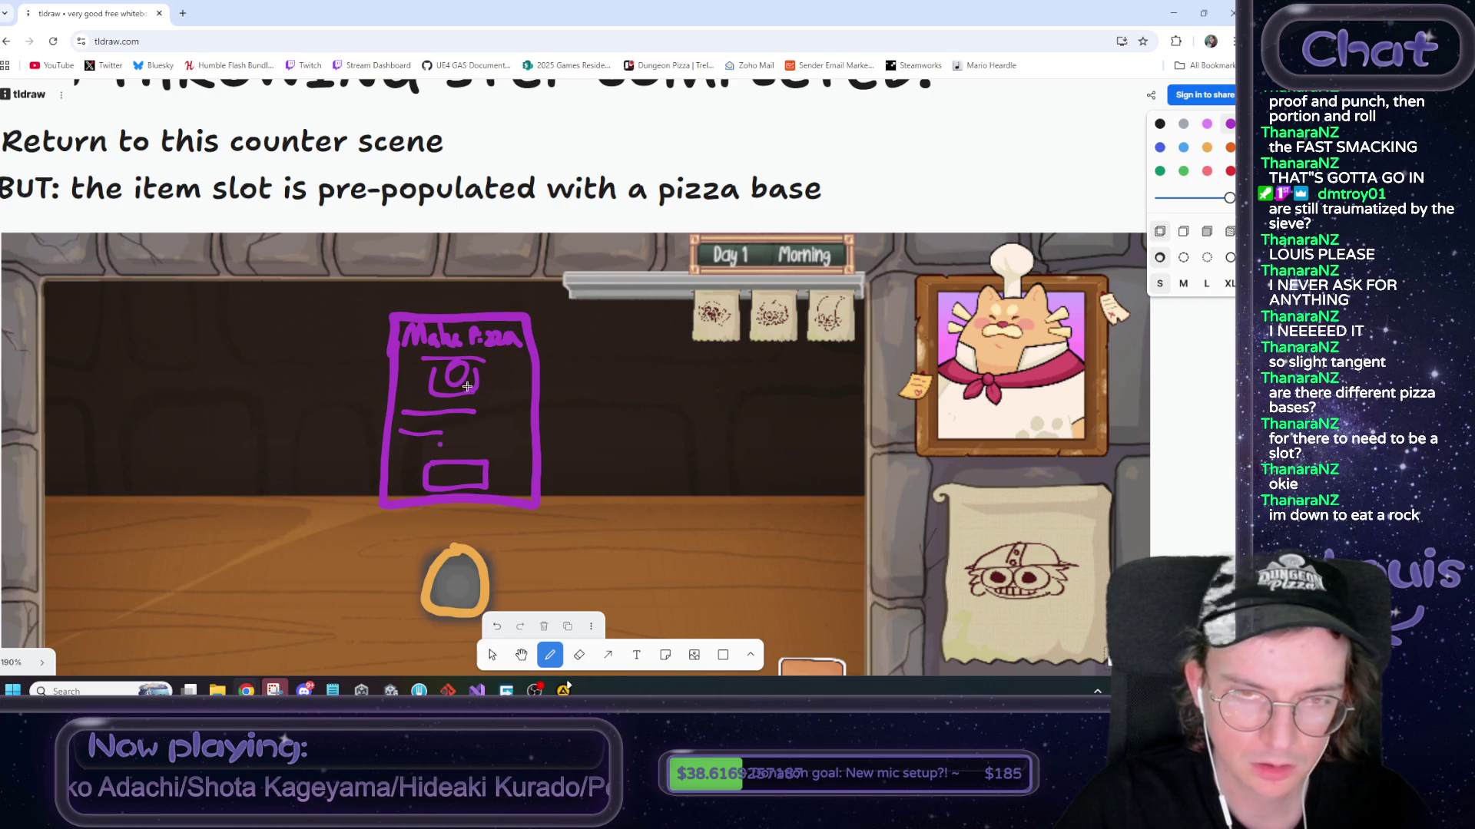
Erase the old swirl inside the card's circle and draw a new one
click(579, 655)
drag(455, 365, 458, 375)
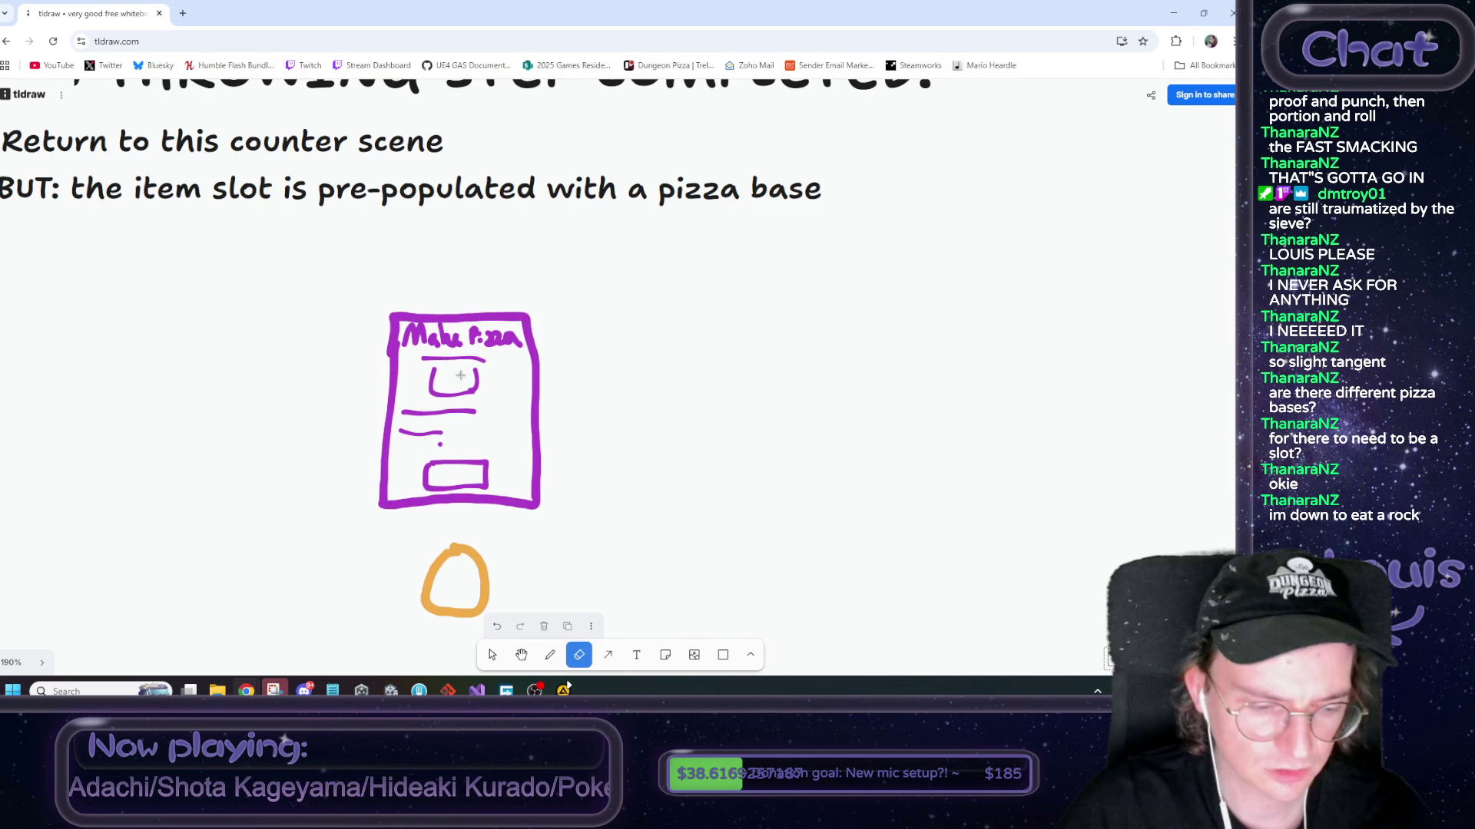
key(ctrl+z)
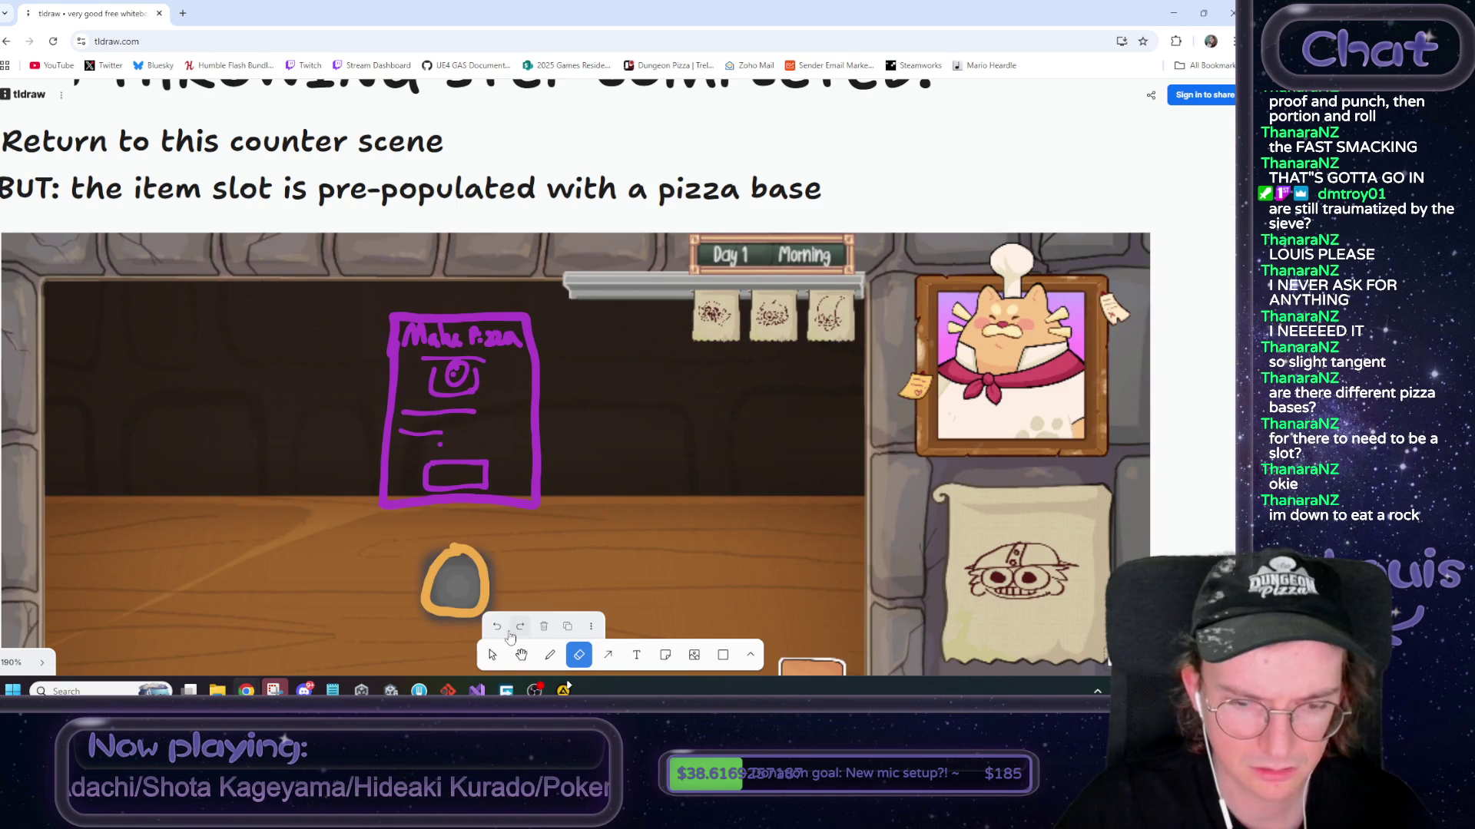
click(492, 654)
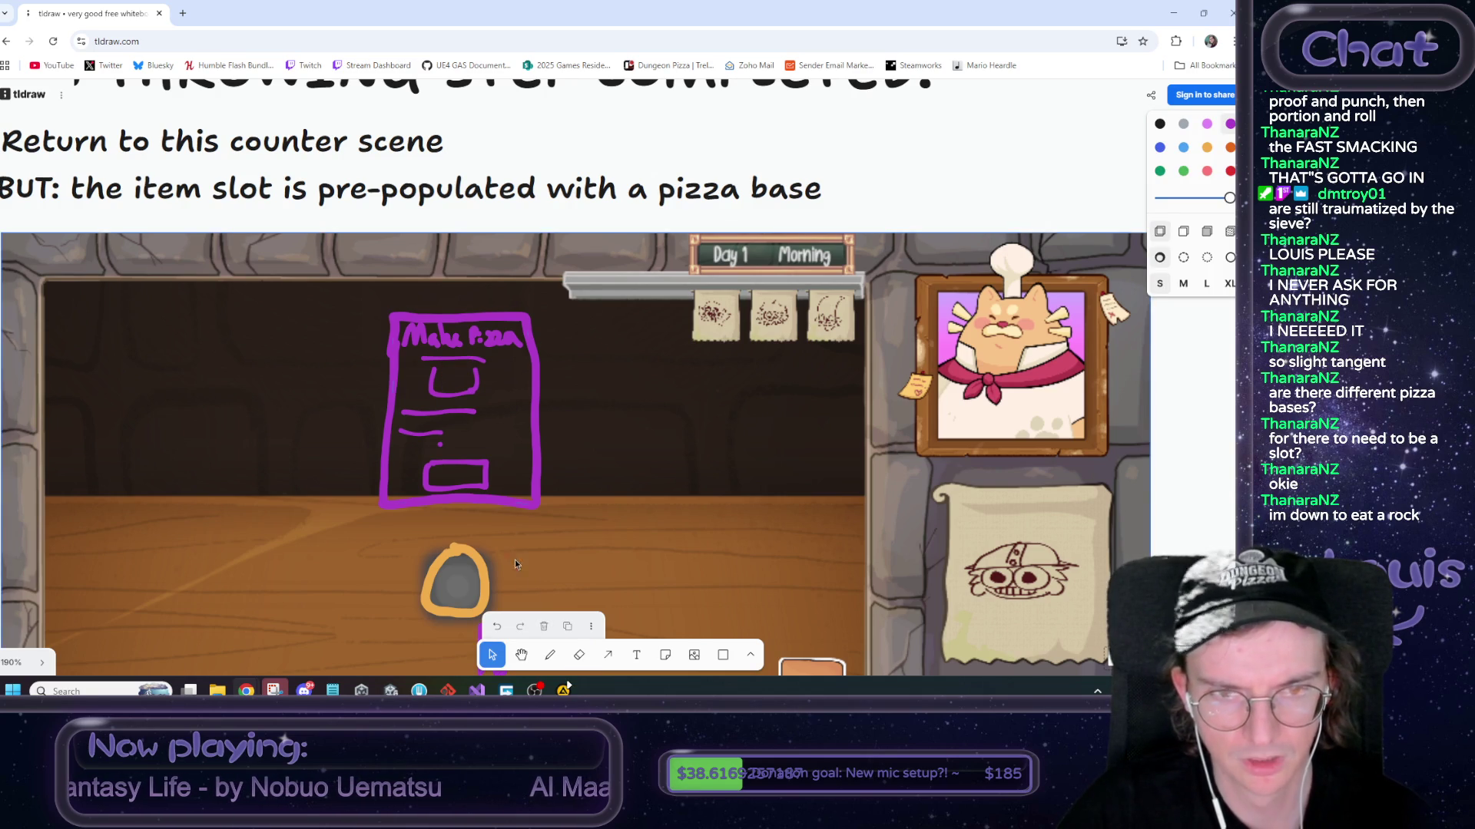
click(550, 655)
drag(458, 364, 441, 384)
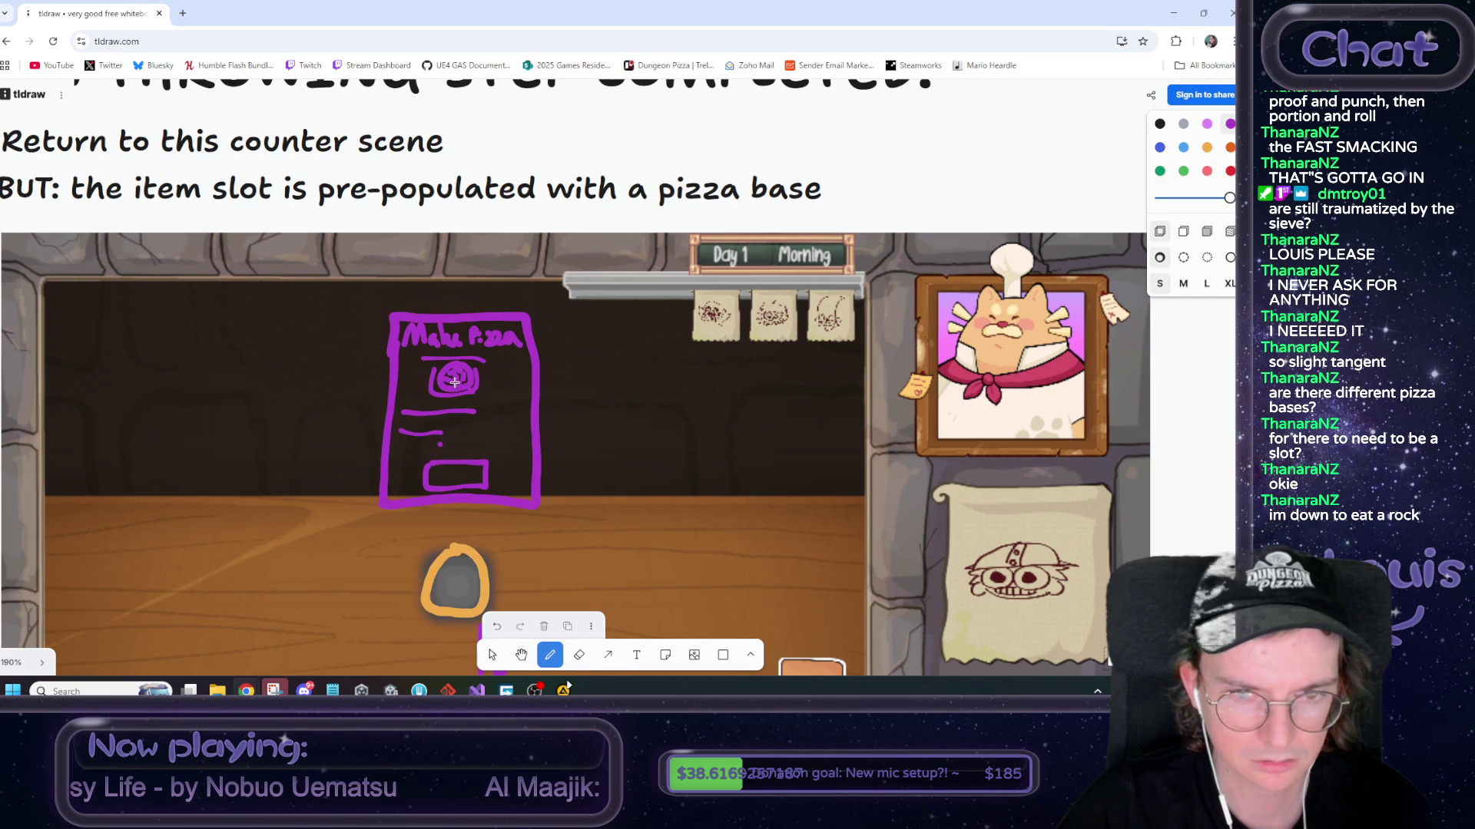
scroll(471, 381, down, 5)
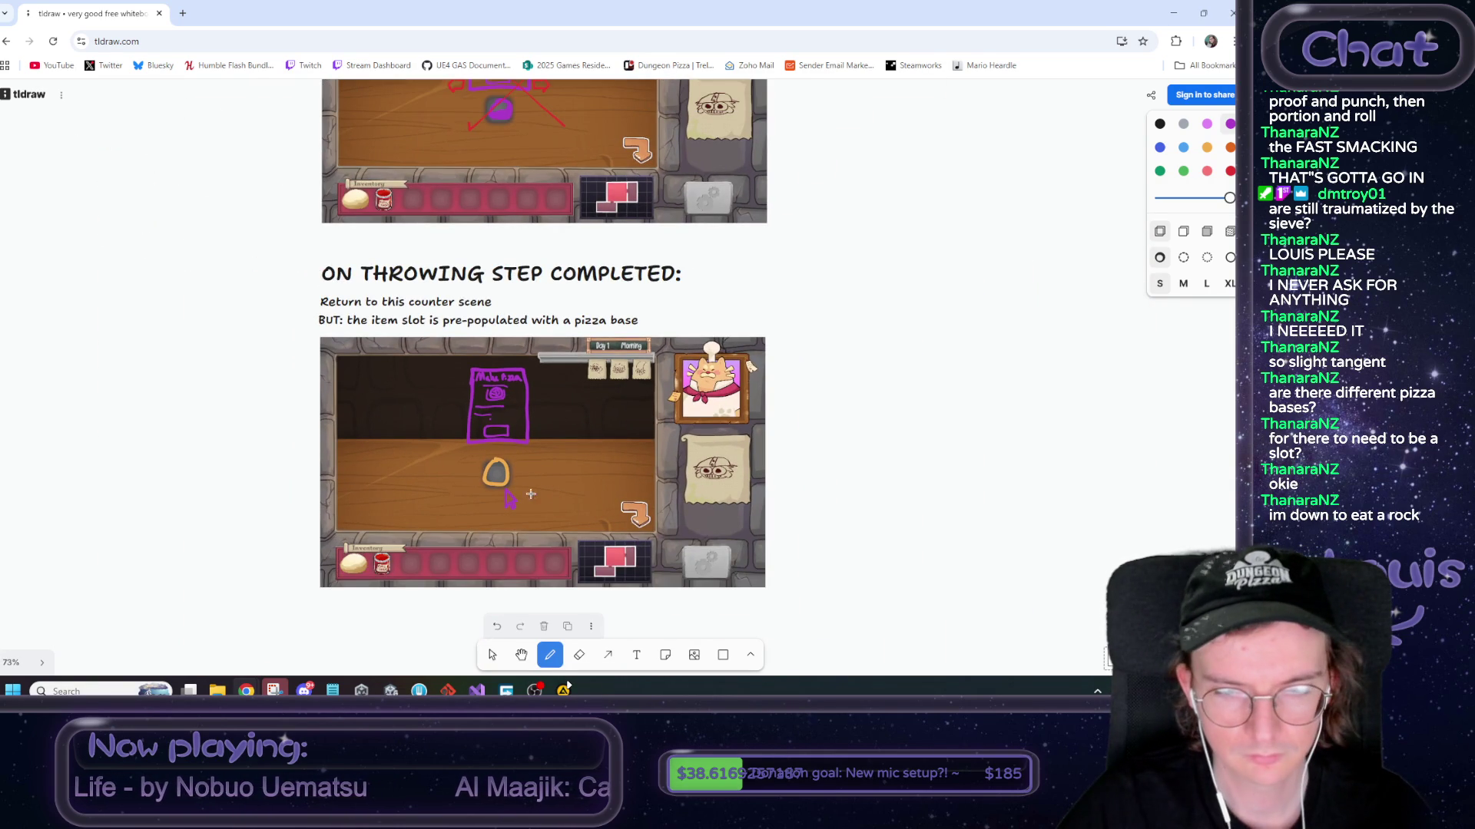
Delete the stray purple arrow under the pizza base and recentre on the counter scene
scroll(532, 484, up, 5)
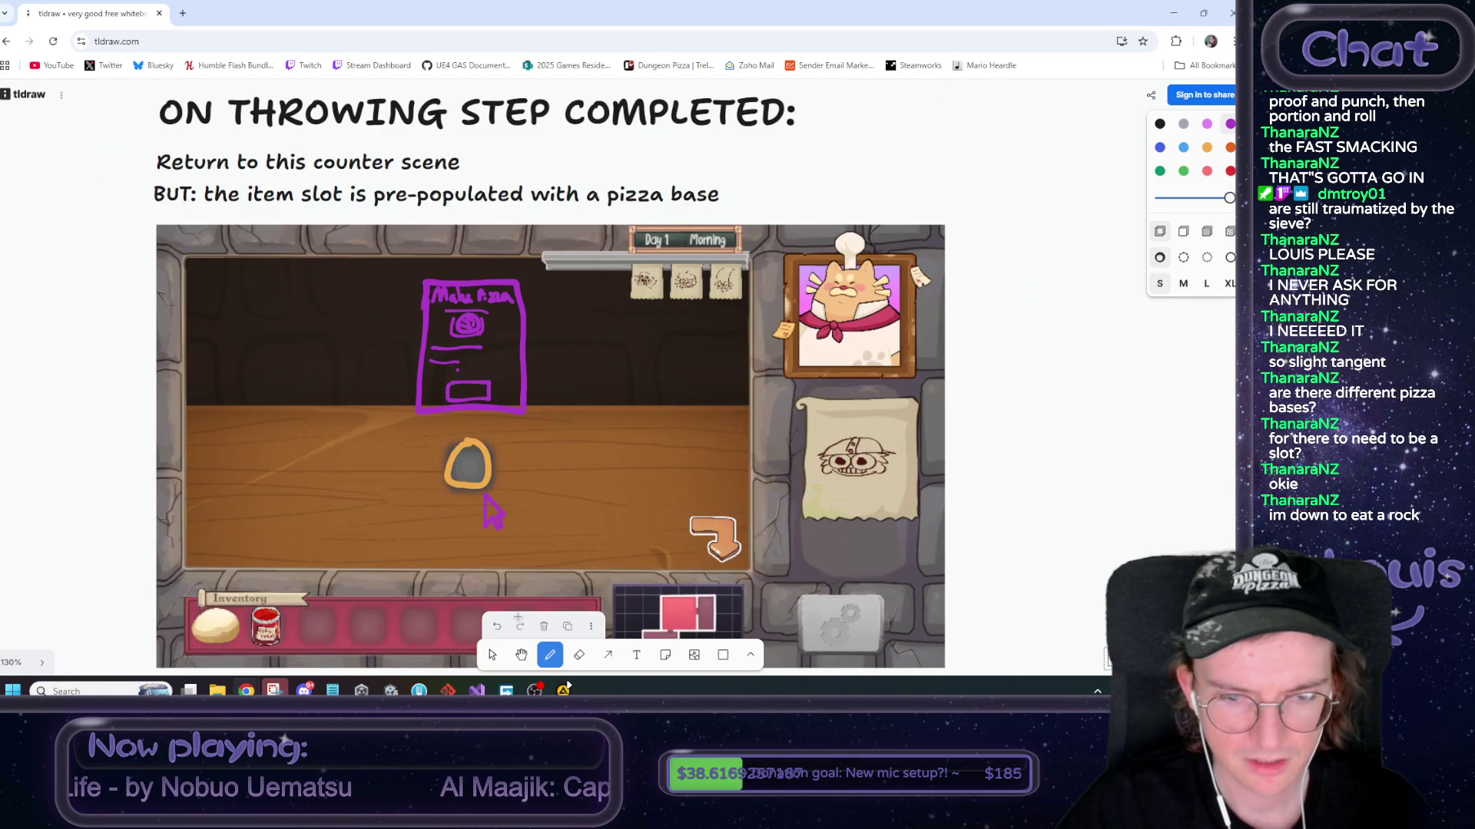
click(493, 655)
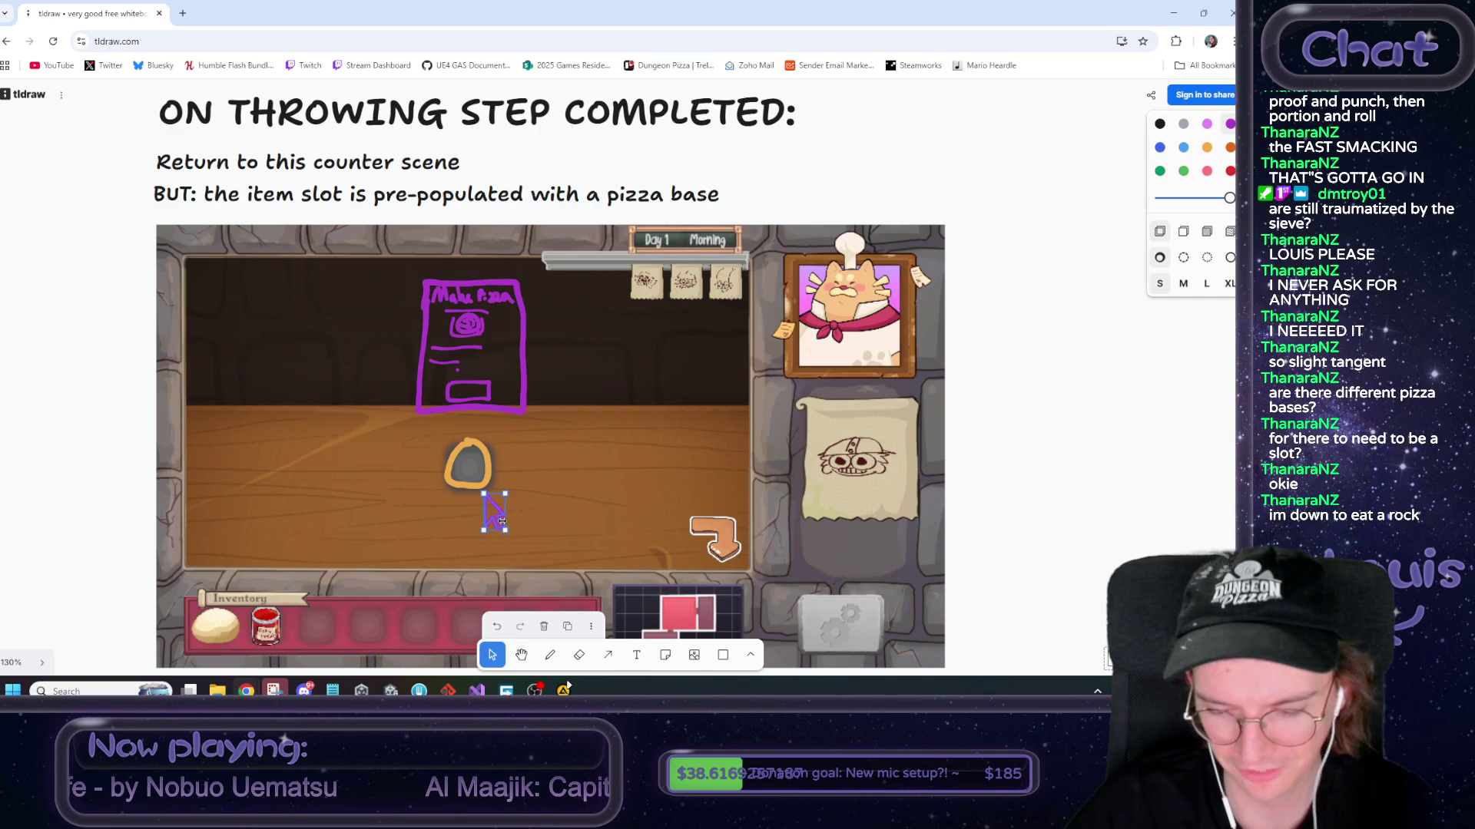
click(544, 626)
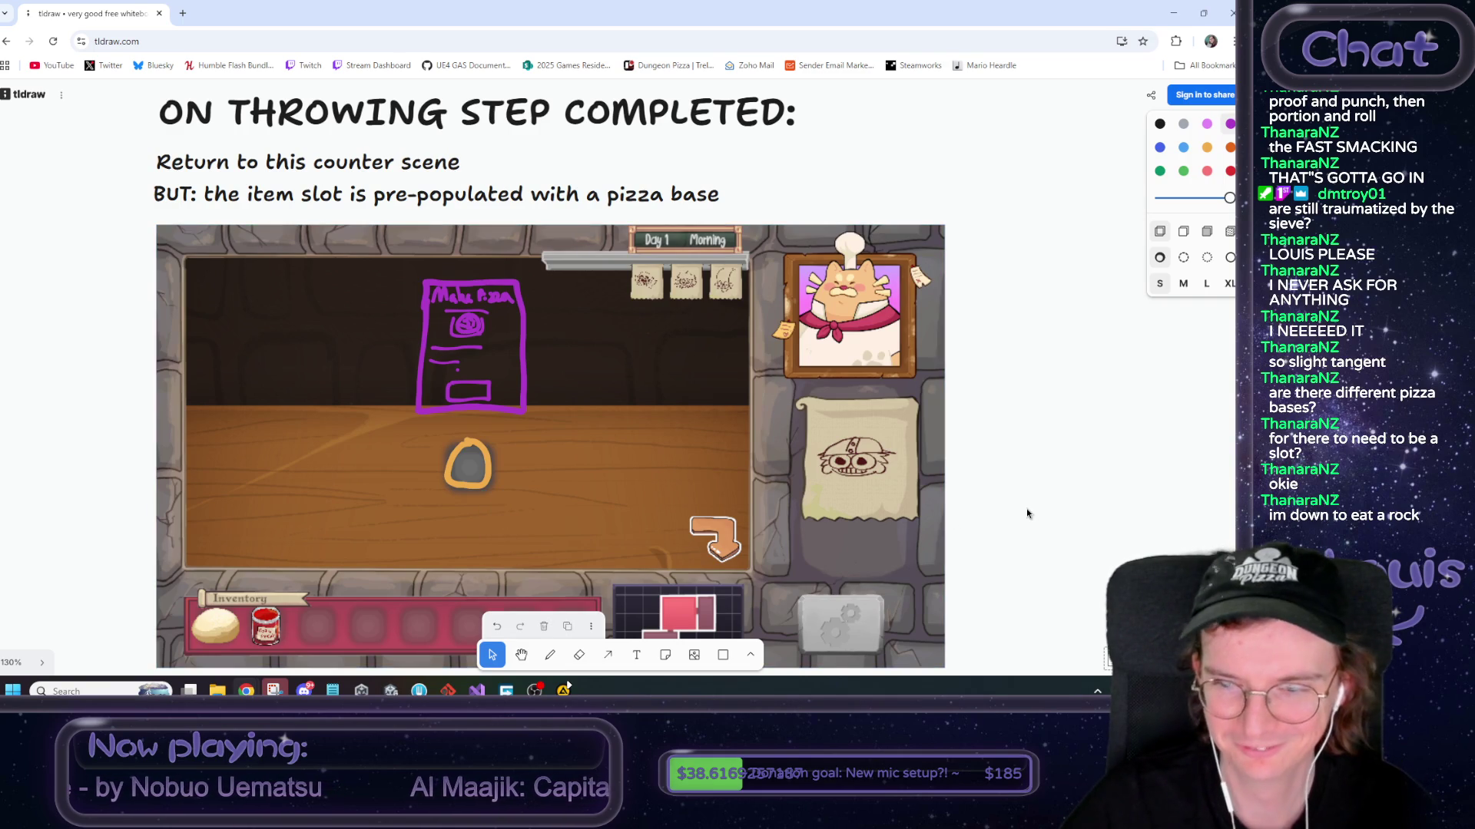
scroll(1026, 510, down, 4)
mouse_move(1049, 404)
mouse_down()
mouse_move(849, 484)
mouse_move(861, 492)
mouse_up()
drag(866, 553, 843, 376)
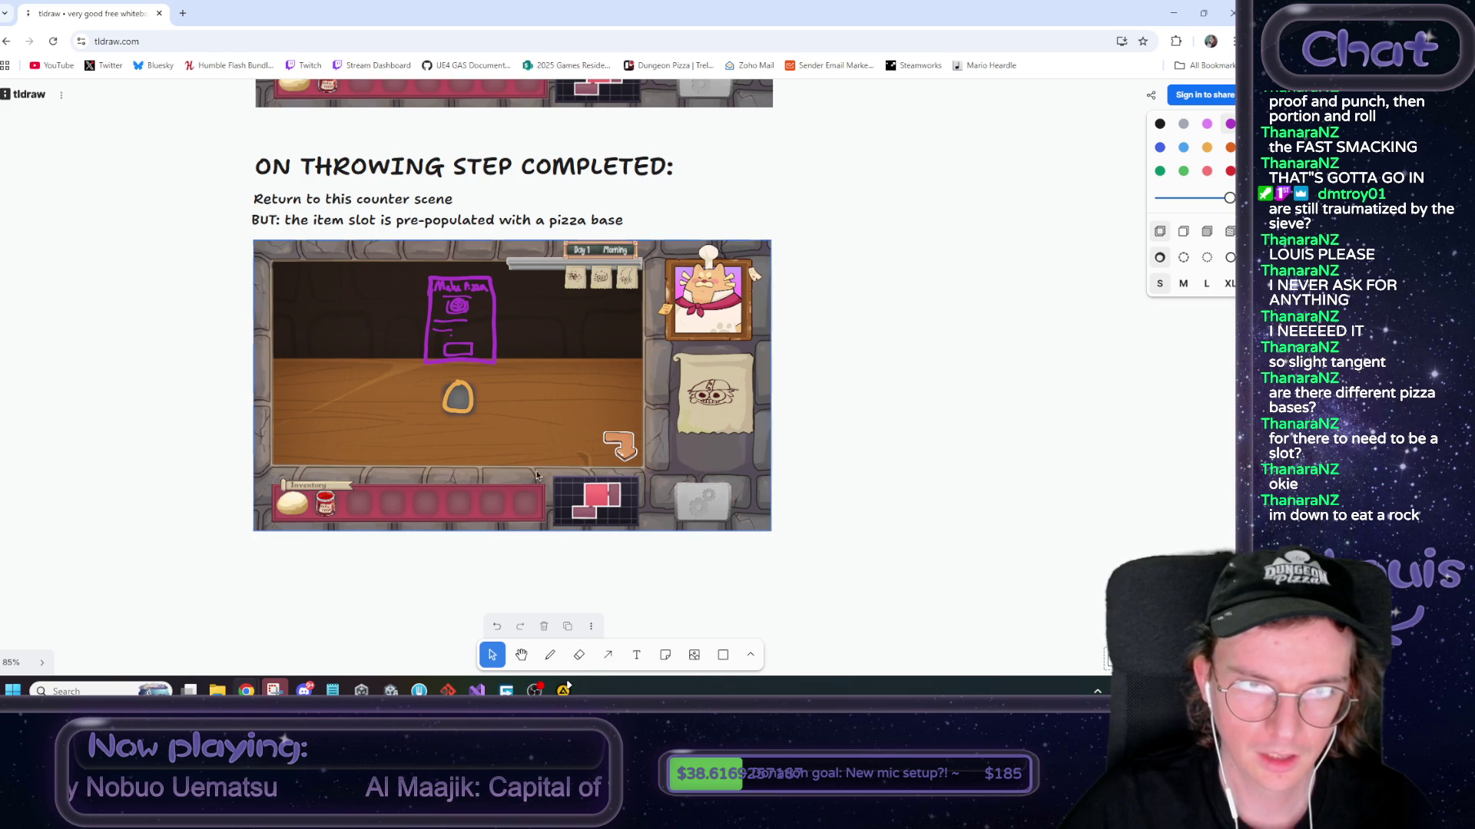
scroll(401, 392, up, 3)
scroll(405, 401, up, 3)
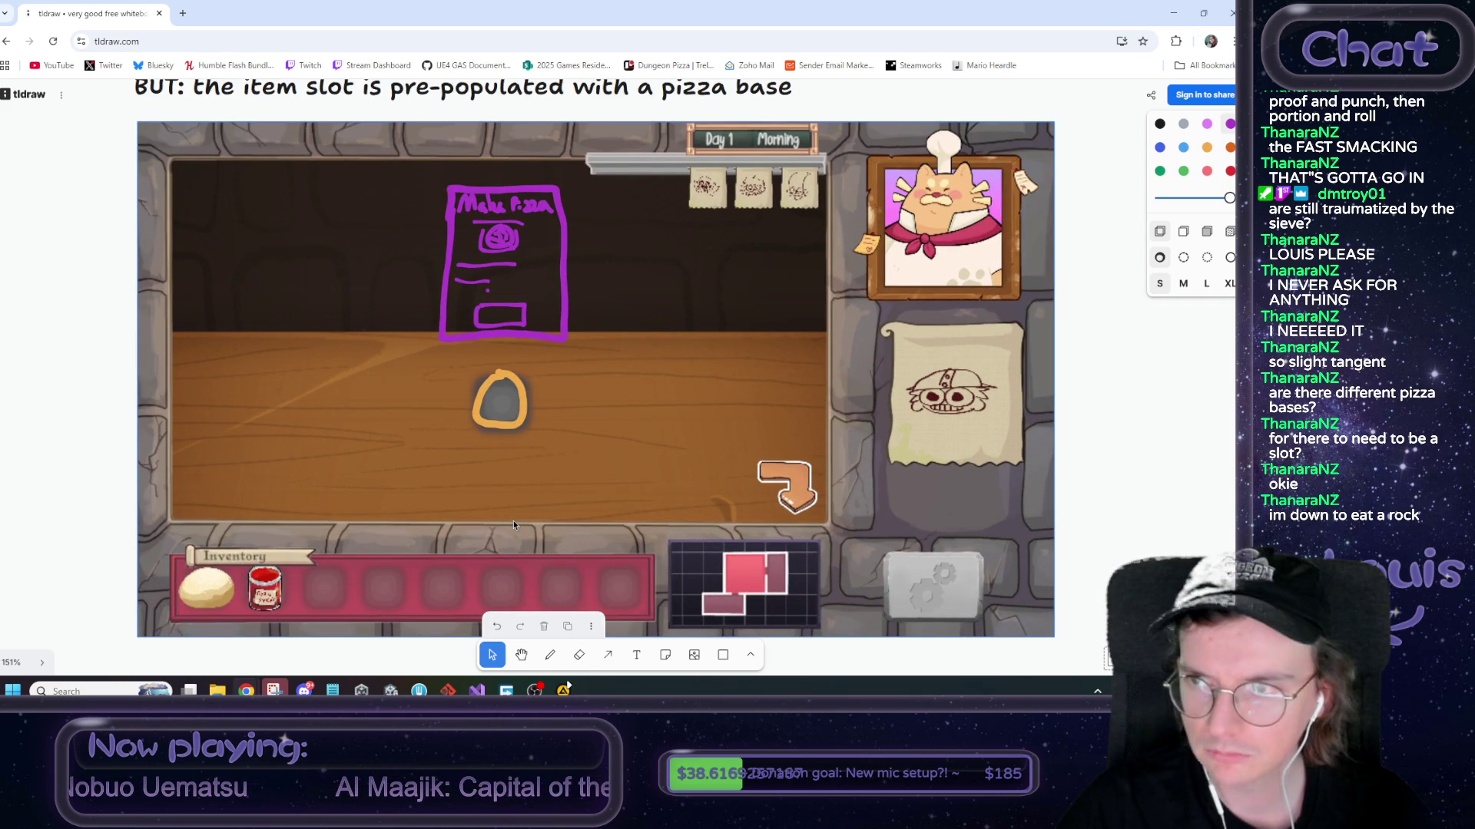
Handwrite 'Cone' on the counter left of the pizza base and draw a box around it
click(548, 654)
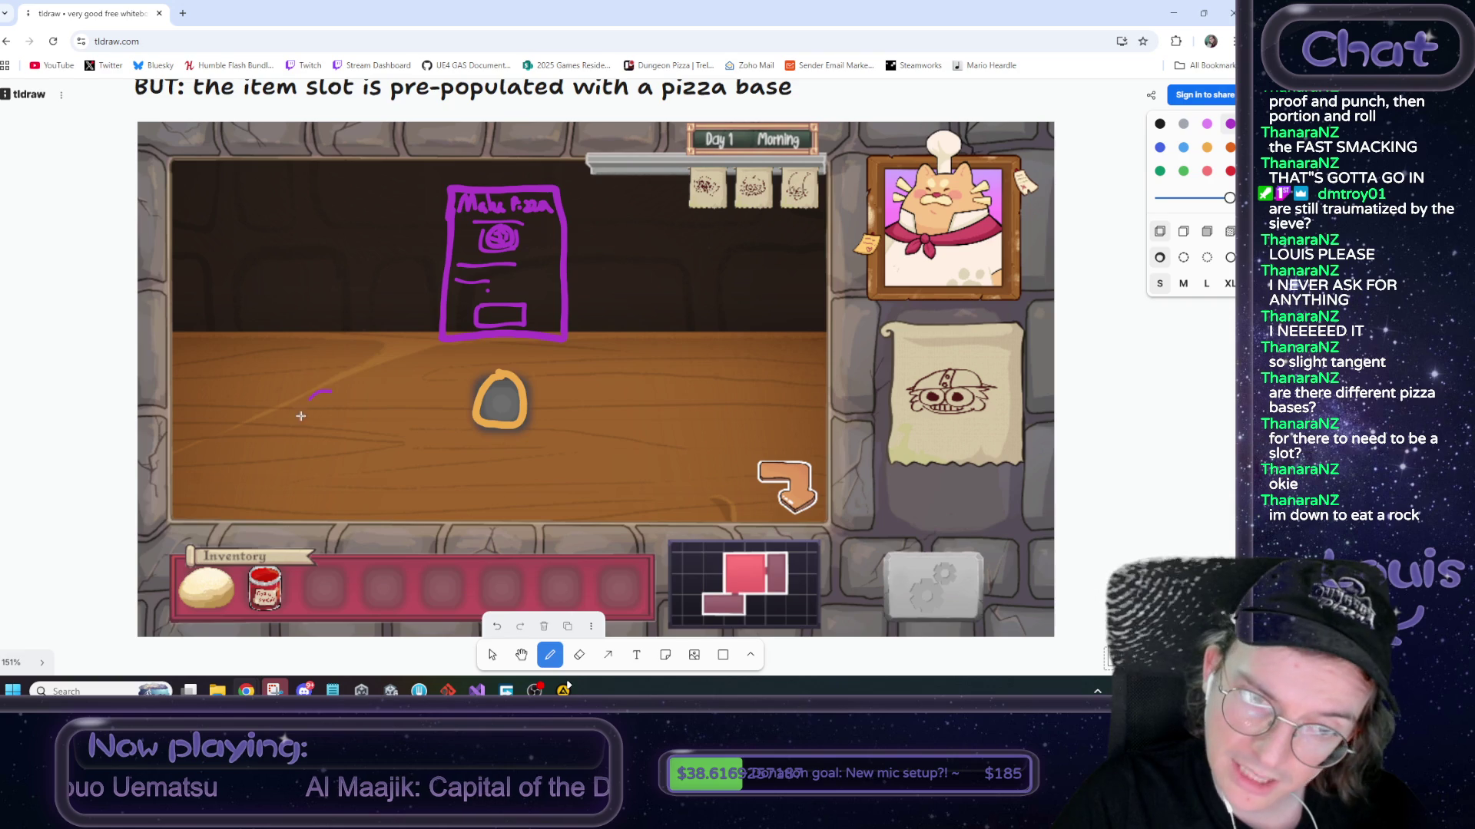
drag(349, 418, 384, 413)
drag(393, 382, 395, 434)
drag(294, 369, 281, 446)
drag(417, 371, 419, 441)
drag(293, 363, 433, 358)
scroll(439, 370, down, 10)
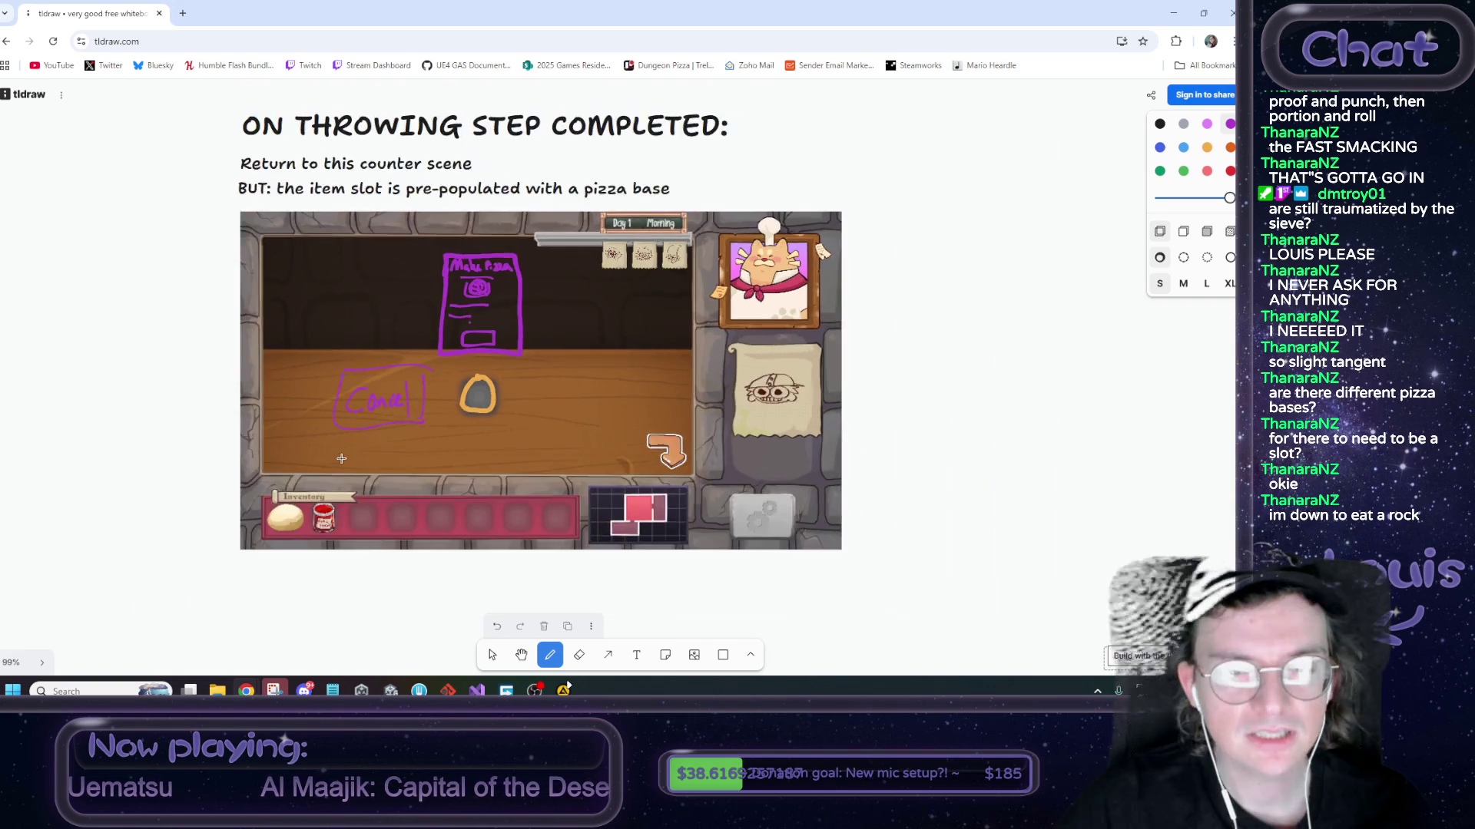
scroll(415, 268, up, 10)
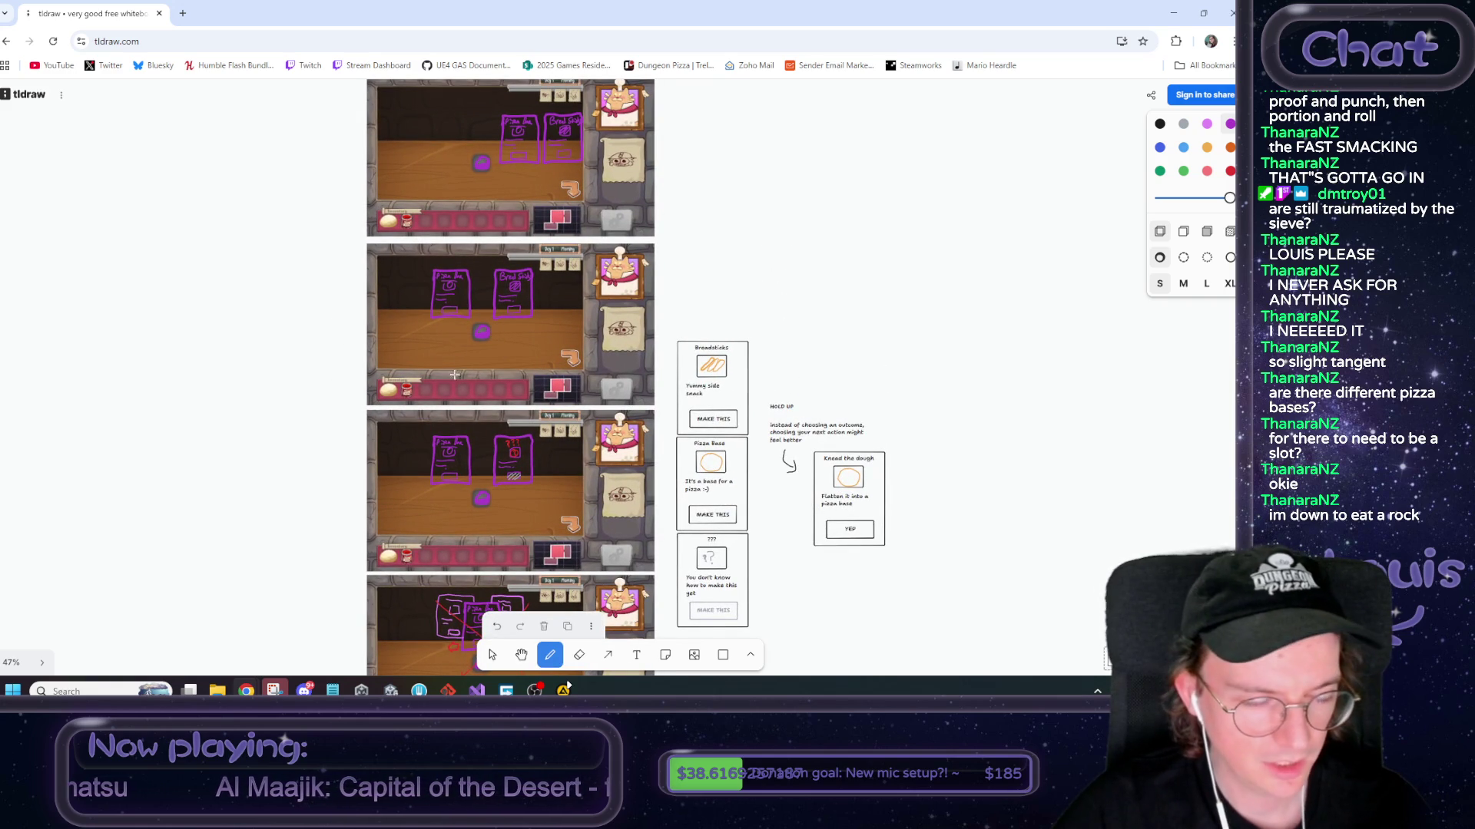
scroll(358, 568, down, 5)
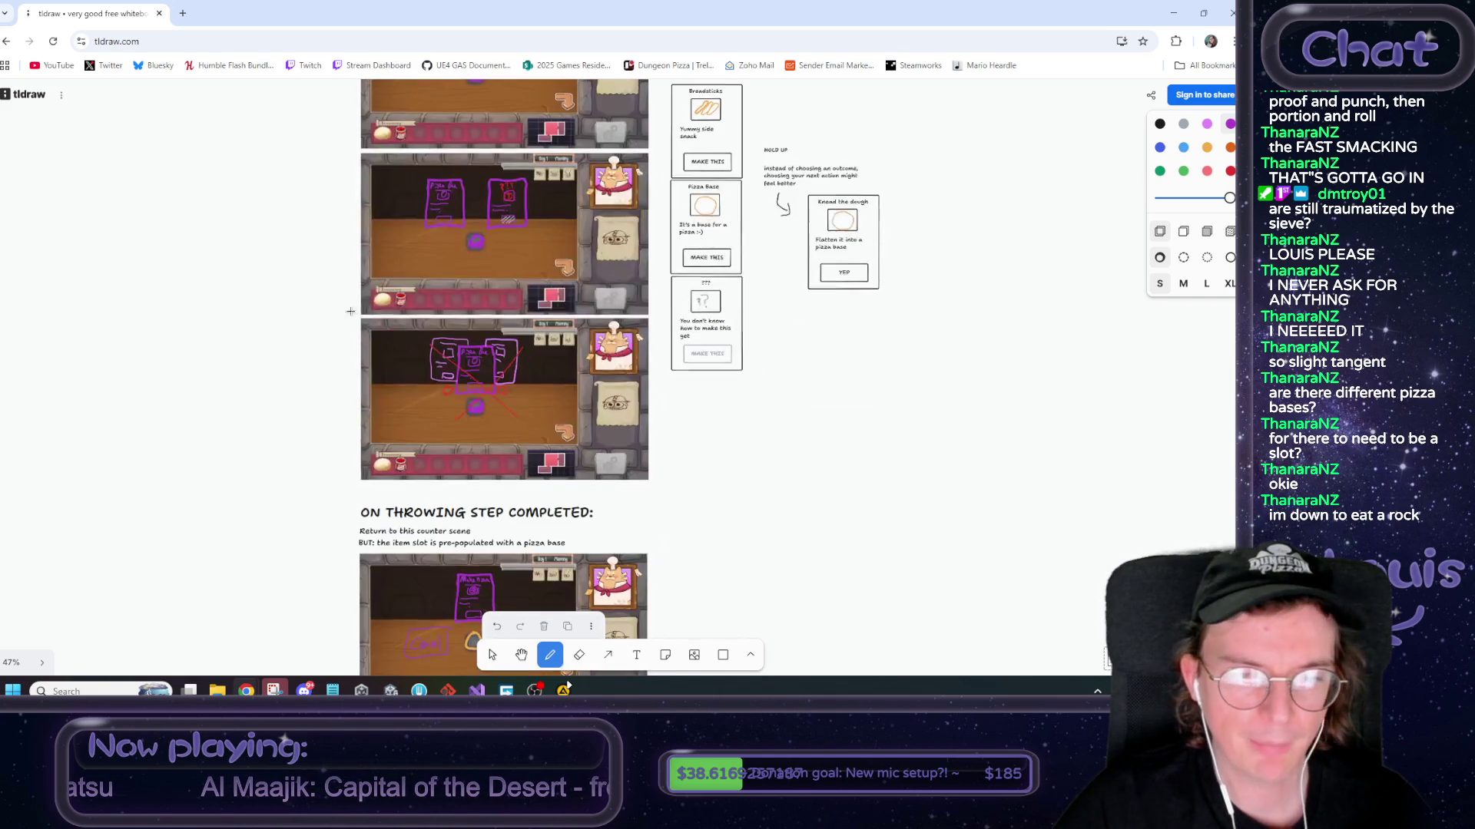
scroll(369, 476, down, 3)
scroll(388, 466, up, 2)
scroll(389, 466, up, 3)
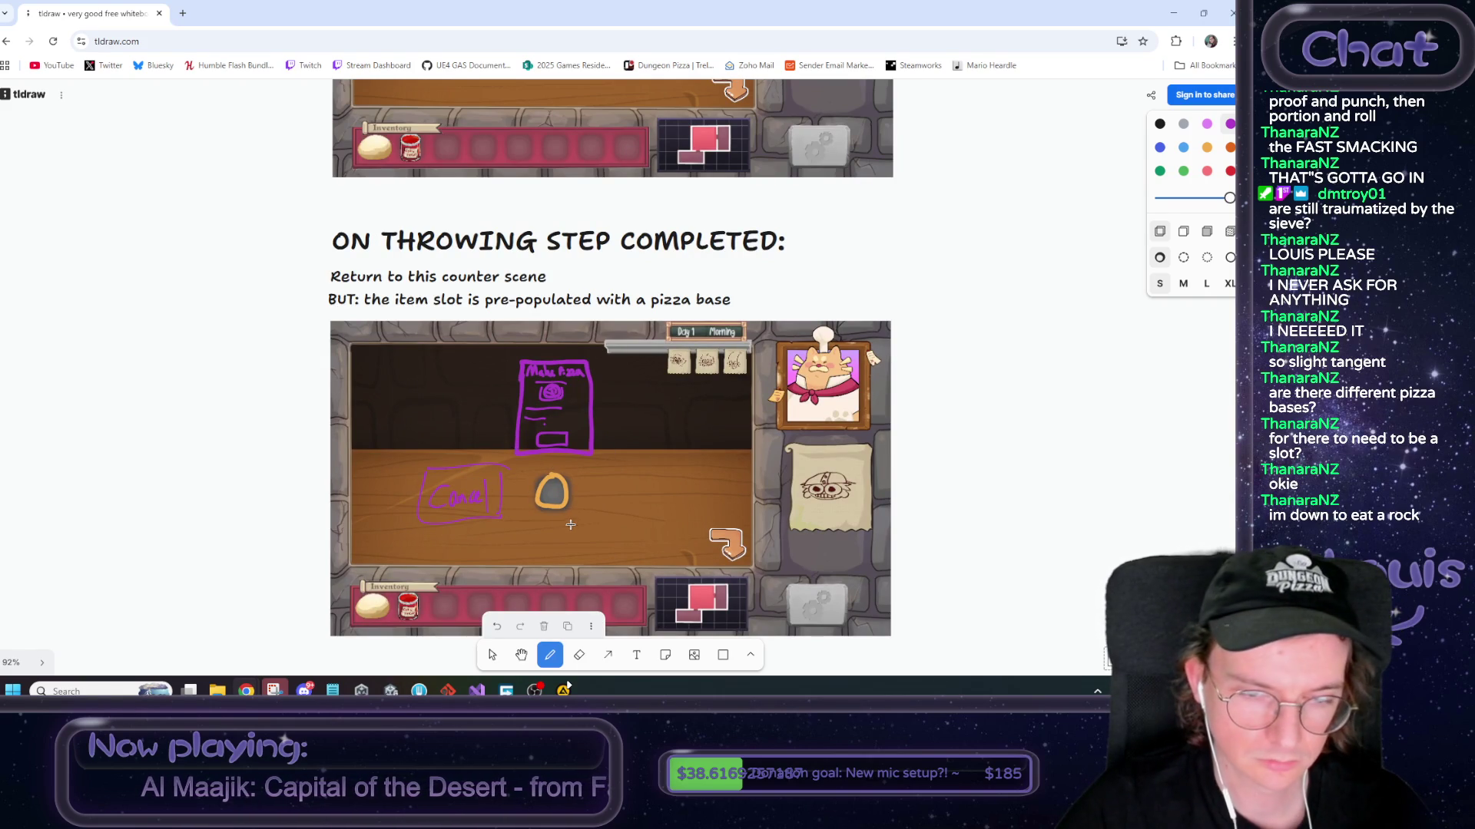
scroll(553, 500, up, 3)
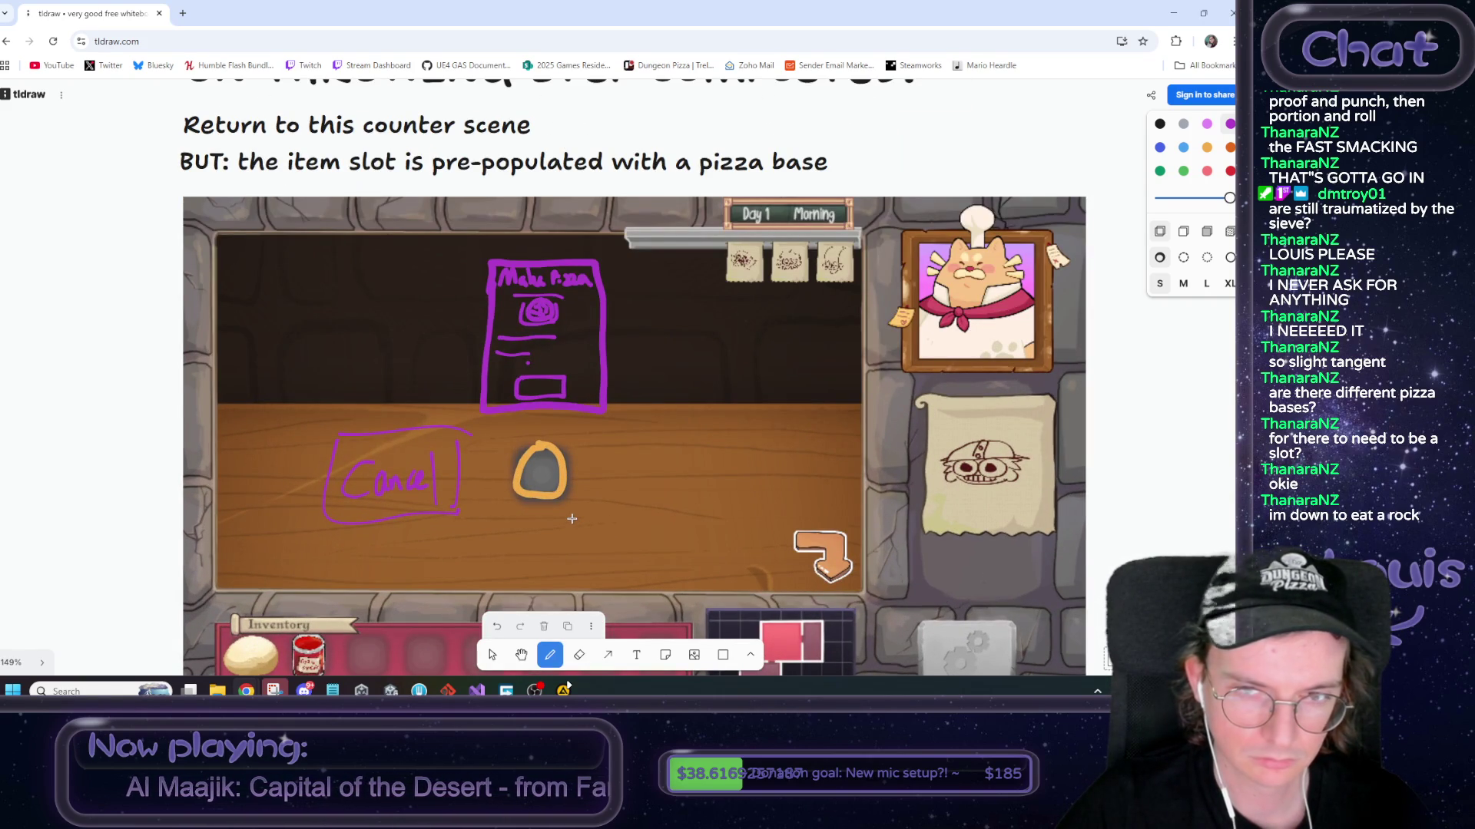
scroll(572, 519, down, 3)
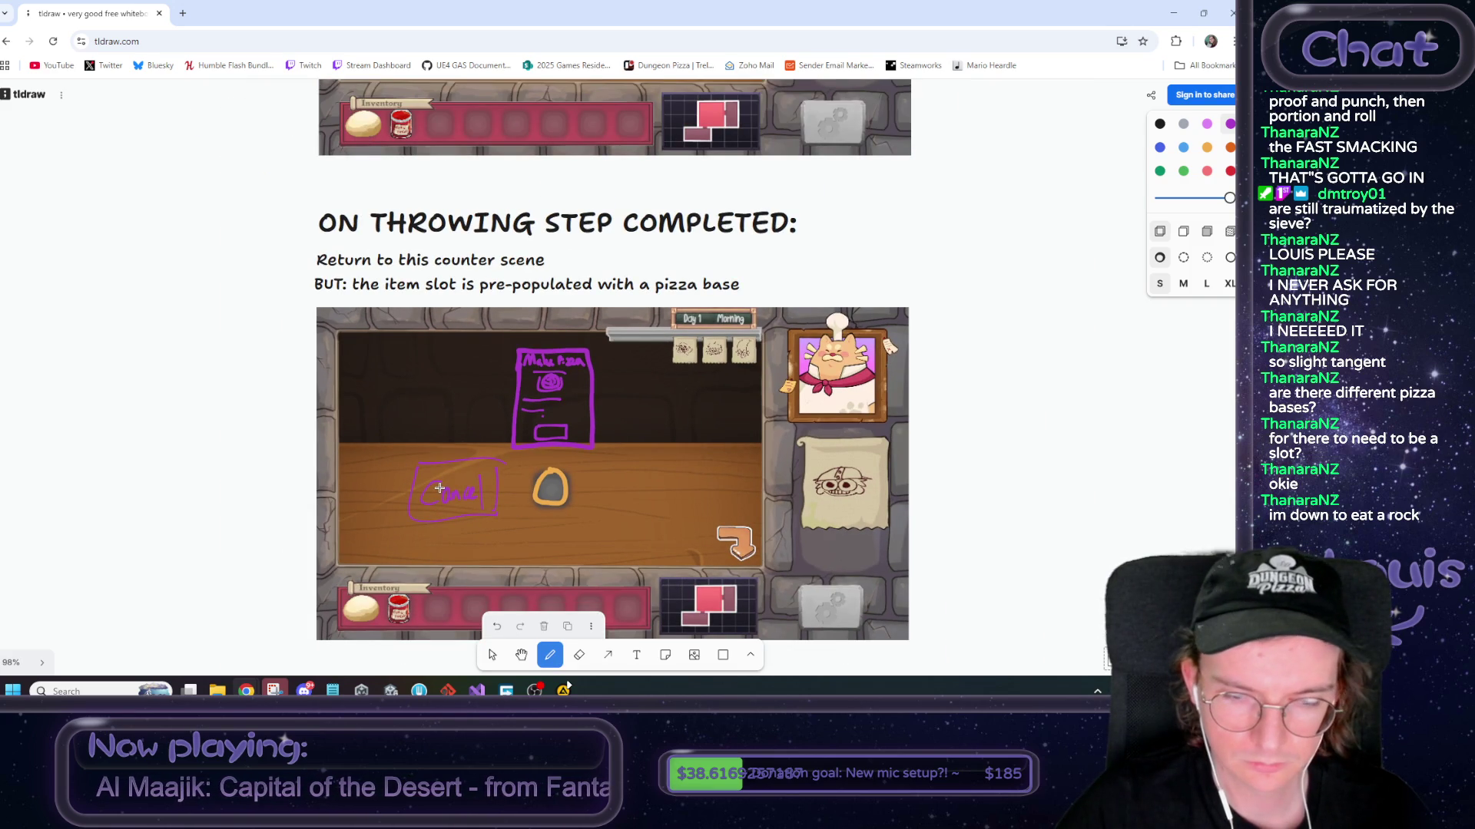
click(492, 654)
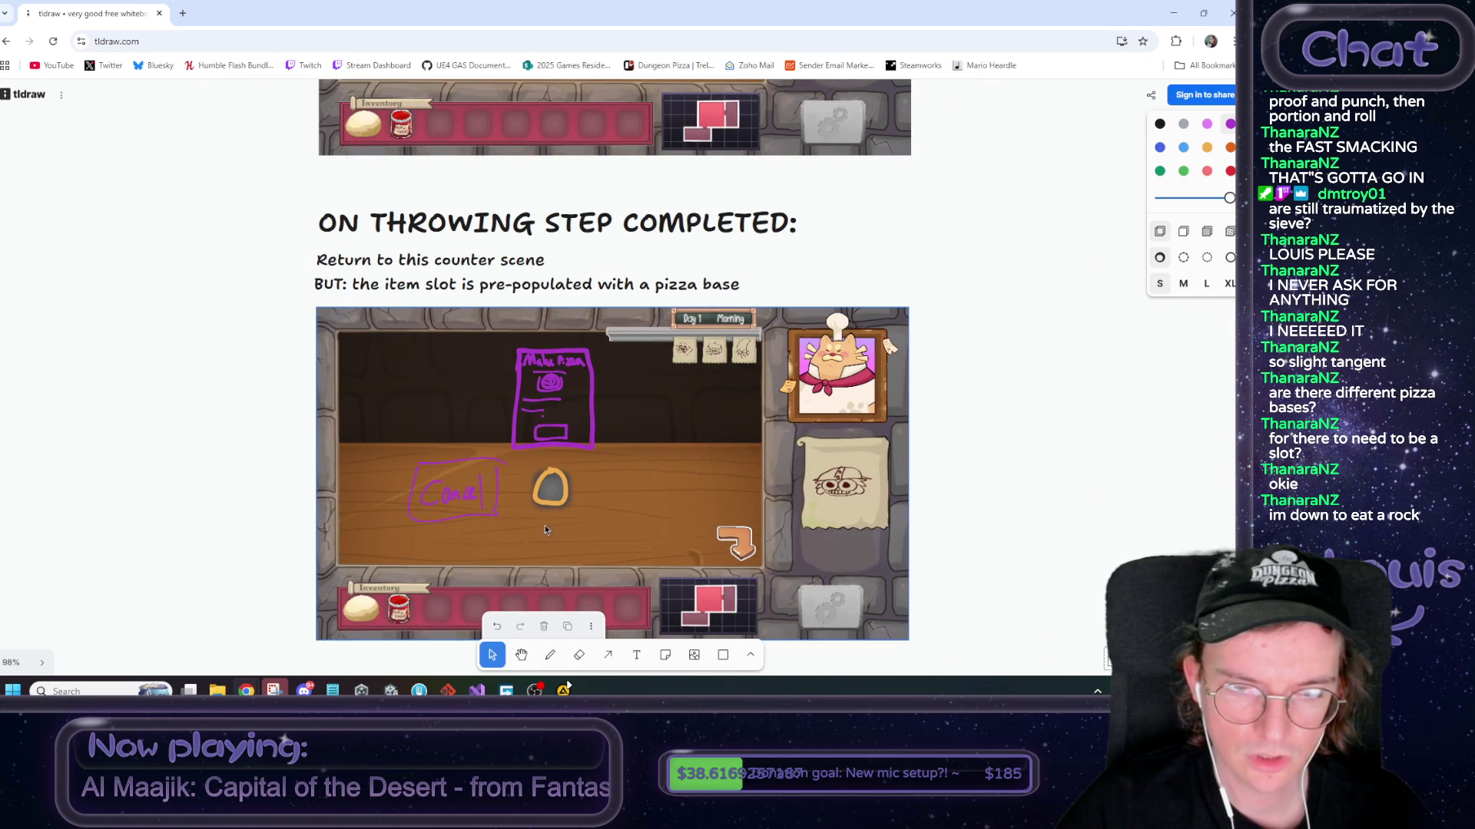
mouse_move(555, 504)
mouse_down()
mouse_move(509, 532)
mouse_move(437, 622)
mouse_up()
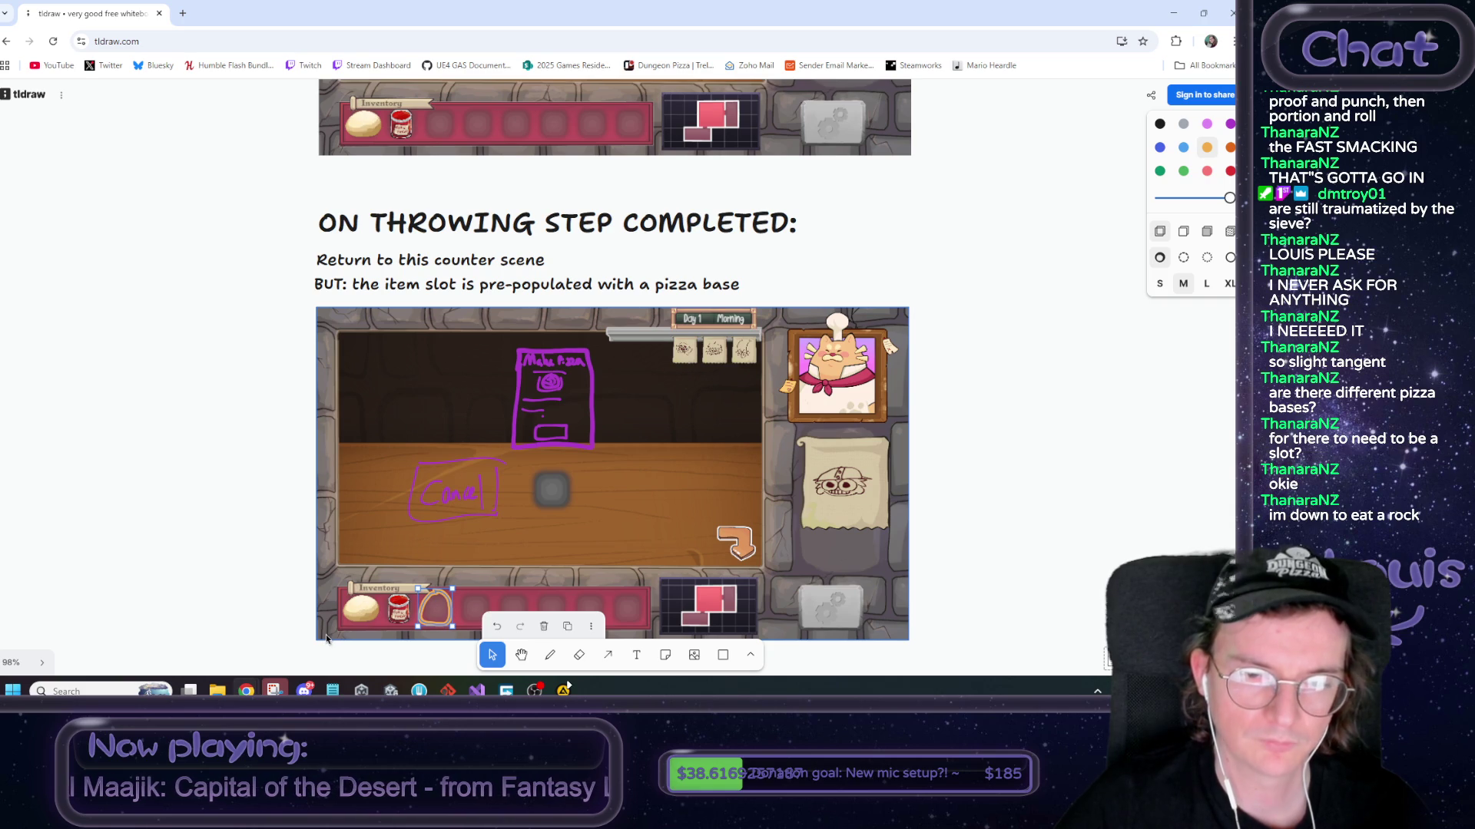
key(ctrl+z)
click(250, 500)
drag(274, 494, 220, 466)
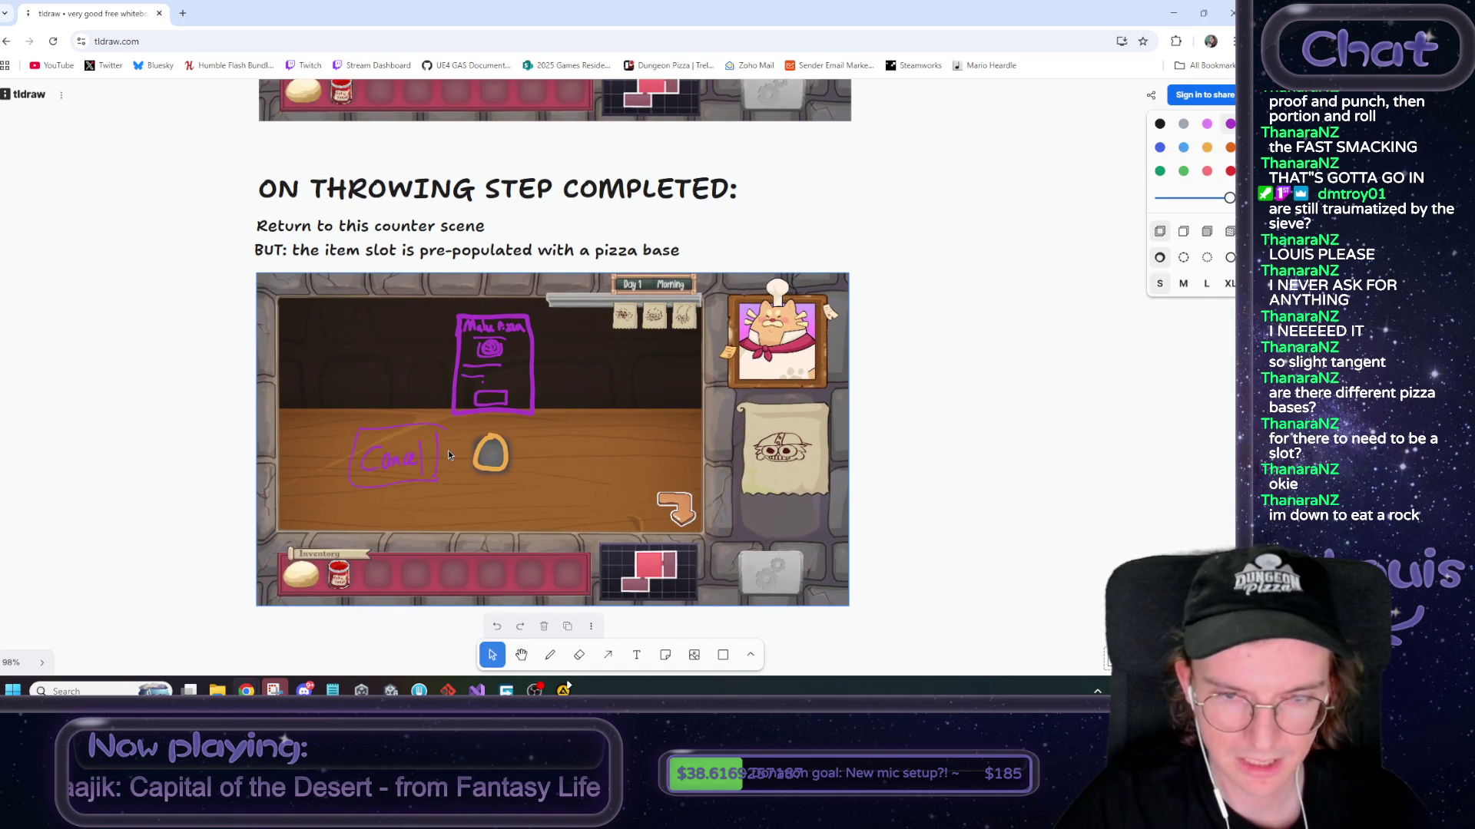
scroll(897, 434, down, 3)
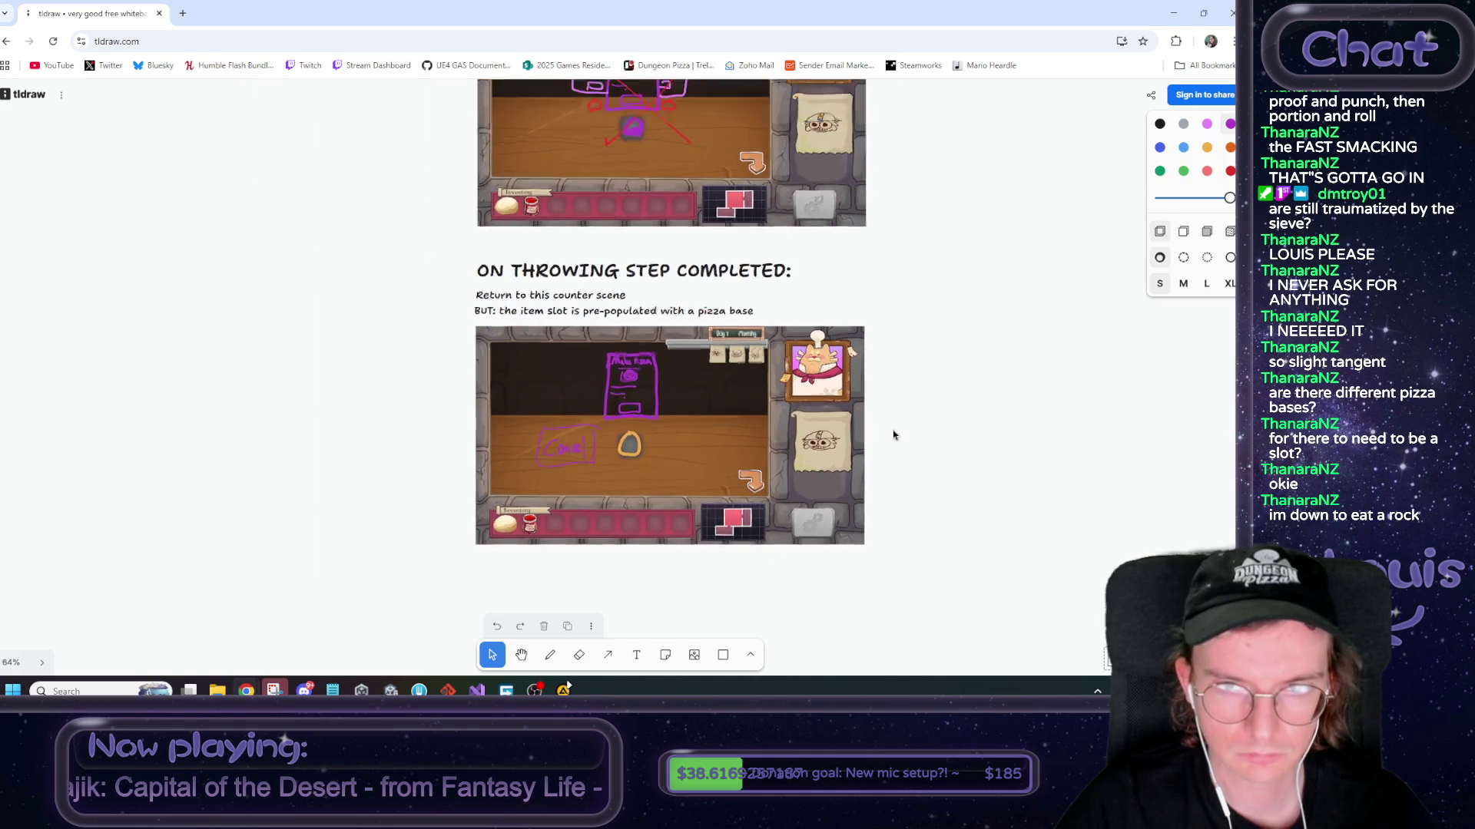
mouse_move(932, 422)
mouse_down()
mouse_move(751, 477)
mouse_move(749, 492)
mouse_up()
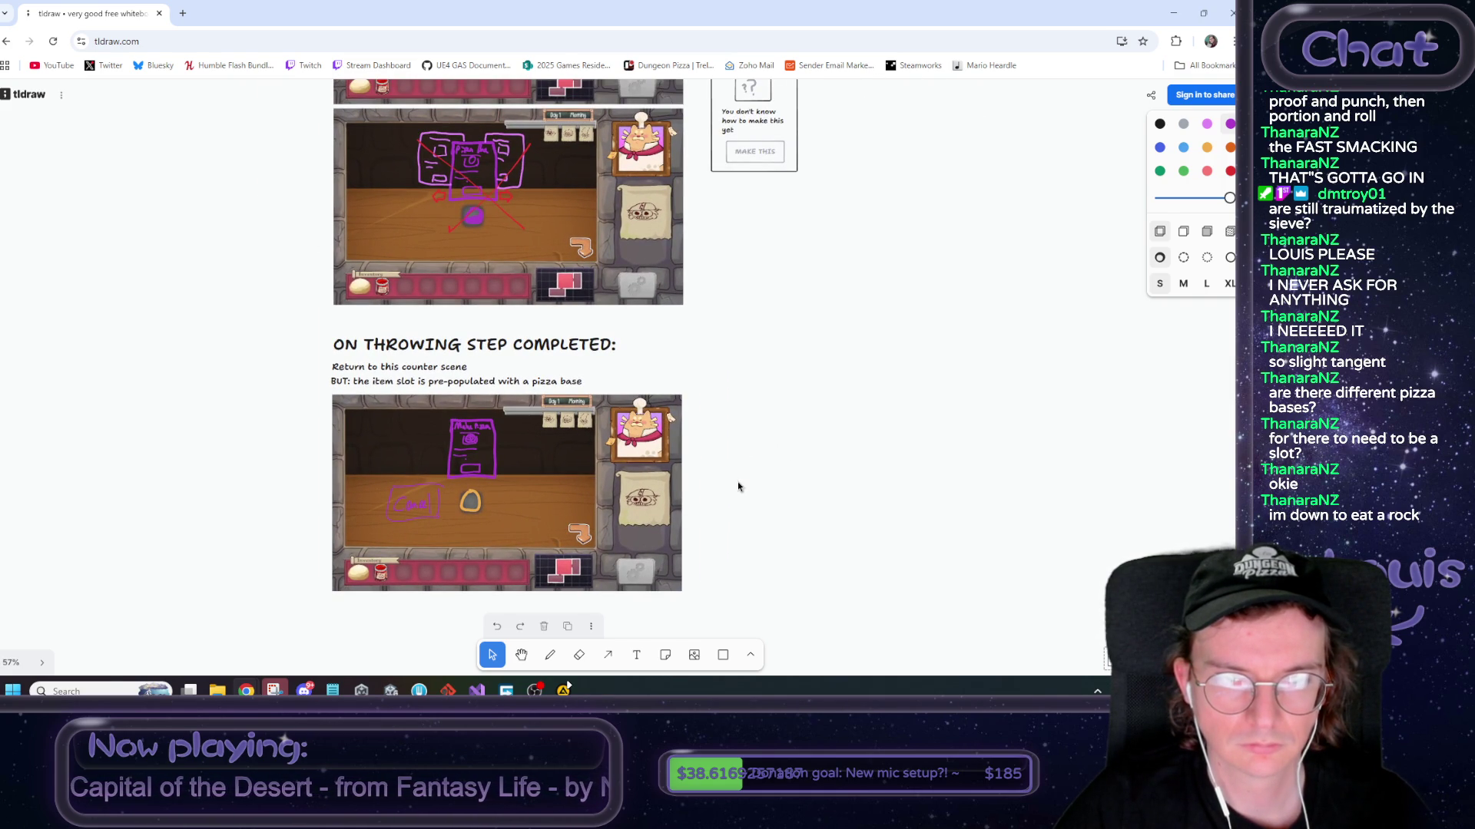
scroll(783, 476, up, 2)
scroll(776, 553, up, 1)
scroll(701, 610, up, 2)
scroll(701, 611, up, 1)
scroll(733, 403, down, 5)
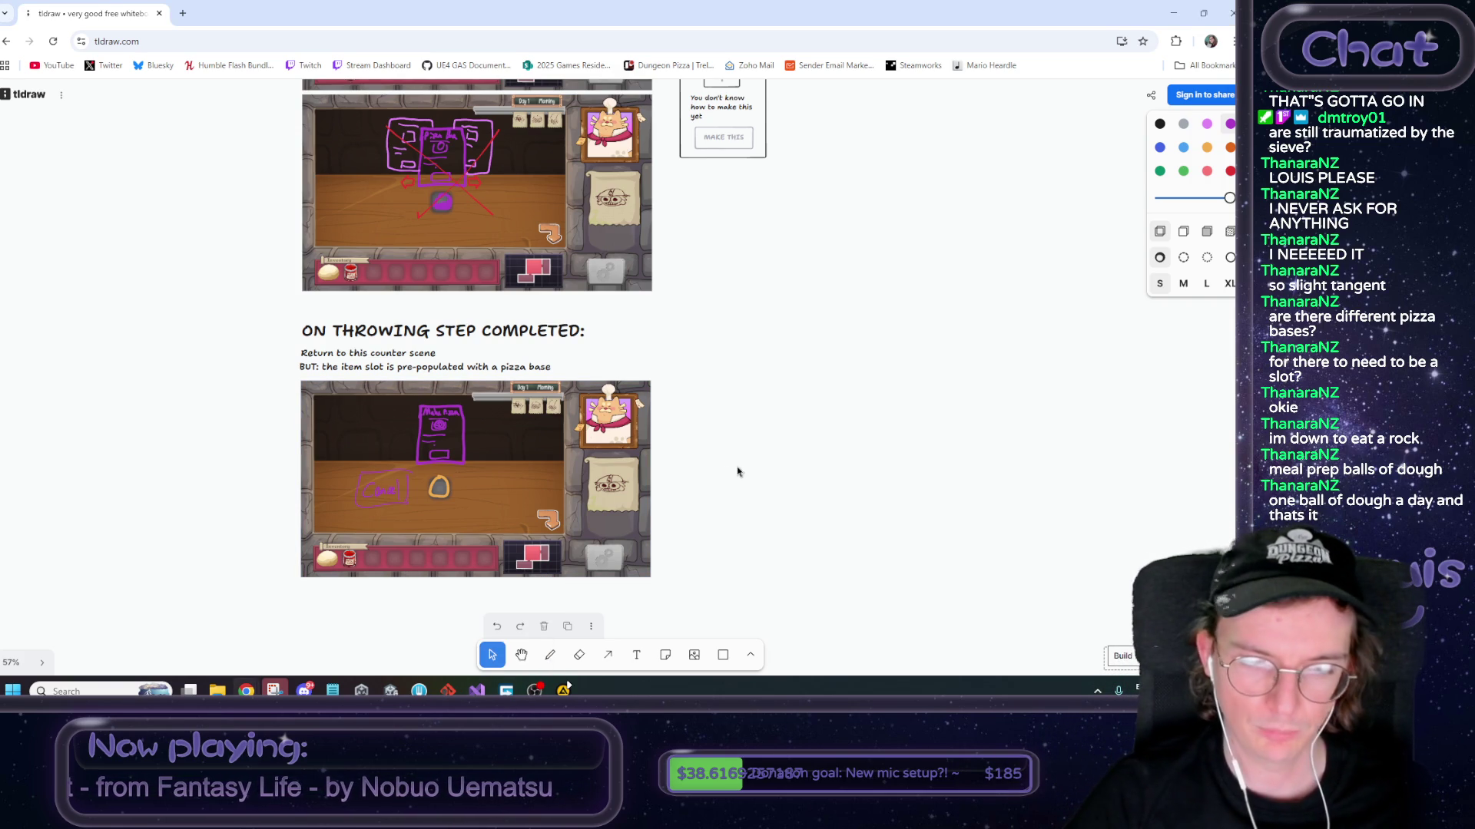
scroll(745, 475, down, 2)
scroll(707, 480, down, 2)
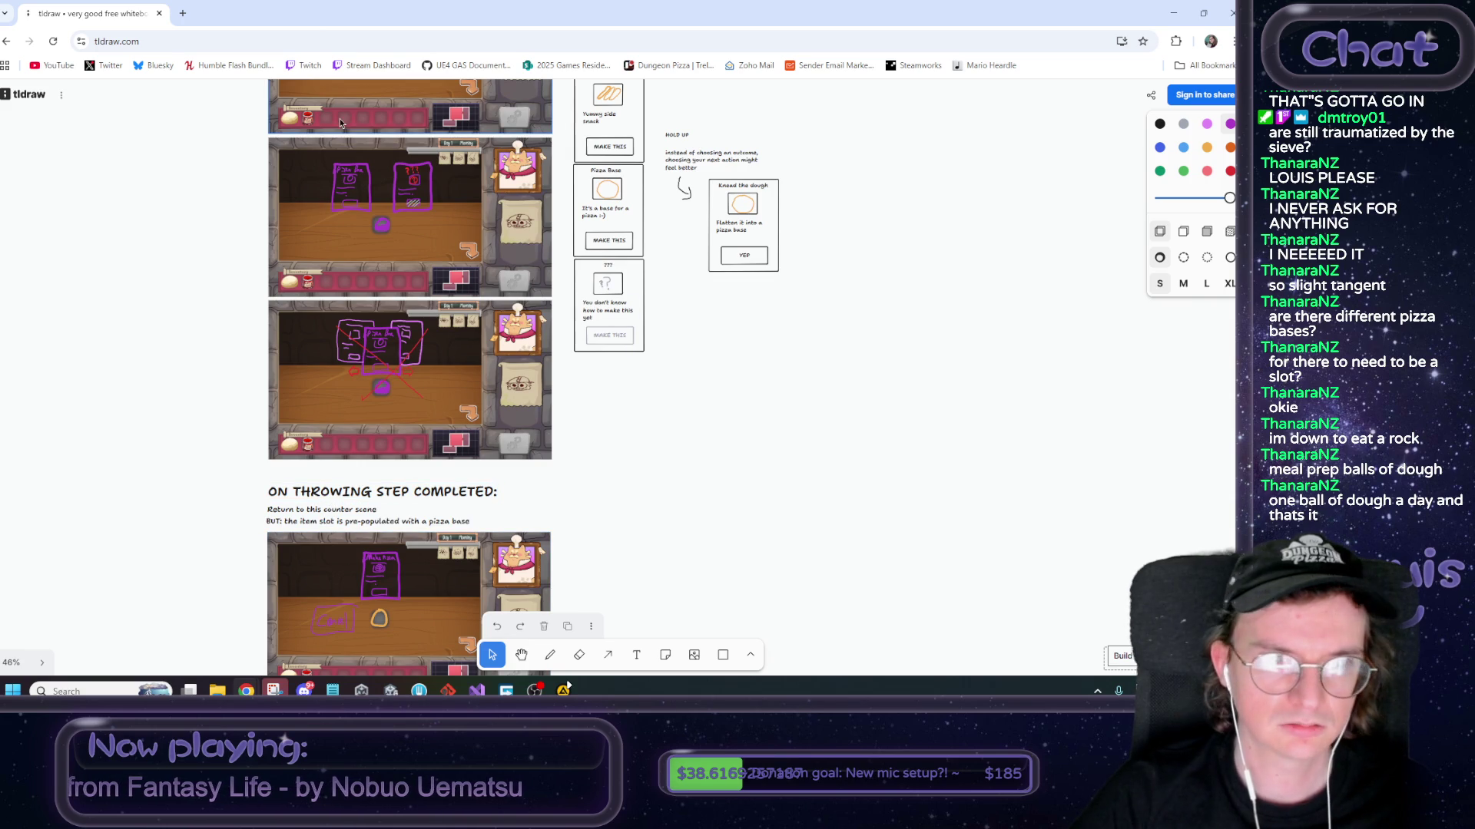
mouse_move(246, 690)
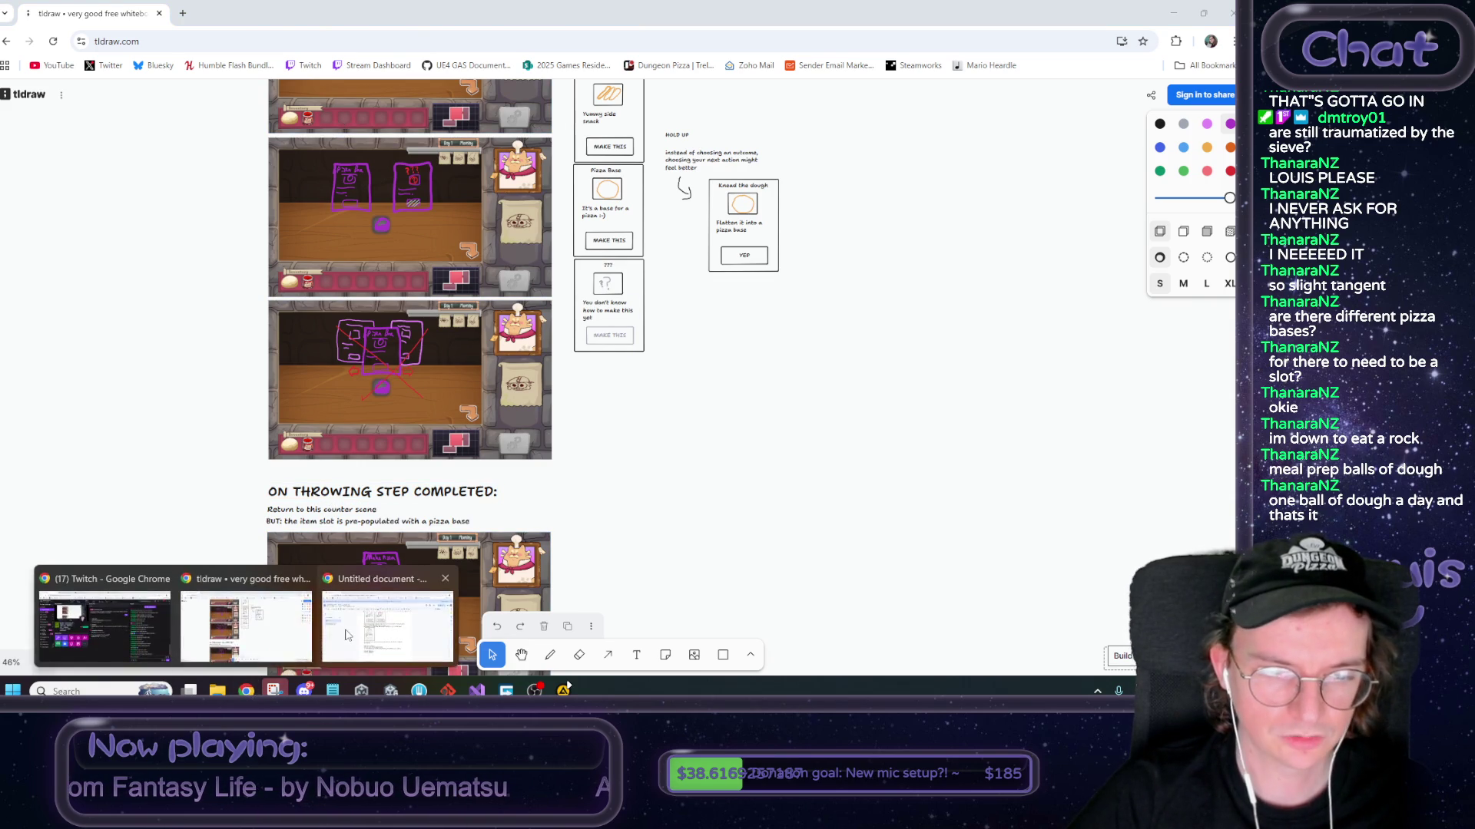
click(353, 636)
scroll(465, 565, down, 1)
click(432, 545)
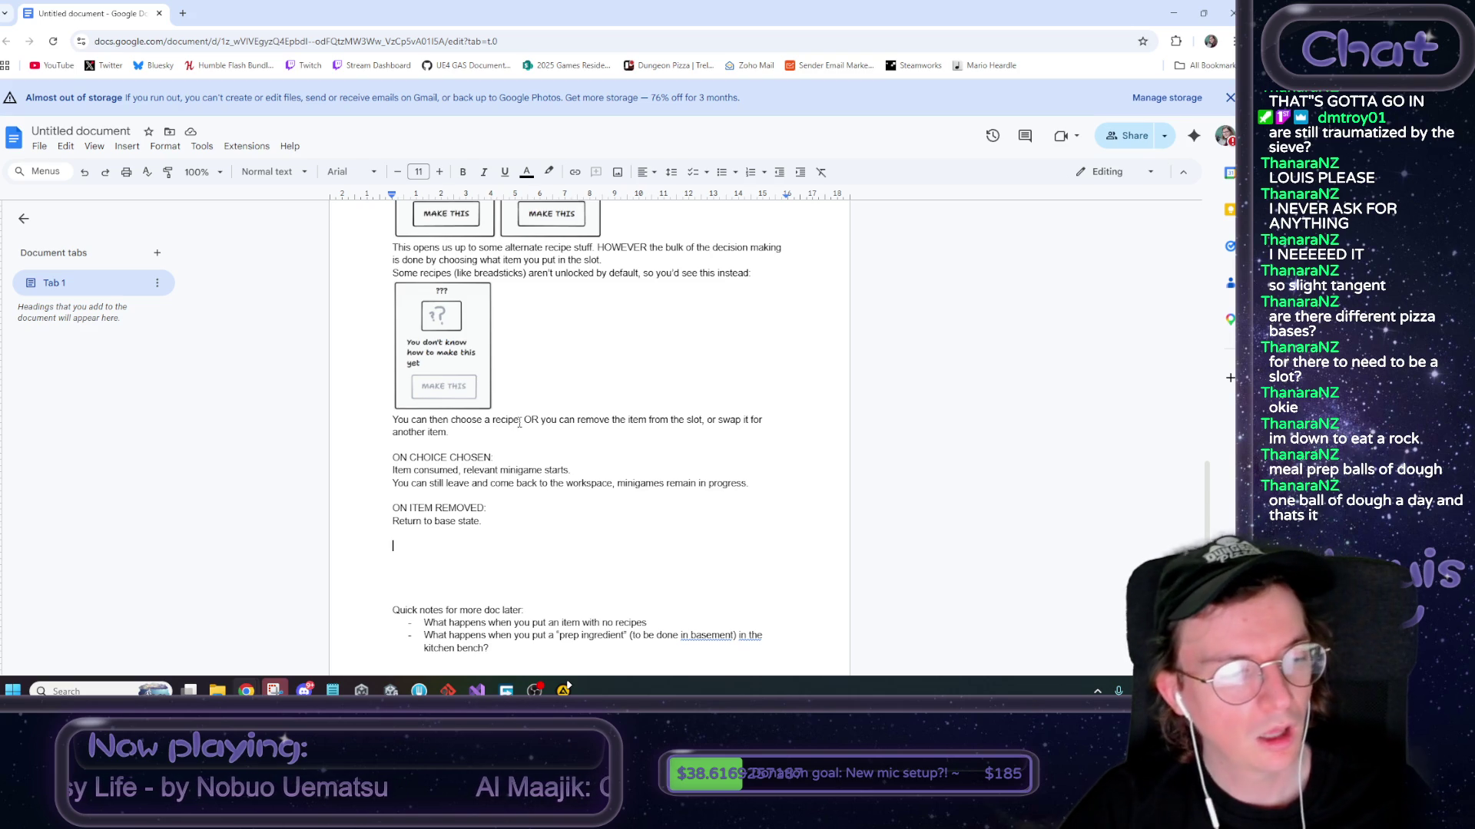
key(alt+Tab)
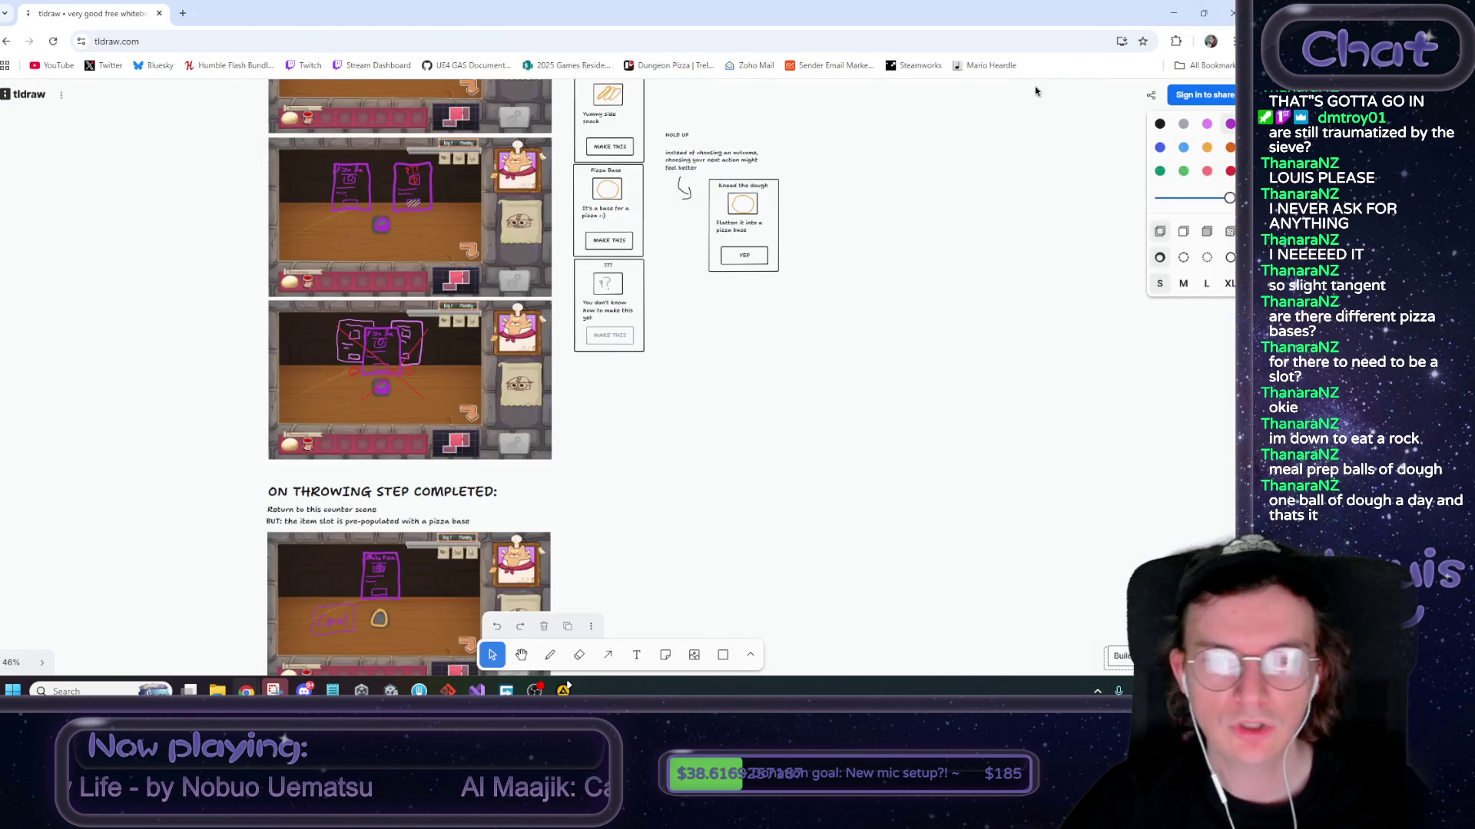
Zoom to the throwing-step screenshot and start a text box on the empty canvas to its right
scroll(664, 487, down, 2)
scroll(637, 484, down, 3)
ctrl+scroll(430, 401, up, 5)
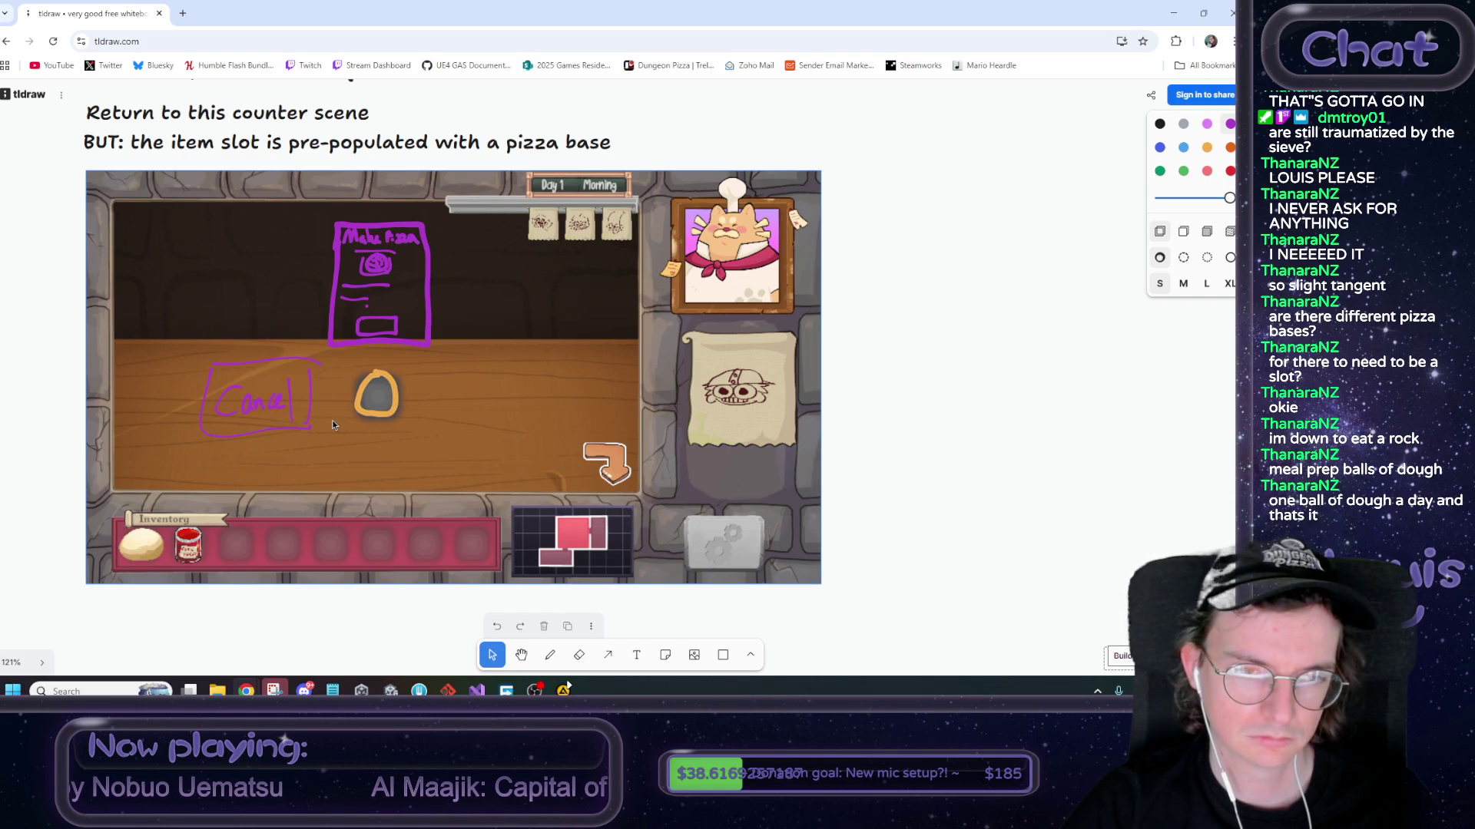
scroll(332, 421, down, 5)
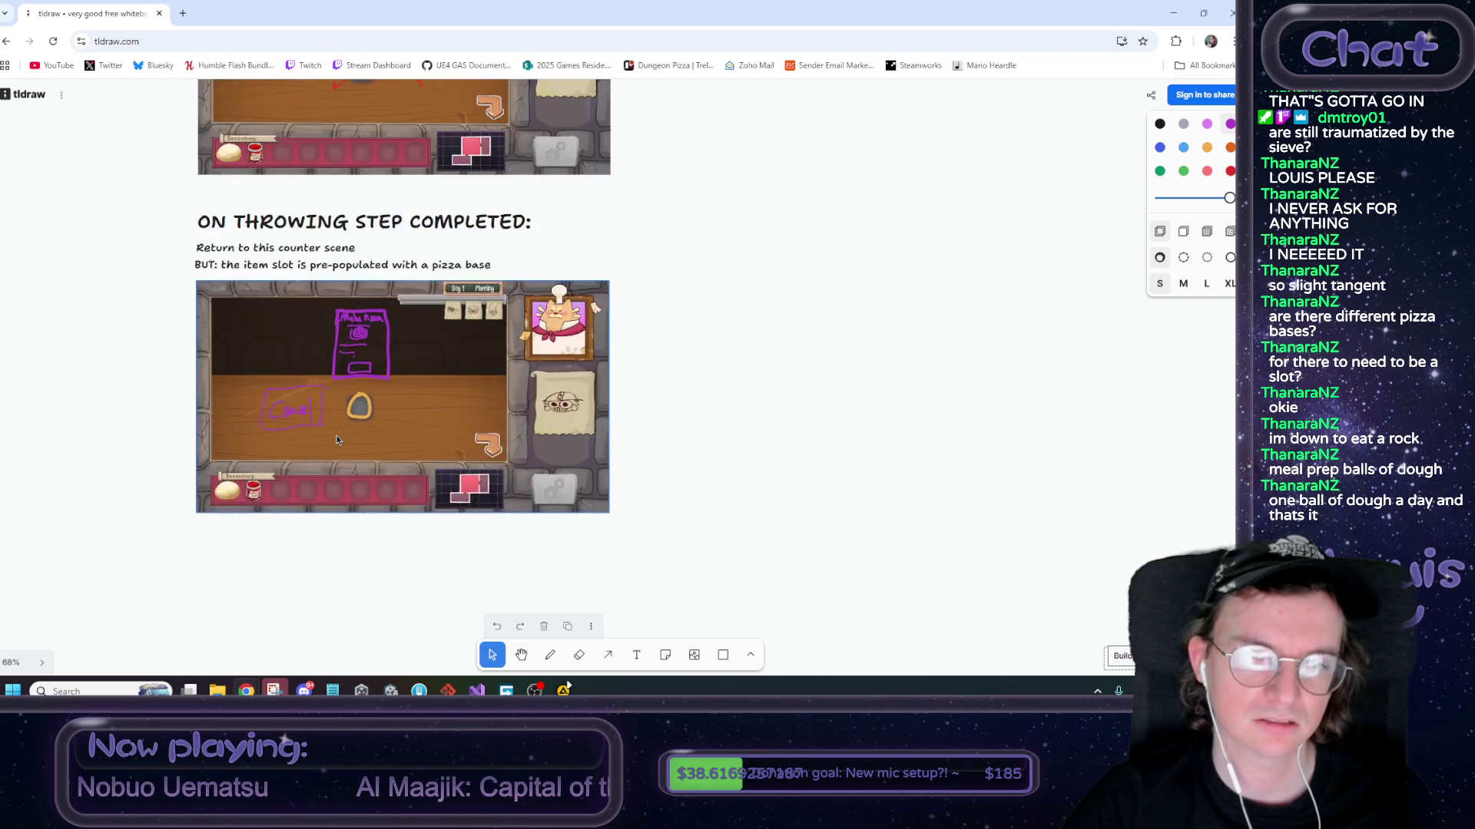
scroll(336, 439, up, 3)
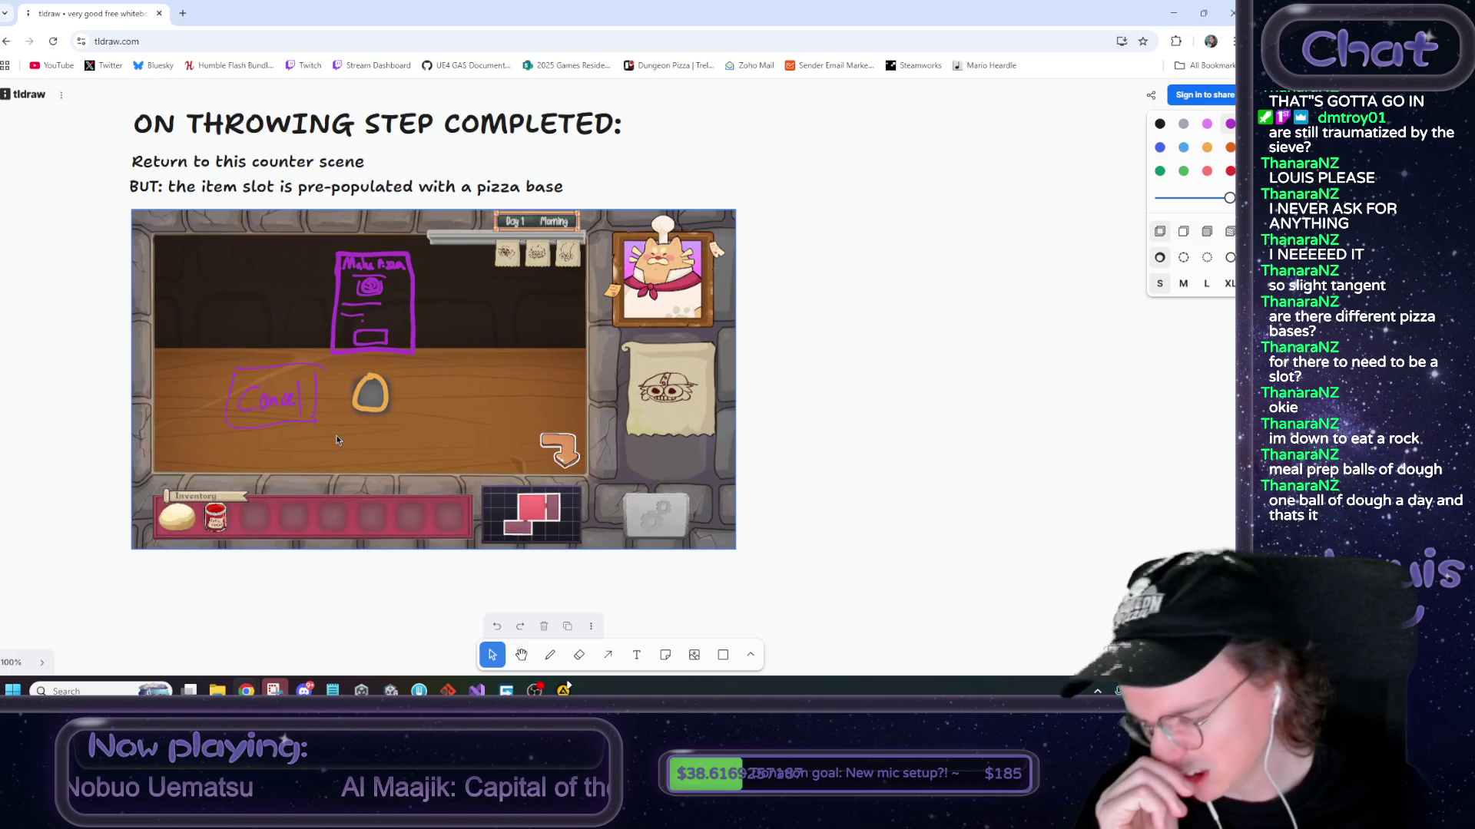
click(368, 415)
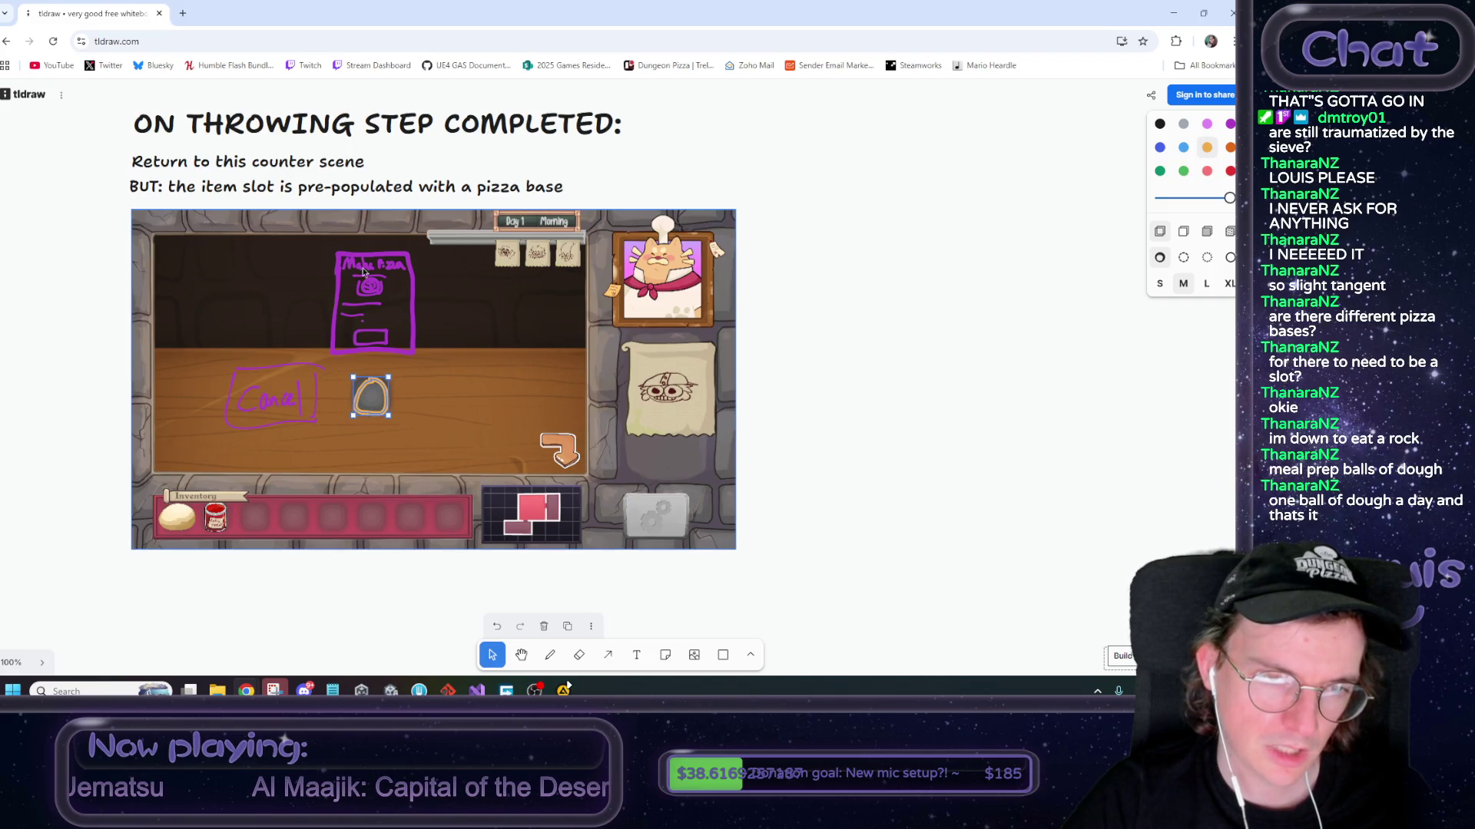
click(799, 379)
click(636, 655)
click(805, 347)
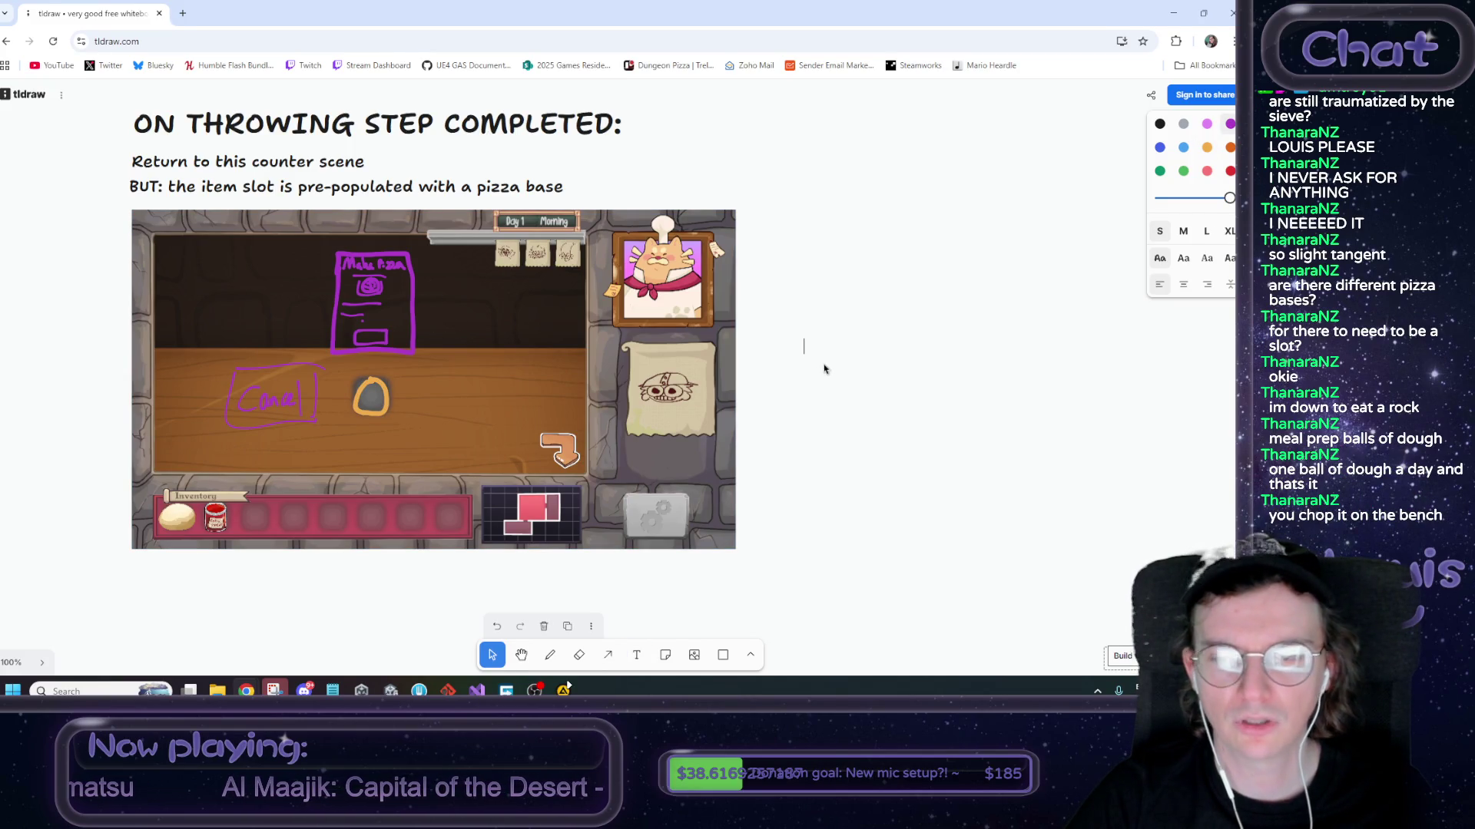
Write the note 'you could in theory put any UNCOOKED half-made pizza here and pick up where you left off???'
text(you cou)
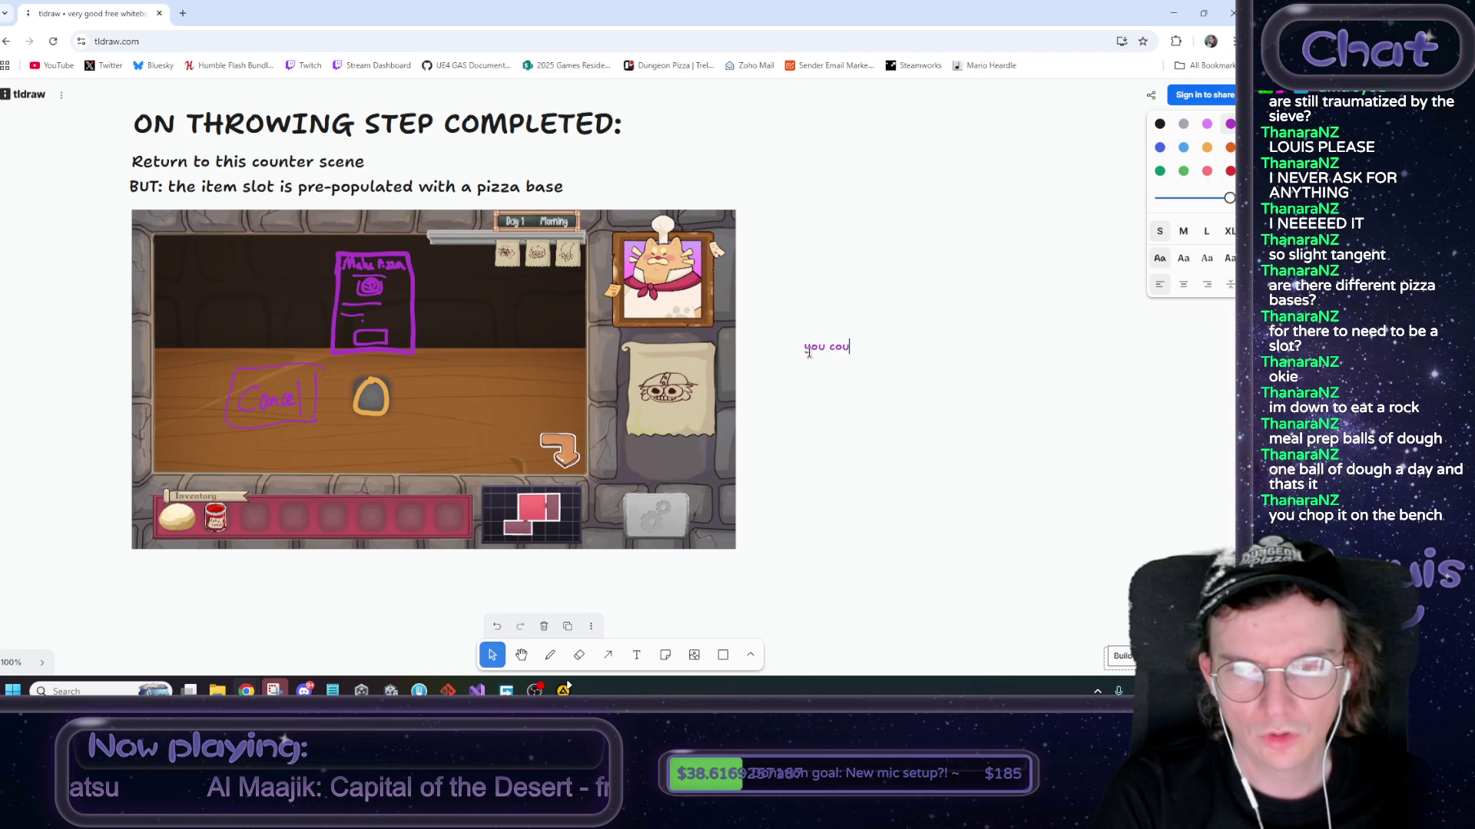
text(ld in theory )
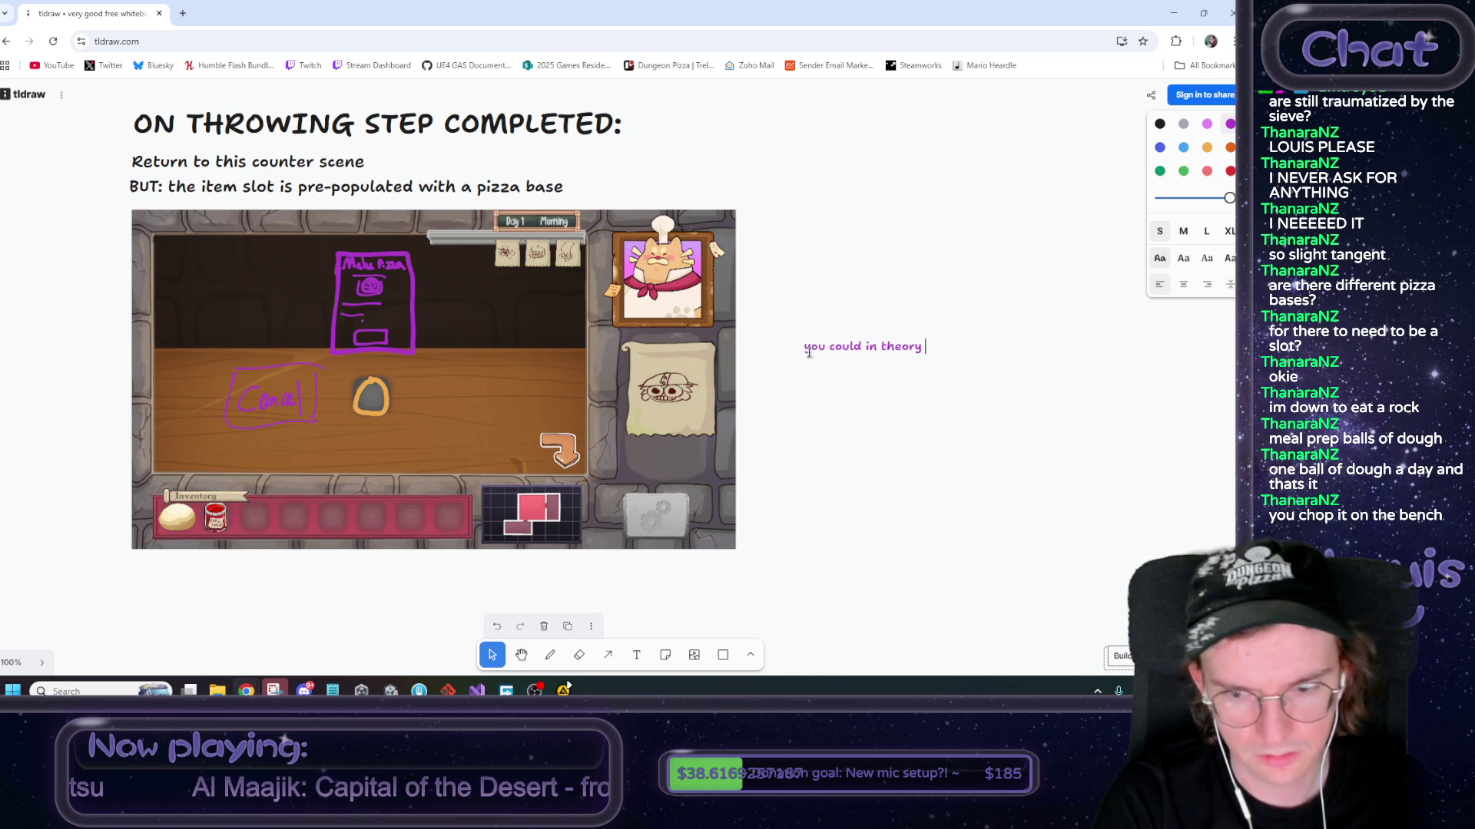
text(put any UNCOOKED)
key(BackSpace)
text(half-made)
text( mi)
text( pizz)
text(here)
text( an)
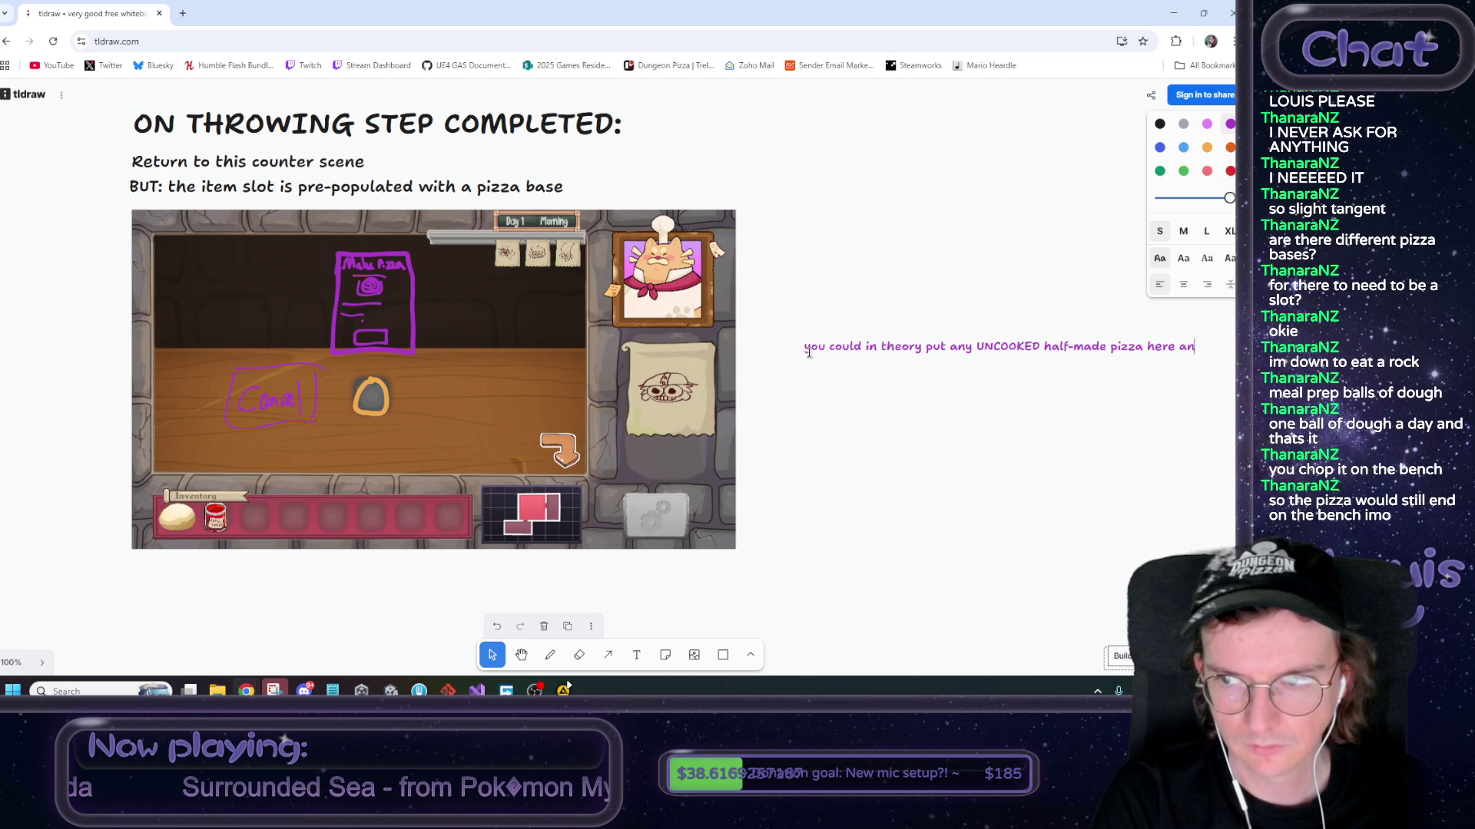
text(and pic)
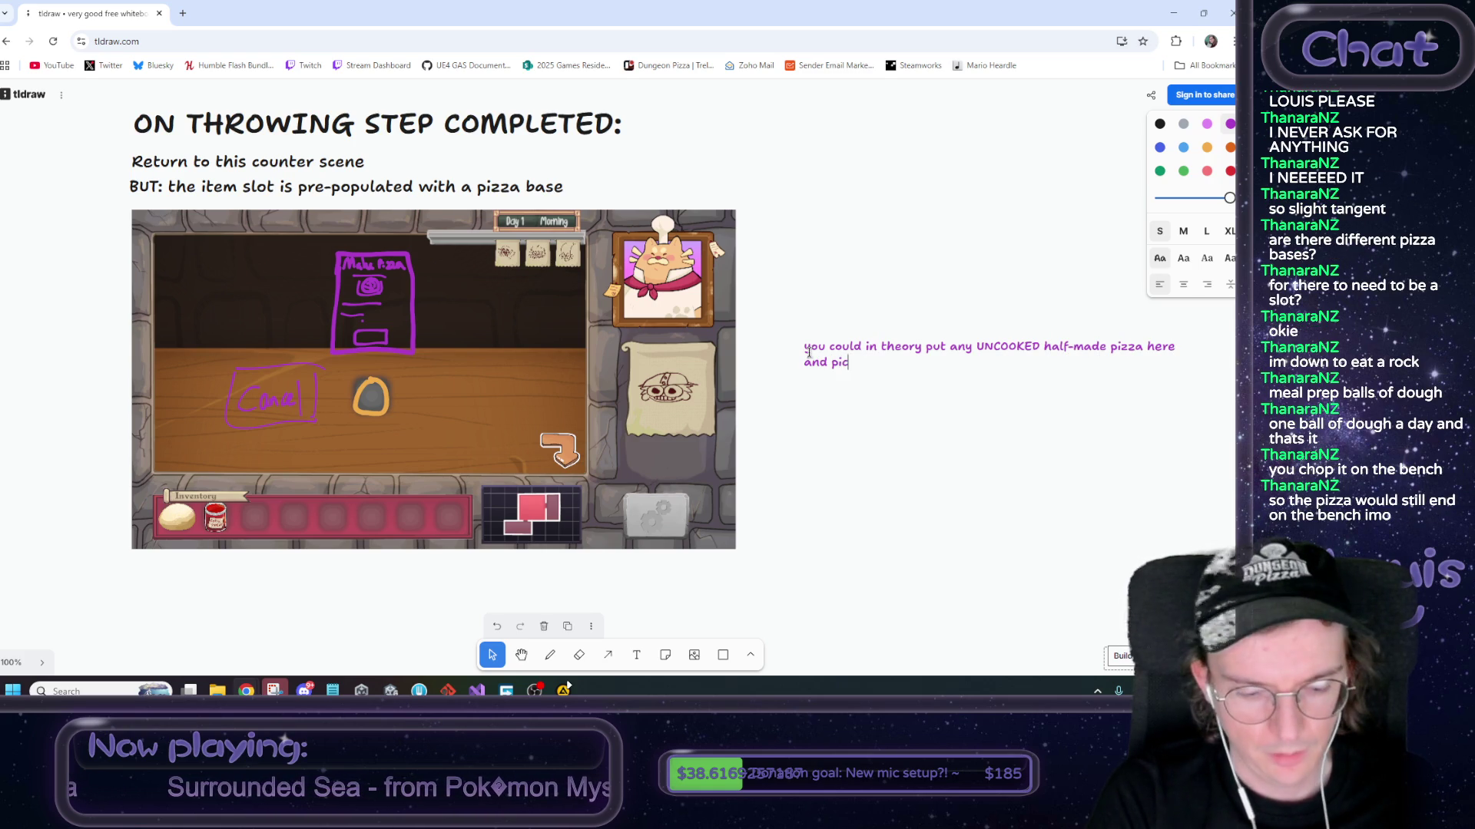
text(k up where)
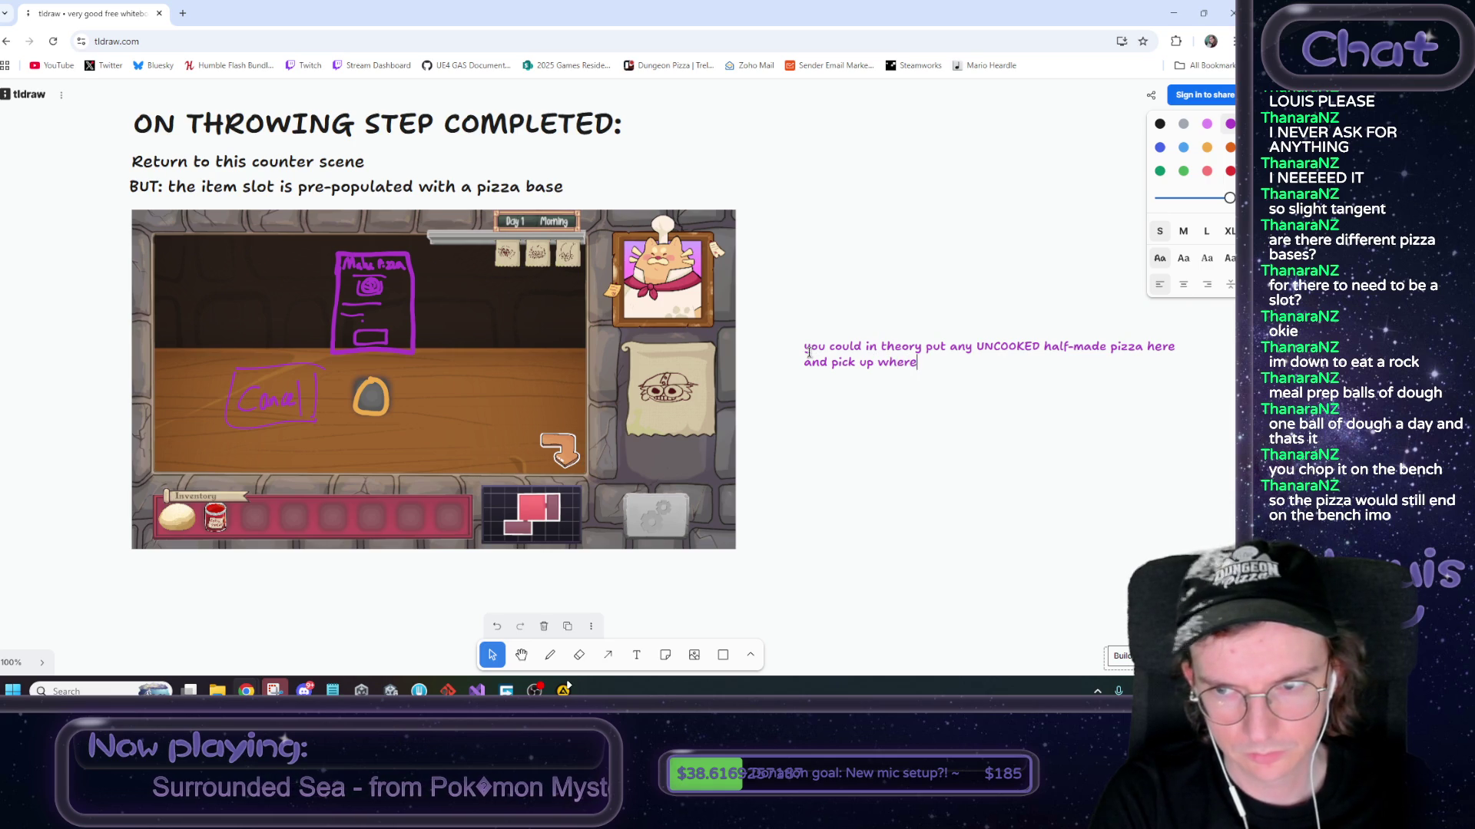
text( you left off)
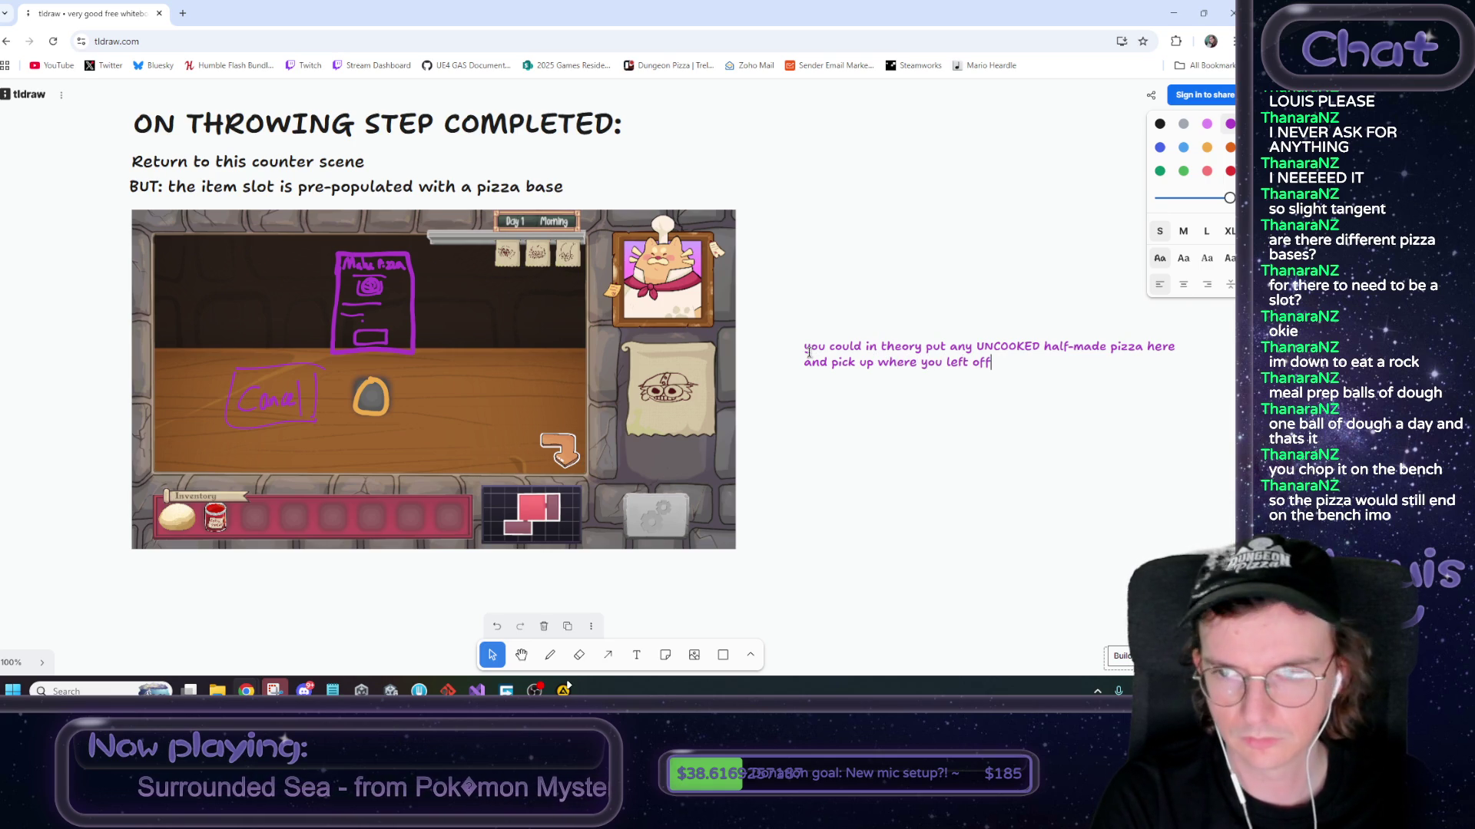
text(???)
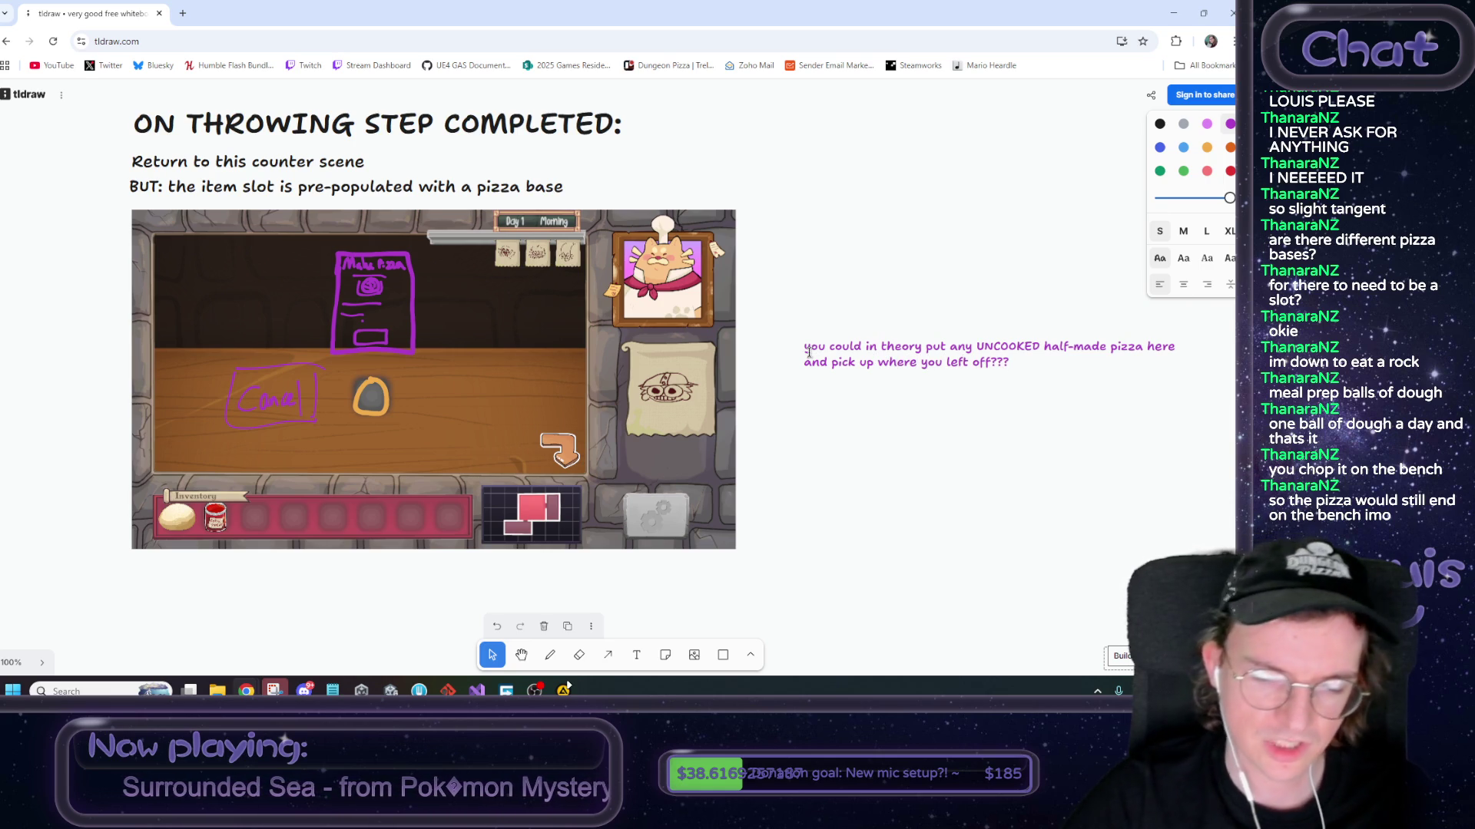
click(999, 463)
Set the note to medium size, move it closer to the screenshot and join its lines
click(950, 364)
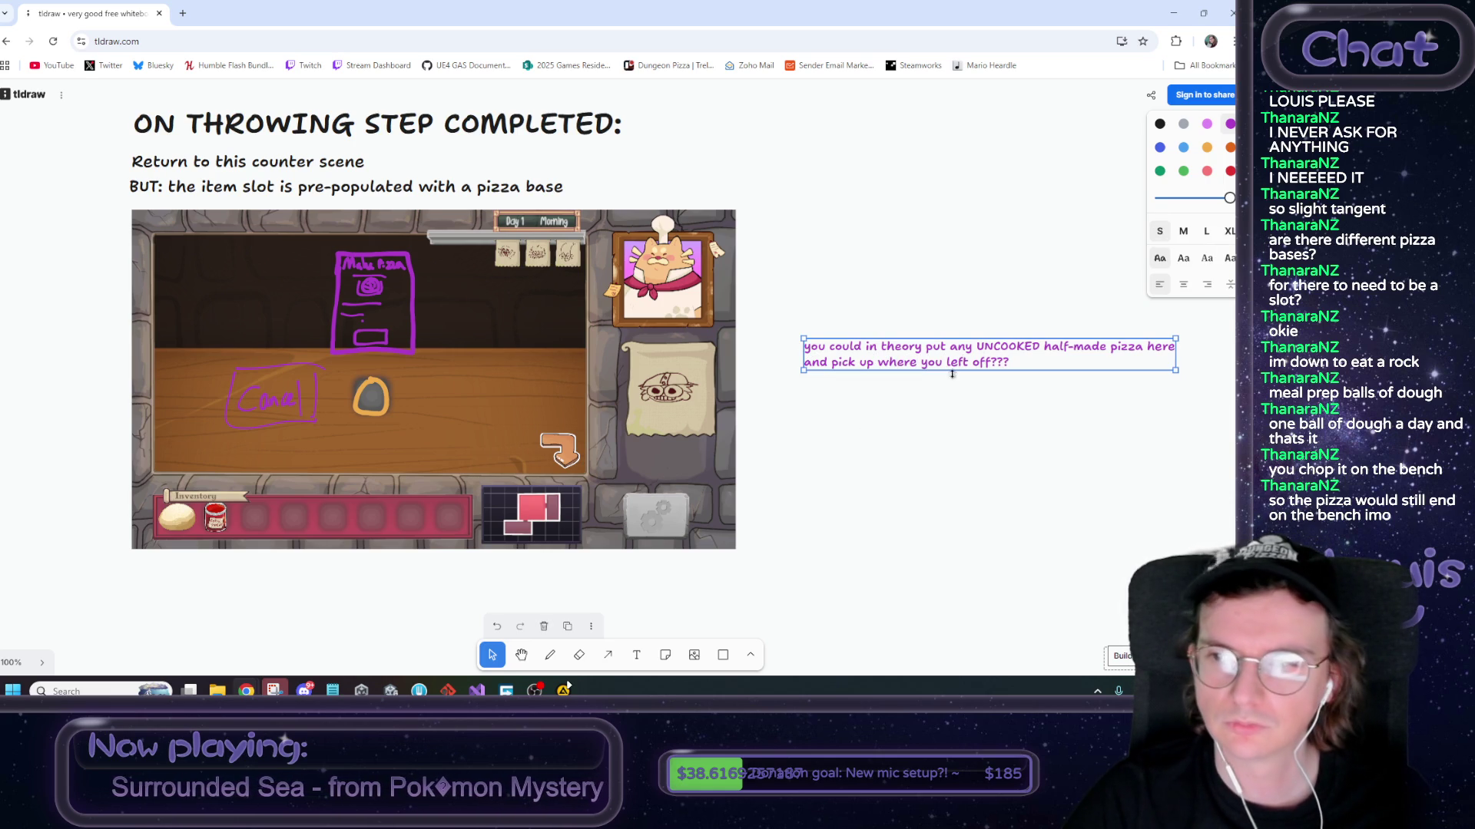
click(1184, 231)
click(903, 389)
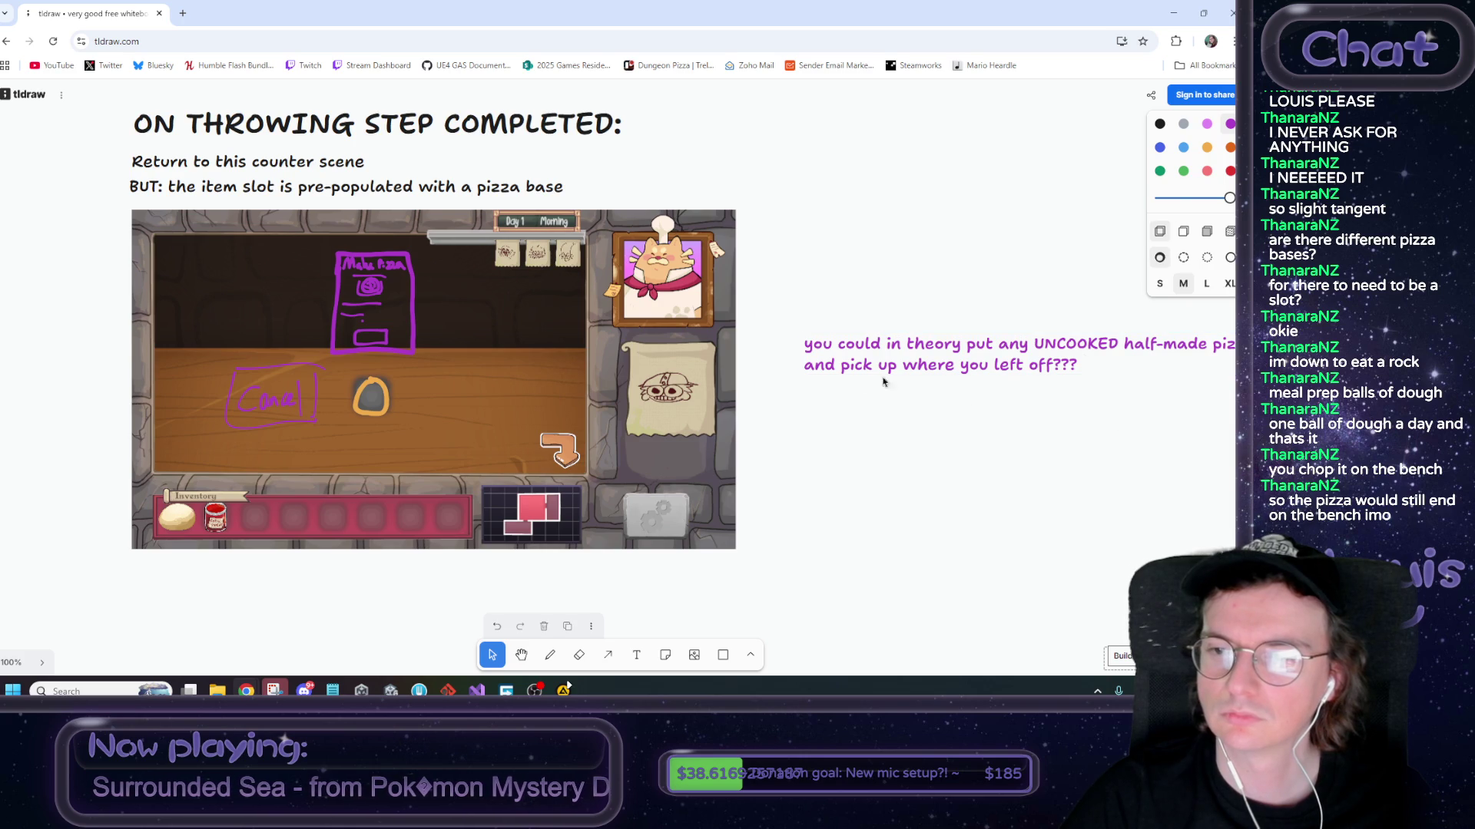
drag(849, 372, 794, 374)
triple_click(794, 373)
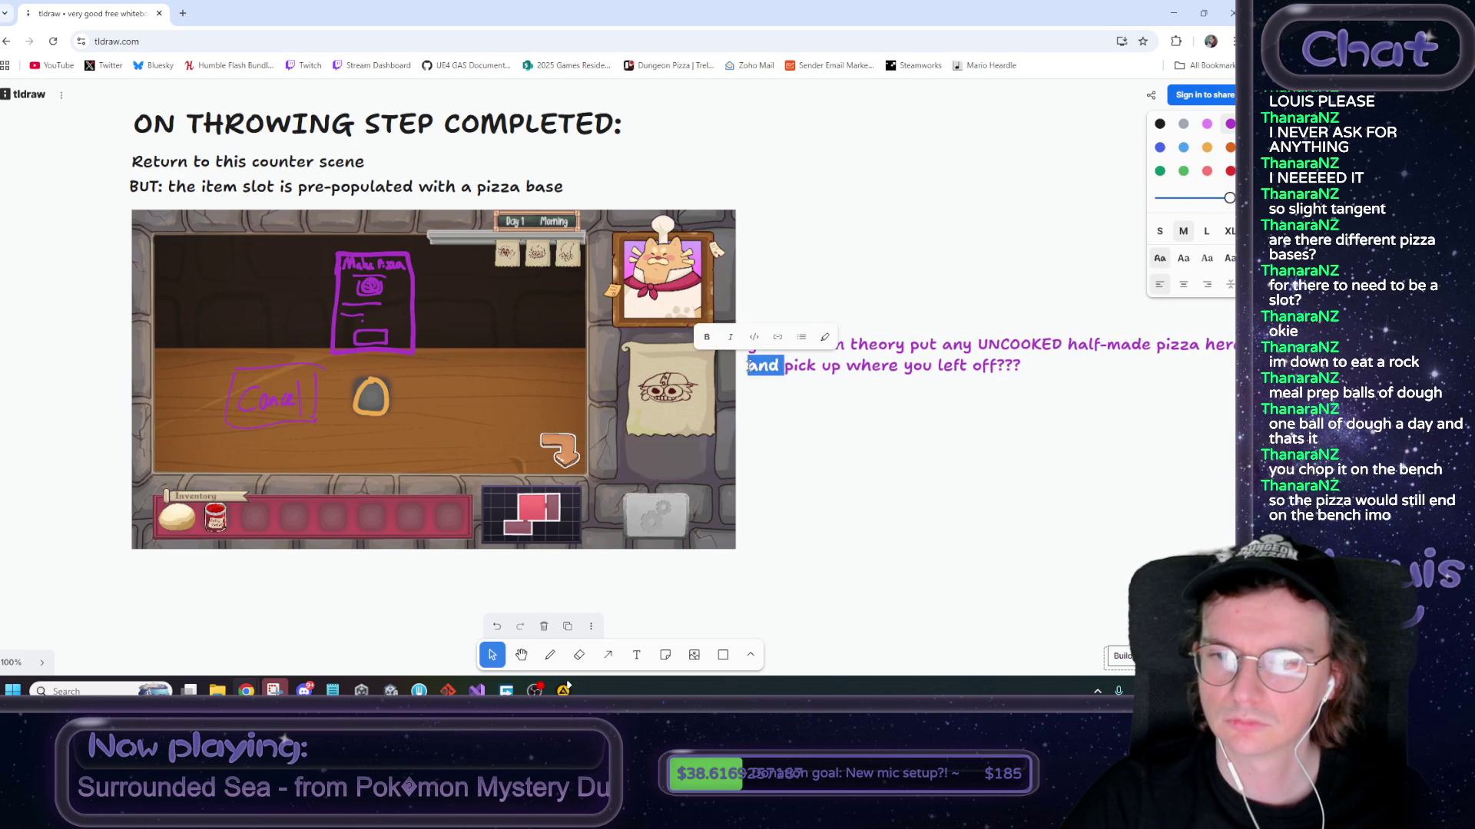
key(BackSpace)
key(Escape)
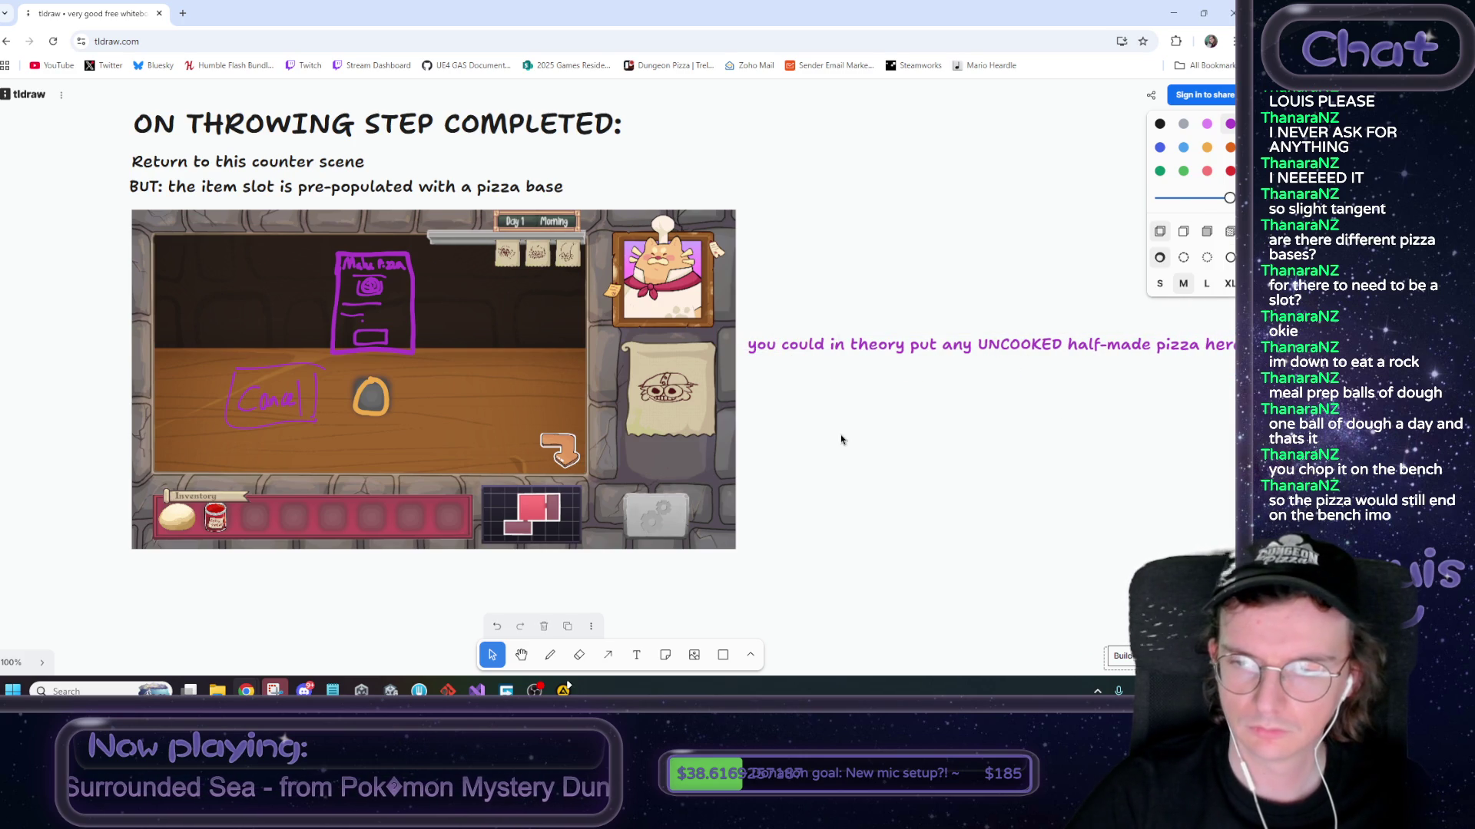
Resize the note into a compact block, deselect it, and spread sauce in the Unity playtest
scroll(832, 386, down, 3)
scroll(814, 388, right, 5)
click(812, 377)
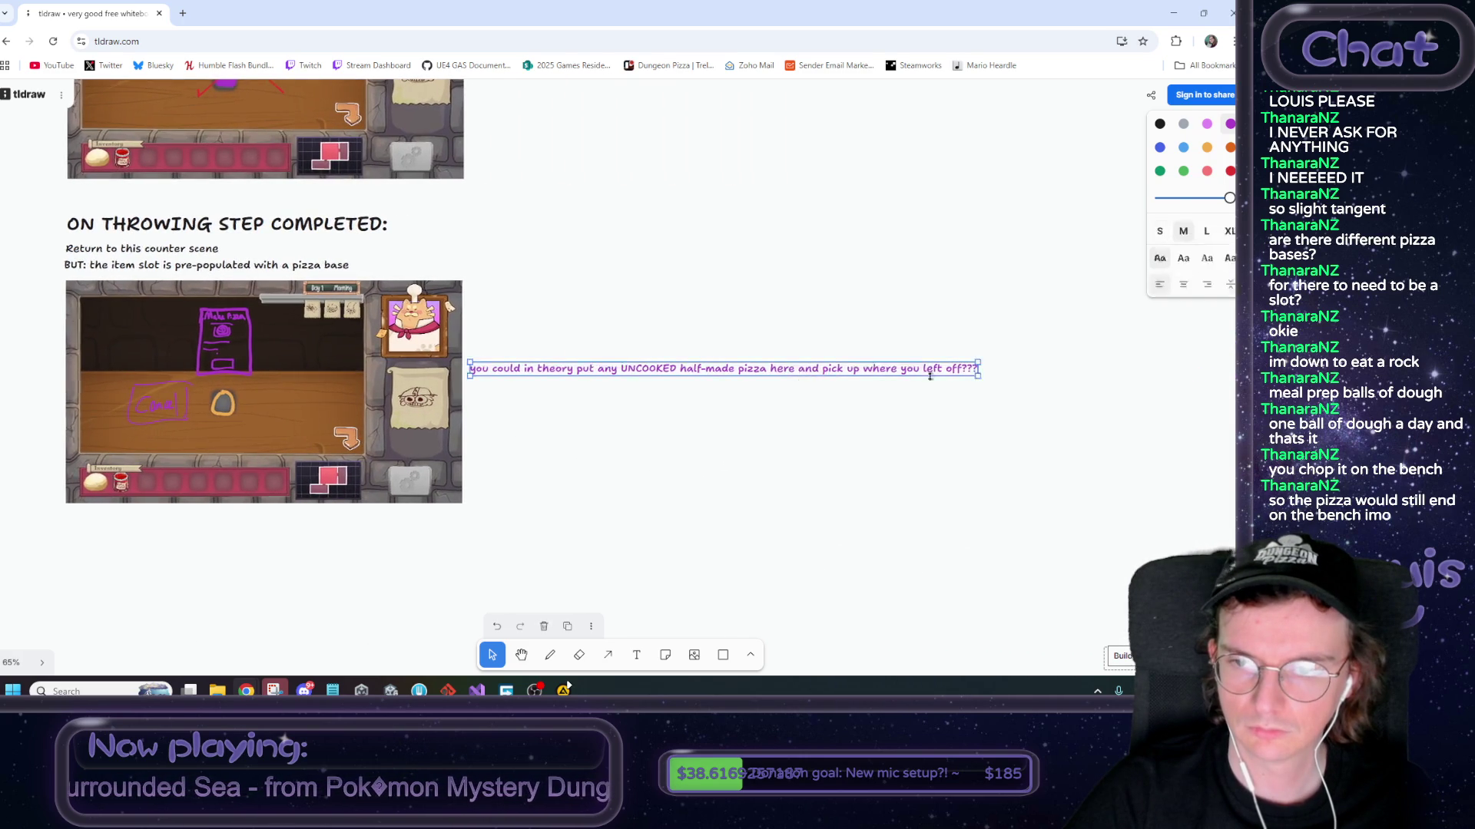
drag(982, 378, 674, 366)
key(ctrl+z)
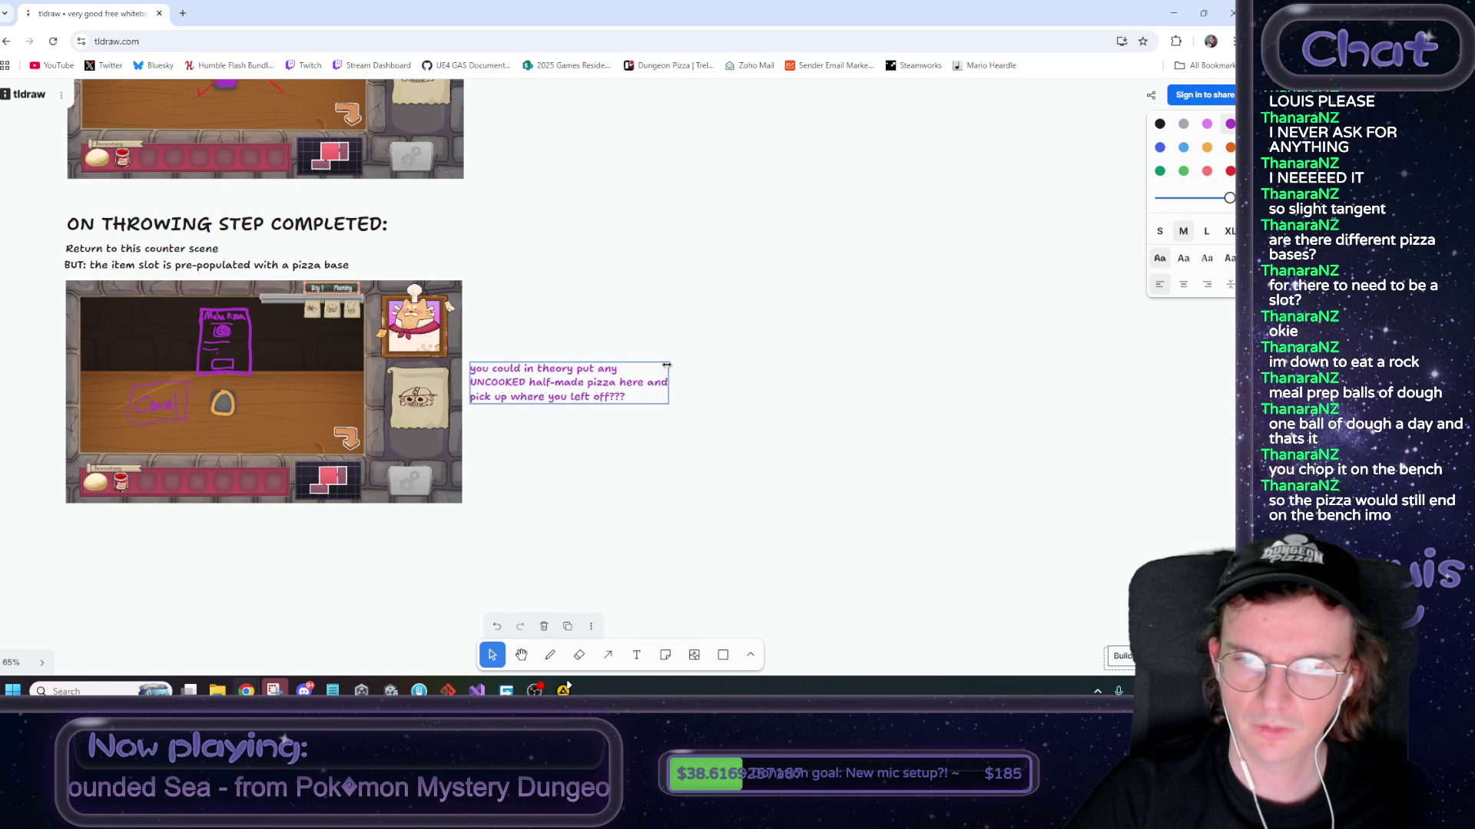
click(634, 443)
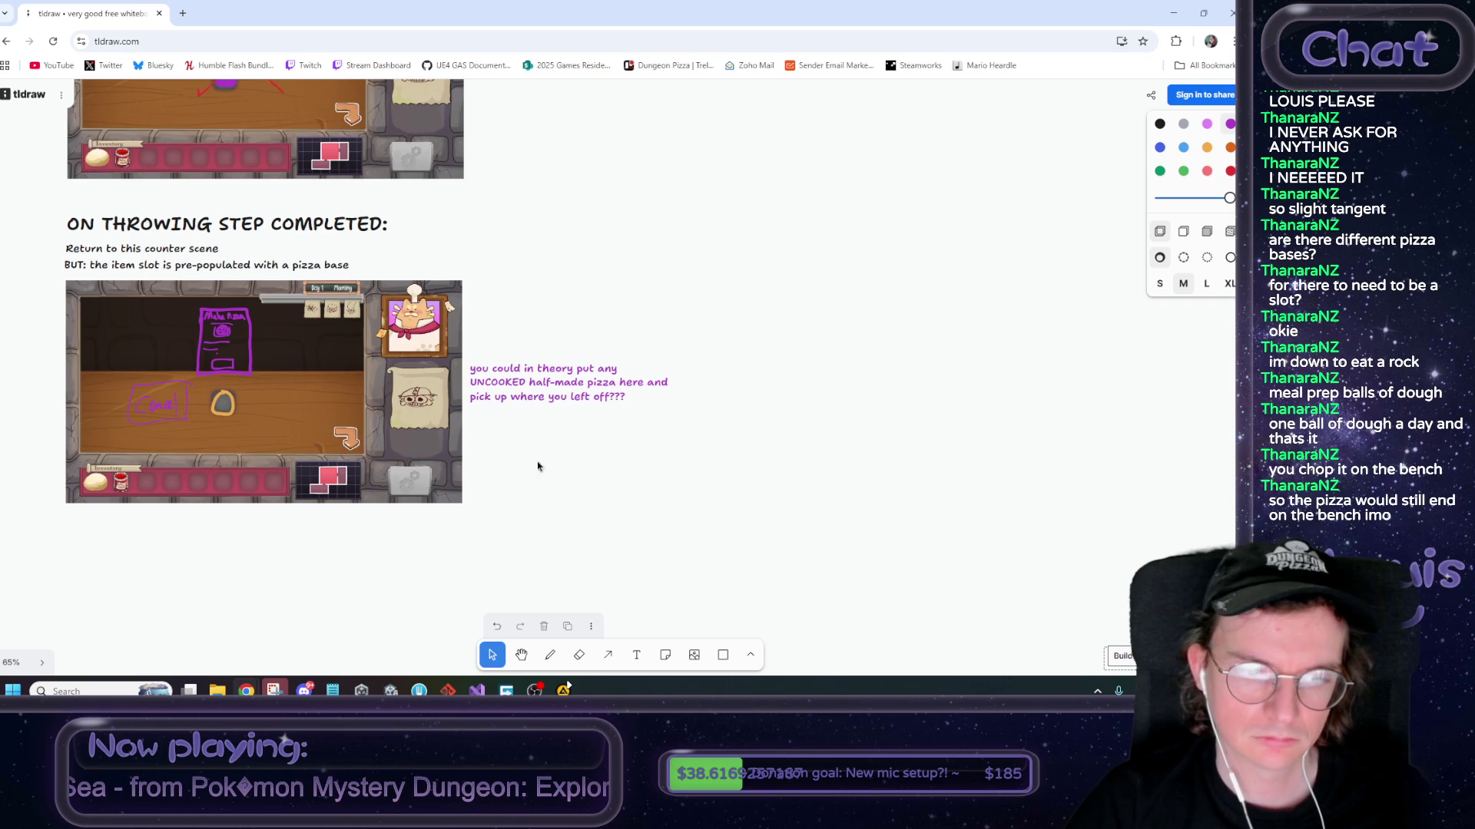
key(alt+Tab)
mouse_move(553, 138)
mouse_down()
mouse_move(530, 126)
mouse_move(326, 215)
mouse_move(495, 218)
mouse_move(400, 303)
mouse_move(567, 158)
mouse_move(427, 230)
mouse_up()
Sprinkle cheese, then place crosshair, purple spiral, pepper and orange toppings on the pizza
click(362, 338)
mouse_move(338, 208)
mouse_down()
mouse_move(499, 184)
mouse_move(461, 269)
mouse_up()
click(367, 340)
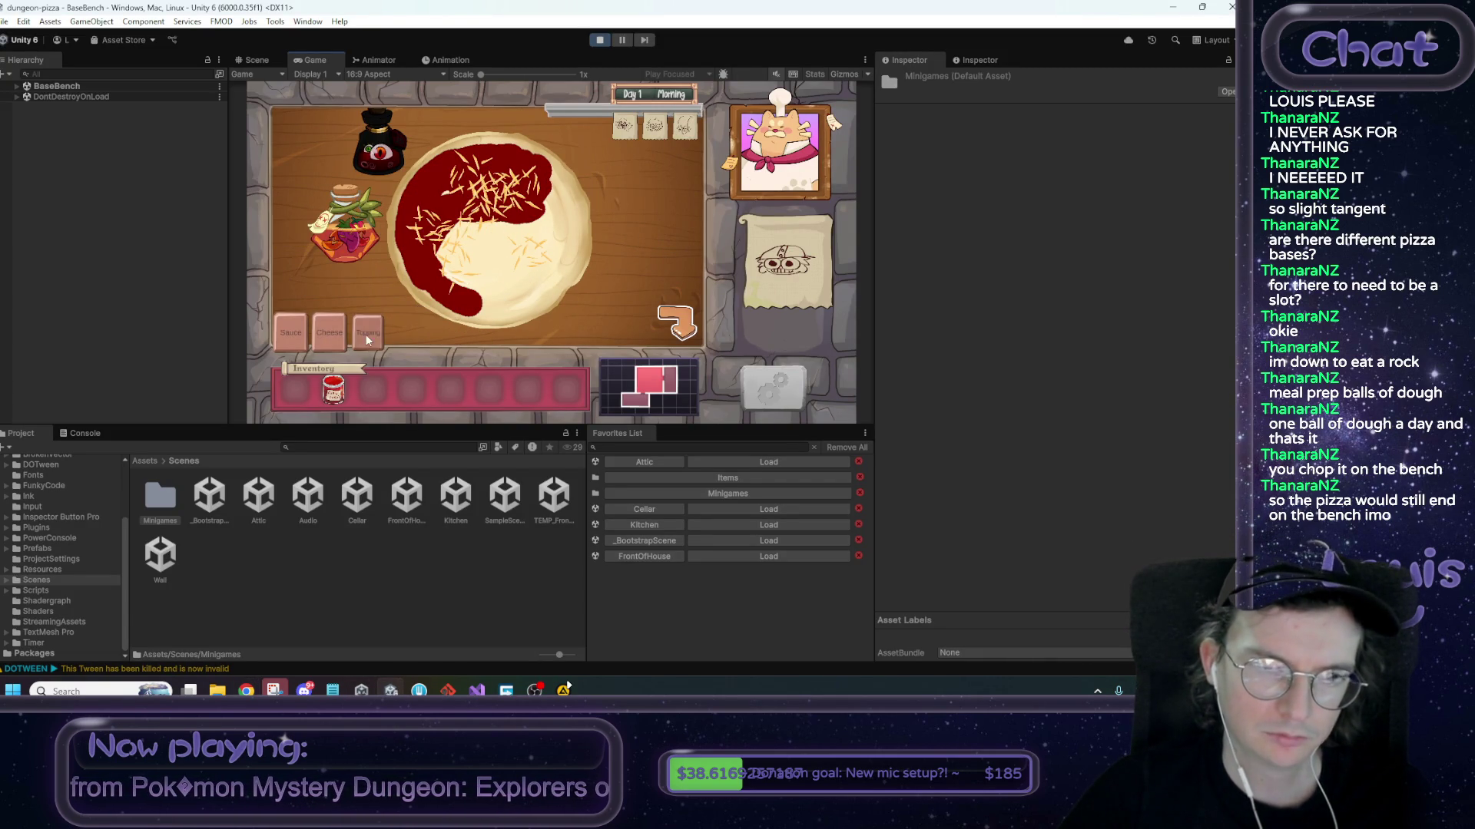
drag(384, 158, 470, 198)
drag(380, 150, 437, 248)
drag(395, 153, 473, 269)
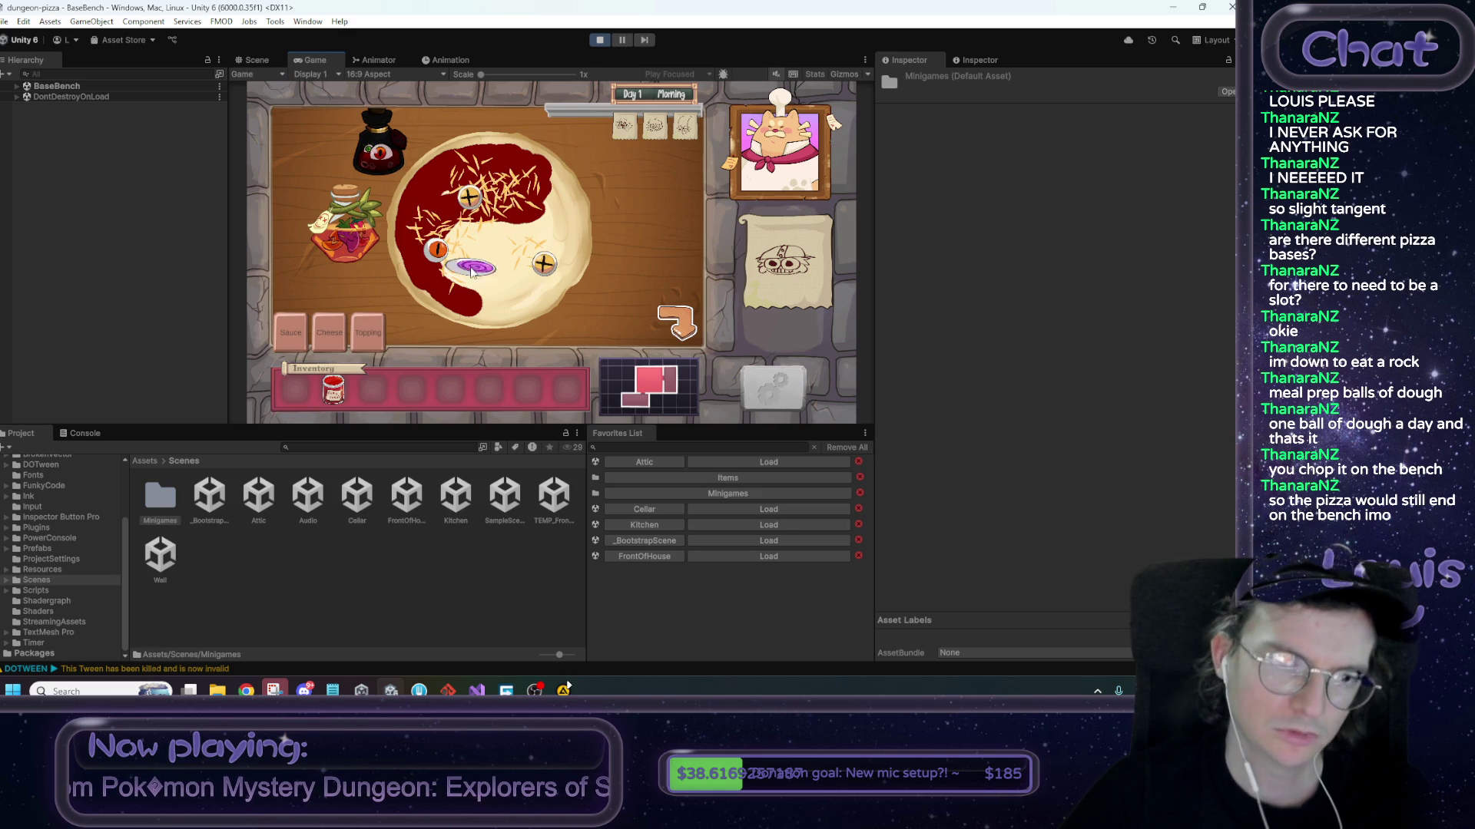
mouse_move(353, 242)
mouse_down()
mouse_move(498, 241)
mouse_move(536, 206)
mouse_up()
Add more sauce and cheese, then finish the pizza and exit to the Kitchen
click(290, 332)
mouse_move(334, 253)
mouse_down()
mouse_move(538, 230)
mouse_move(528, 272)
mouse_move(491, 238)
mouse_move(392, 254)
mouse_move(460, 235)
mouse_move(577, 235)
mouse_move(537, 184)
mouse_move(518, 250)
mouse_up()
mouse_move(360, 251)
mouse_down()
mouse_move(476, 261)
mouse_move(537, 223)
mouse_move(558, 183)
mouse_move(476, 246)
mouse_move(608, 226)
mouse_move(599, 280)
mouse_move(588, 274)
mouse_move(526, 351)
mouse_move(536, 339)
mouse_move(504, 242)
mouse_move(620, 186)
mouse_move(398, 147)
mouse_move(345, 171)
mouse_move(534, 182)
mouse_move(476, 173)
mouse_move(431, 195)
mouse_move(511, 173)
mouse_move(453, 179)
mouse_move(423, 230)
mouse_move(334, 178)
mouse_move(499, 173)
mouse_move(434, 209)
mouse_move(438, 265)
mouse_move(461, 169)
mouse_move(500, 172)
mouse_move(376, 230)
mouse_move(452, 209)
mouse_move(465, 178)
mouse_move(512, 169)
mouse_up()
mouse_move(343, 213)
mouse_down()
mouse_move(522, 173)
mouse_move(510, 209)
mouse_move(450, 166)
mouse_move(436, 253)
mouse_move(459, 283)
mouse_move(394, 204)
mouse_move(453, 230)
mouse_move(465, 277)
mouse_move(313, 223)
mouse_up()
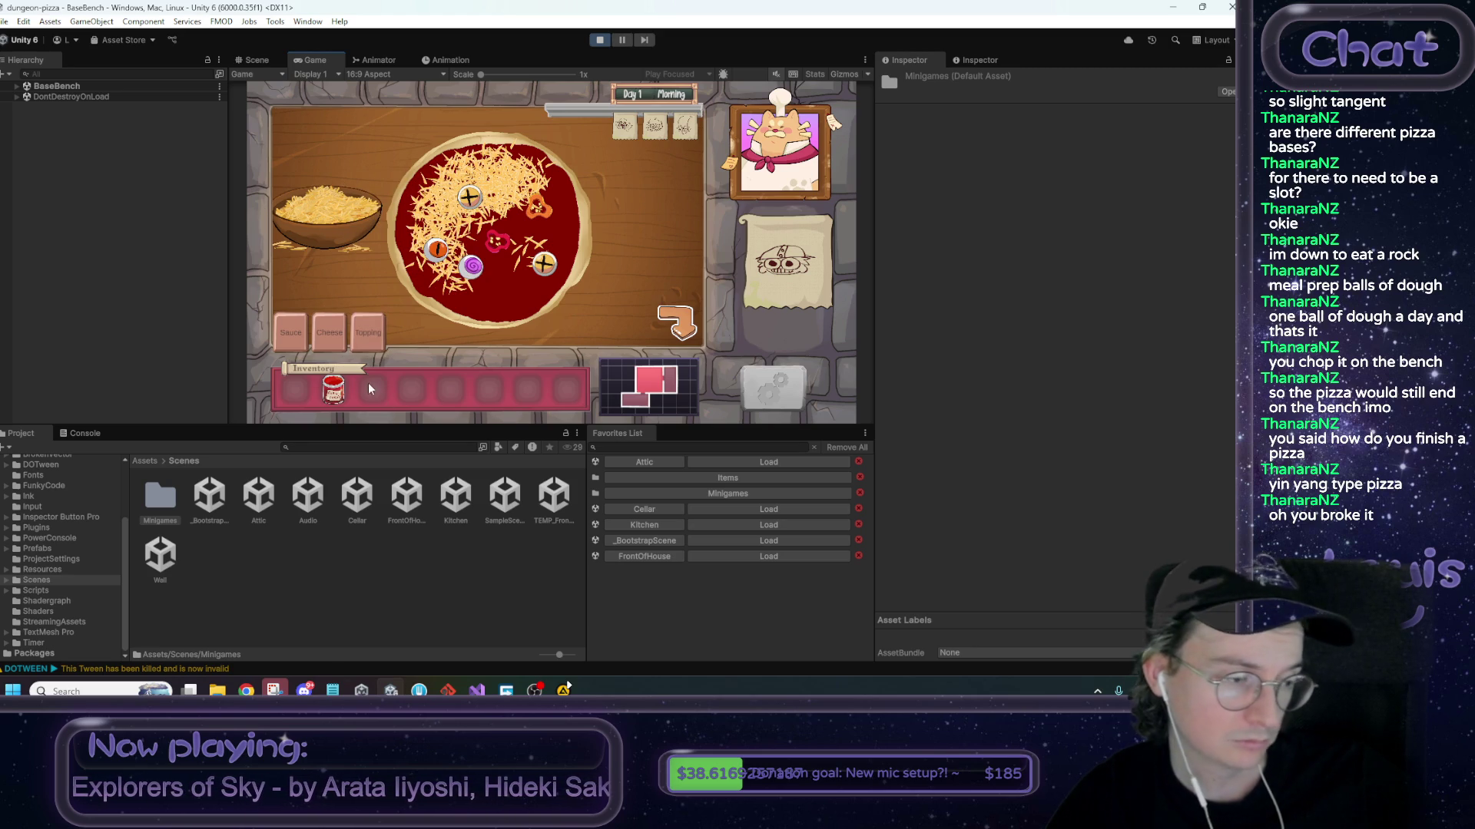
click(370, 346)
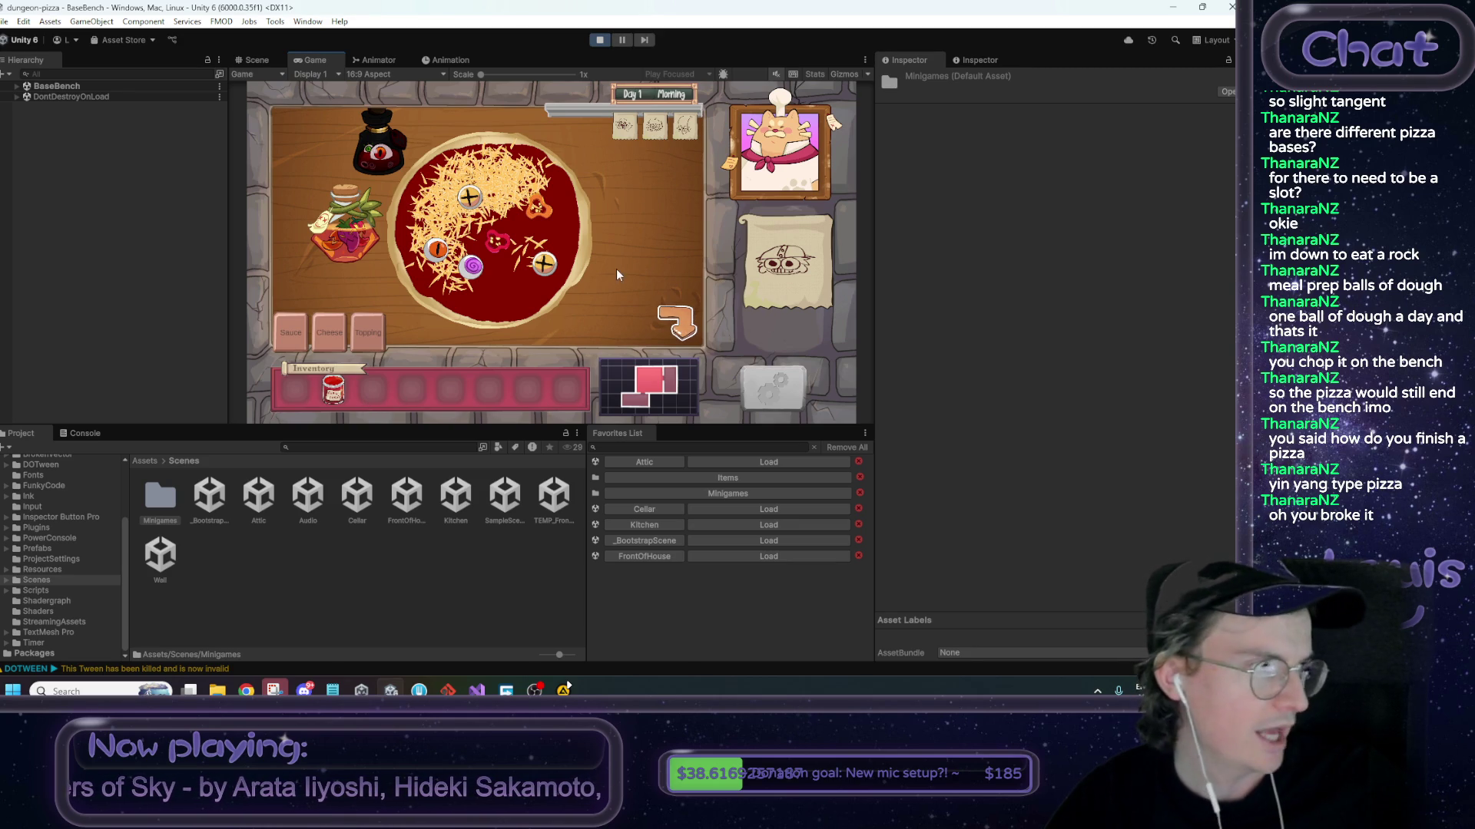
click(677, 311)
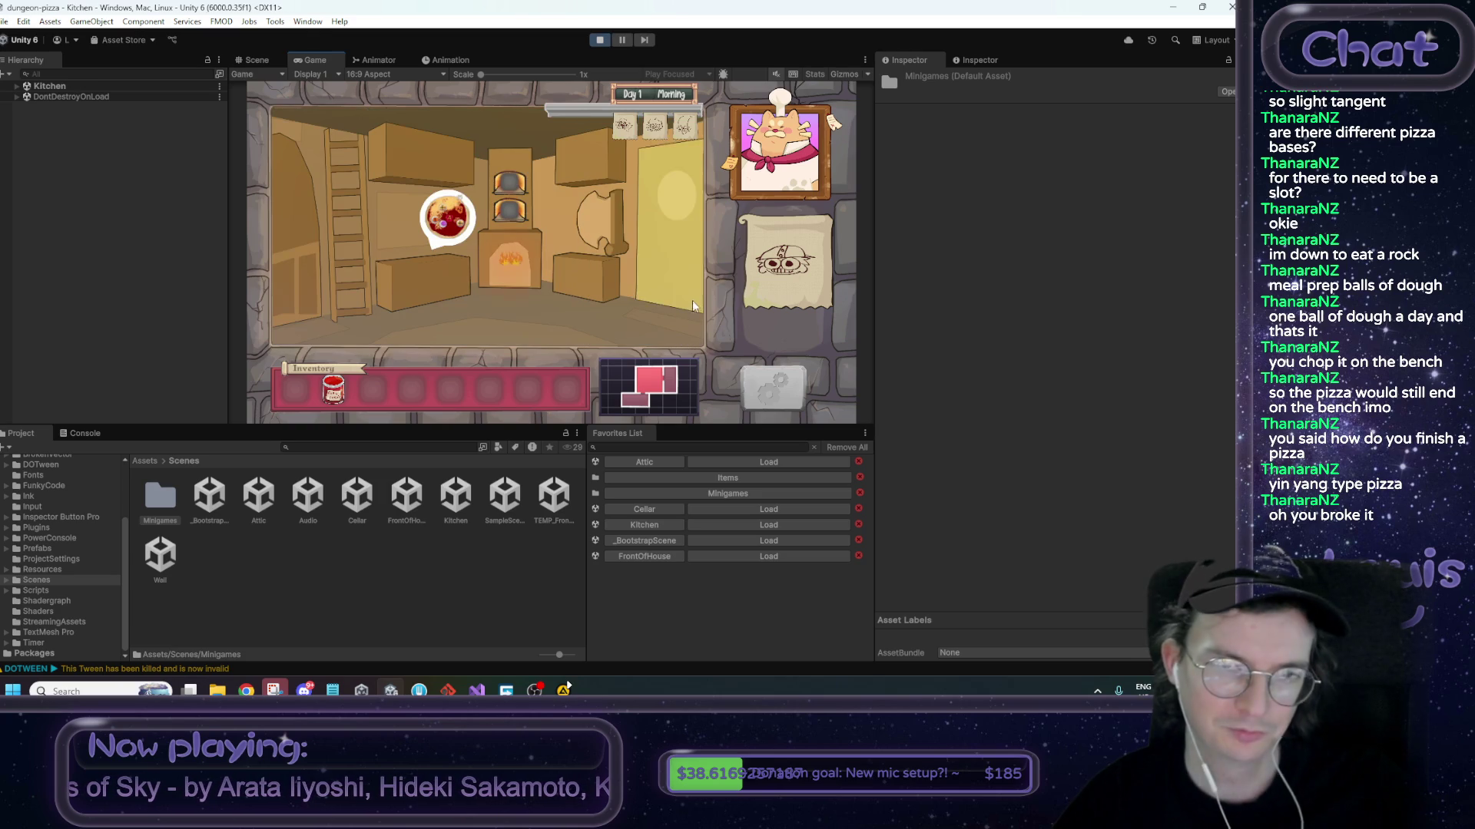
Collect the finished pizza into the inventory and maximize the Game view
click(454, 222)
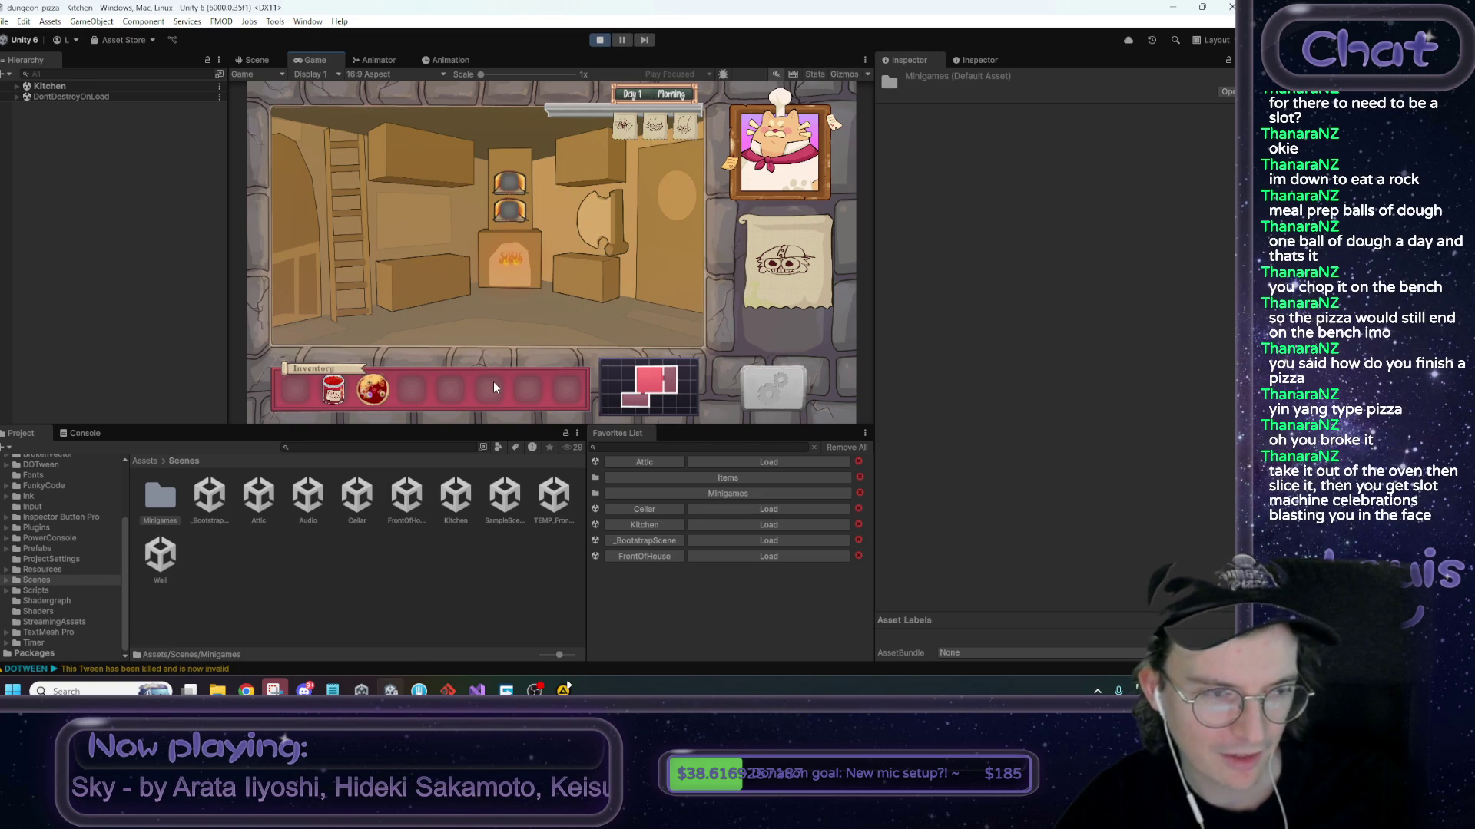
click(422, 282)
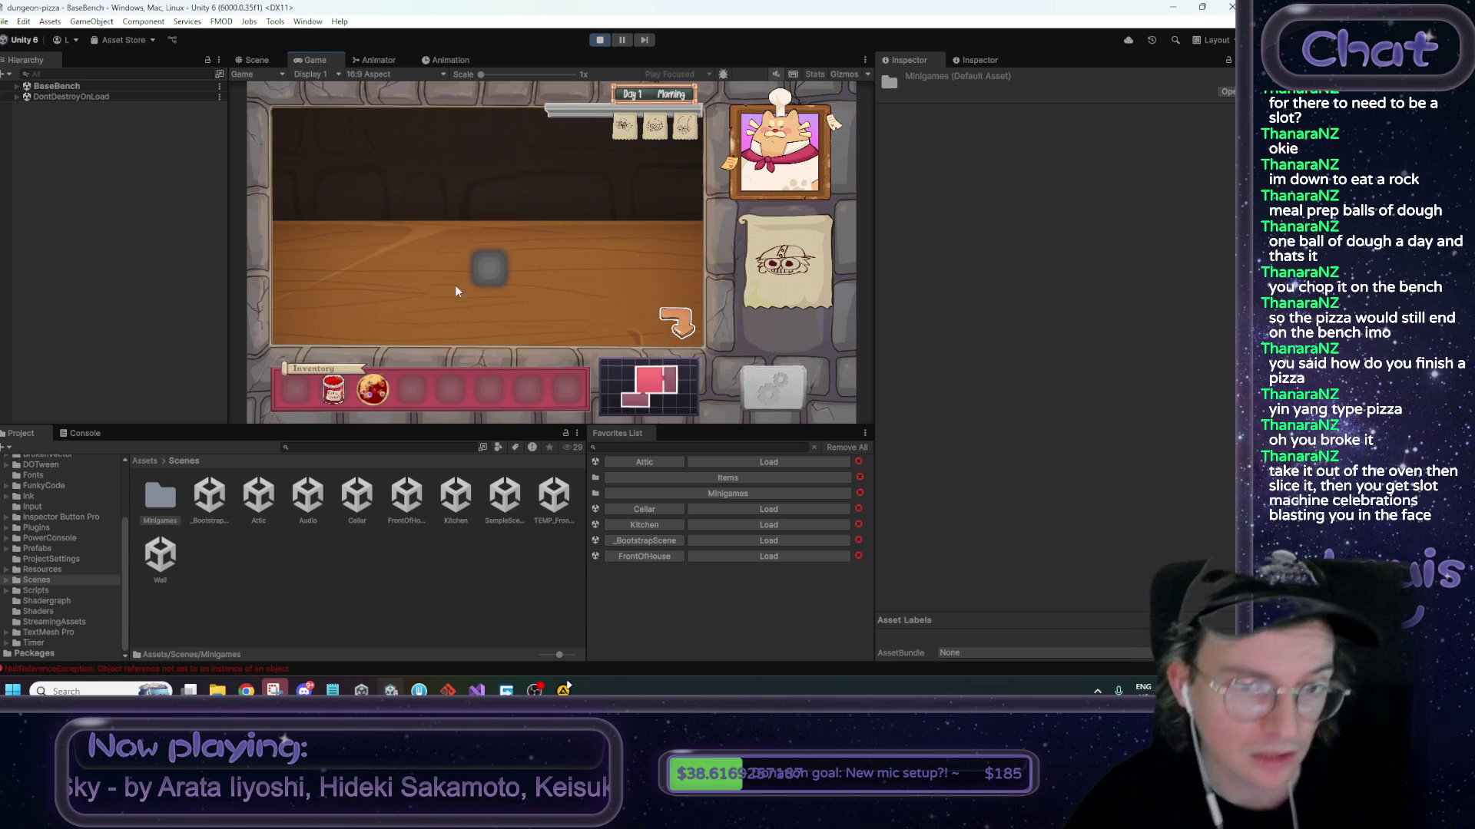
click(680, 312)
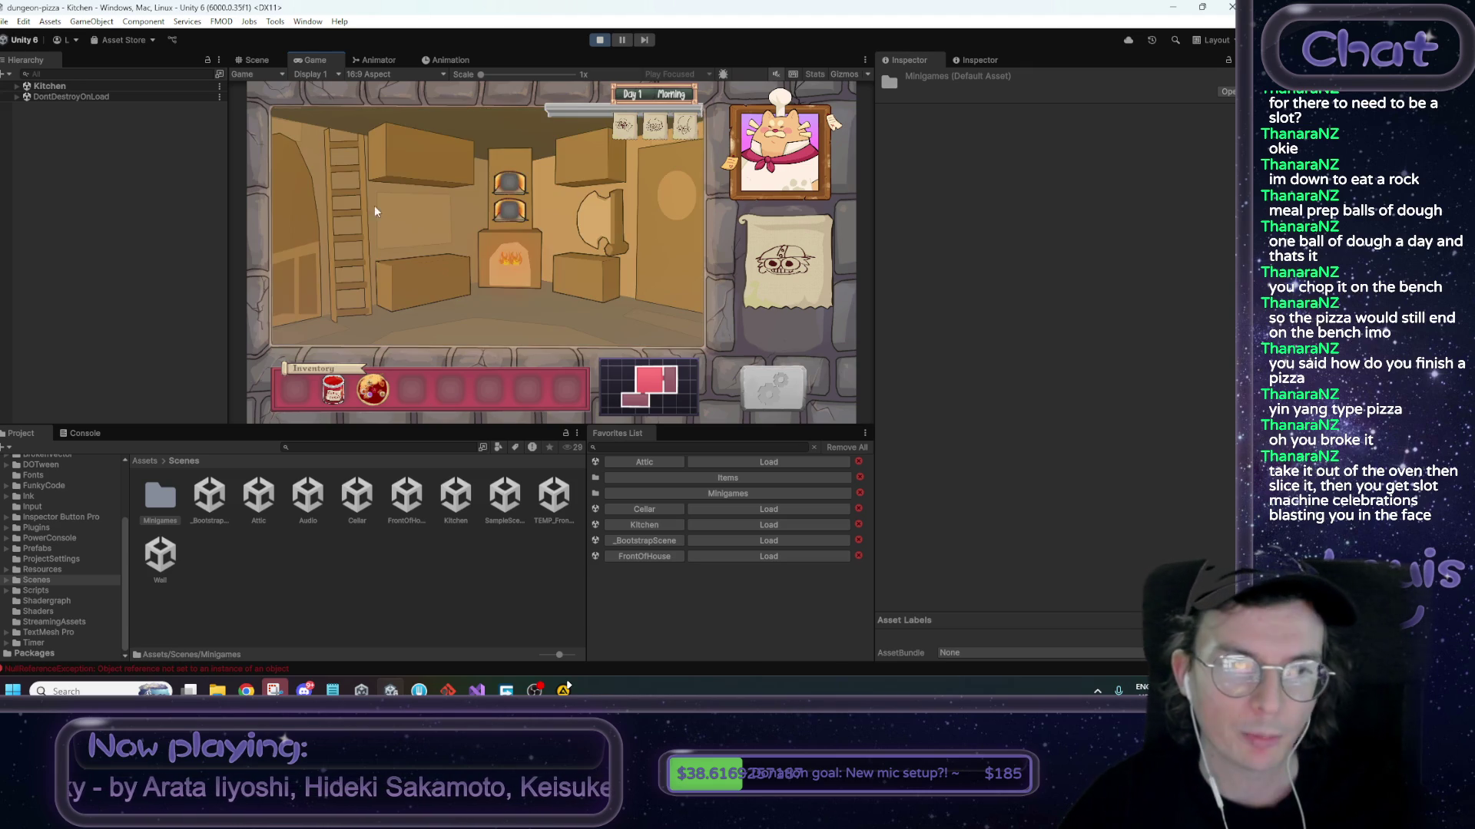
right_click(330, 61)
click(372, 106)
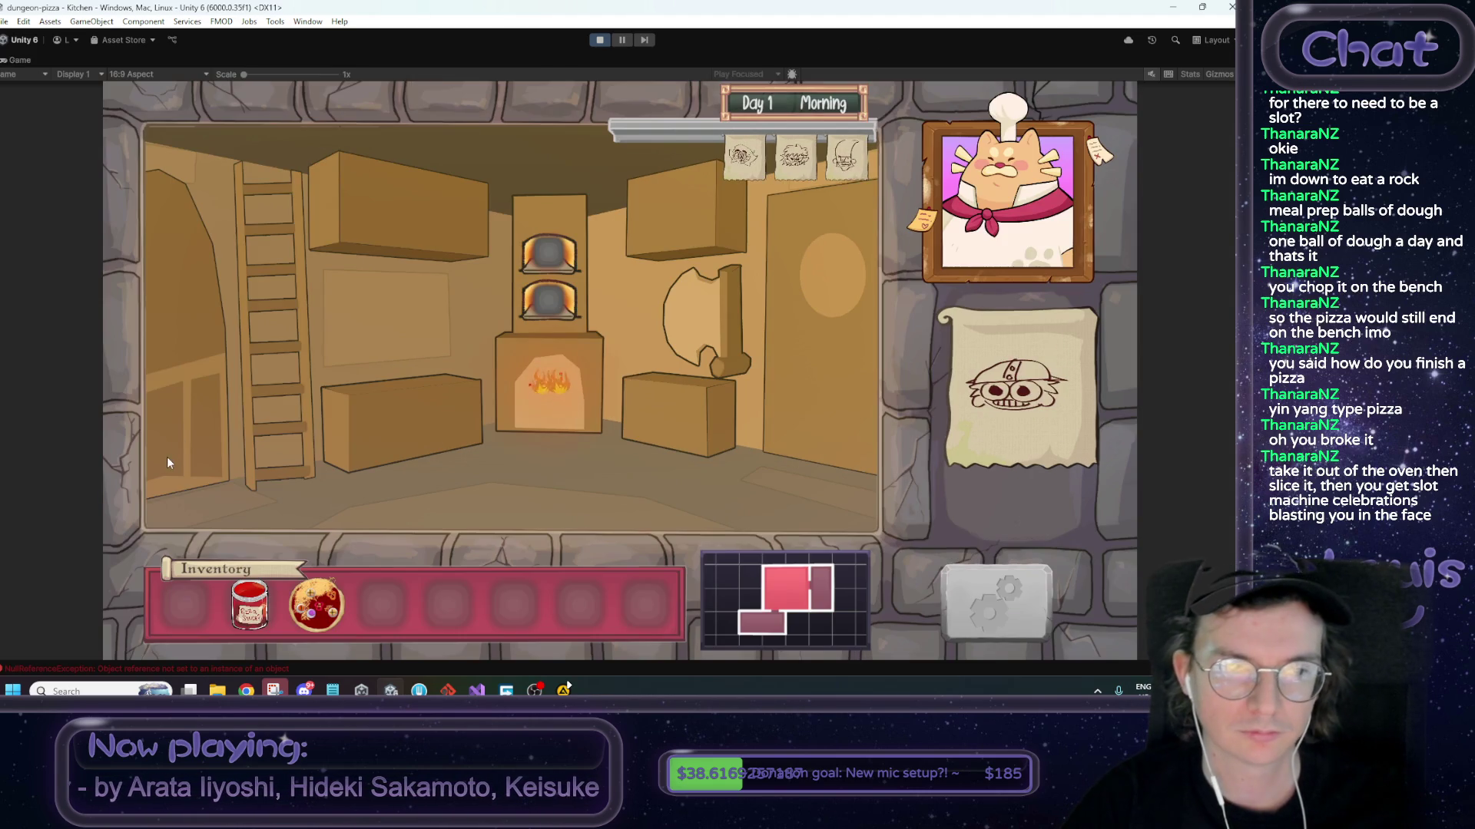
Get a Dough Ball from the cellar's Dough Slime and place it on the bench
click(195, 456)
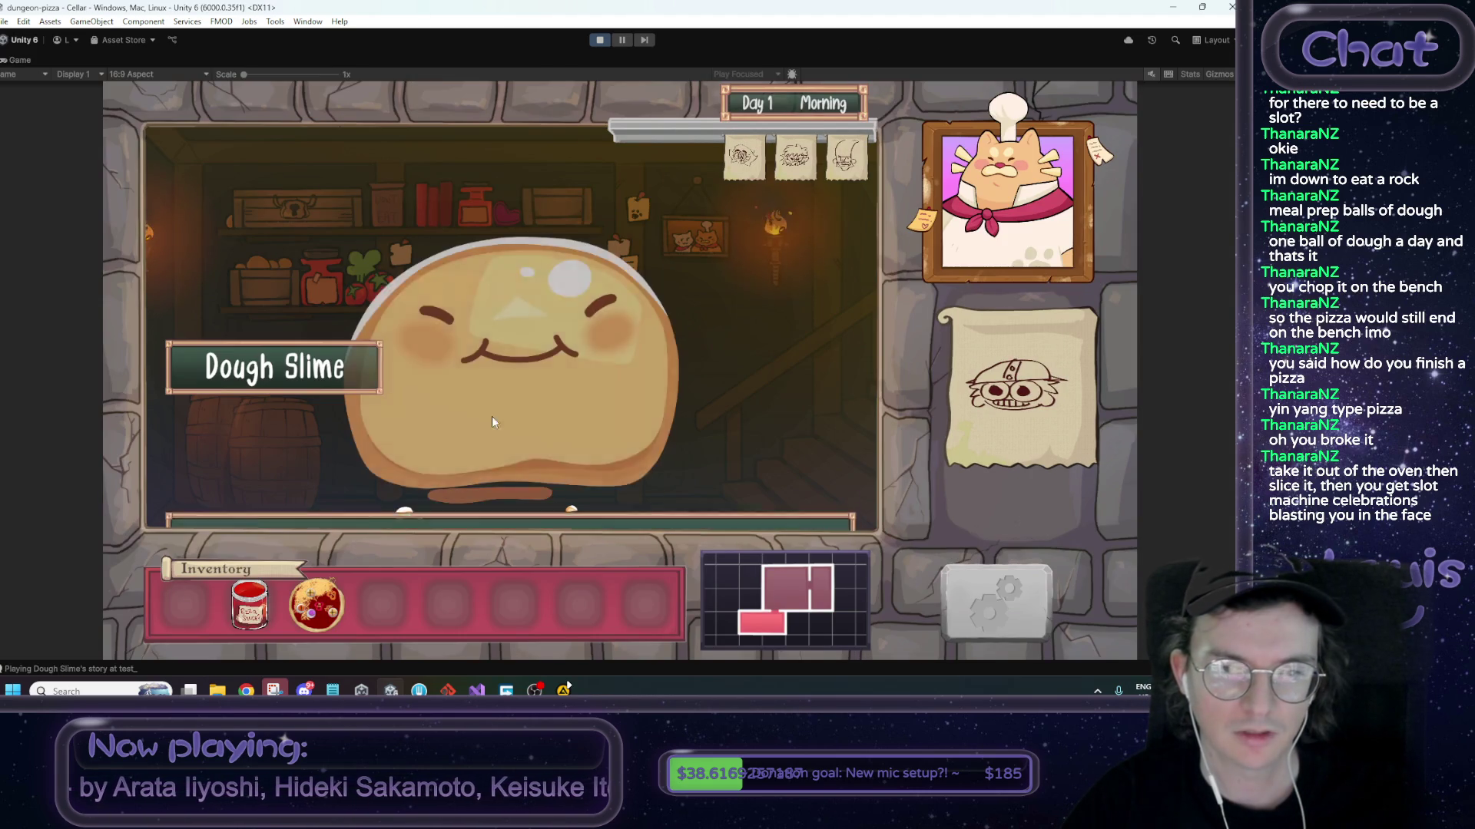
click(763, 315)
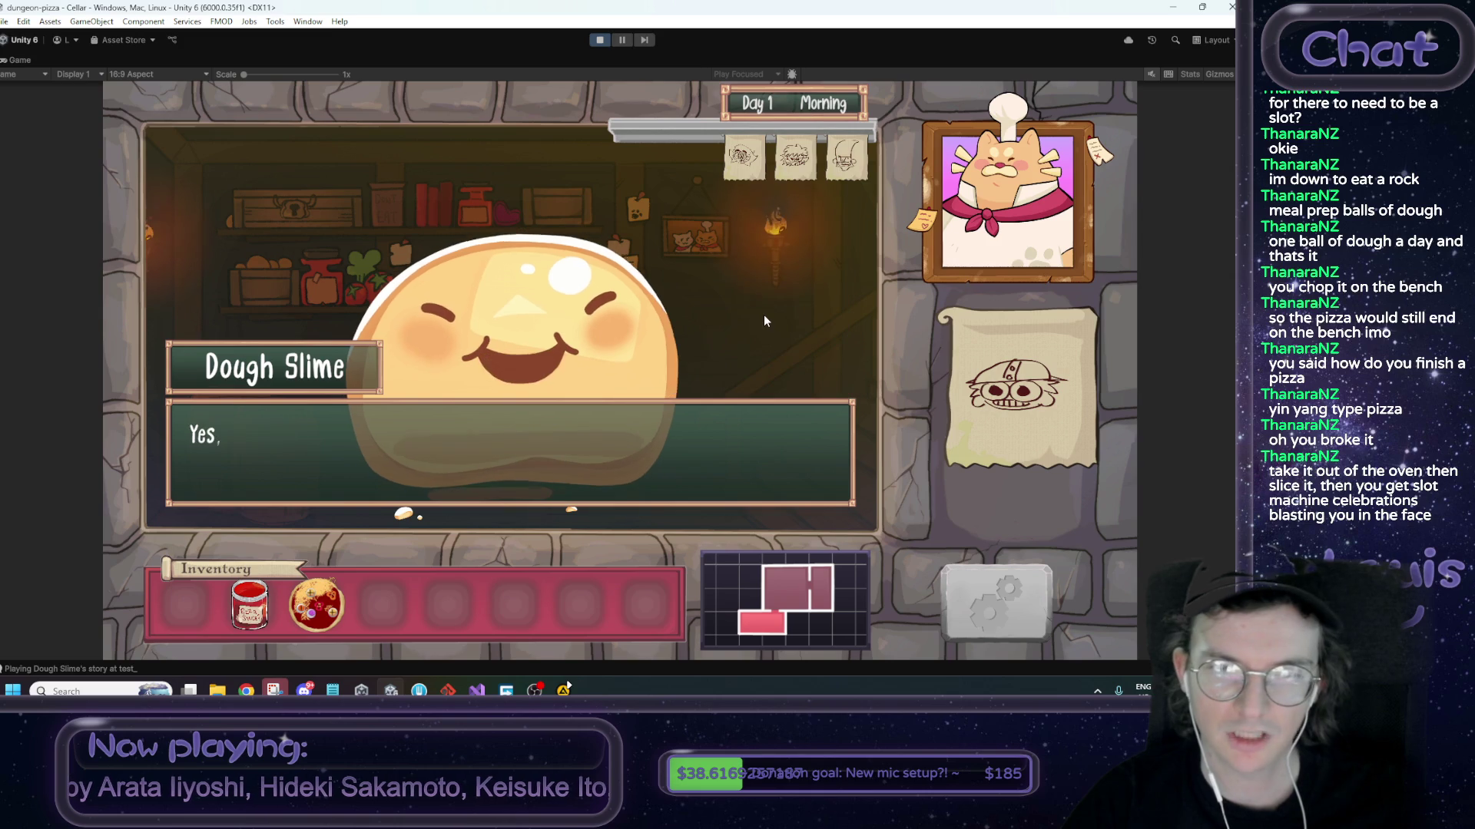
click(693, 374)
click(684, 387)
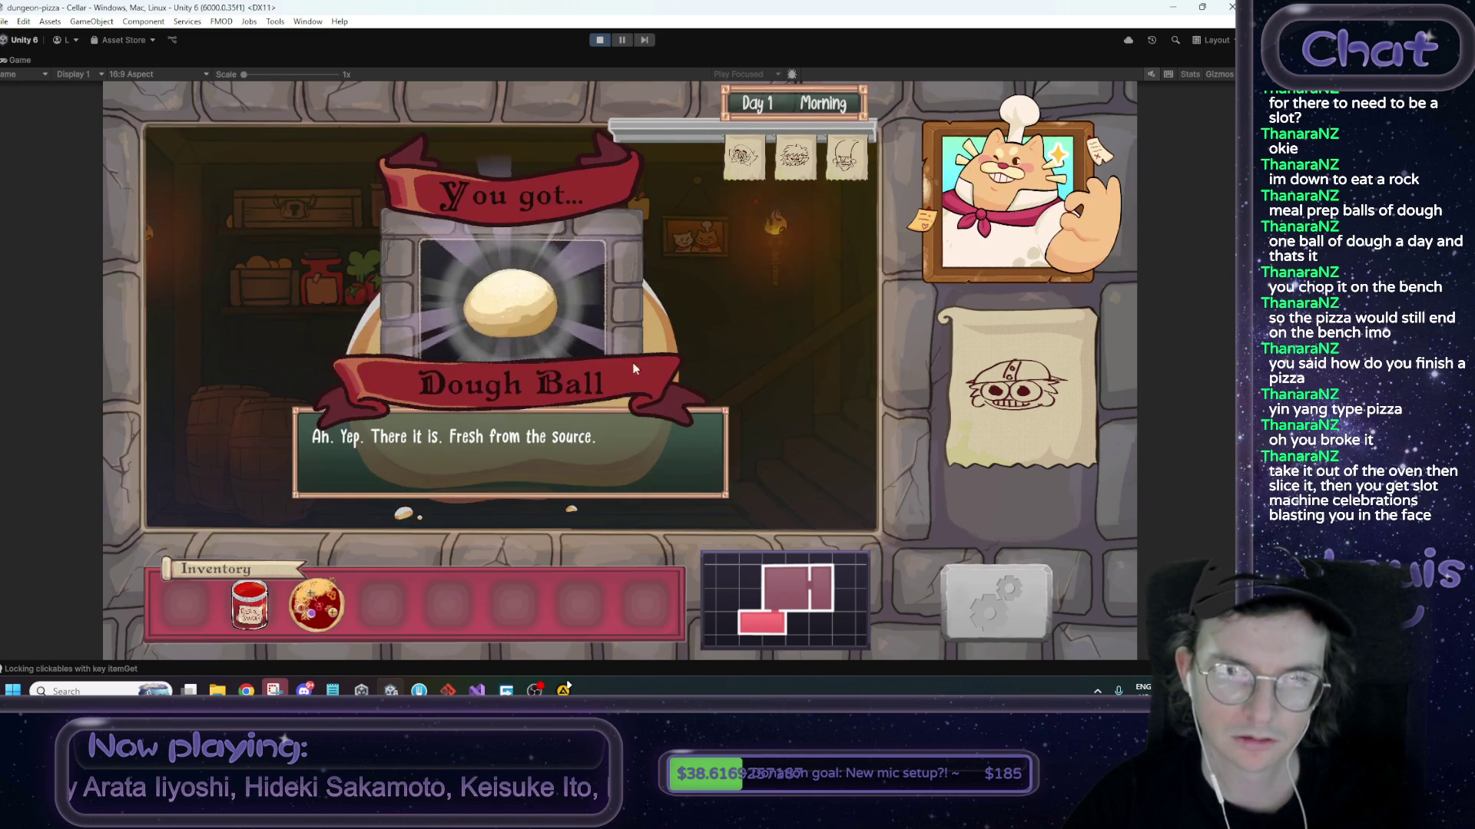
click(441, 461)
click(826, 421)
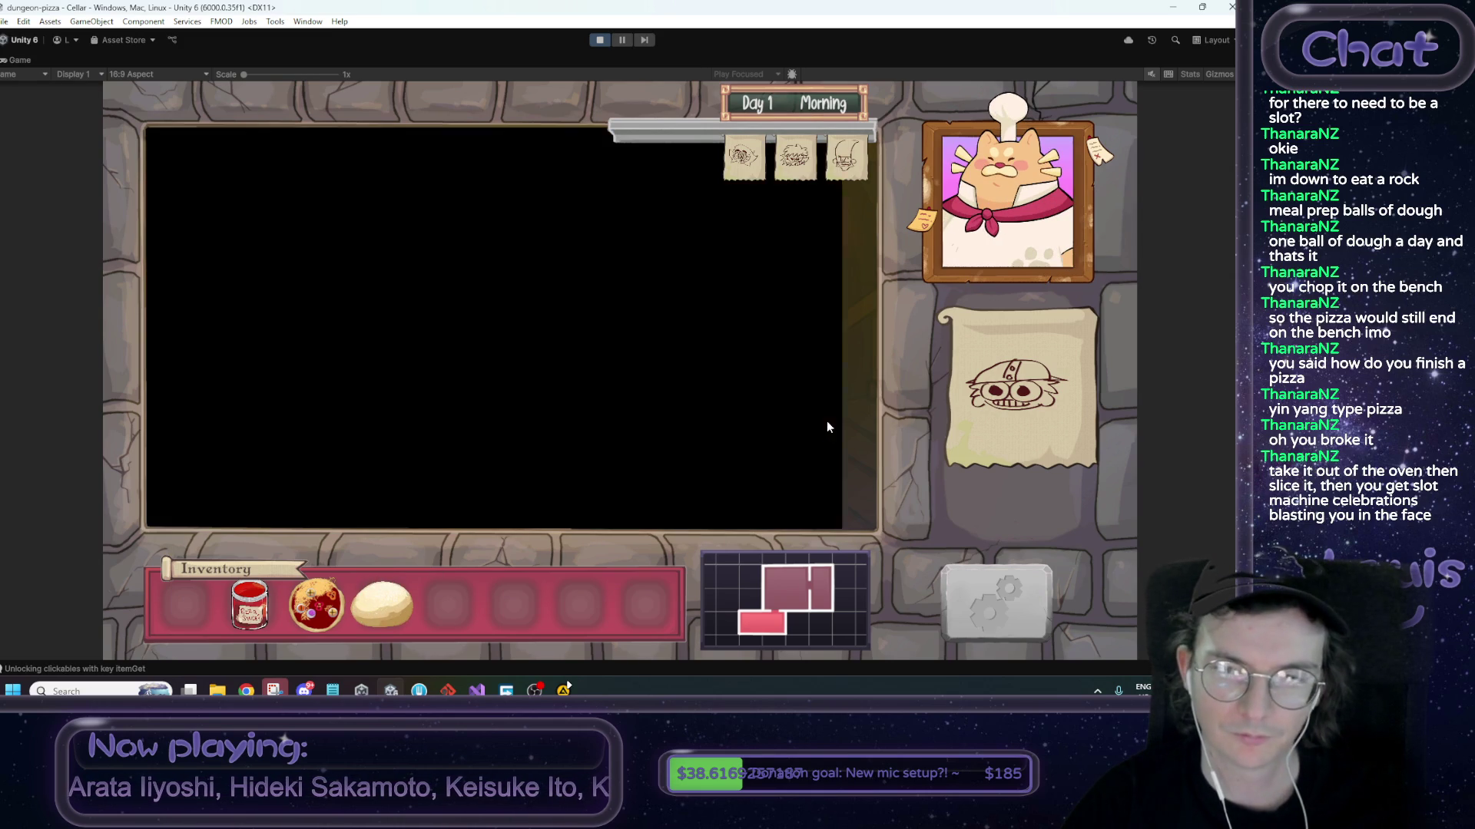
click(382, 385)
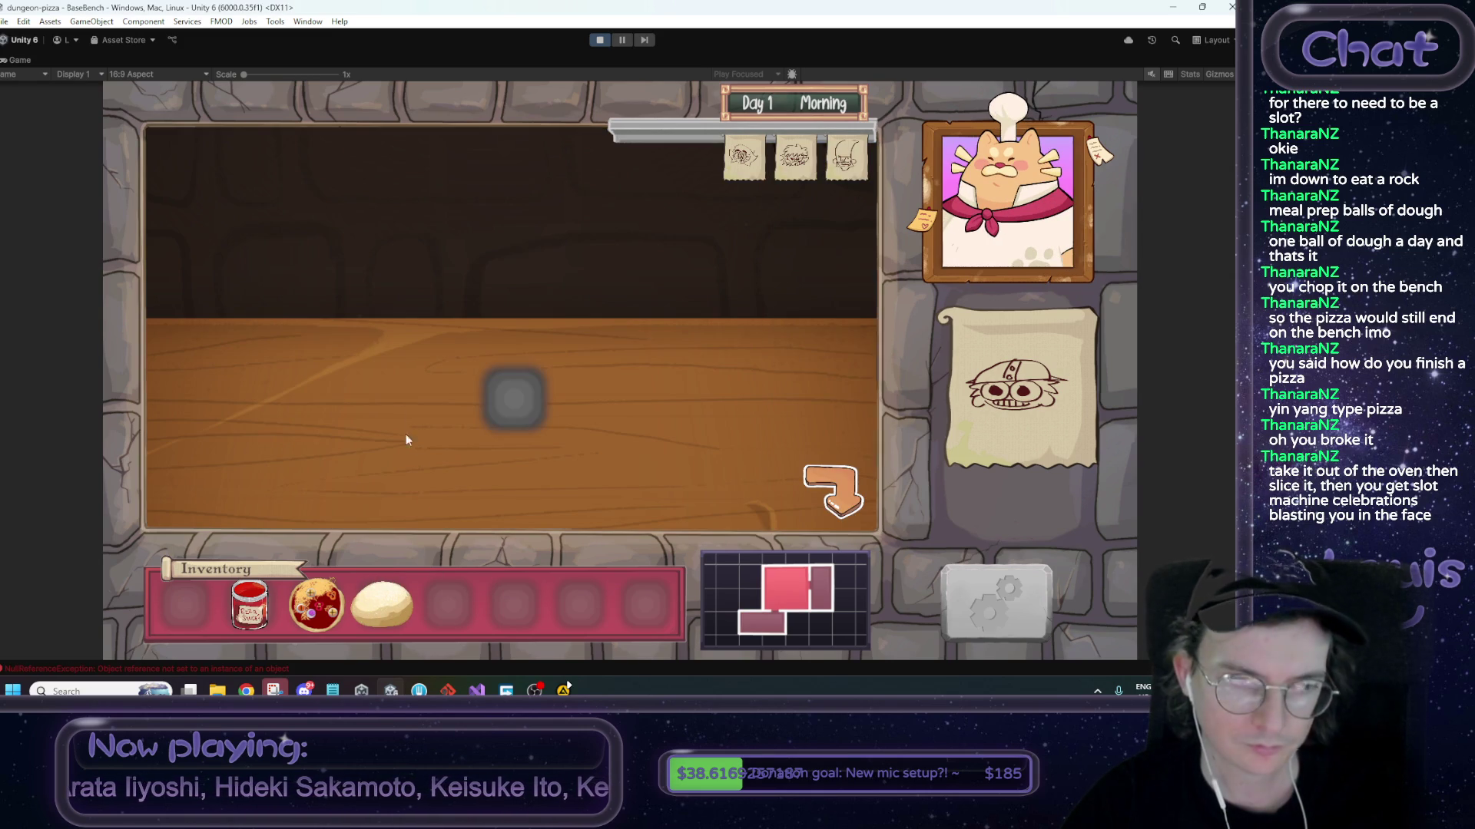
drag(382, 605, 496, 403)
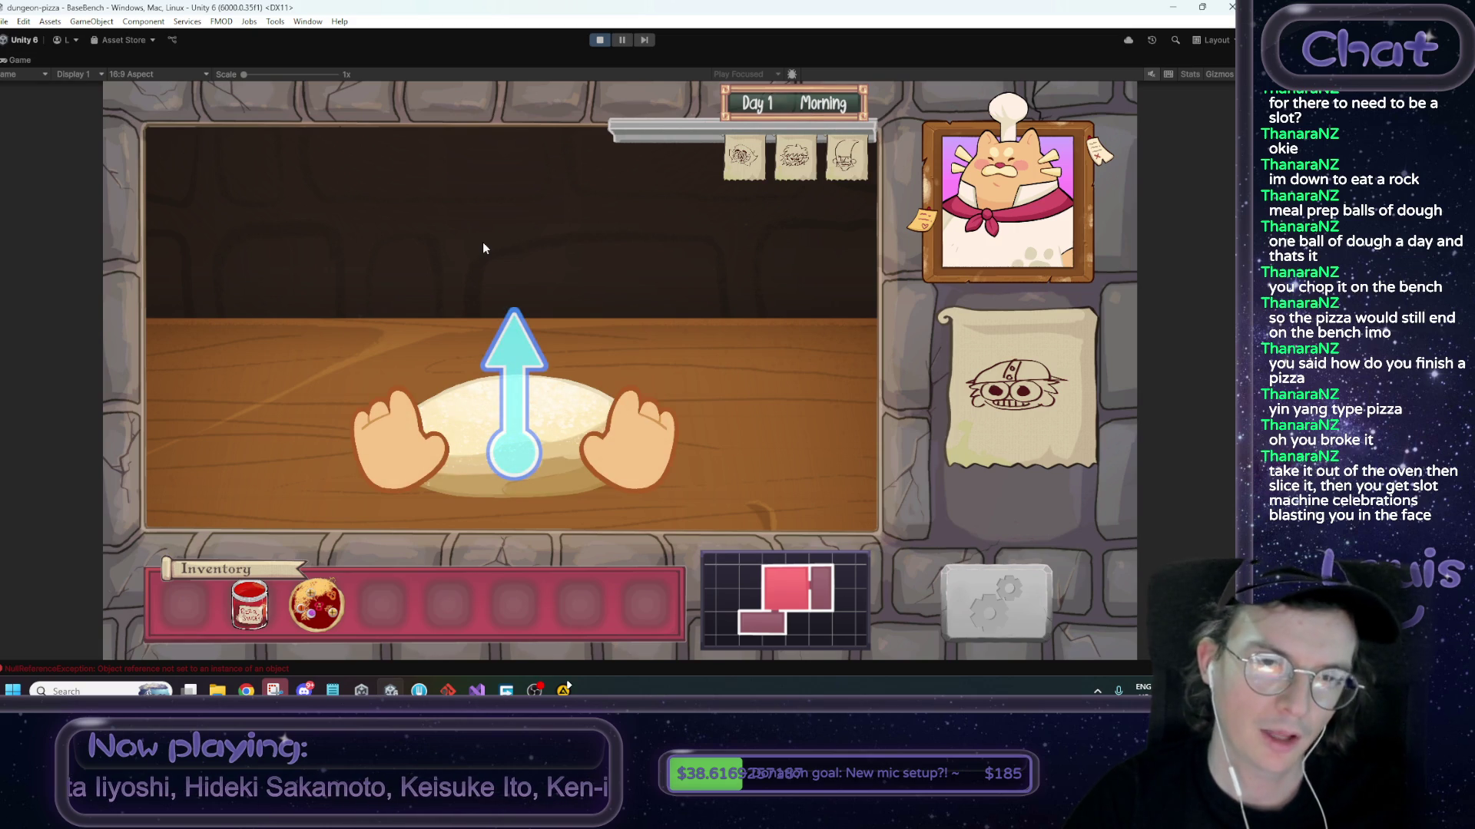
Knead and stretch the new dough into a base, toss it, and spread sauce over it
mouse_move(502, 308)
mouse_down()
mouse_move(511, 488)
mouse_move(528, 390)
mouse_move(524, 523)
mouse_move(527, 446)
mouse_move(550, 414)
mouse_move(546, 311)
mouse_move(537, 476)
mouse_move(536, 395)
mouse_move(537, 455)
mouse_up()
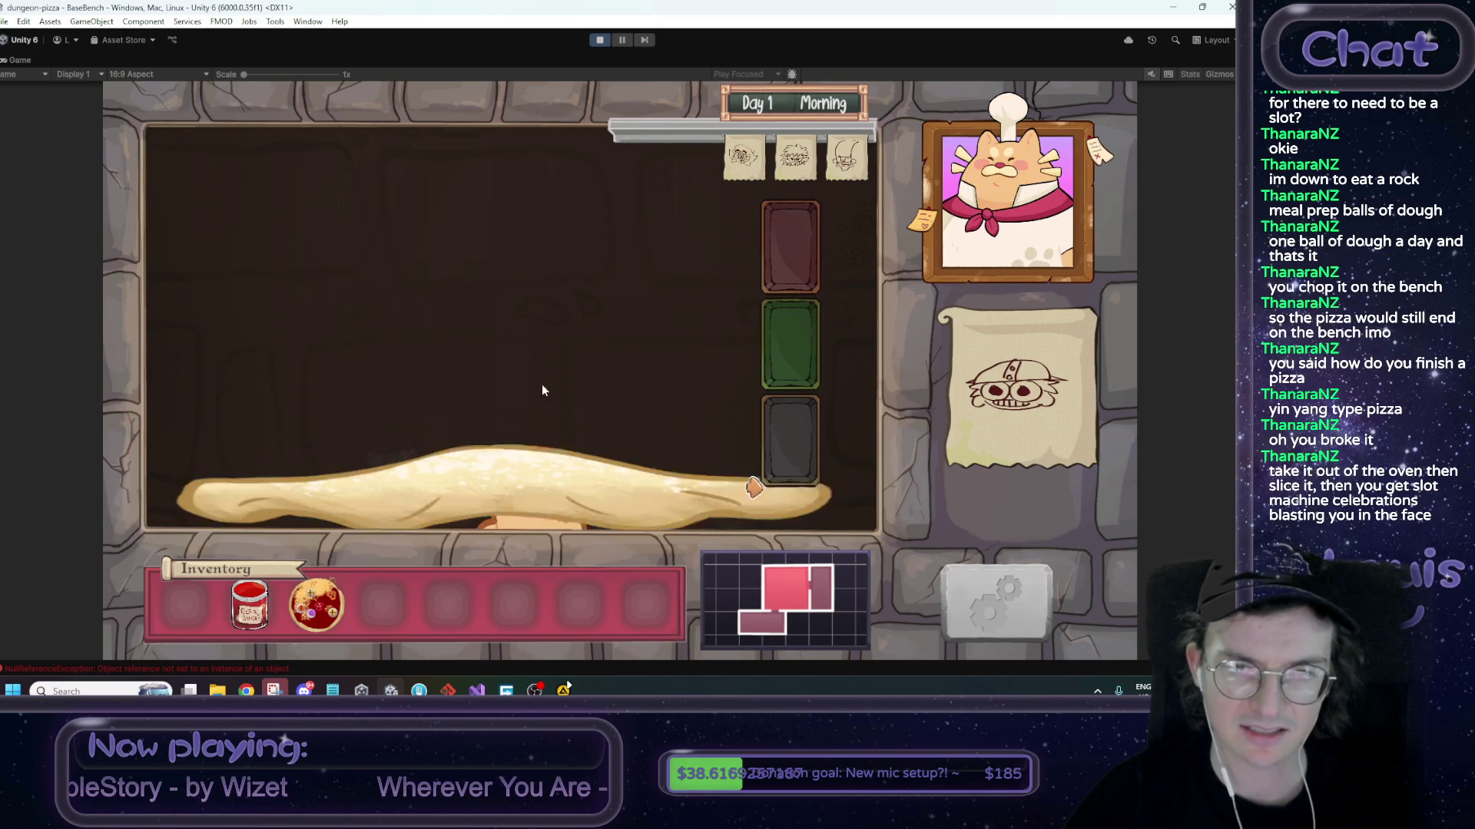
mouse_move(471, 368)
mouse_down()
mouse_move(546, 336)
mouse_move(519, 358)
mouse_move(535, 326)
mouse_move(569, 362)
mouse_up()
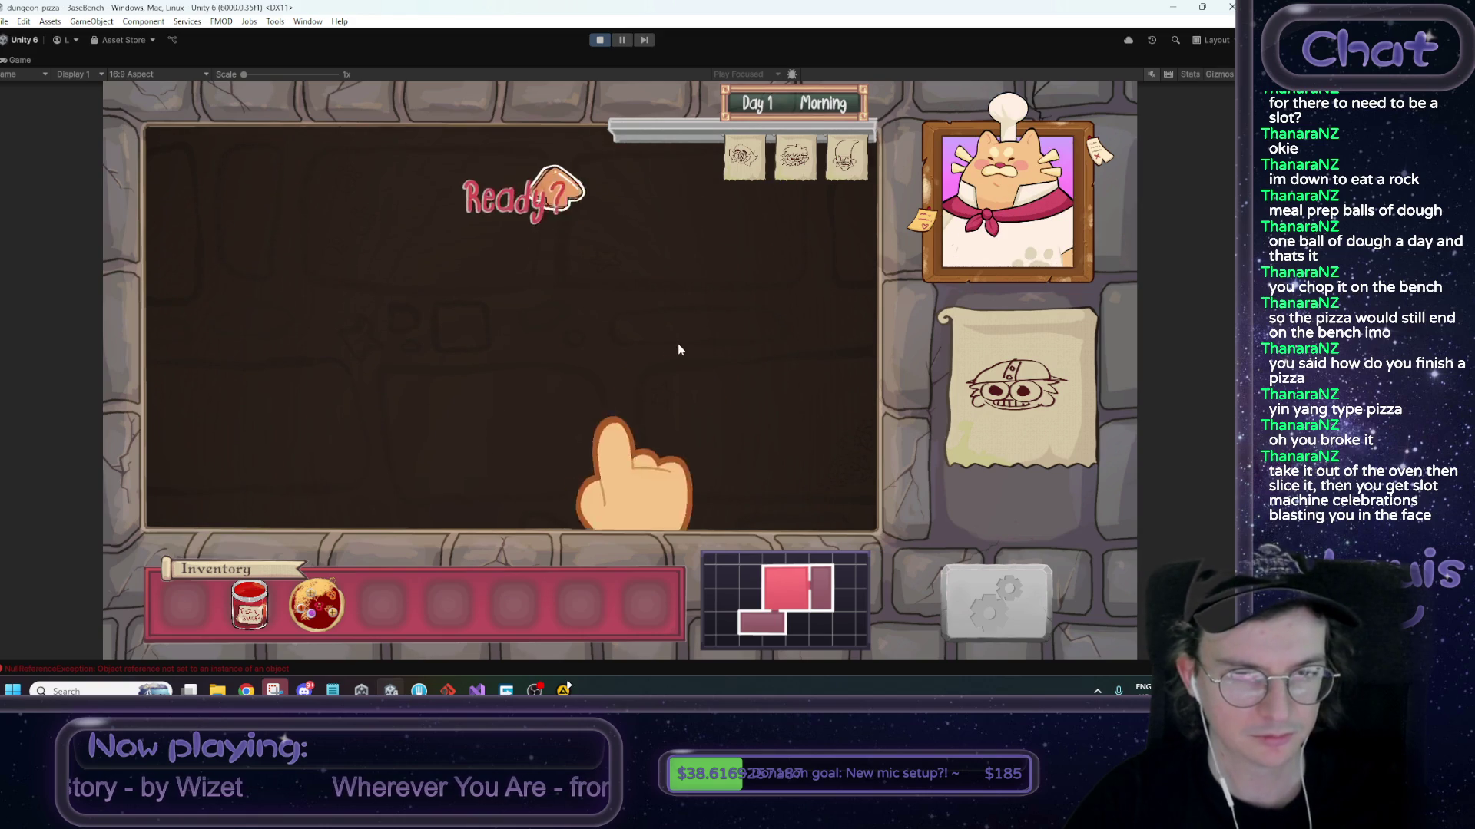
click(527, 320)
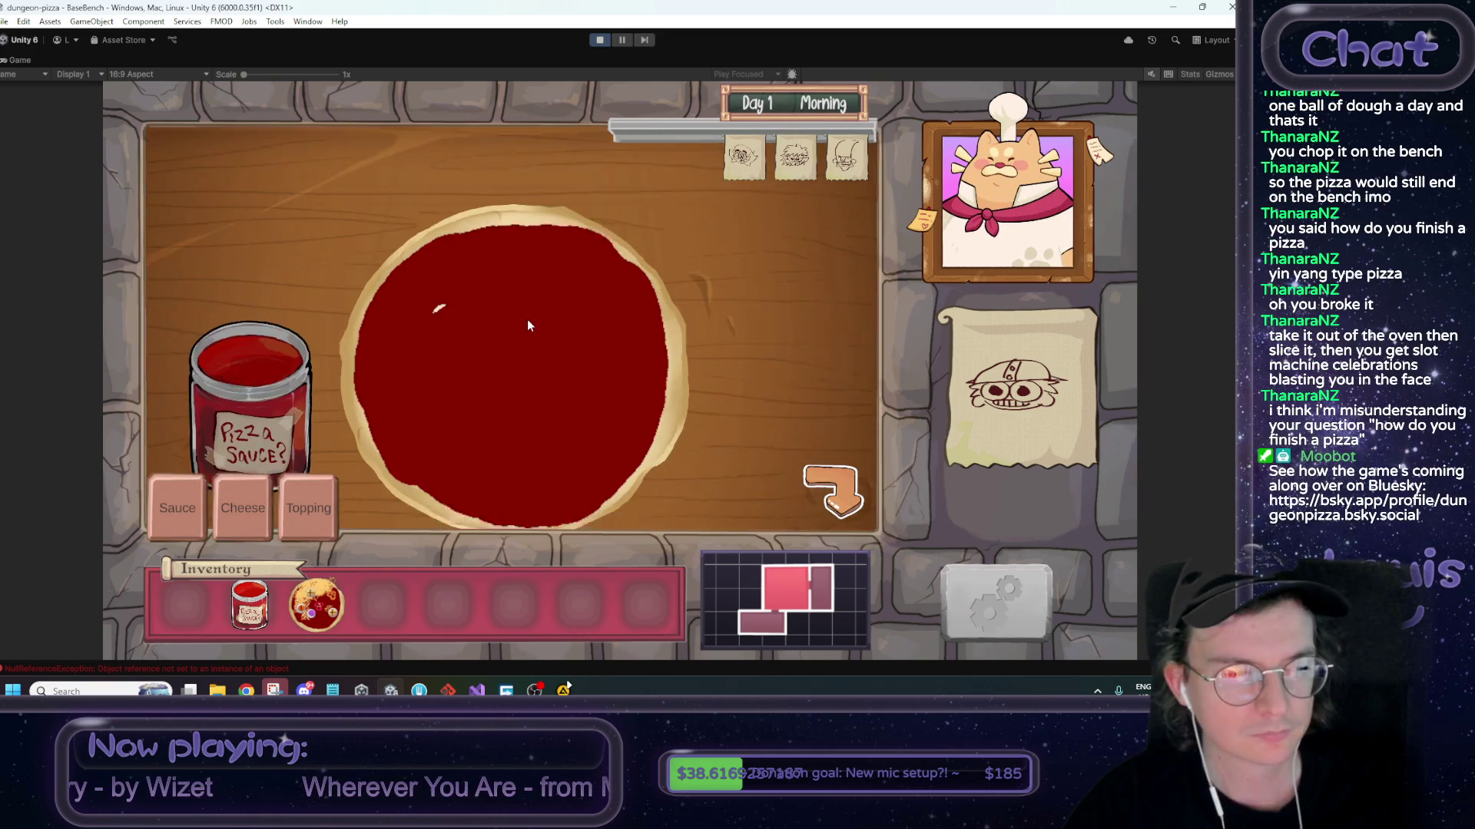
mouse_move(527, 319)
mouse_down()
mouse_move(692, 282)
mouse_move(311, 339)
mouse_move(597, 234)
mouse_move(395, 421)
mouse_move(495, 203)
mouse_move(500, 343)
mouse_move(554, 196)
mouse_move(676, 337)
mouse_move(552, 413)
mouse_move(286, 410)
mouse_move(289, 315)
mouse_move(353, 194)
mouse_move(293, 418)
mouse_move(400, 253)
mouse_move(469, 246)
mouse_move(476, 461)
mouse_move(503, 285)
mouse_move(415, 338)
mouse_move(538, 231)
mouse_move(576, 410)
mouse_up()
Sprinkle cheese and add green plus, blue swirl and red pepper toppings to the pizza
click(239, 504)
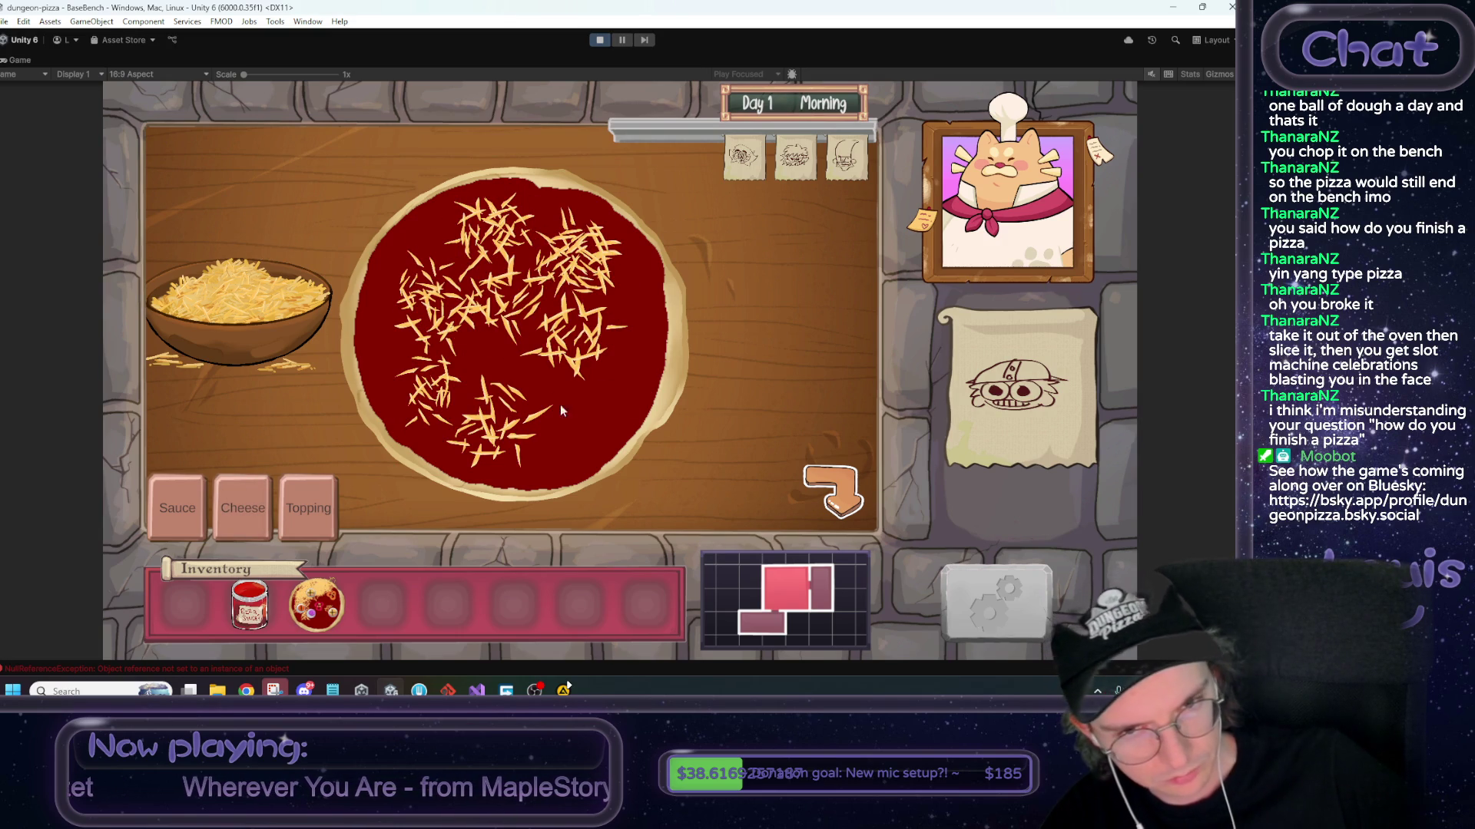
mouse_move(205, 261)
mouse_down()
mouse_move(599, 438)
mouse_move(653, 307)
mouse_move(487, 359)
mouse_up()
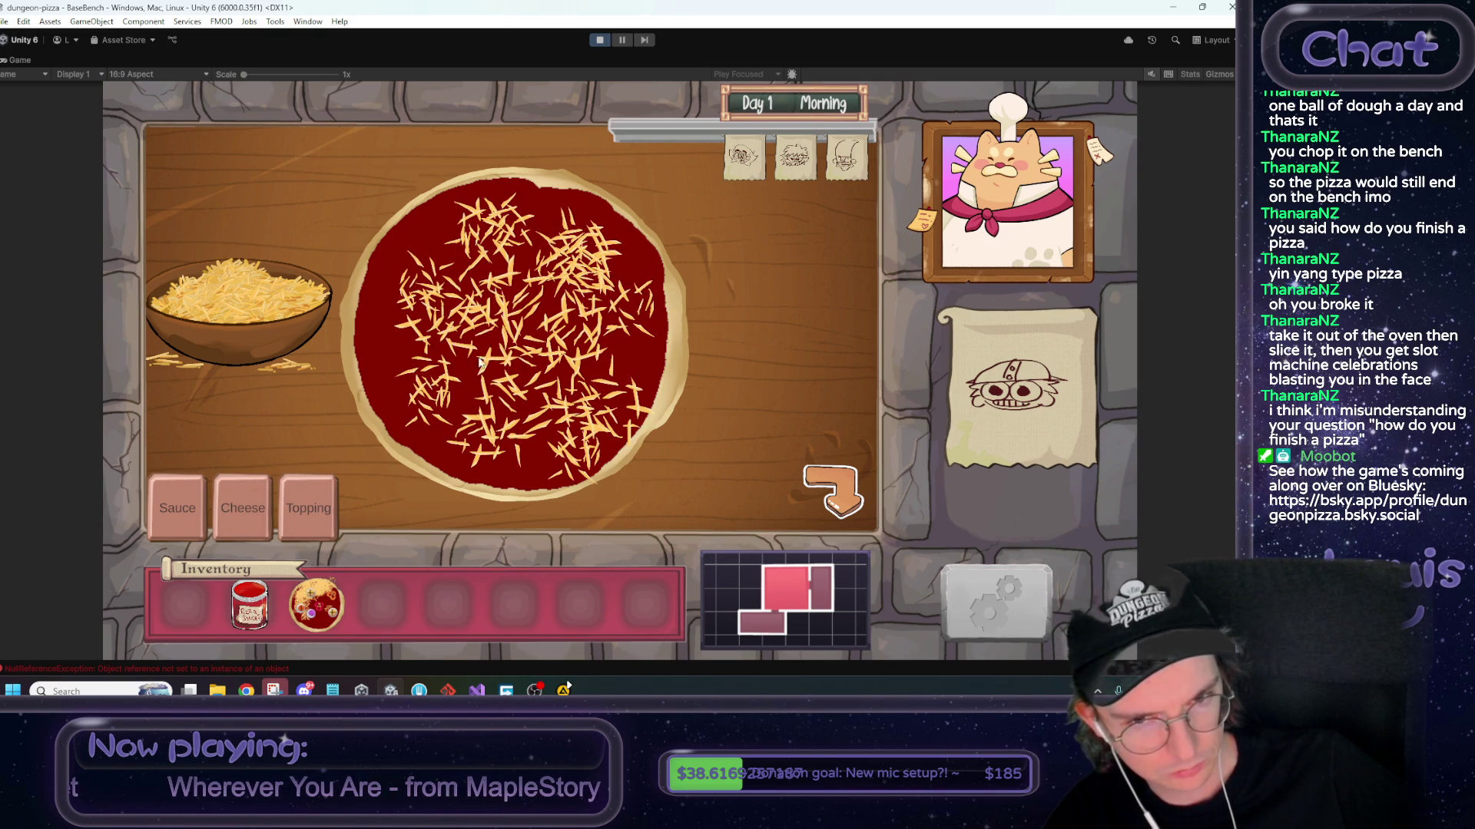
click(290, 518)
click(288, 192)
click(288, 192)
drag(507, 344, 520, 338)
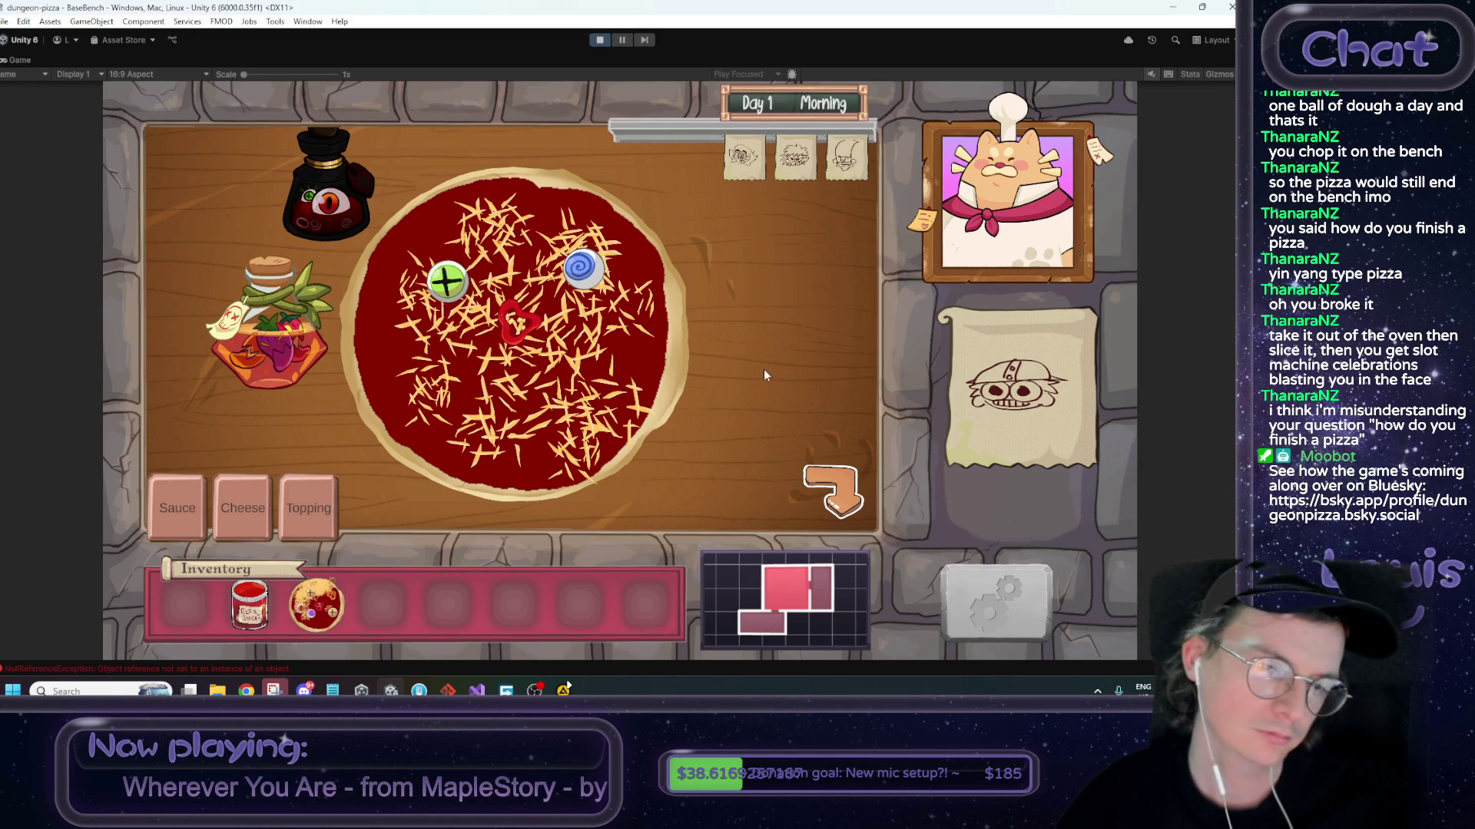
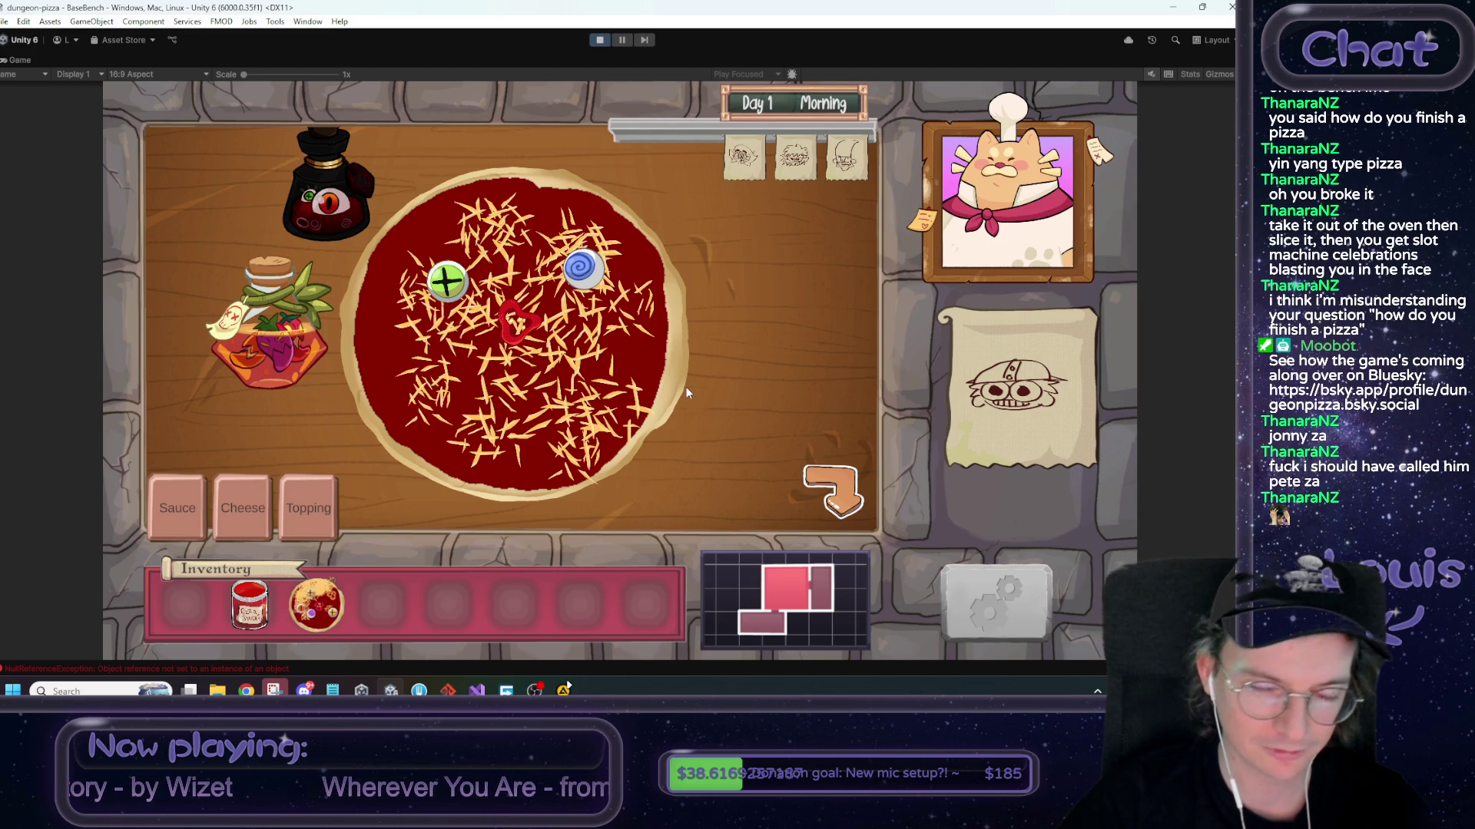
Go to the kitchen, stash the topped pizza in the inventory, then place it in the lower oven
click(833, 499)
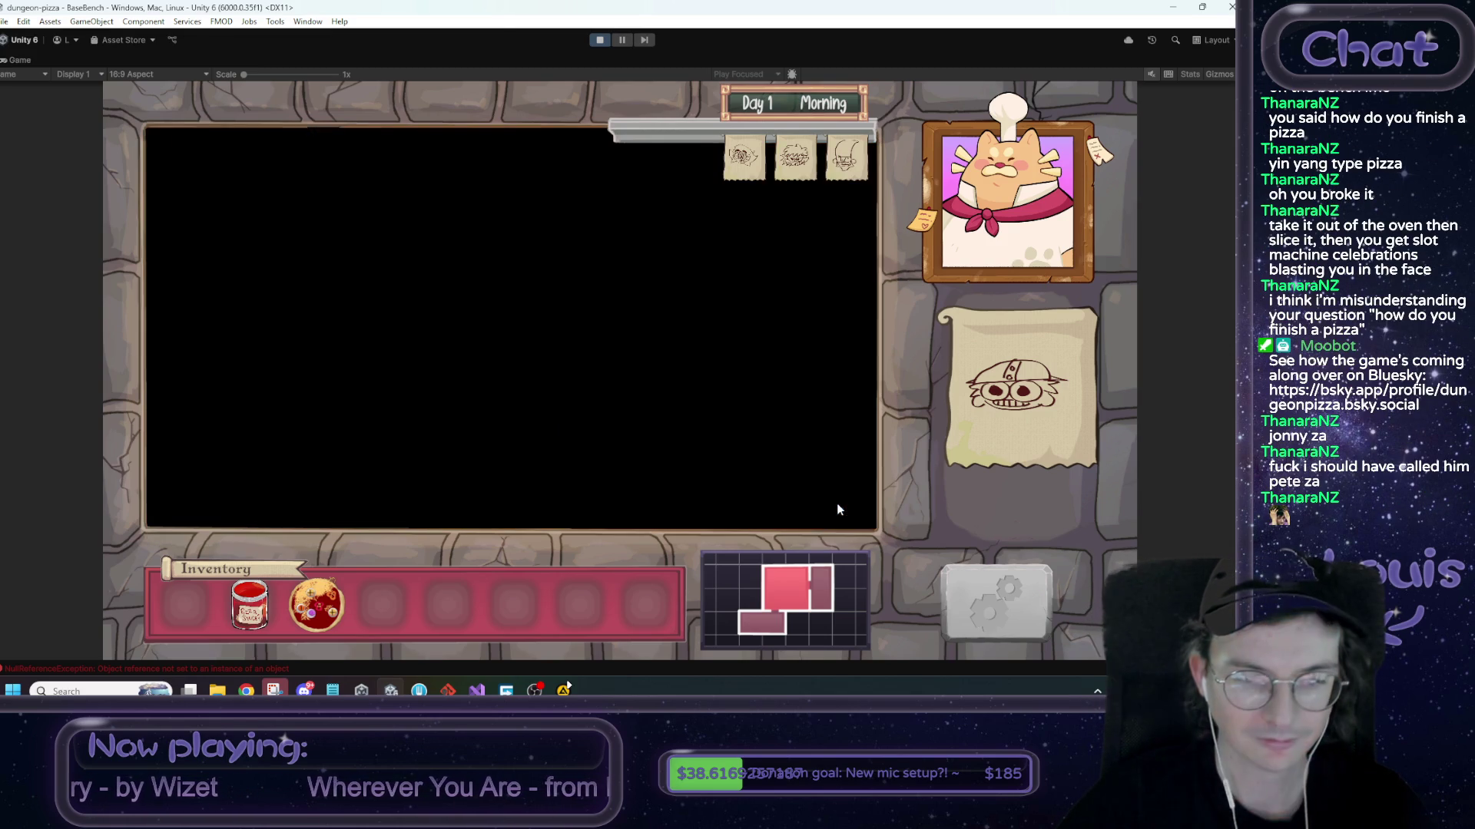
mouse_move(439, 312)
mouse_down()
mouse_move(386, 603)
mouse_move(398, 611)
mouse_up()
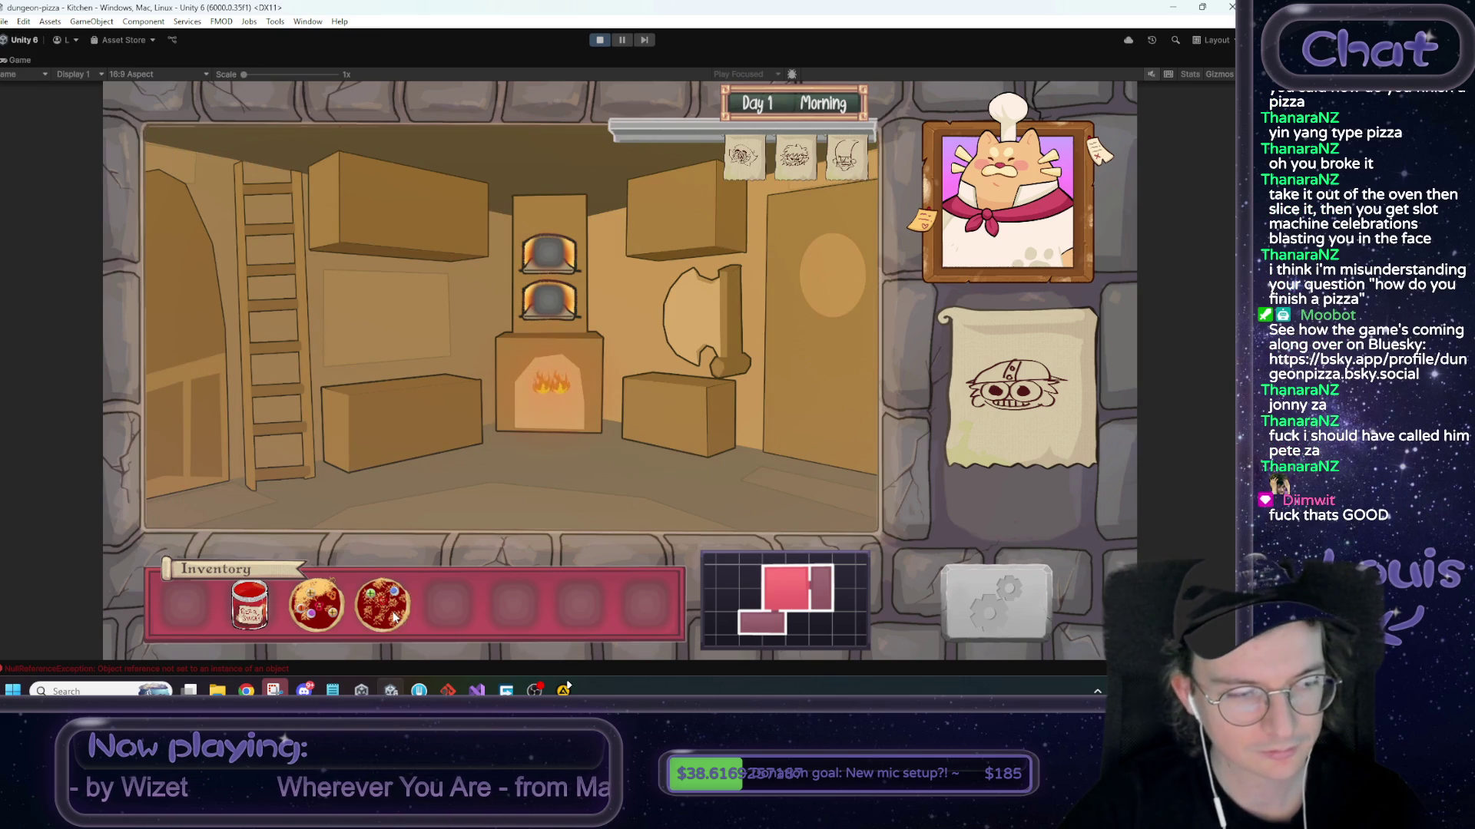
mouse_move(377, 620)
mouse_down()
mouse_move(501, 333)
mouse_move(546, 303)
mouse_move(502, 377)
mouse_move(449, 604)
mouse_move(542, 270)
mouse_move(474, 587)
mouse_up()
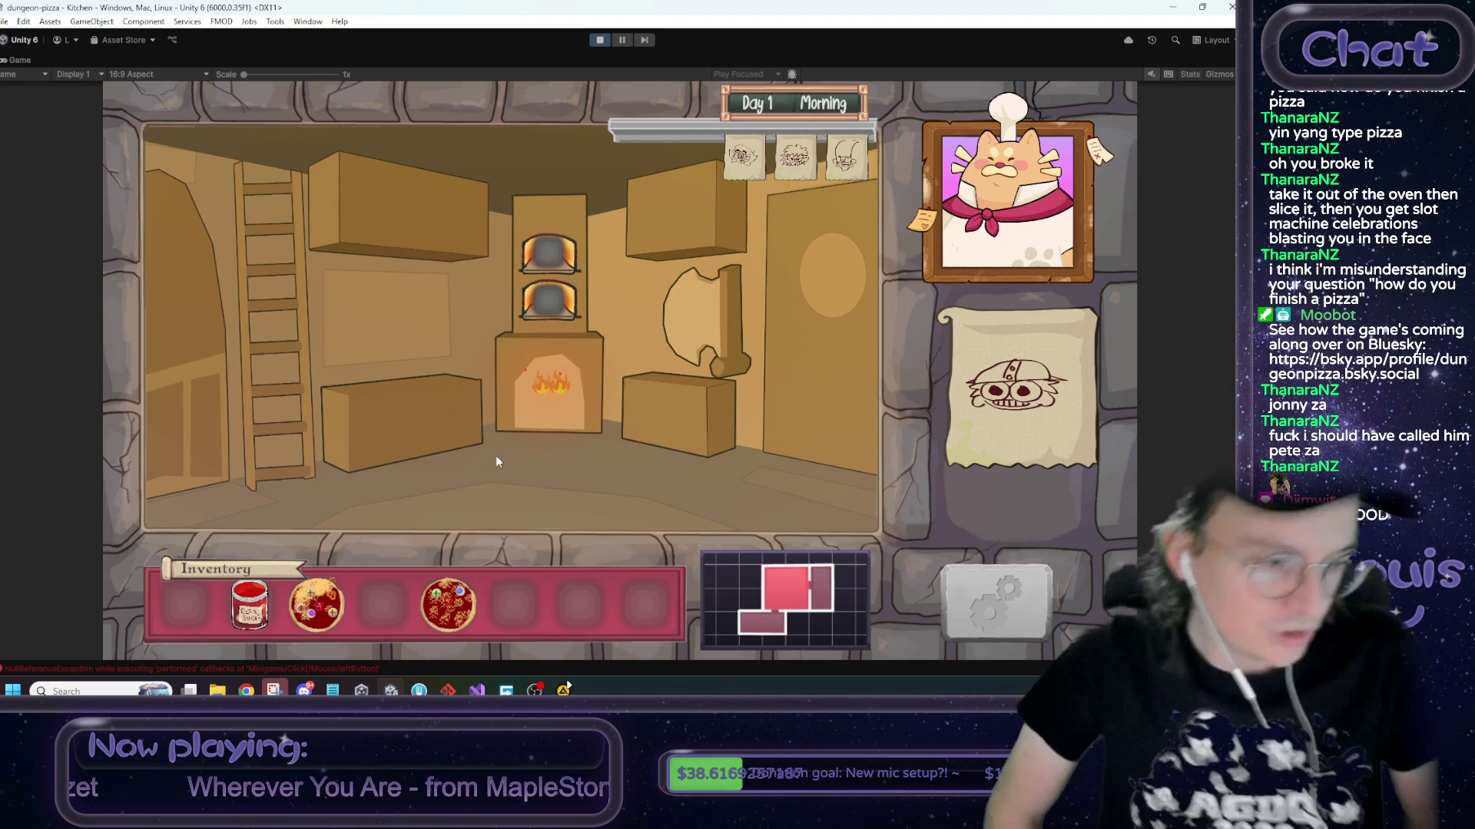
Slice the sauced pizza into wedges at the cutting station, rotating it between chops, then return to the kitchen
click(668, 401)
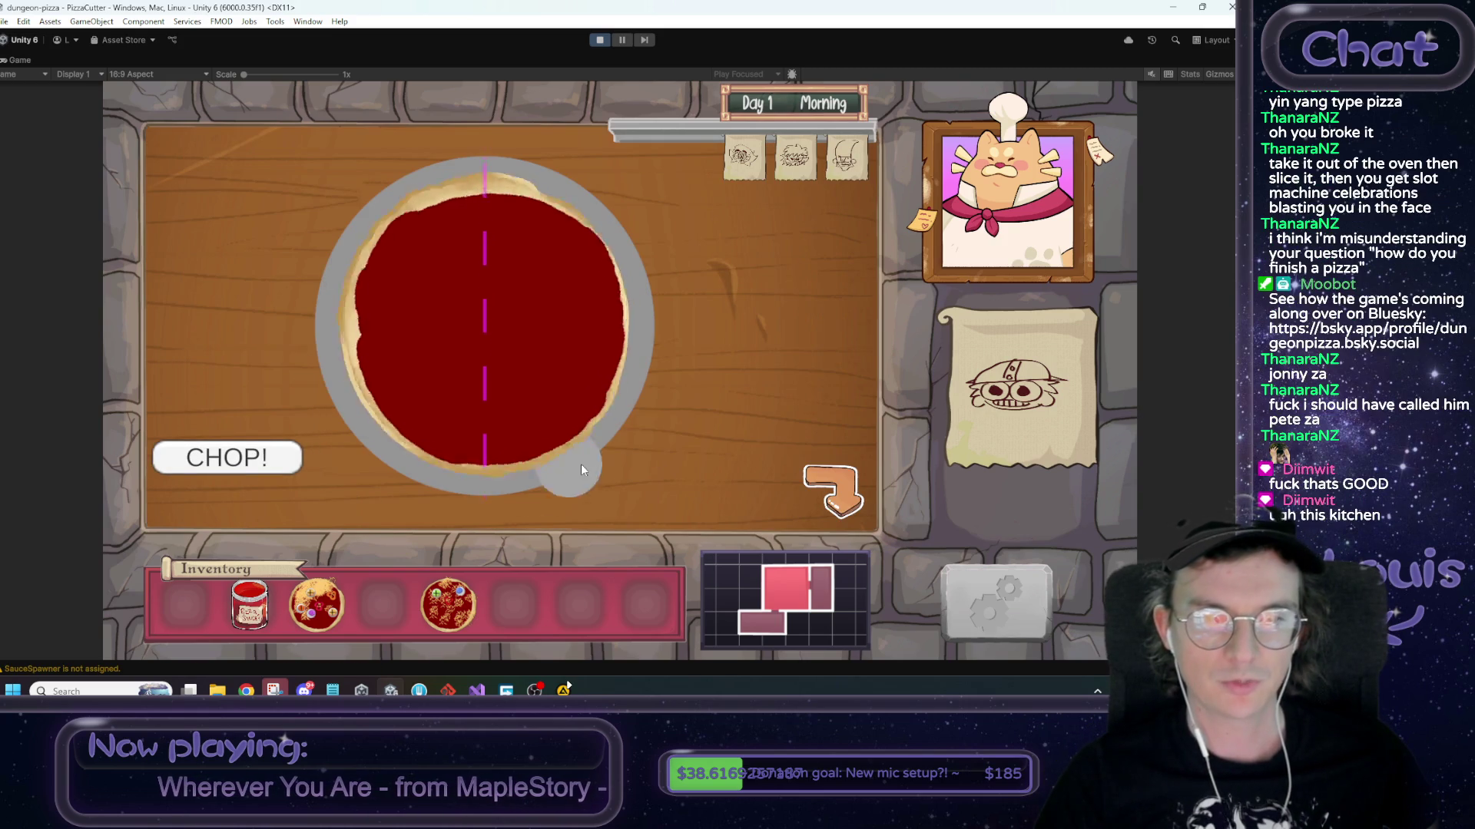
key(space)
mouse_move(676, 305)
mouse_down()
mouse_move(599, 450)
mouse_move(329, 486)
mouse_up()
click(223, 458)
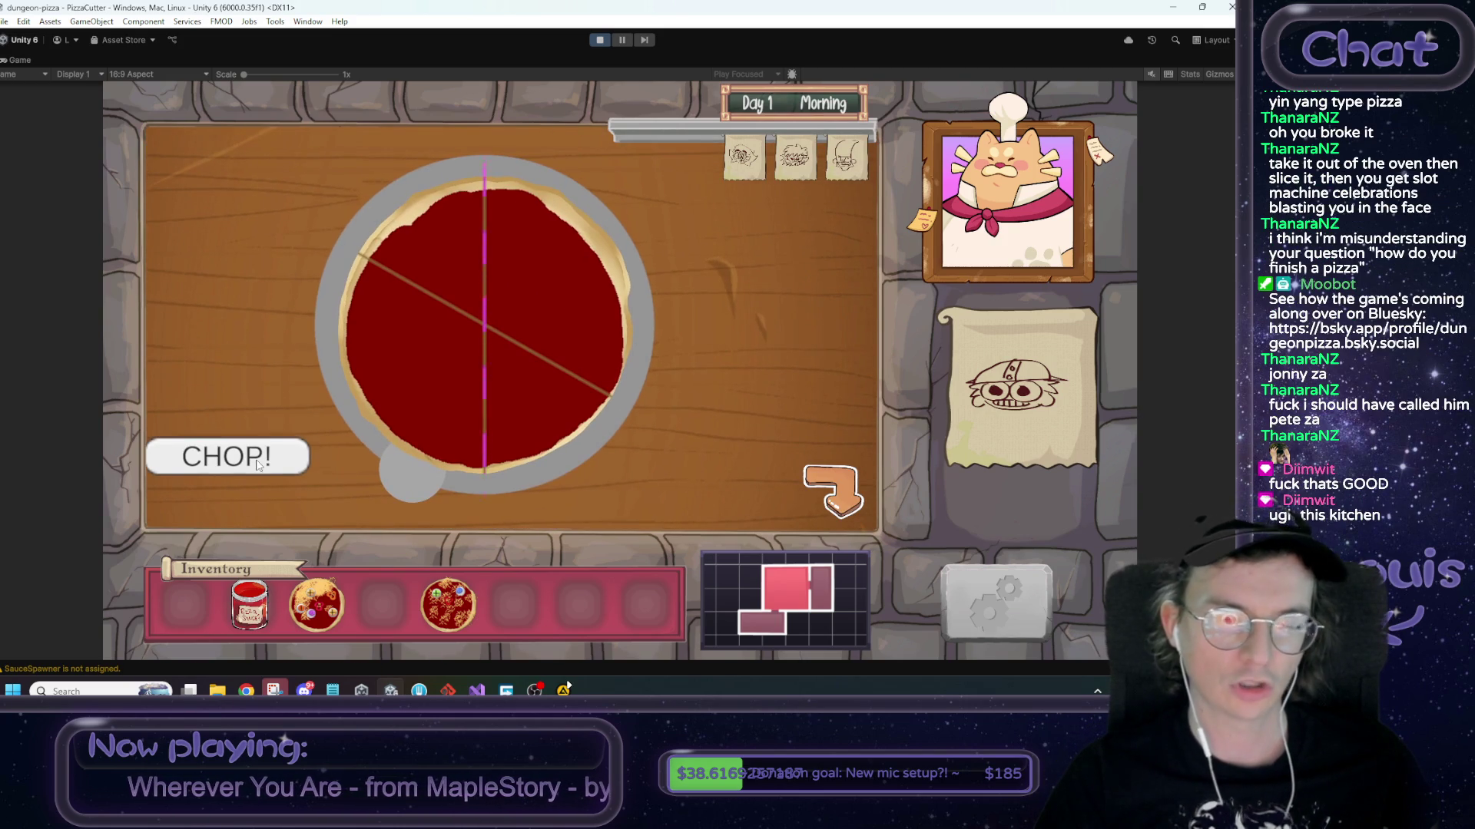
mouse_move(426, 460)
mouse_down()
mouse_move(444, 487)
mouse_move(623, 412)
mouse_move(612, 461)
mouse_move(627, 448)
mouse_move(505, 507)
mouse_up()
click(227, 462)
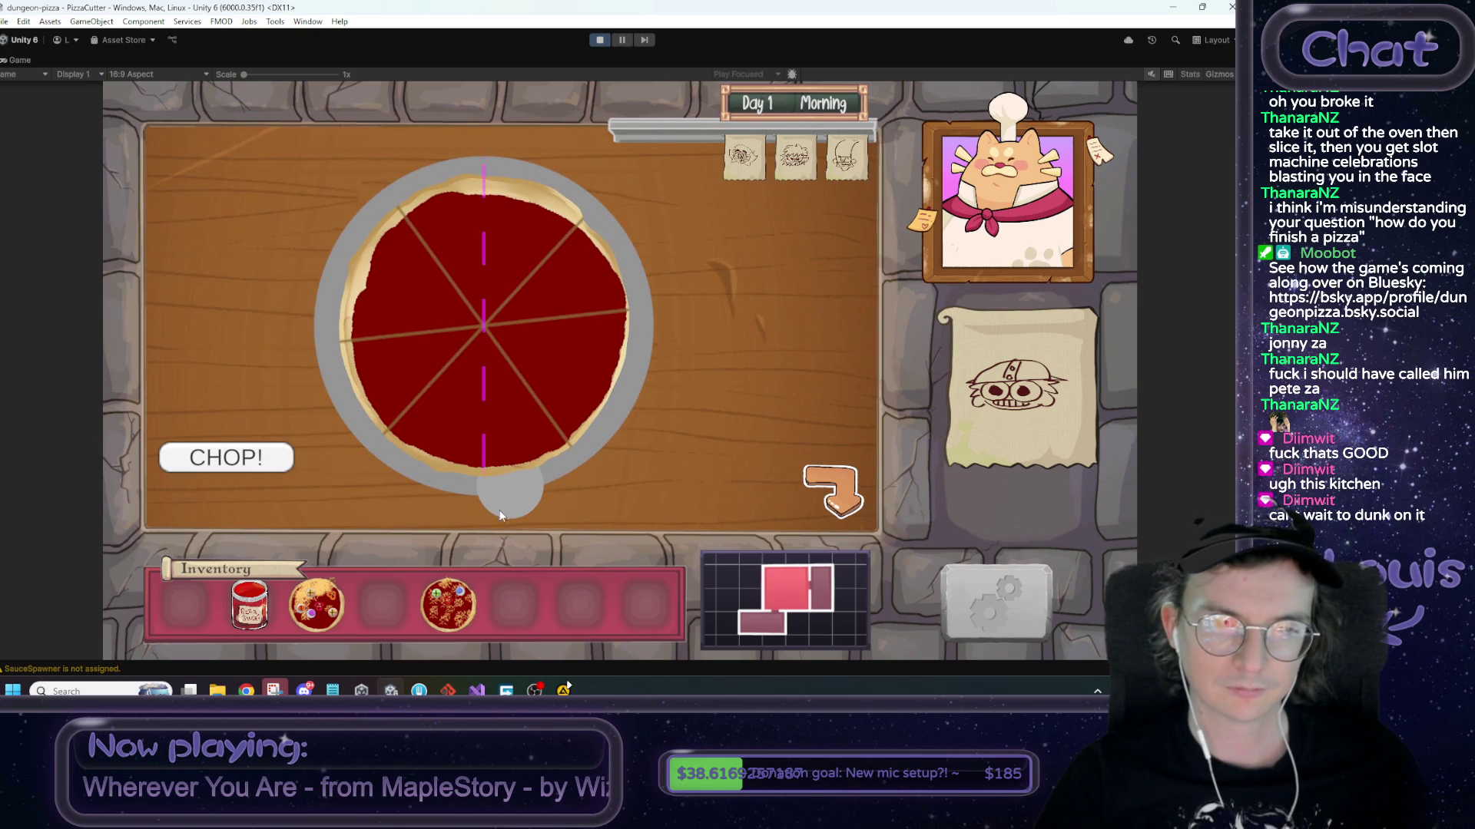
click(229, 459)
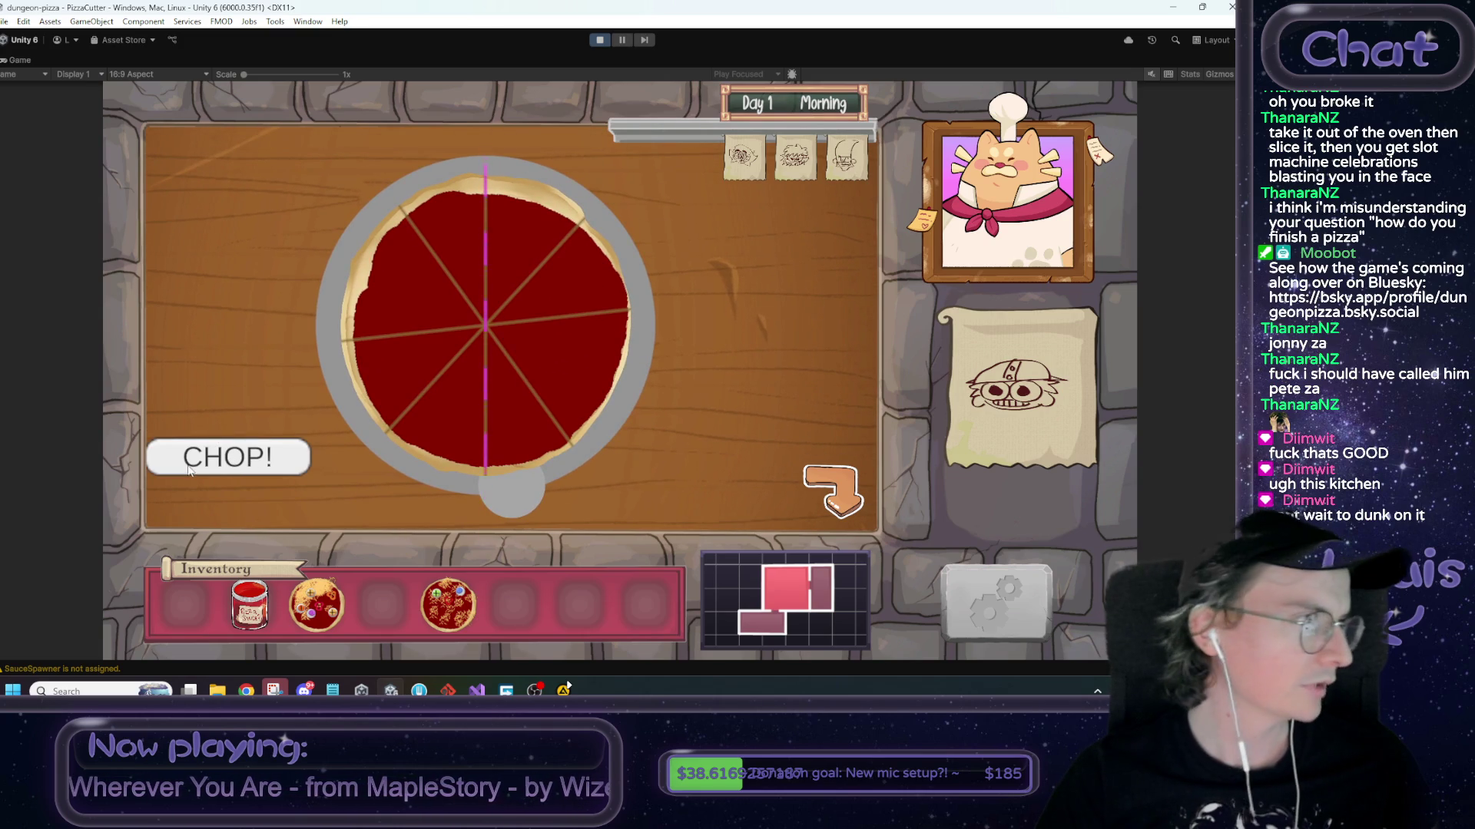
mouse_move(509, 492)
mouse_down()
mouse_move(472, 503)
mouse_move(356, 435)
mouse_move(341, 327)
mouse_move(360, 191)
mouse_move(705, 395)
mouse_move(680, 317)
mouse_up()
drag(627, 149, 647, 592)
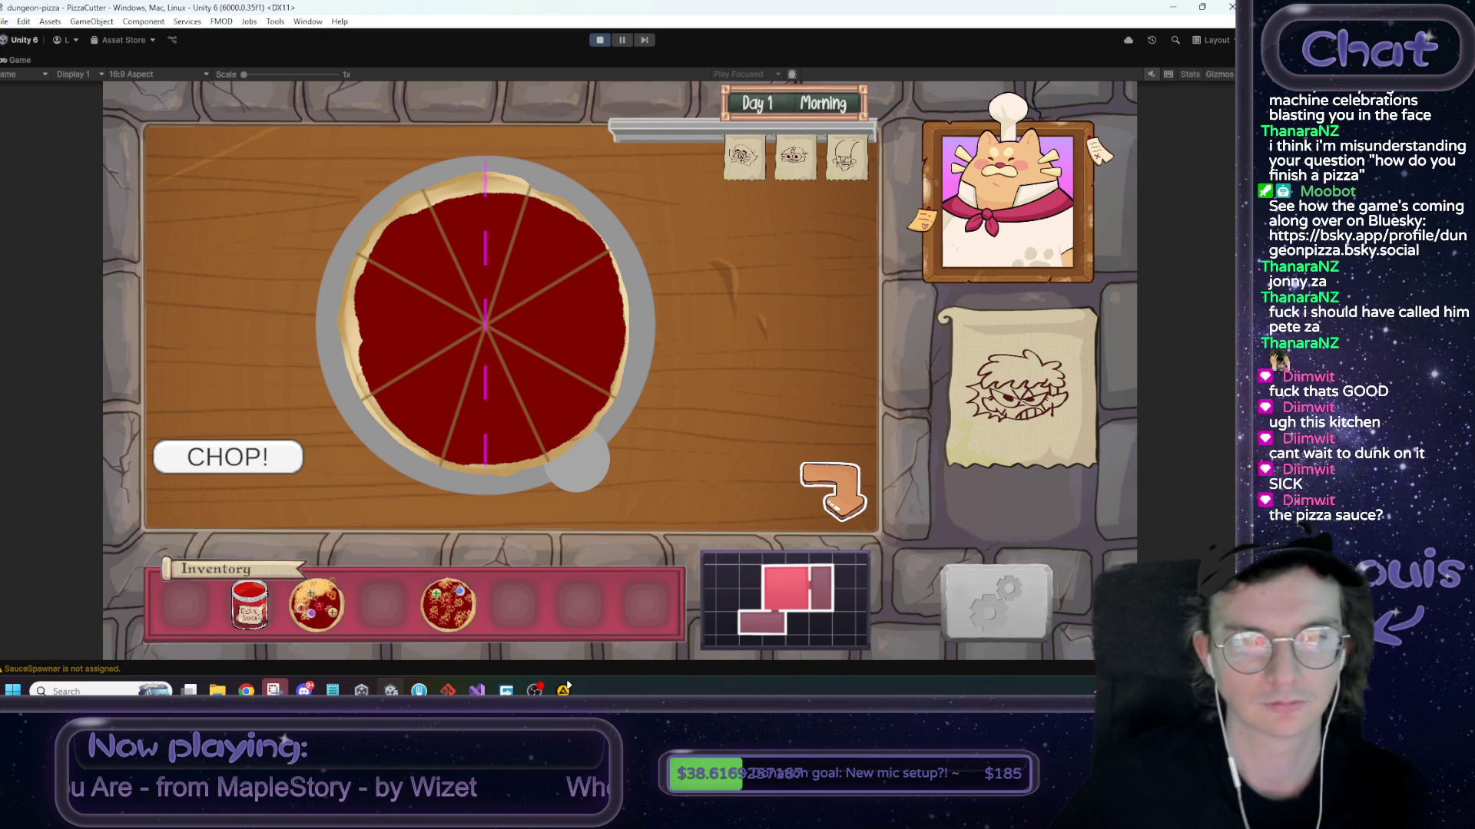
click(833, 491)
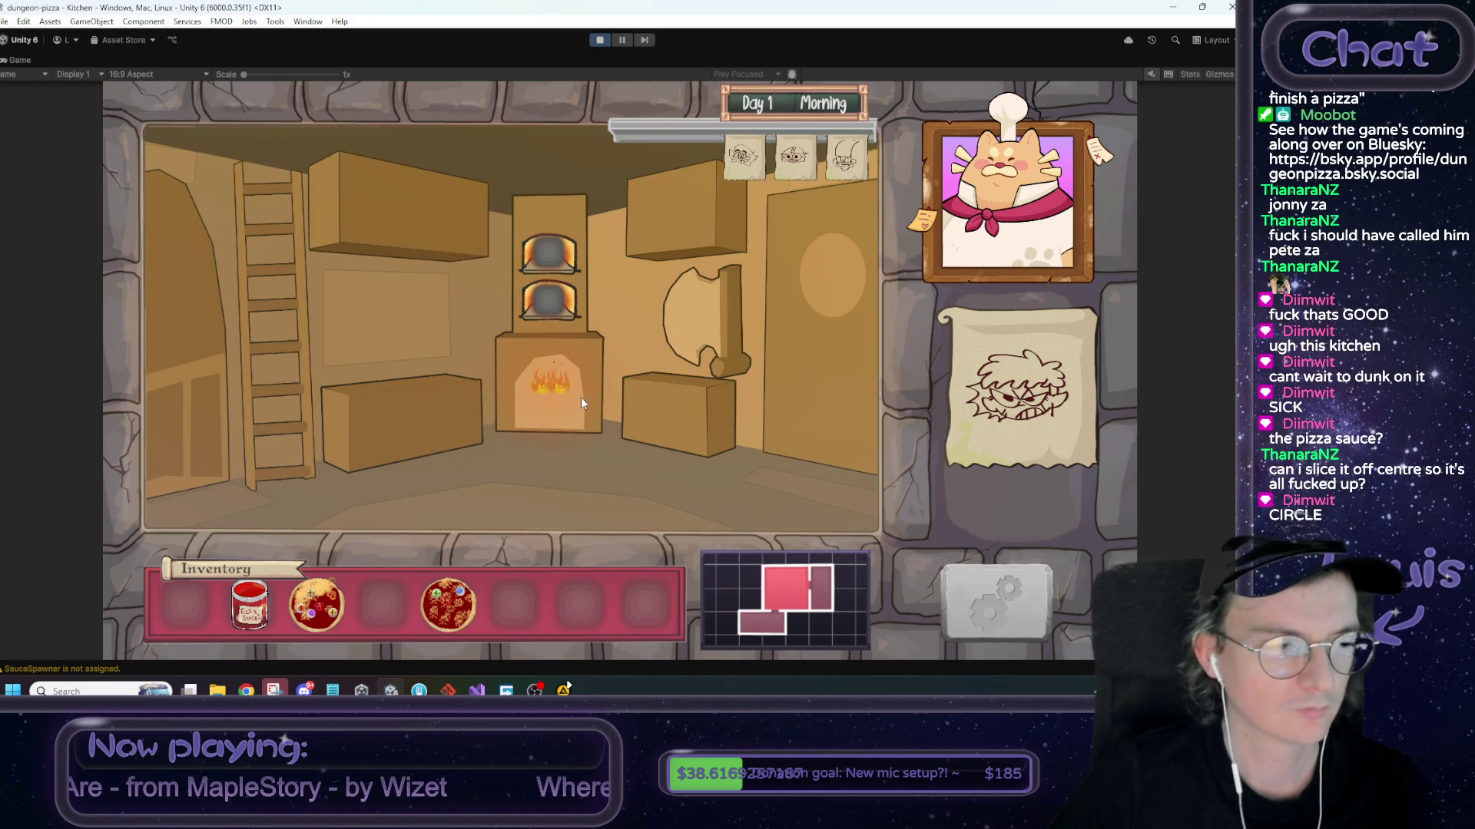
Reopen the pizza cutter and make four cuts in a fresh pizza, rotating it between cuts
click(653, 407)
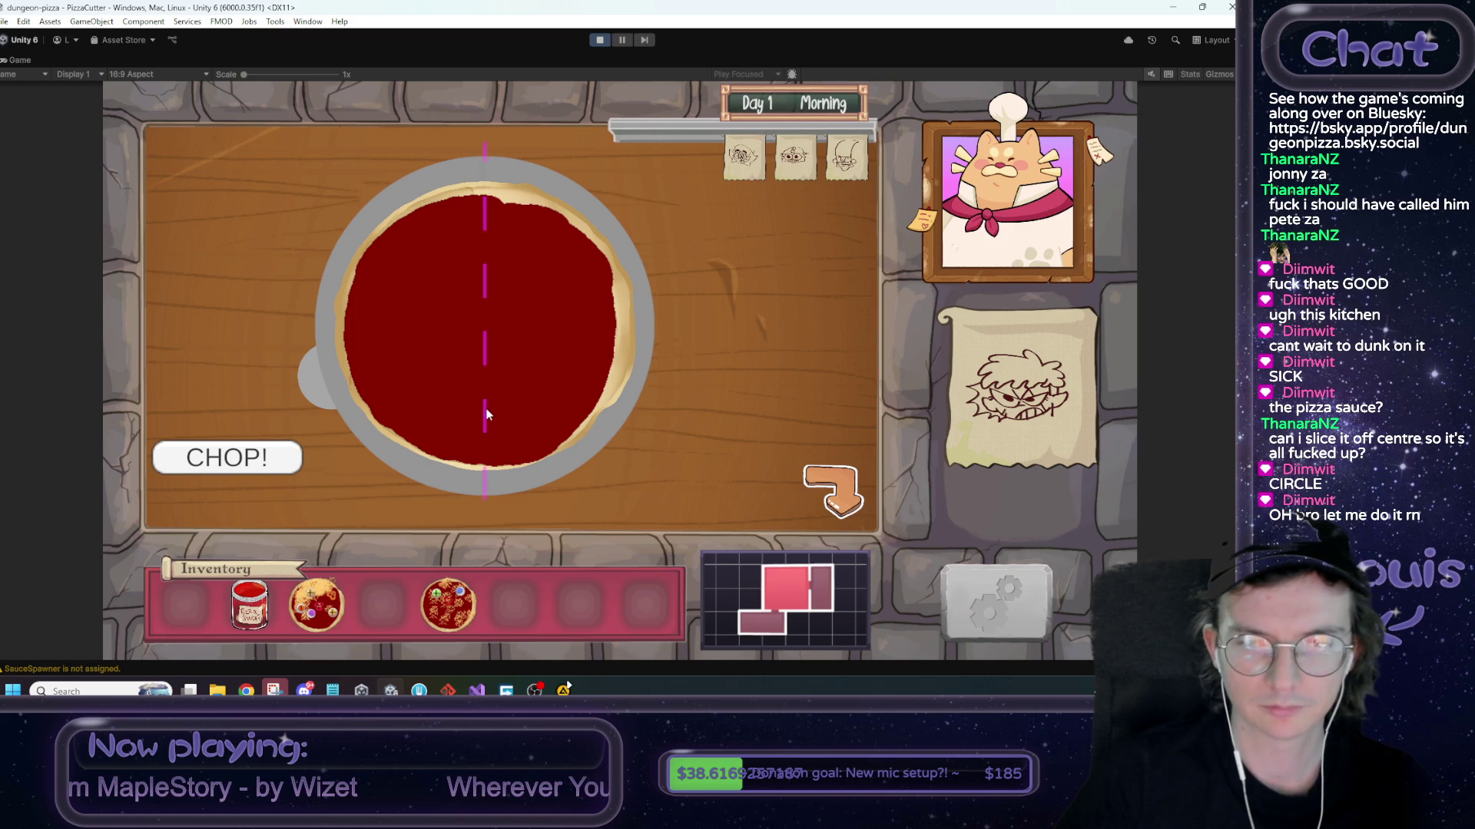
mouse_move(316, 383)
mouse_down()
mouse_move(334, 507)
mouse_move(266, 261)
mouse_move(662, 164)
mouse_move(384, 516)
mouse_move(742, 315)
mouse_move(307, 499)
mouse_move(263, 425)
mouse_up()
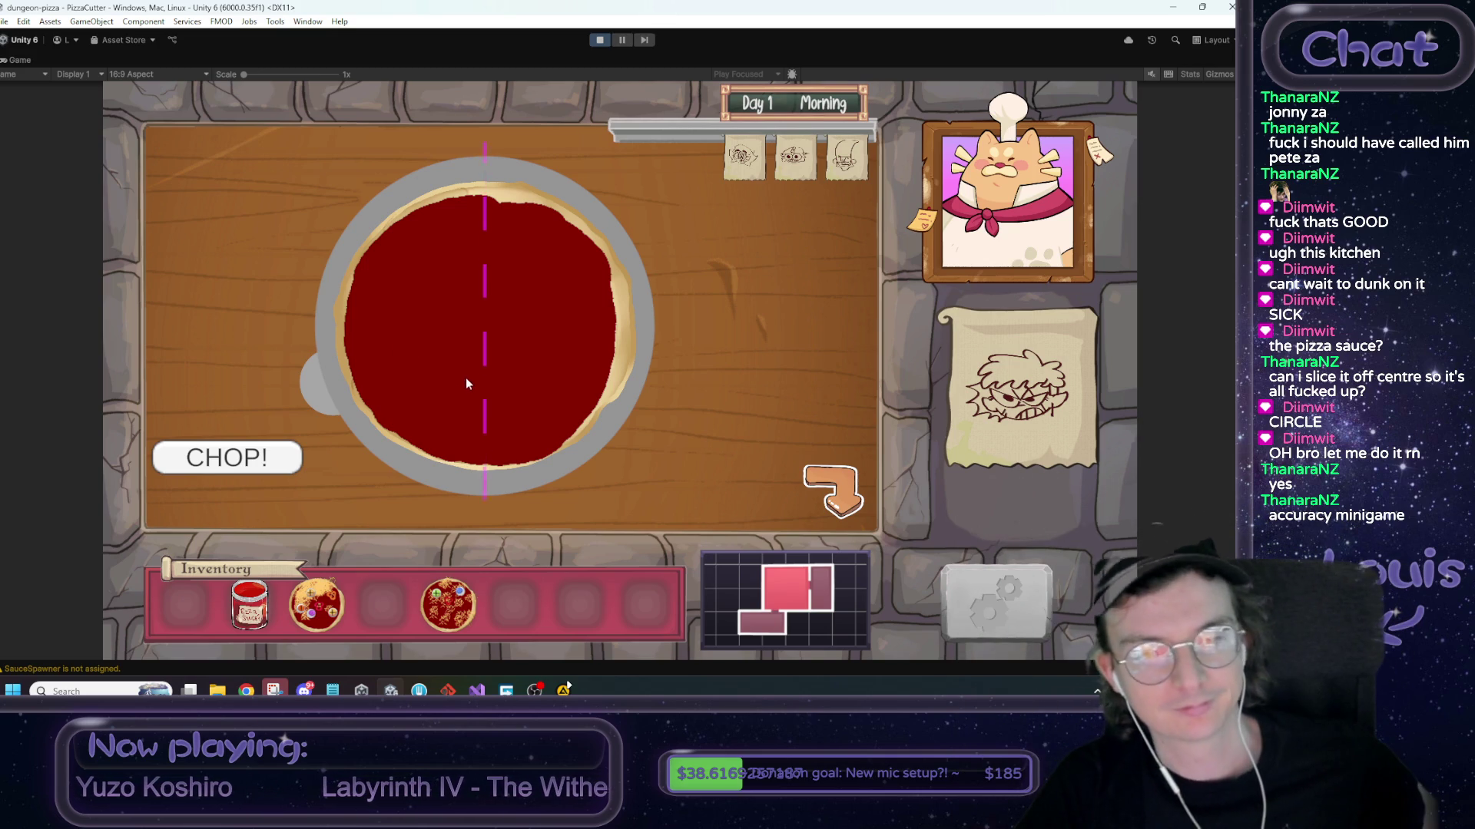
click(284, 468)
mouse_move(325, 389)
mouse_down()
mouse_move(407, 417)
mouse_move(574, 417)
mouse_move(685, 365)
mouse_move(543, 488)
mouse_move(553, 501)
mouse_move(346, 500)
mouse_move(519, 467)
mouse_up()
click(255, 467)
click(246, 450)
mouse_move(246, 455)
mouse_down()
mouse_move(523, 491)
mouse_move(637, 458)
mouse_move(325, 481)
mouse_move(535, 423)
mouse_up()
click(307, 460)
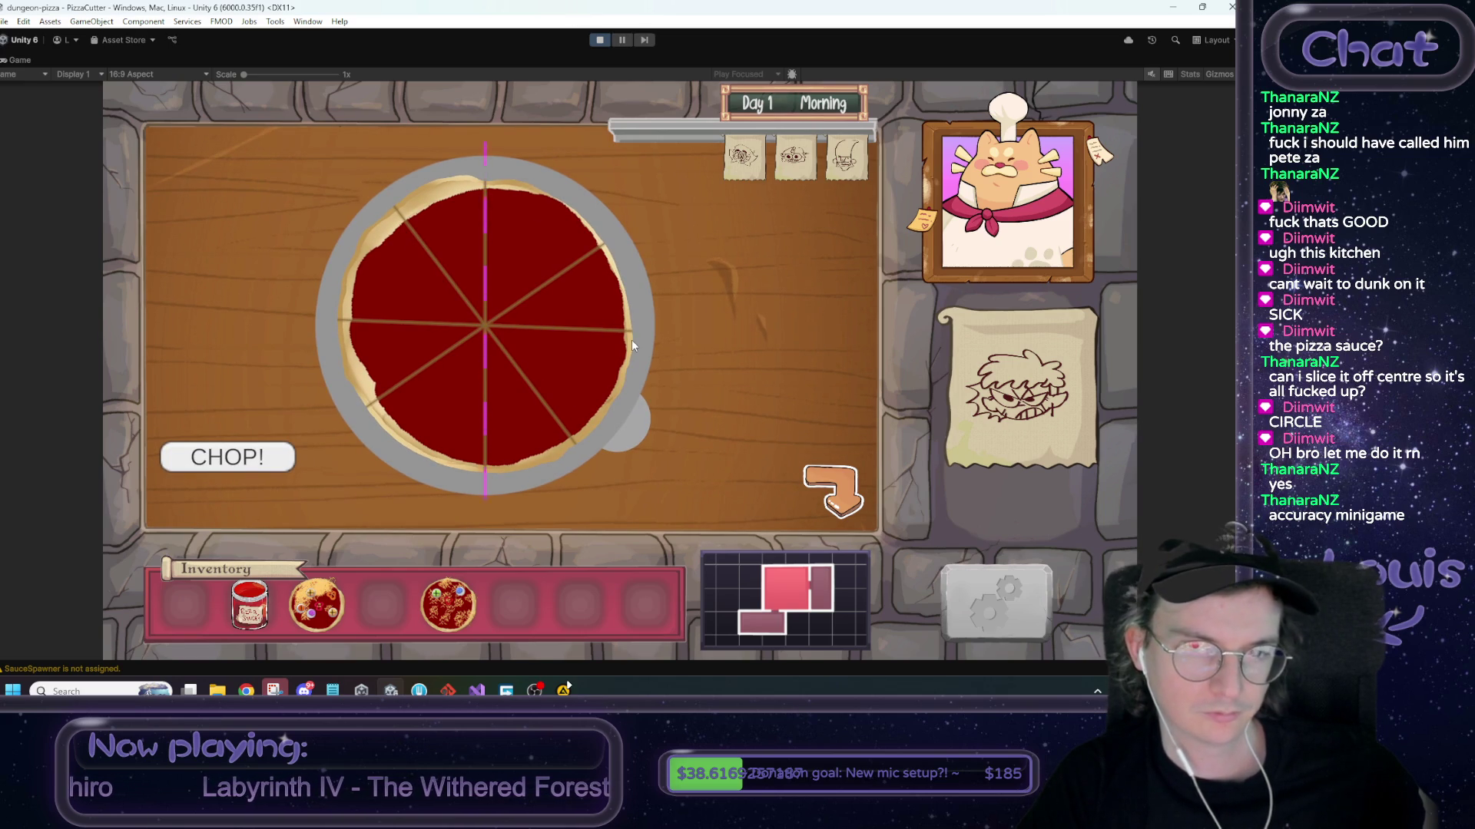
Return to the kitchen, reopen the cutter once more, then stop Play mode
click(821, 497)
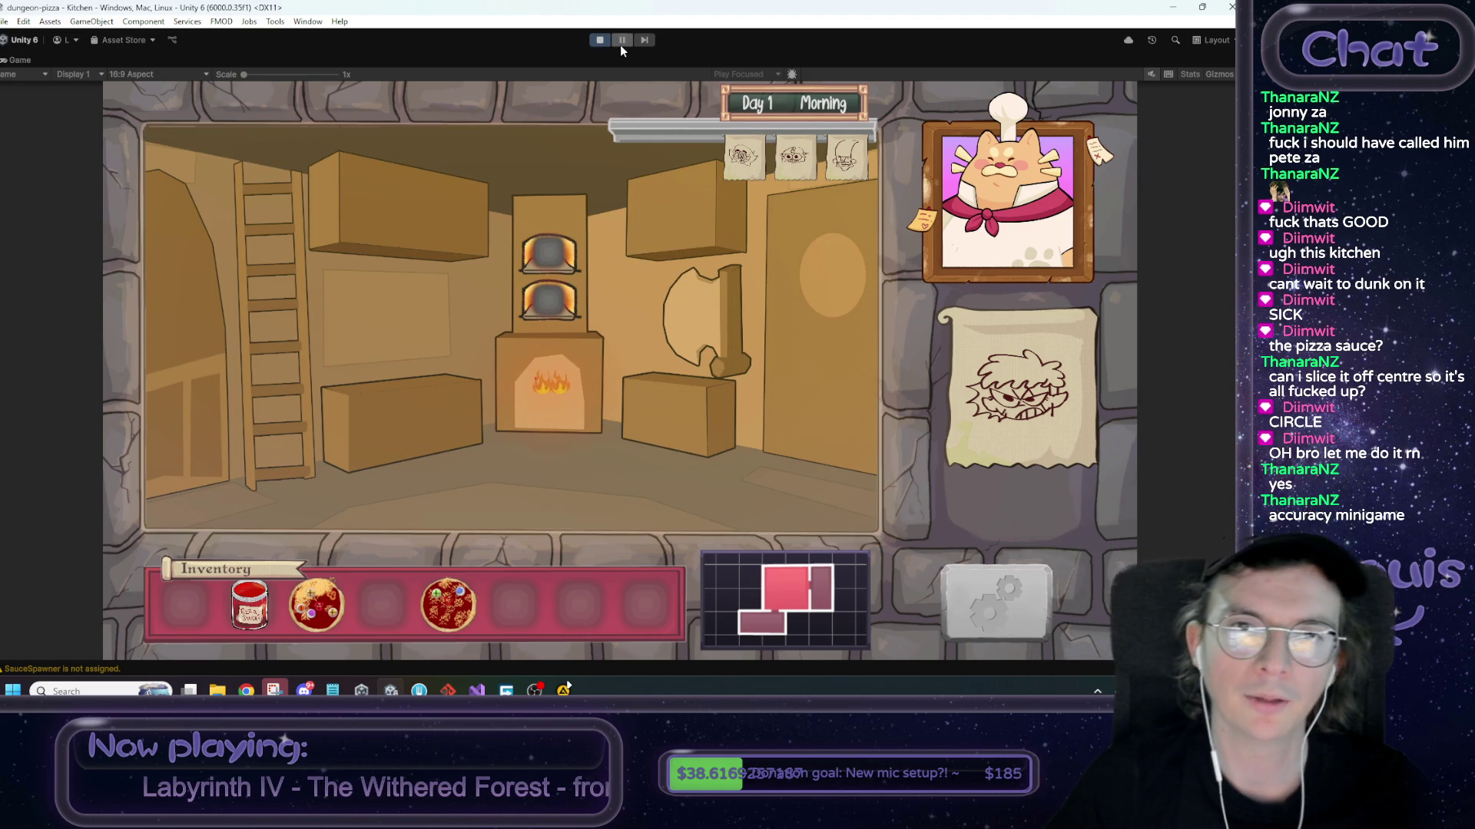
click(704, 426)
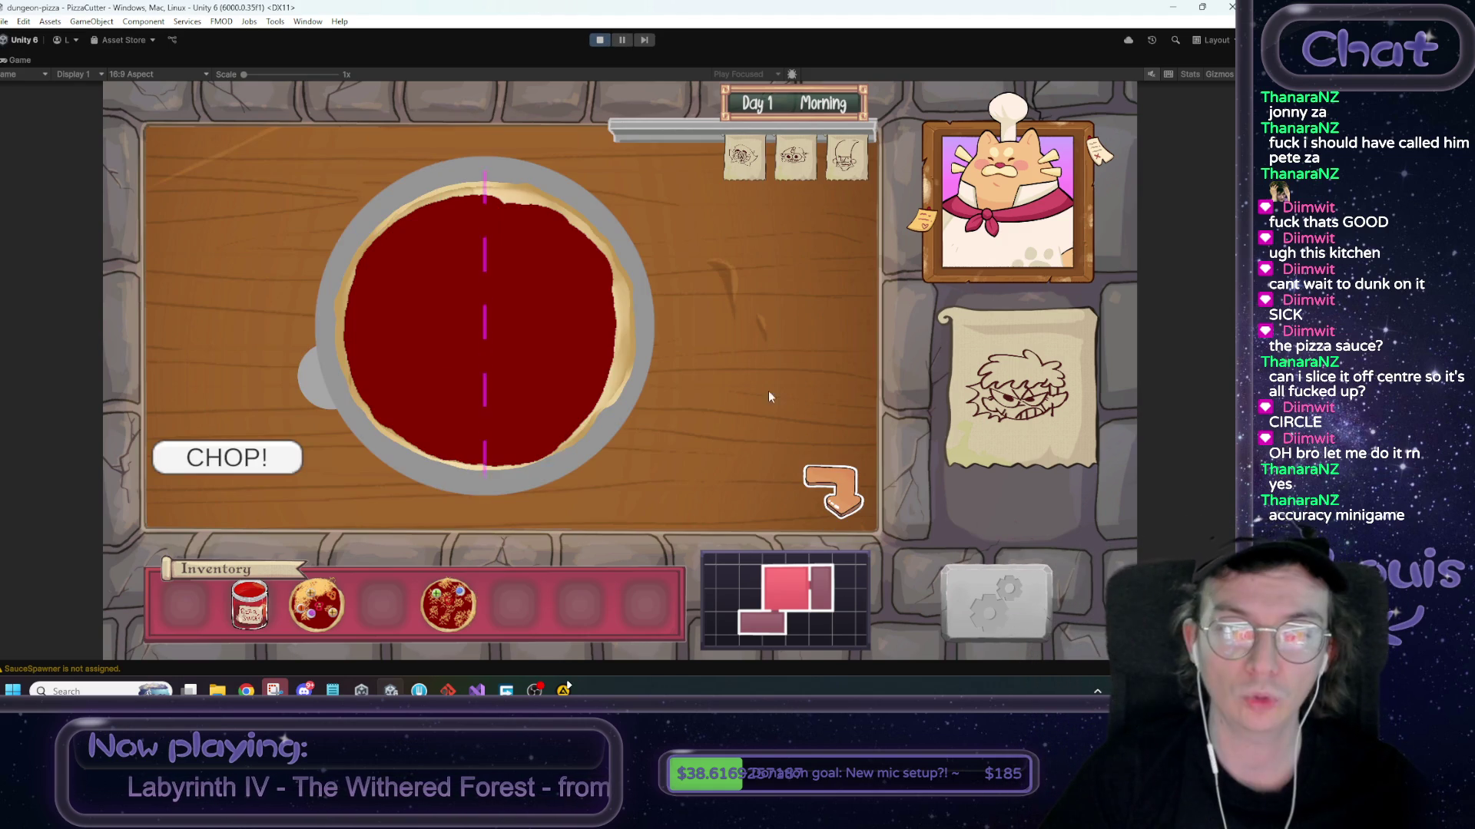
click(599, 40)
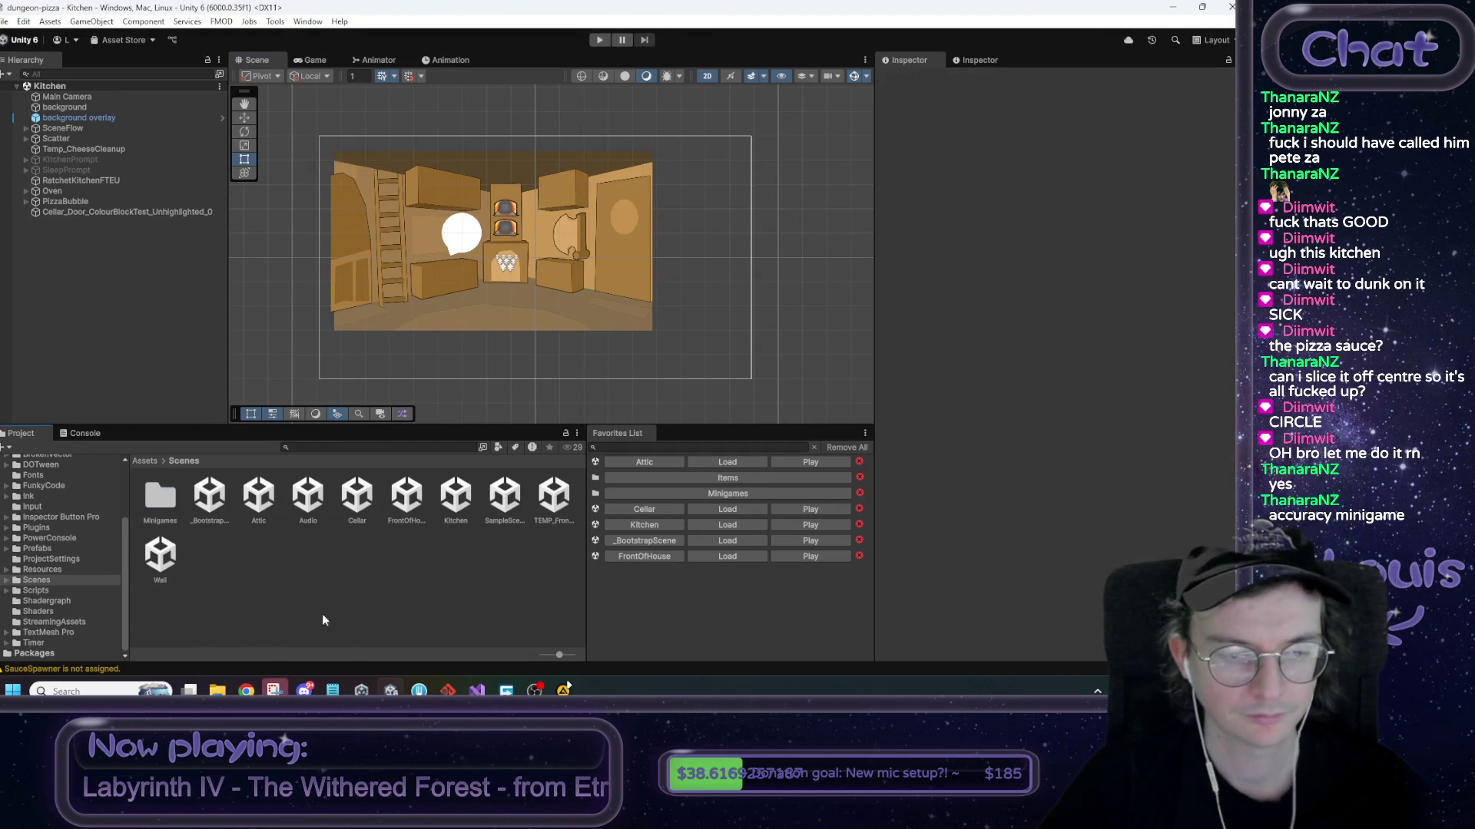
Snap the Docs spec to the right half and the tldraw whiteboard to the left, then place the caret below 'Return to base state.'
mouse_move(246, 691)
click(435, 625)
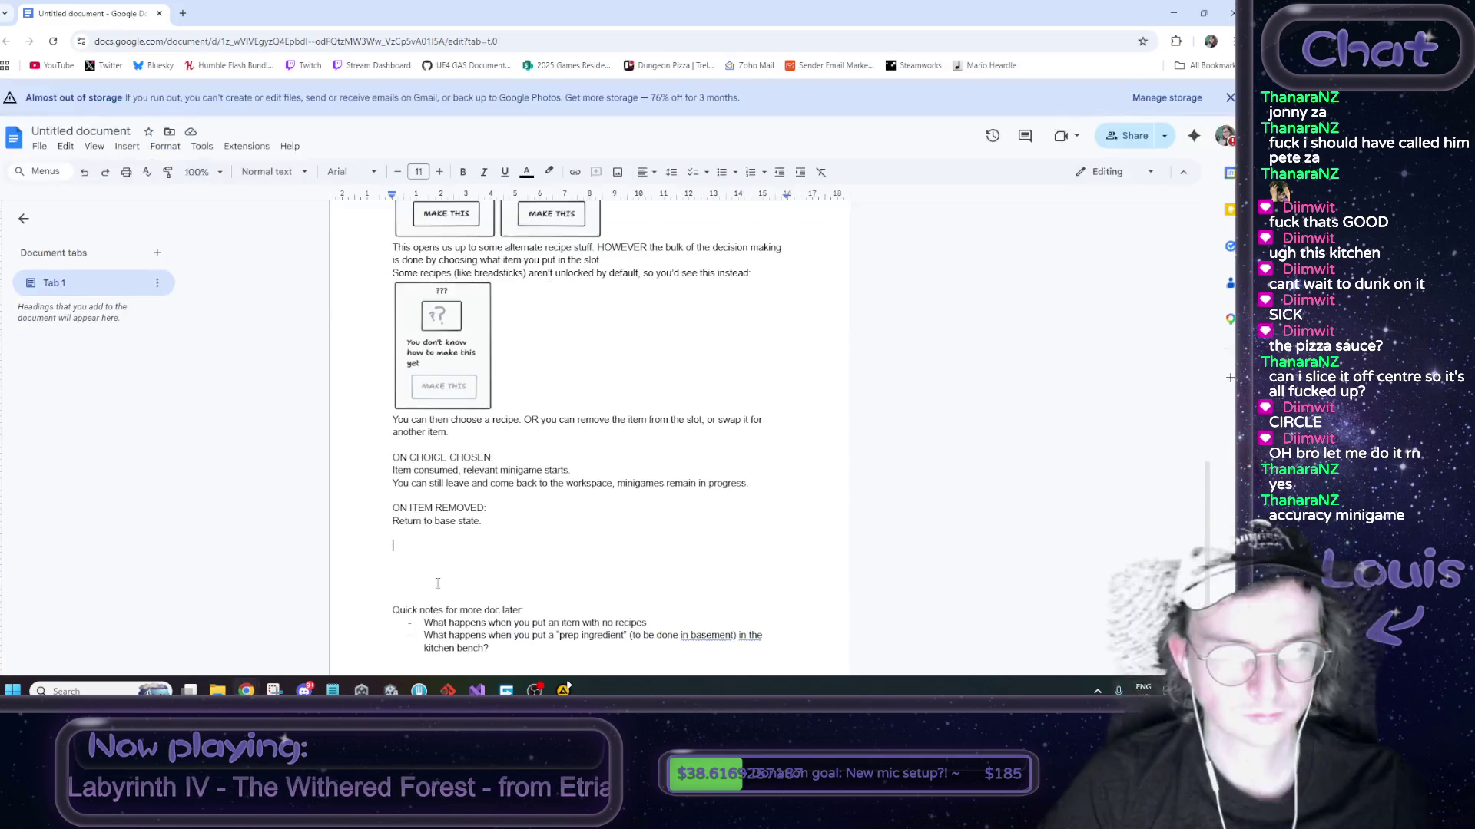
mouse_move(245, 690)
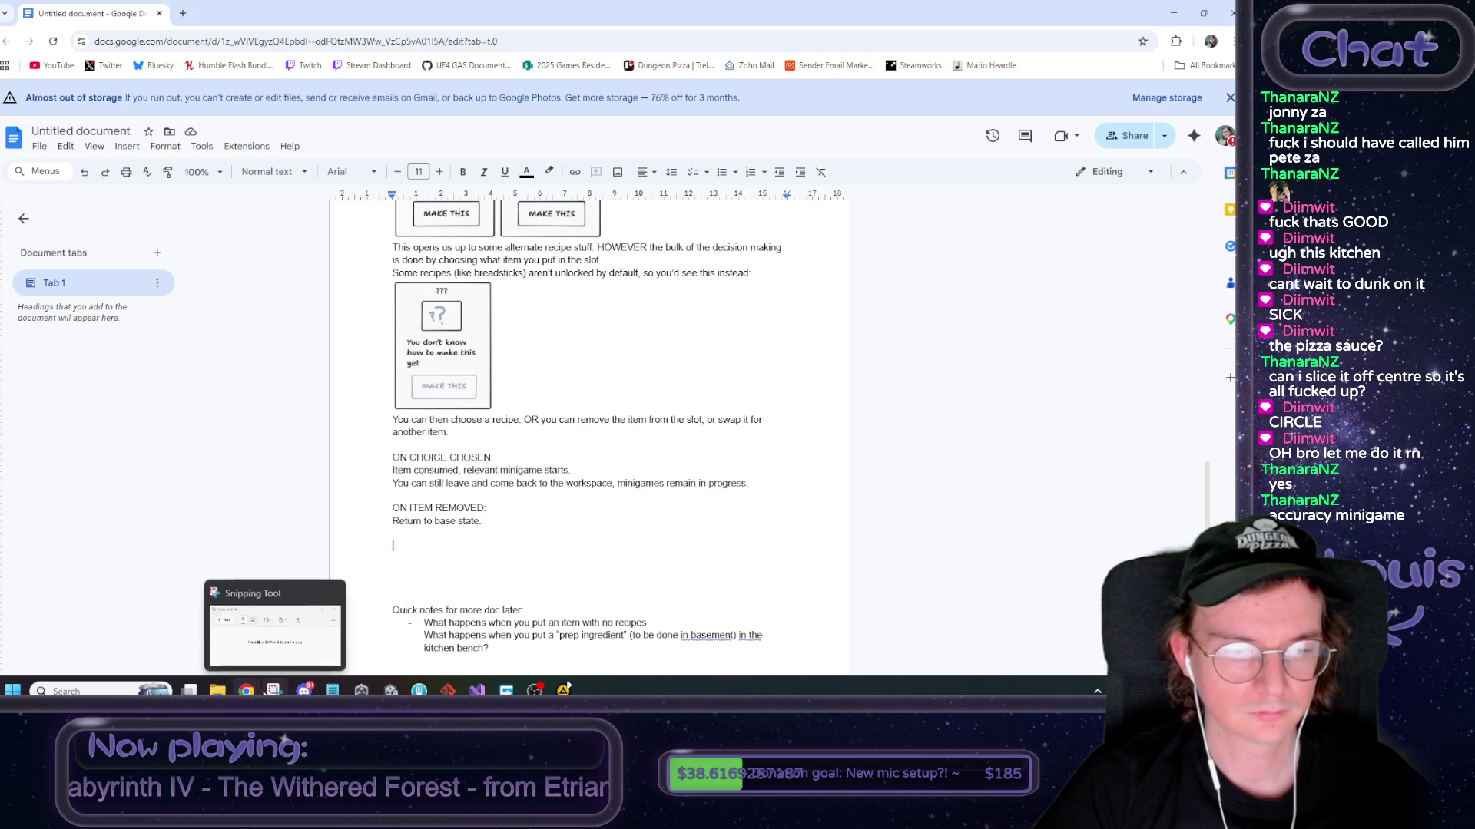
click(248, 636)
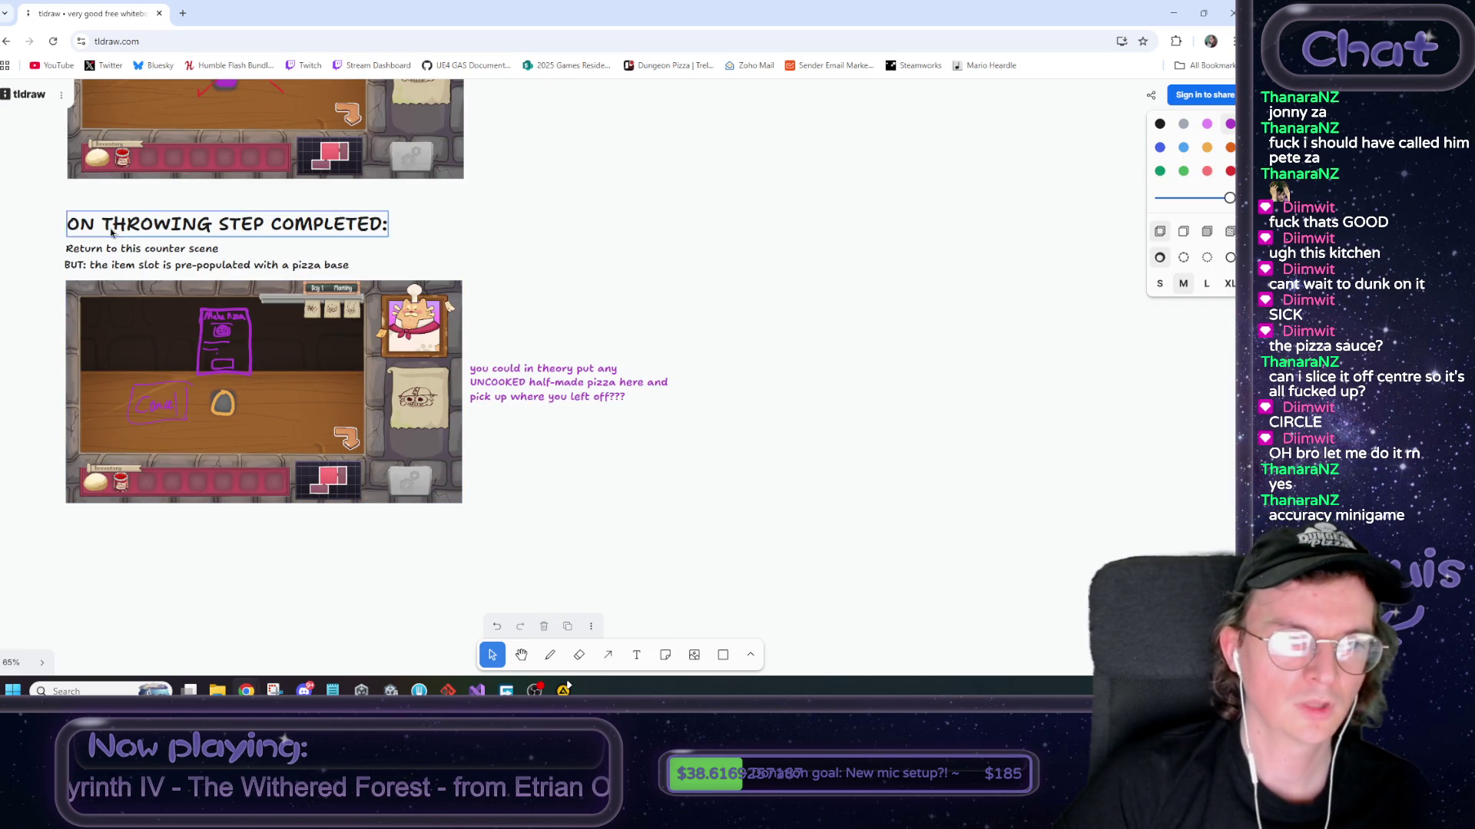
mouse_move(245, 690)
click(390, 626)
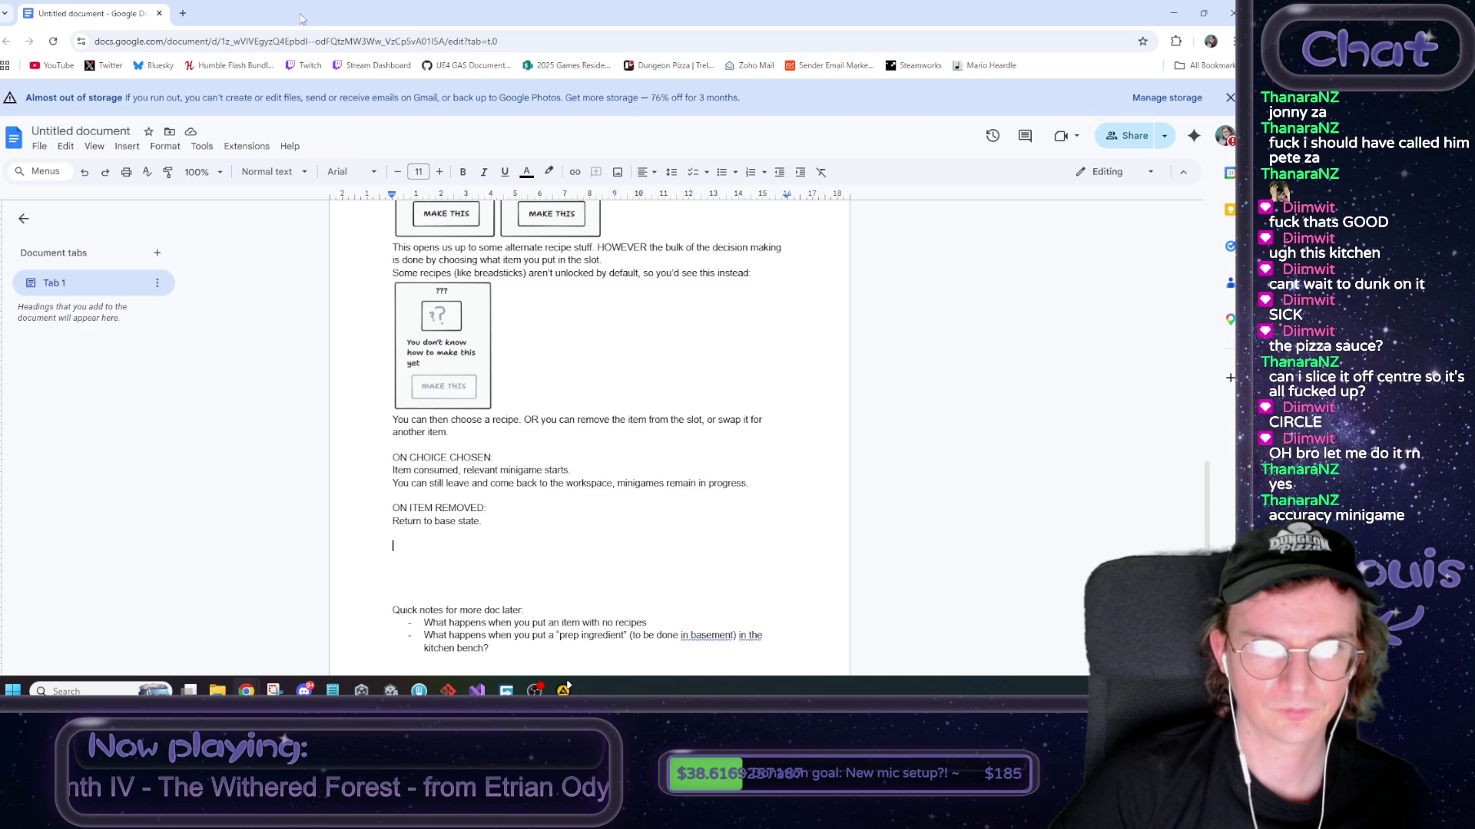
mouse_move(240, 35)
mouse_down()
mouse_move(537, 89)
mouse_move(1233, 46)
mouse_up()
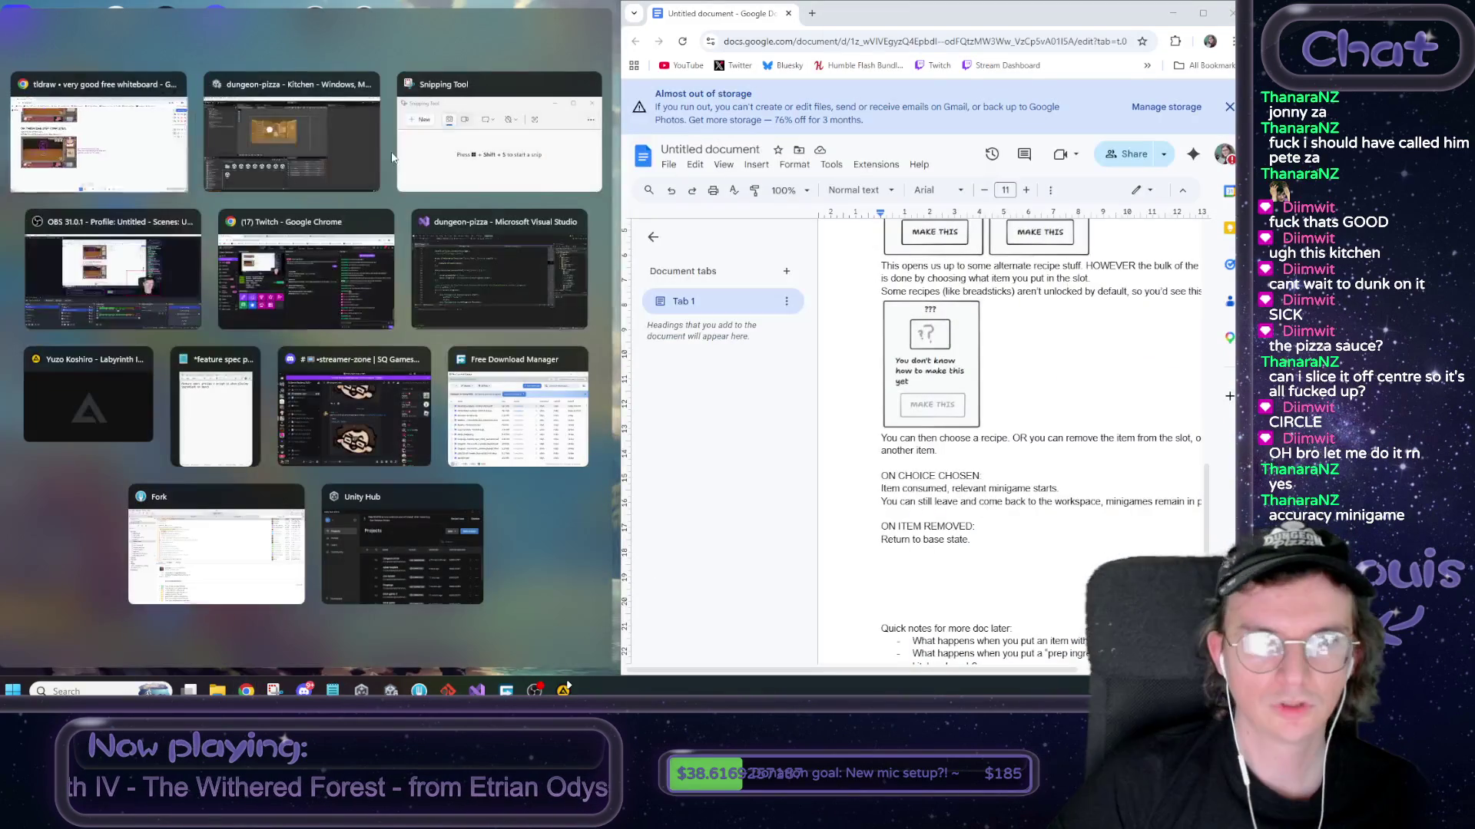
click(98, 134)
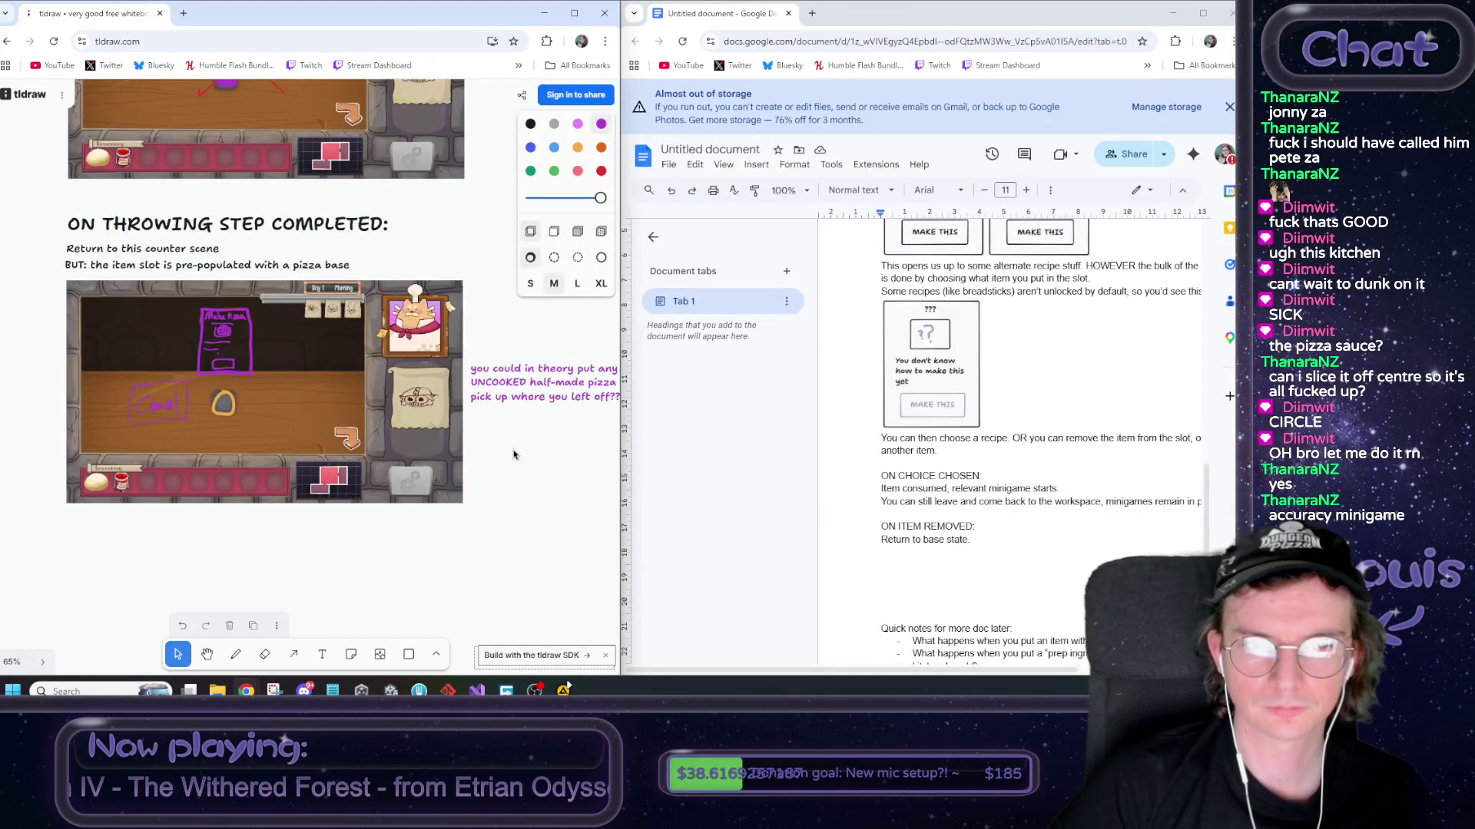
scroll(514, 454, up, 5)
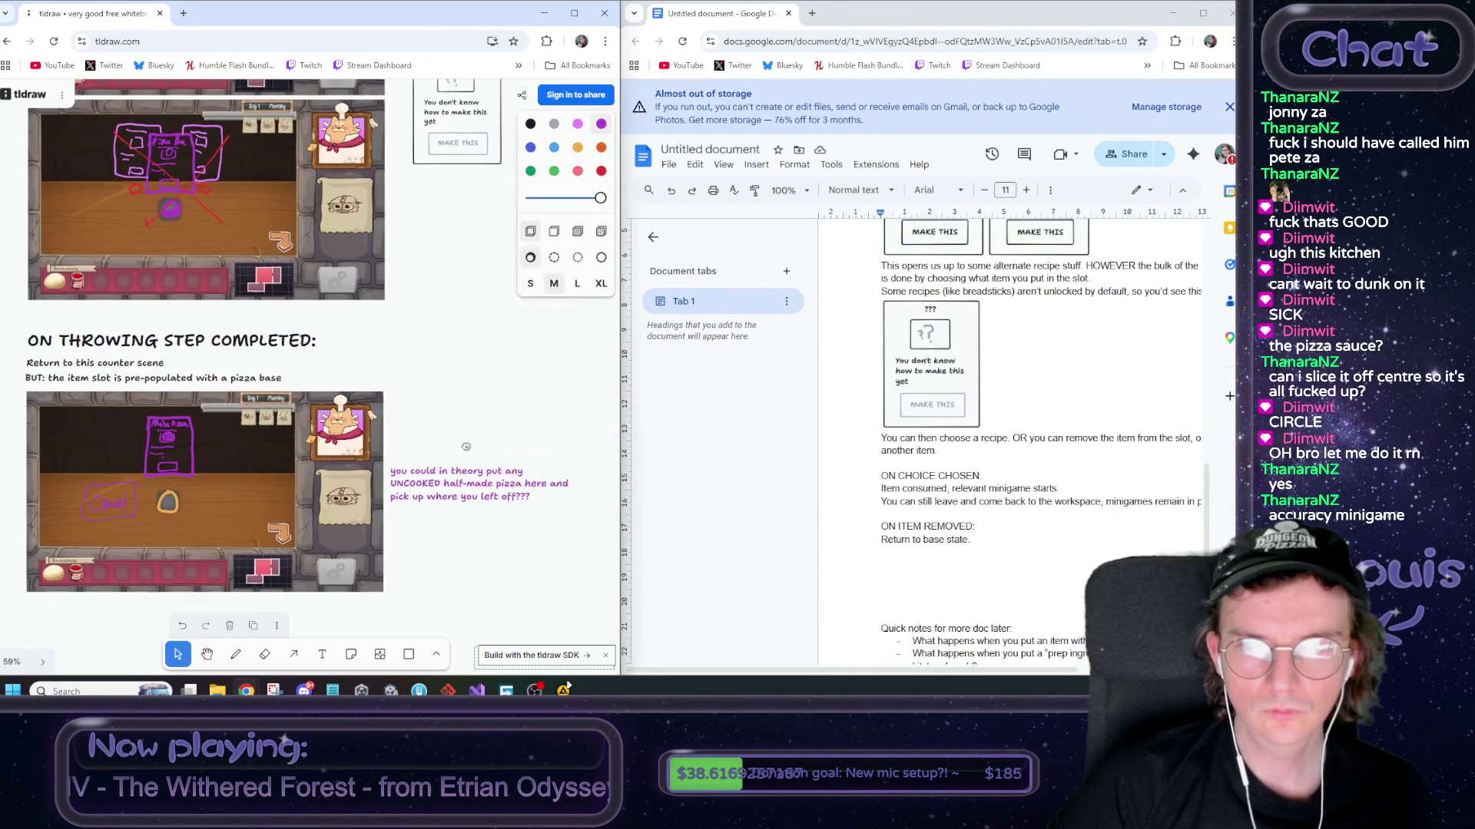
click(953, 567)
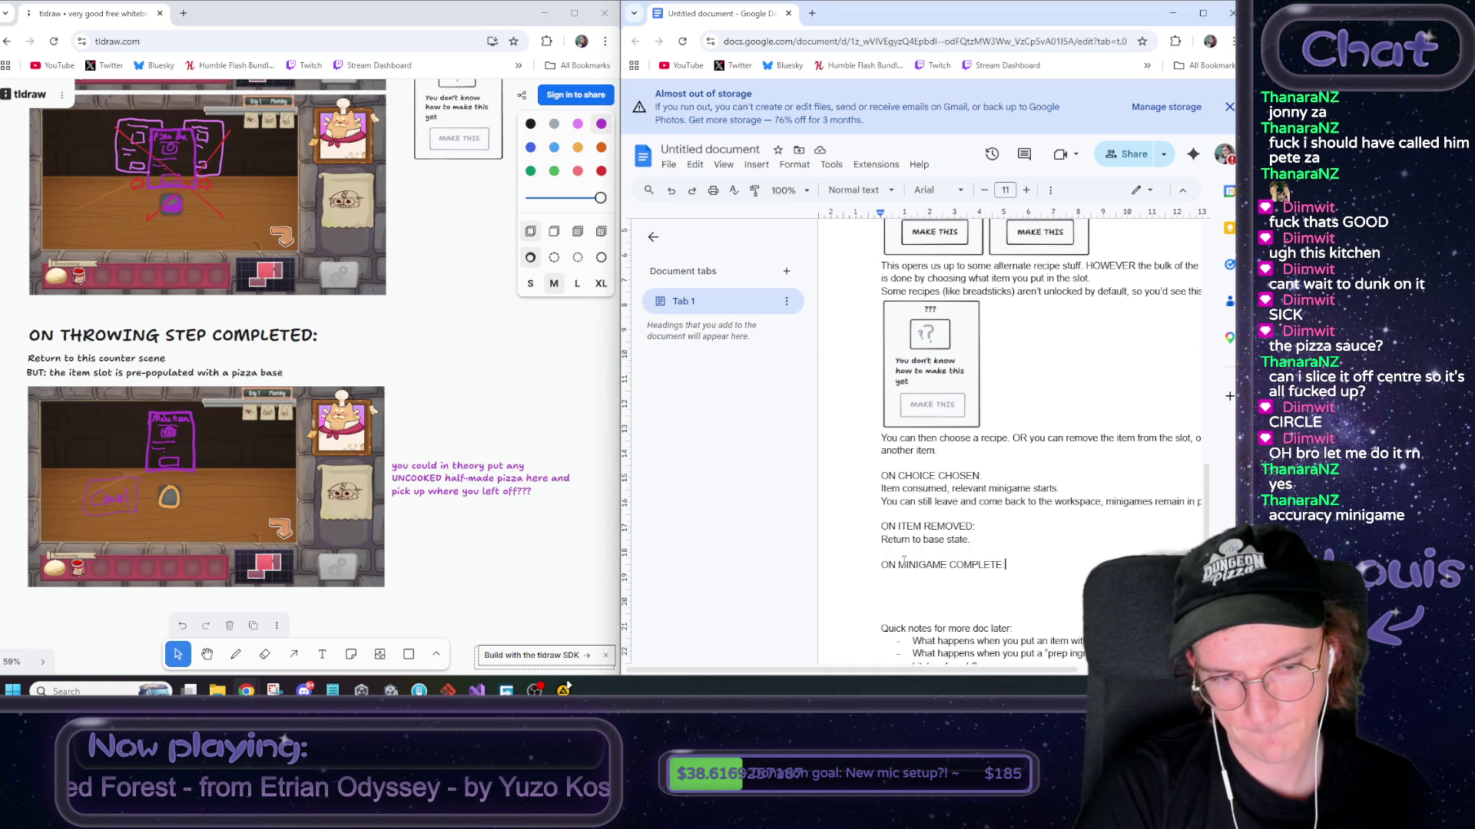
Start a '> item get popup????' line beneath the ON MINIGAME COMPLETE: heading
key(Return)
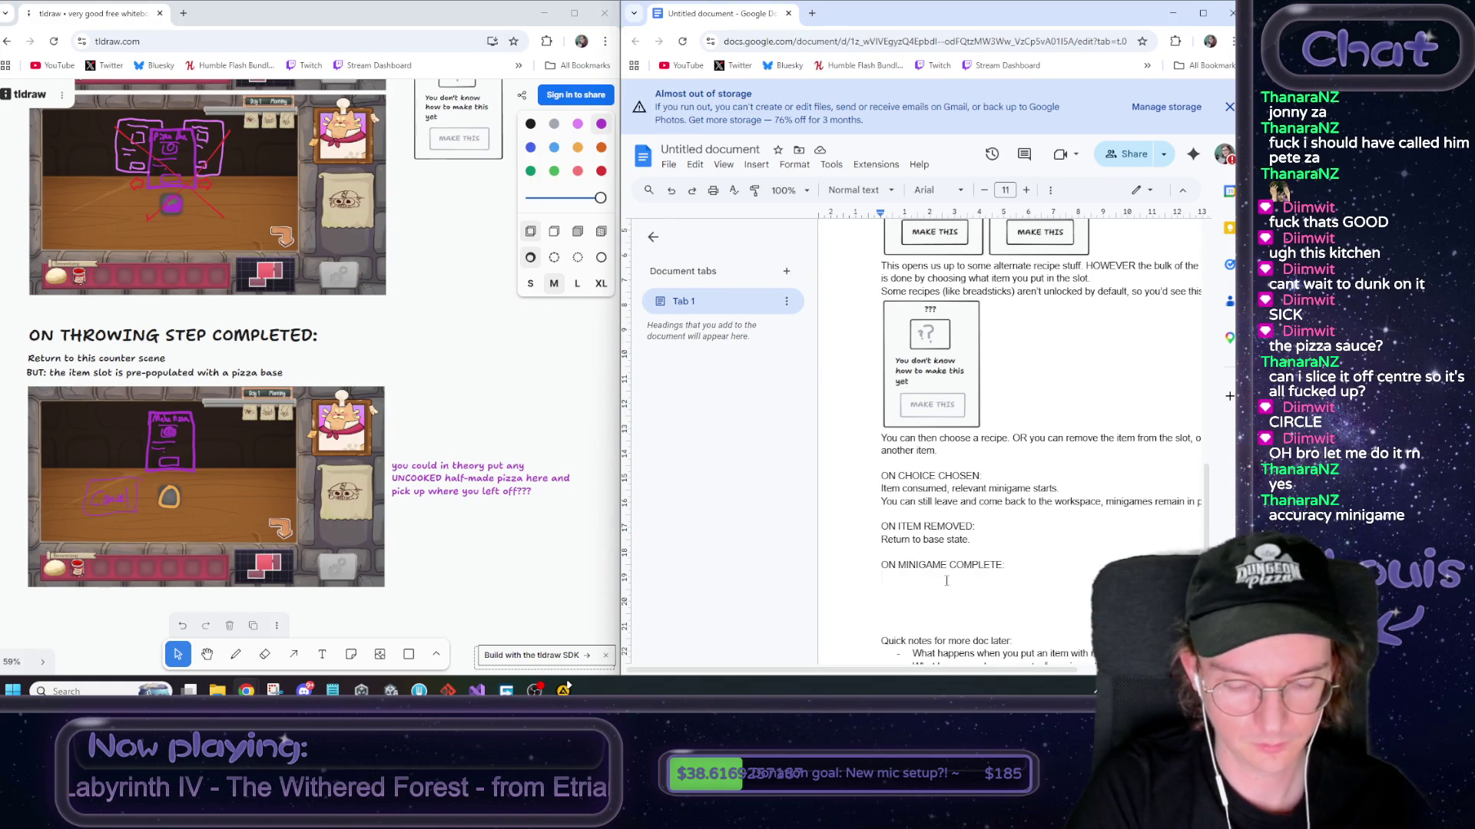
text(>)
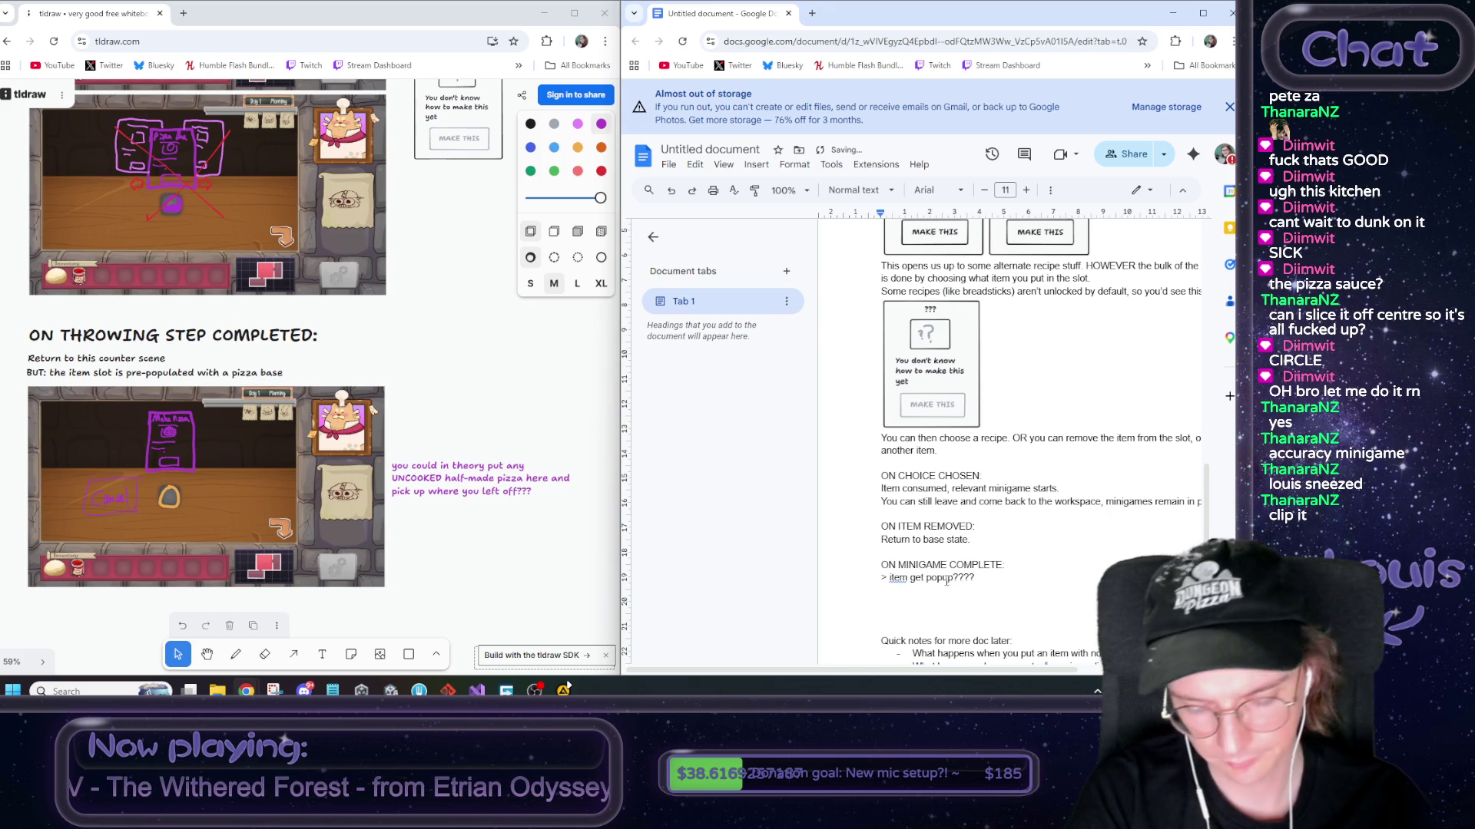
Finish the 'UNLESS the minigame that comp…' line and add an 'In which case' line below it
key(Return)
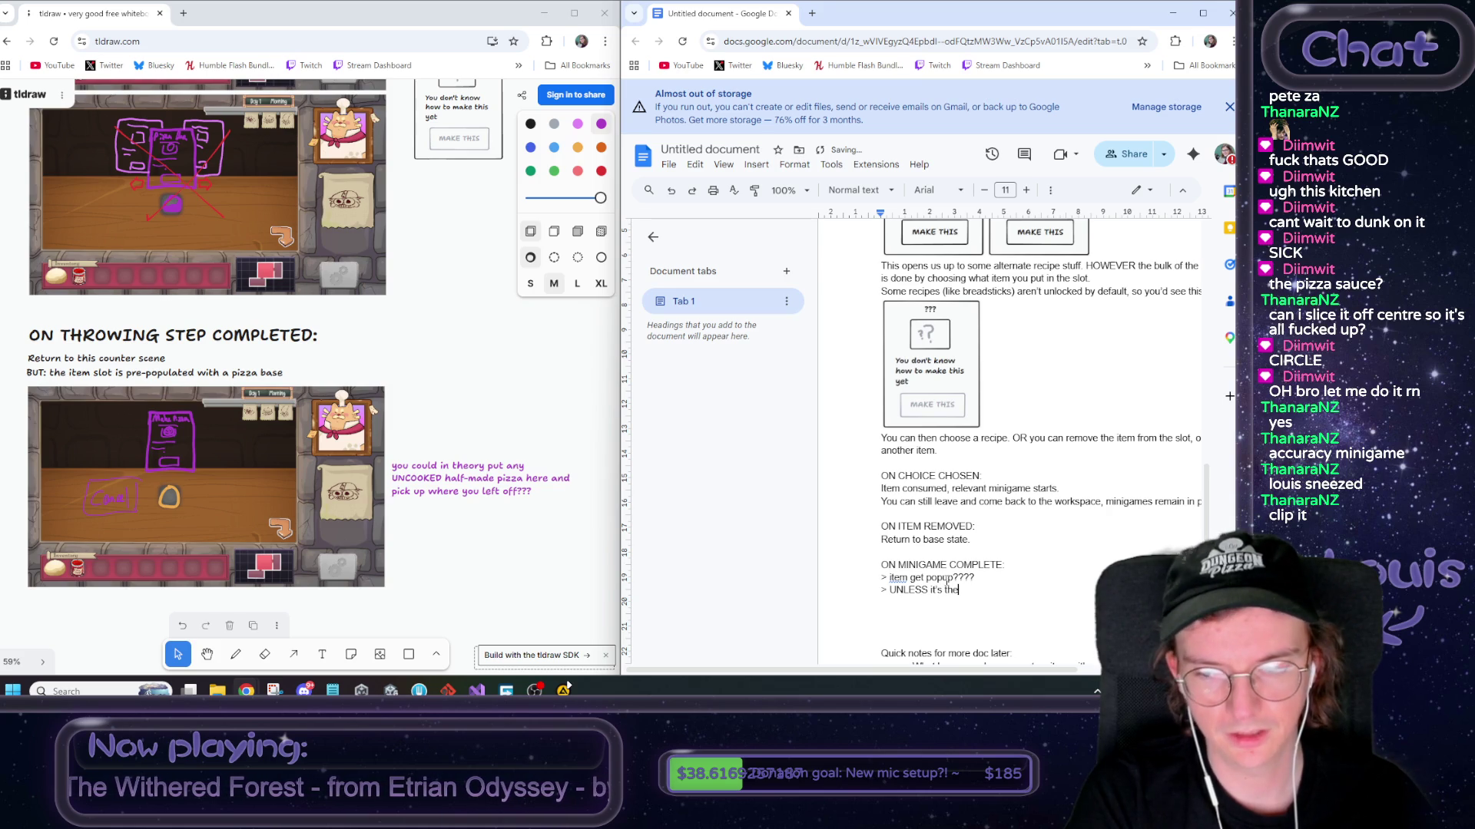
key(BackSpace)
key(BackSpace)
key(BackSpace)
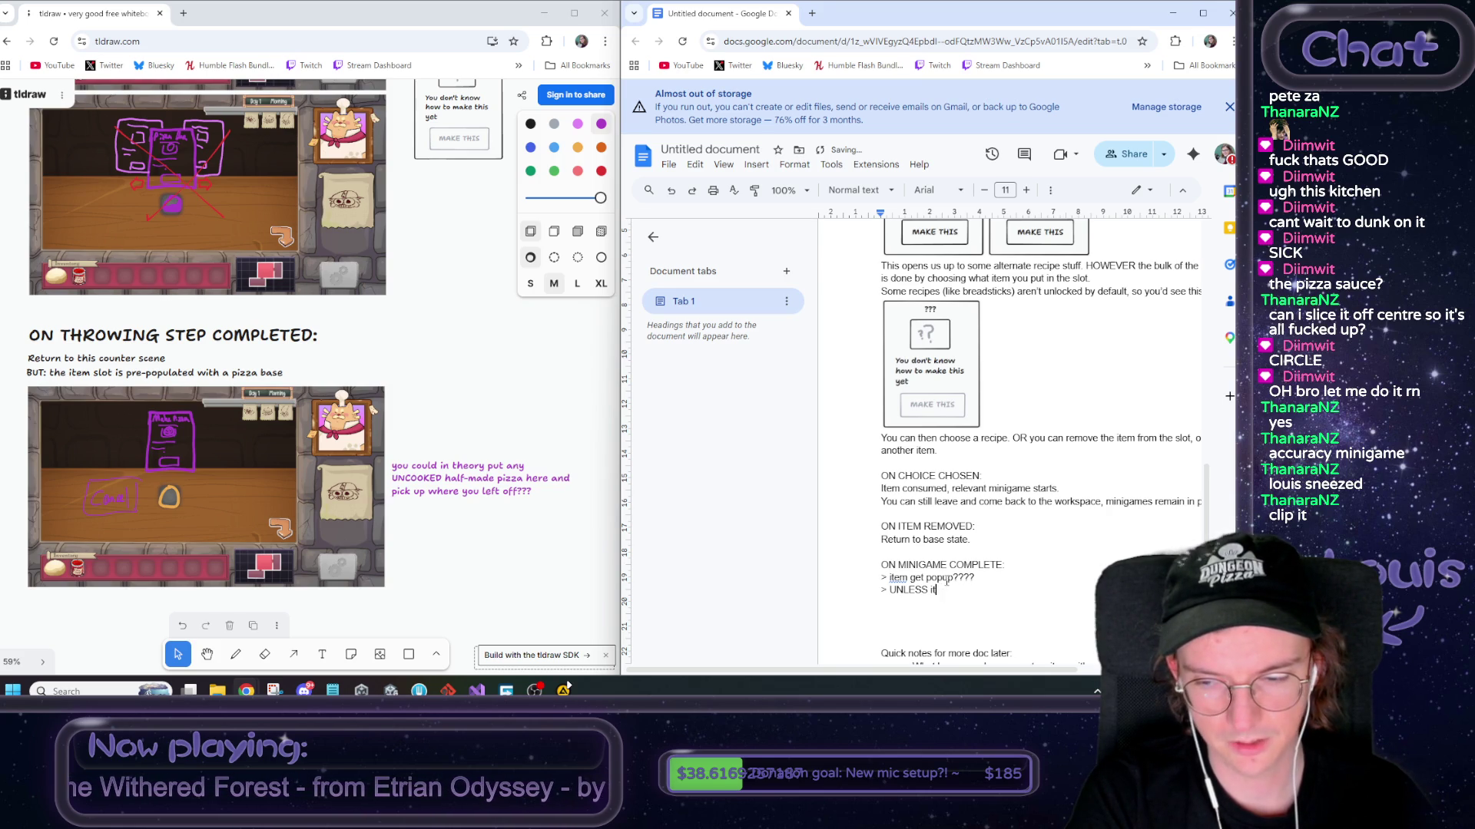
text(the minigame th)
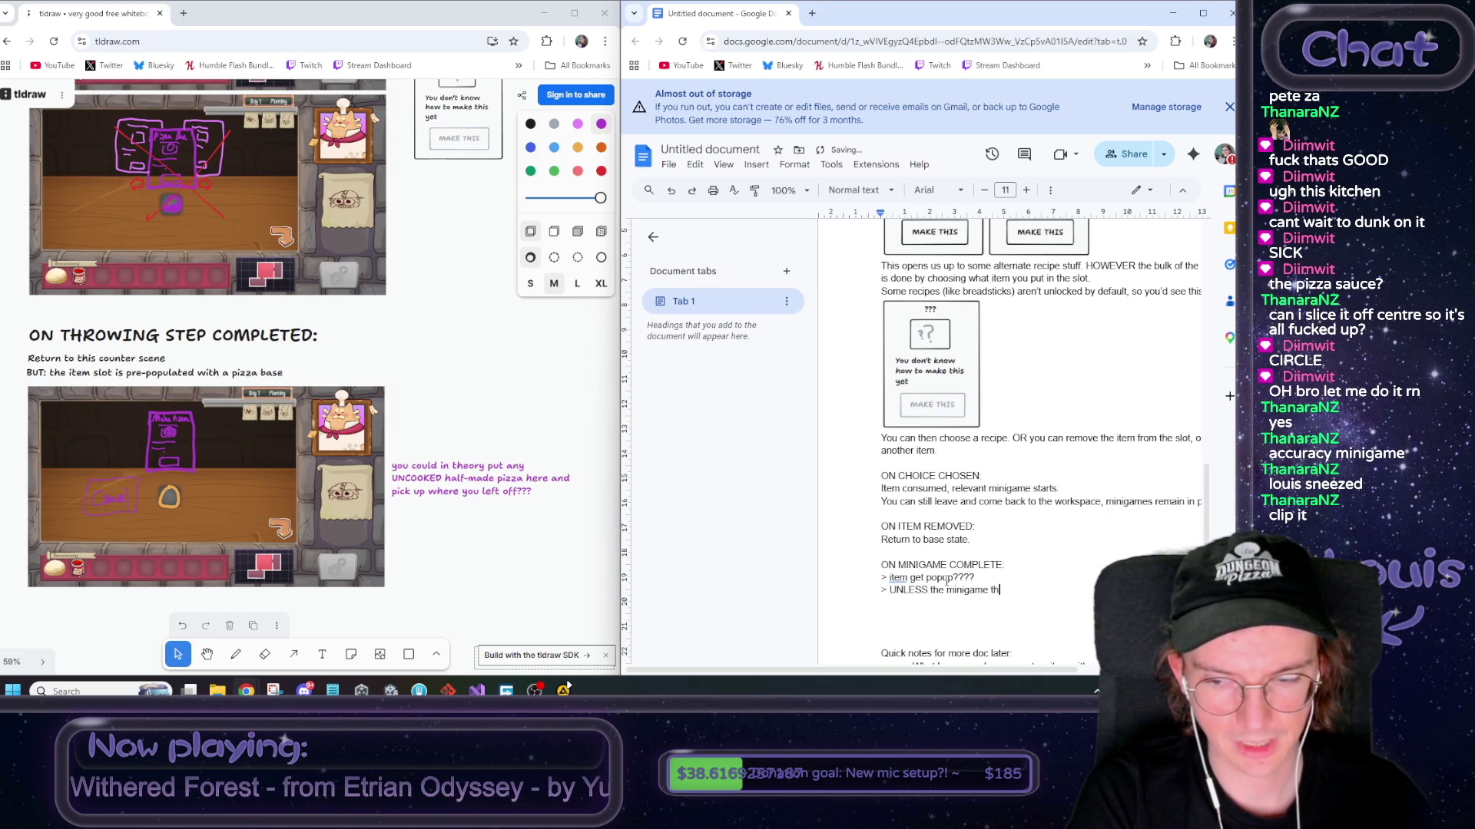
text(at completed was making)
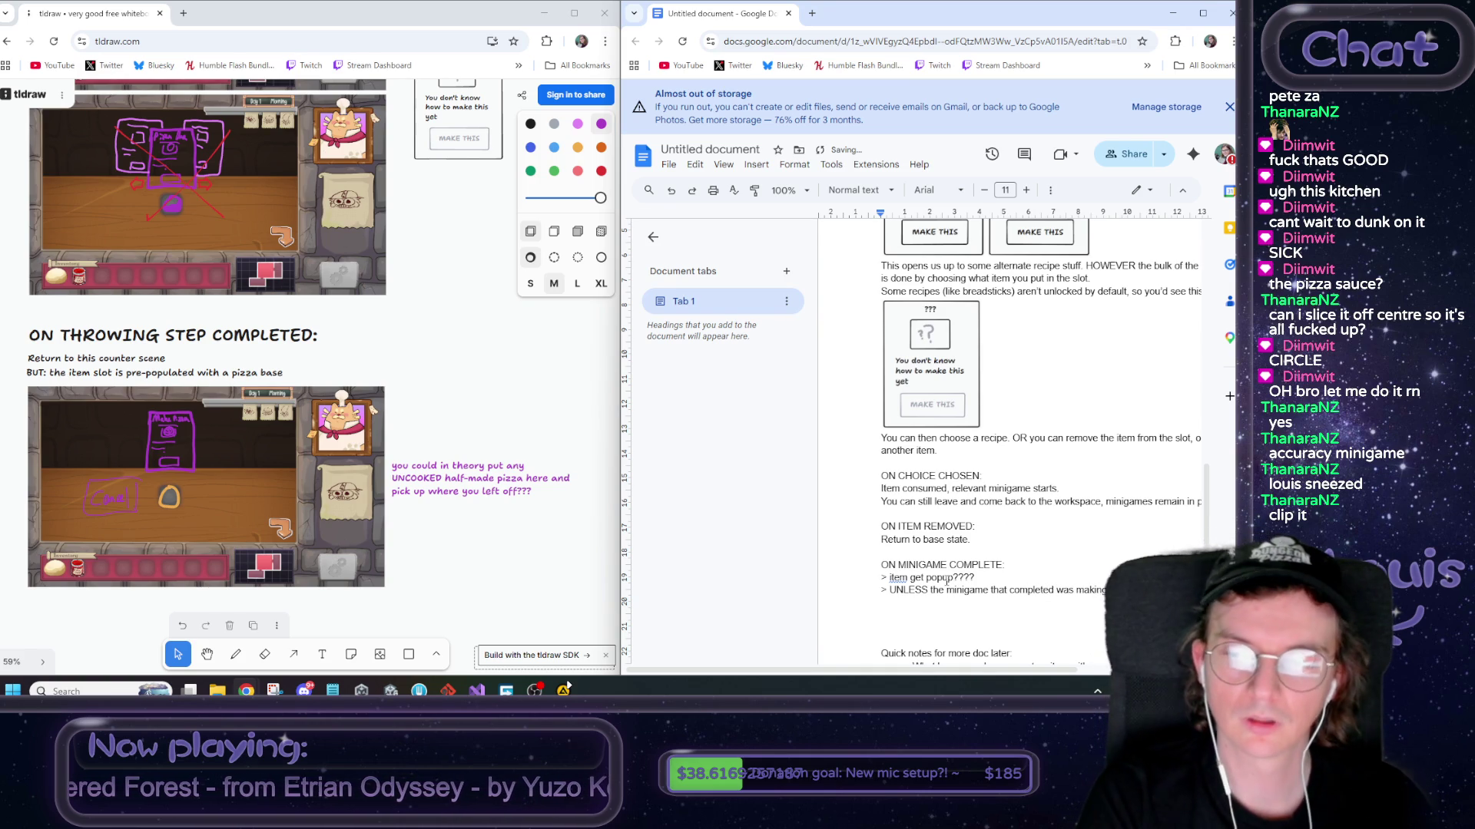
key(Return)
text(In which ch)
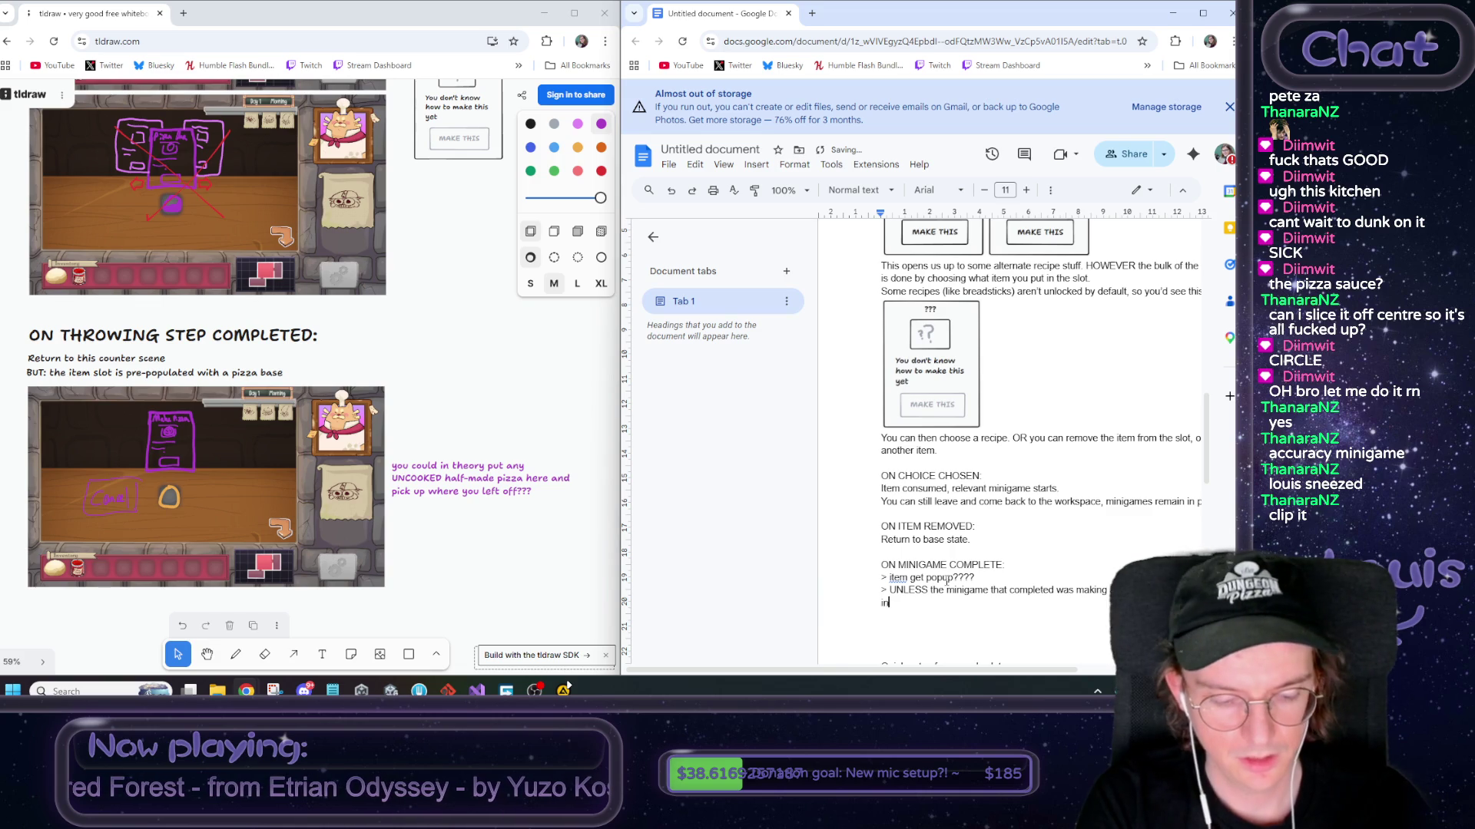
text(ase)
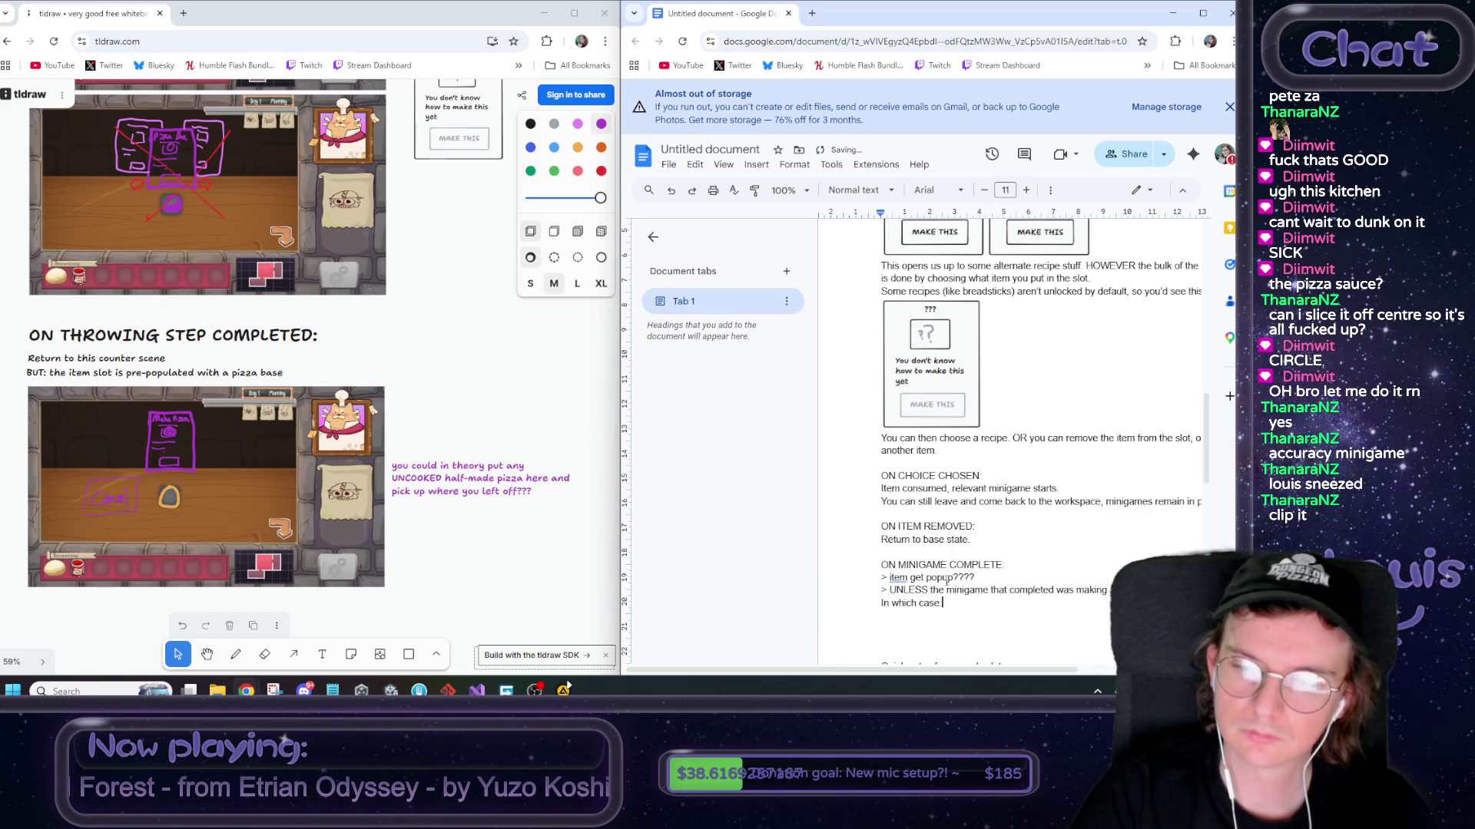
Remove the '> ' marker from the popup and UNLESS lines, and put it on 'In which case:' only
key(Up)
key(Home)
key(Delete)
key(Delete)
key(Down)
key(Delete)
key(Delete)
text(>)
key(End)
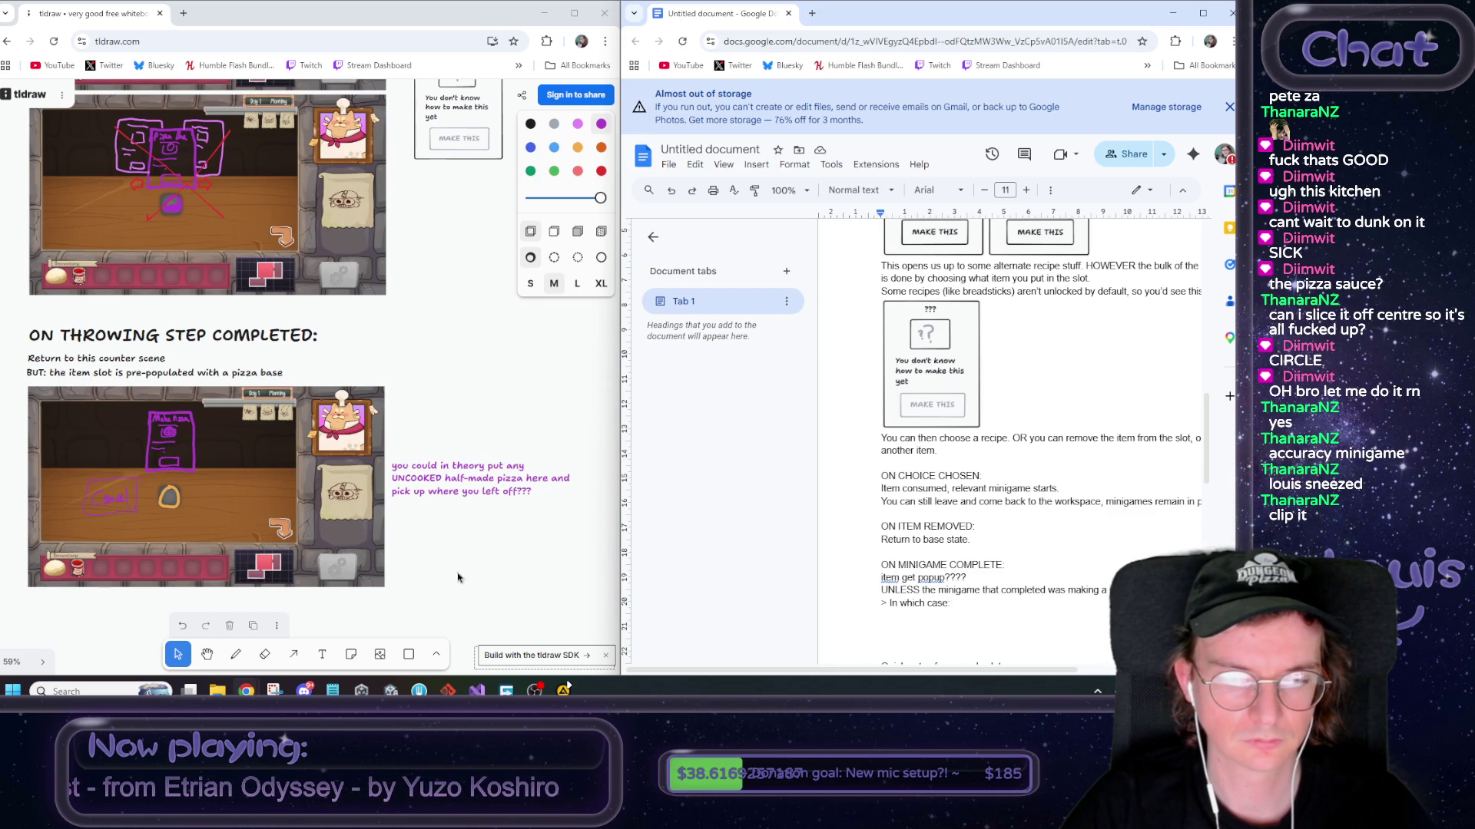
Screen-capture the pizza-base counter scene sketch from the tldraw whiteboard
click(471, 615)
scroll(474, 607, up, 3)
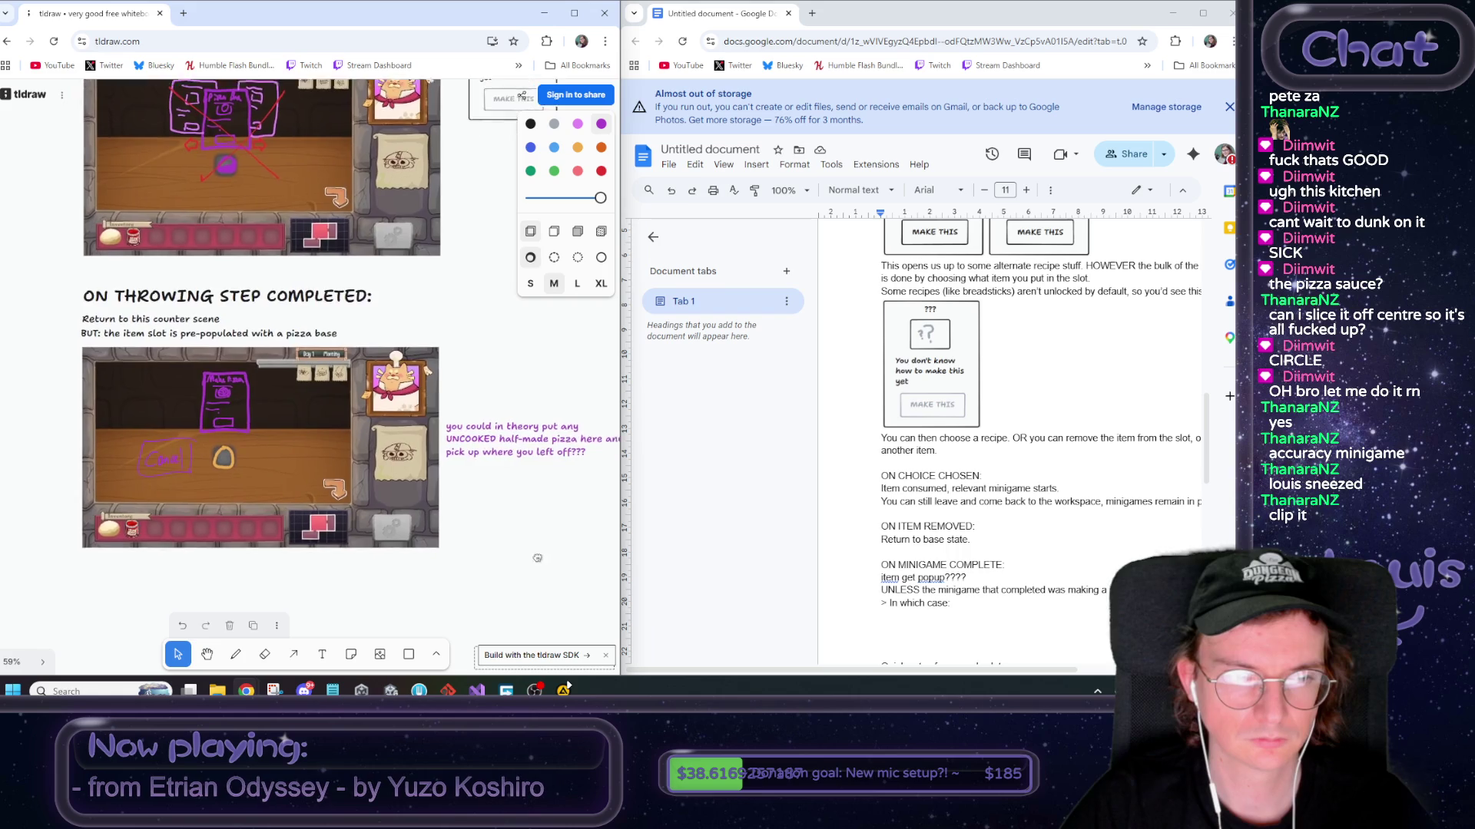
scroll(382, 589, left, 2)
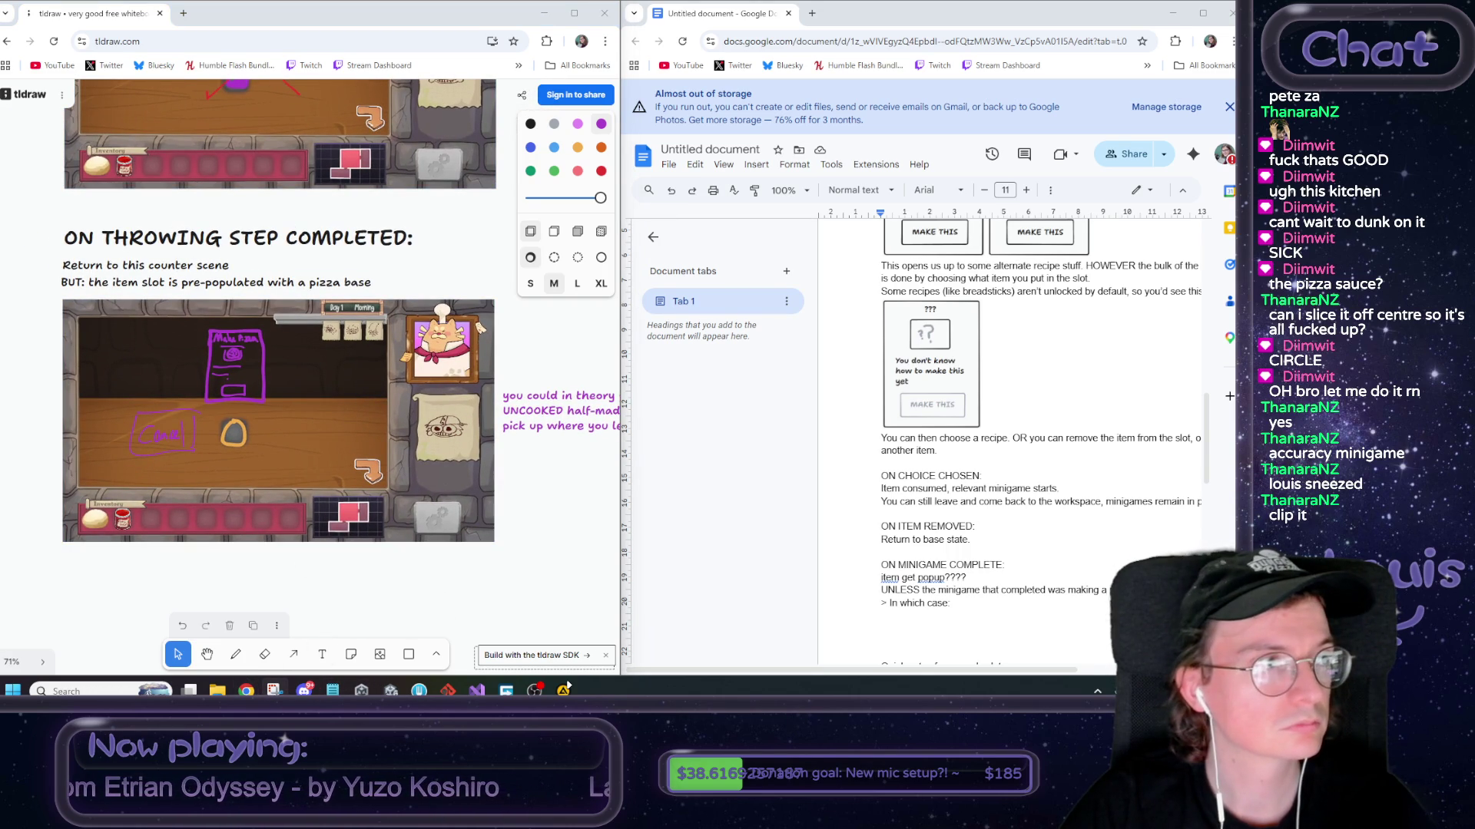
key(super+shift+s)
mouse_move(60, 297)
mouse_down()
mouse_move(192, 386)
mouse_move(519, 537)
mouse_move(497, 544)
mouse_up()
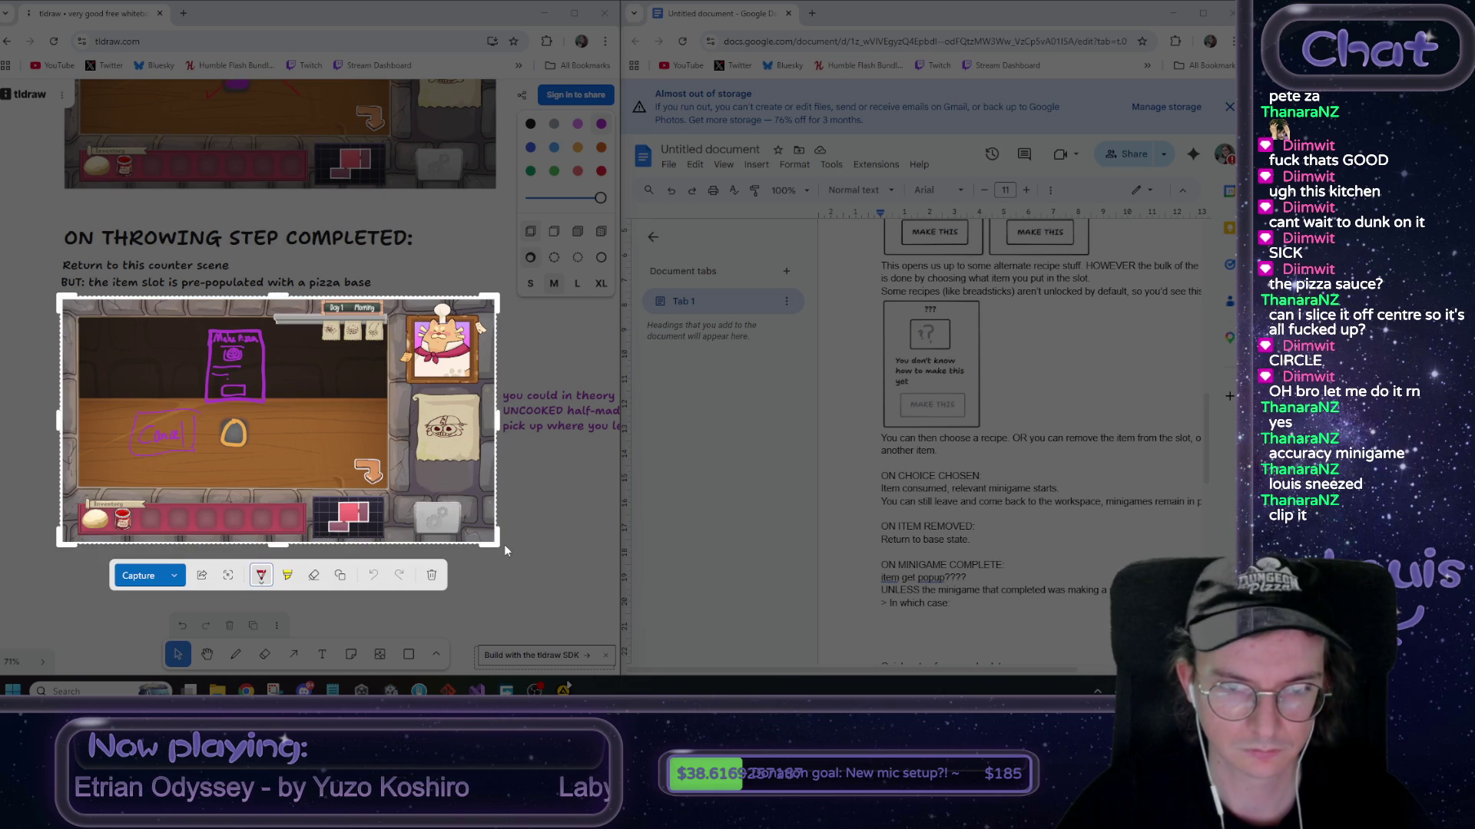
Paste the counter-scene screenshot below the 'In which case:' line
key(Escape)
click(933, 619)
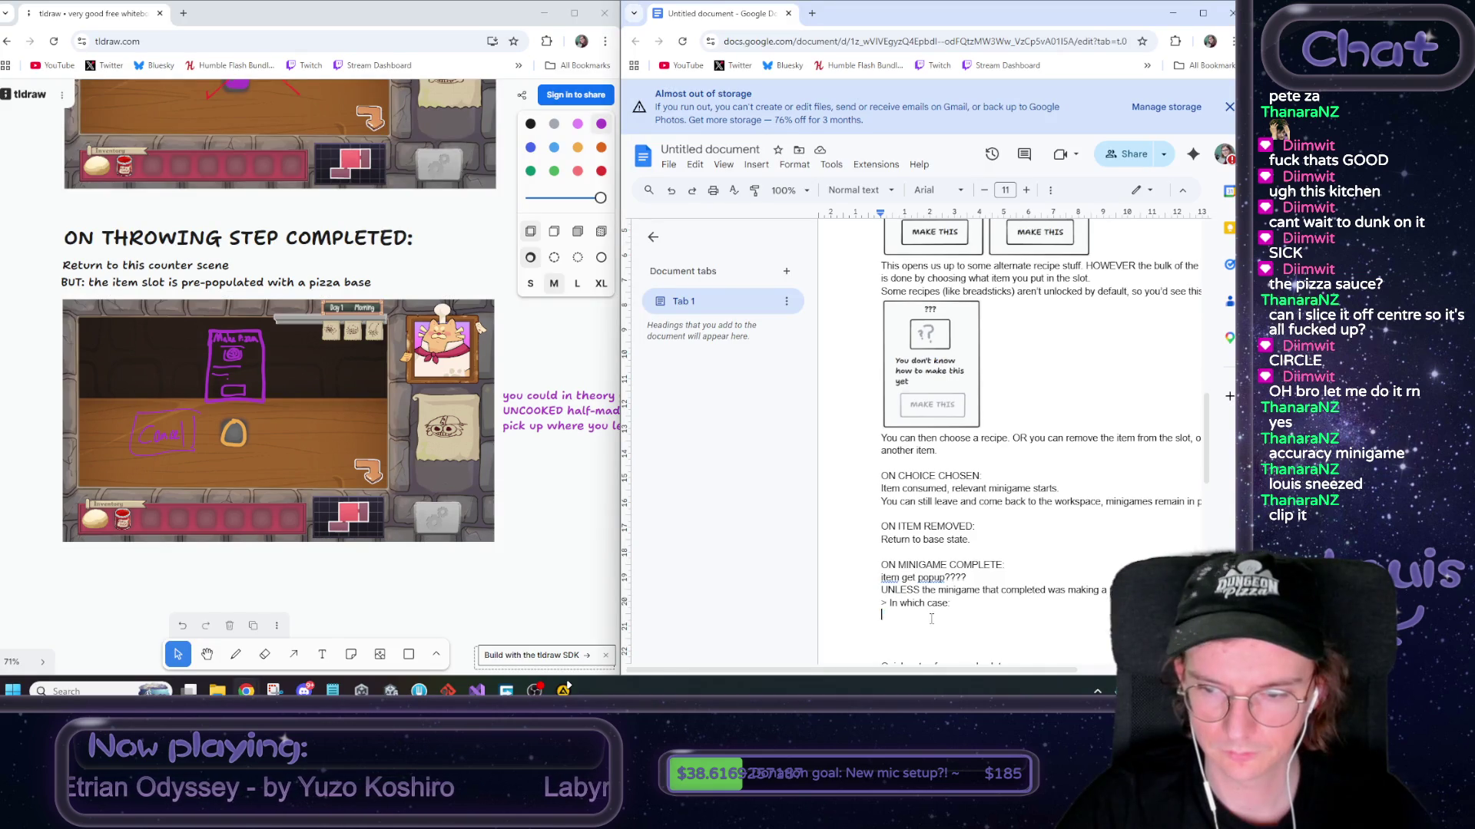
key(ctrl+v)
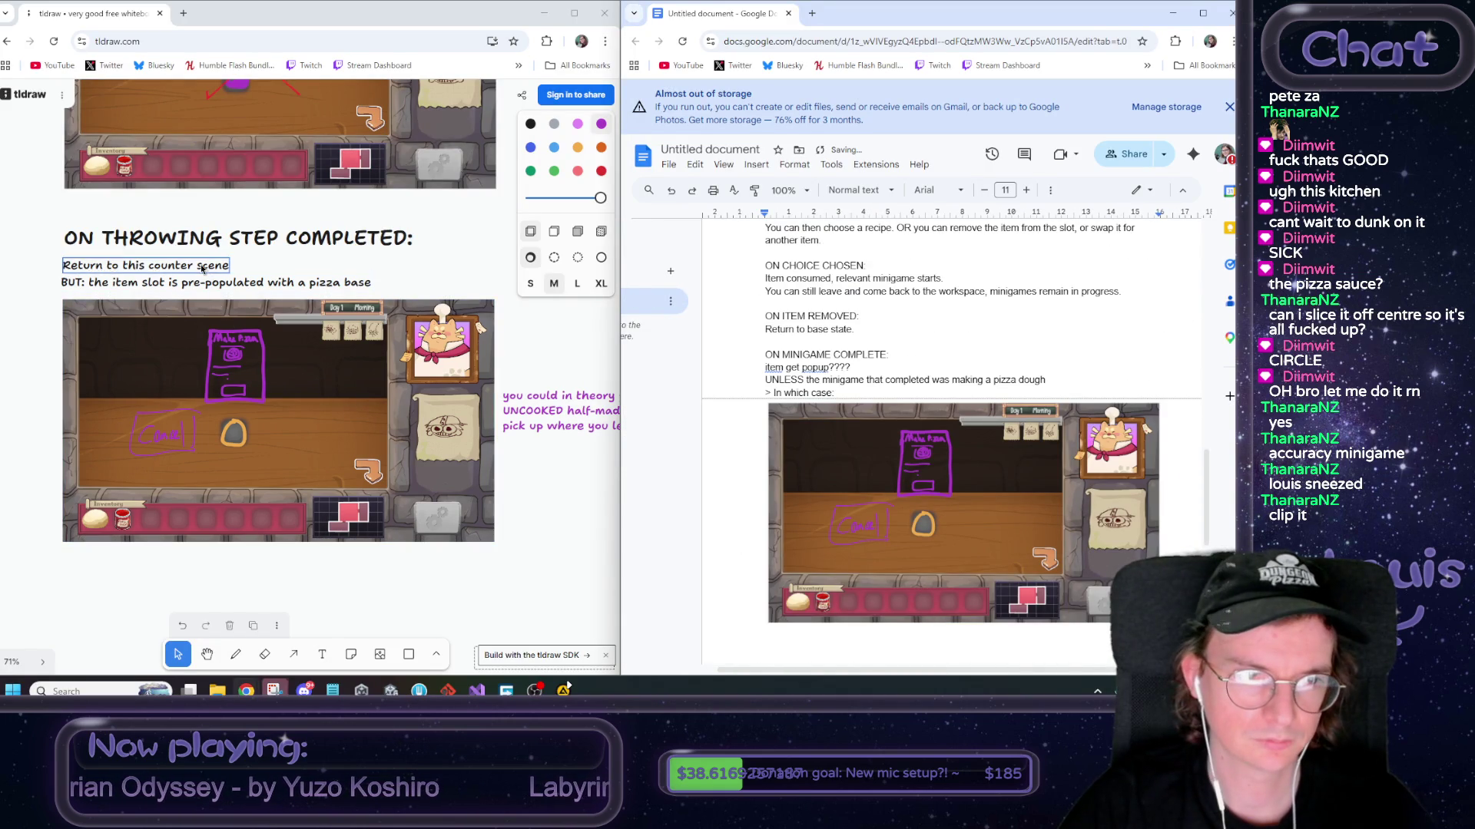
Under the image, write 'Return to this counter scene' and paste the pizza base pre-populated note from the whiteboard
click(204, 268)
click(359, 283)
double_click(359, 283)
key(ctrl+c)
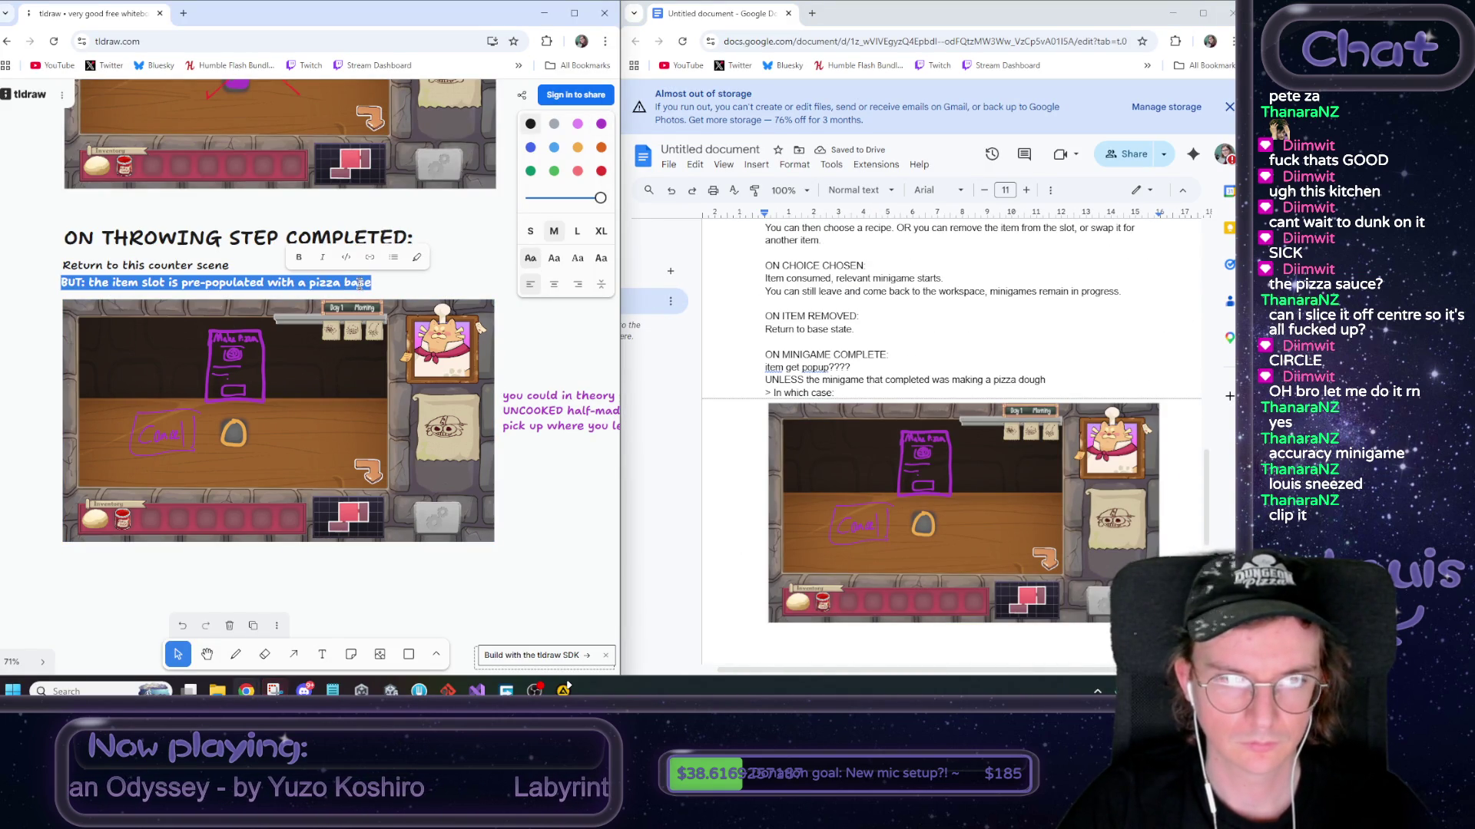
click(933, 638)
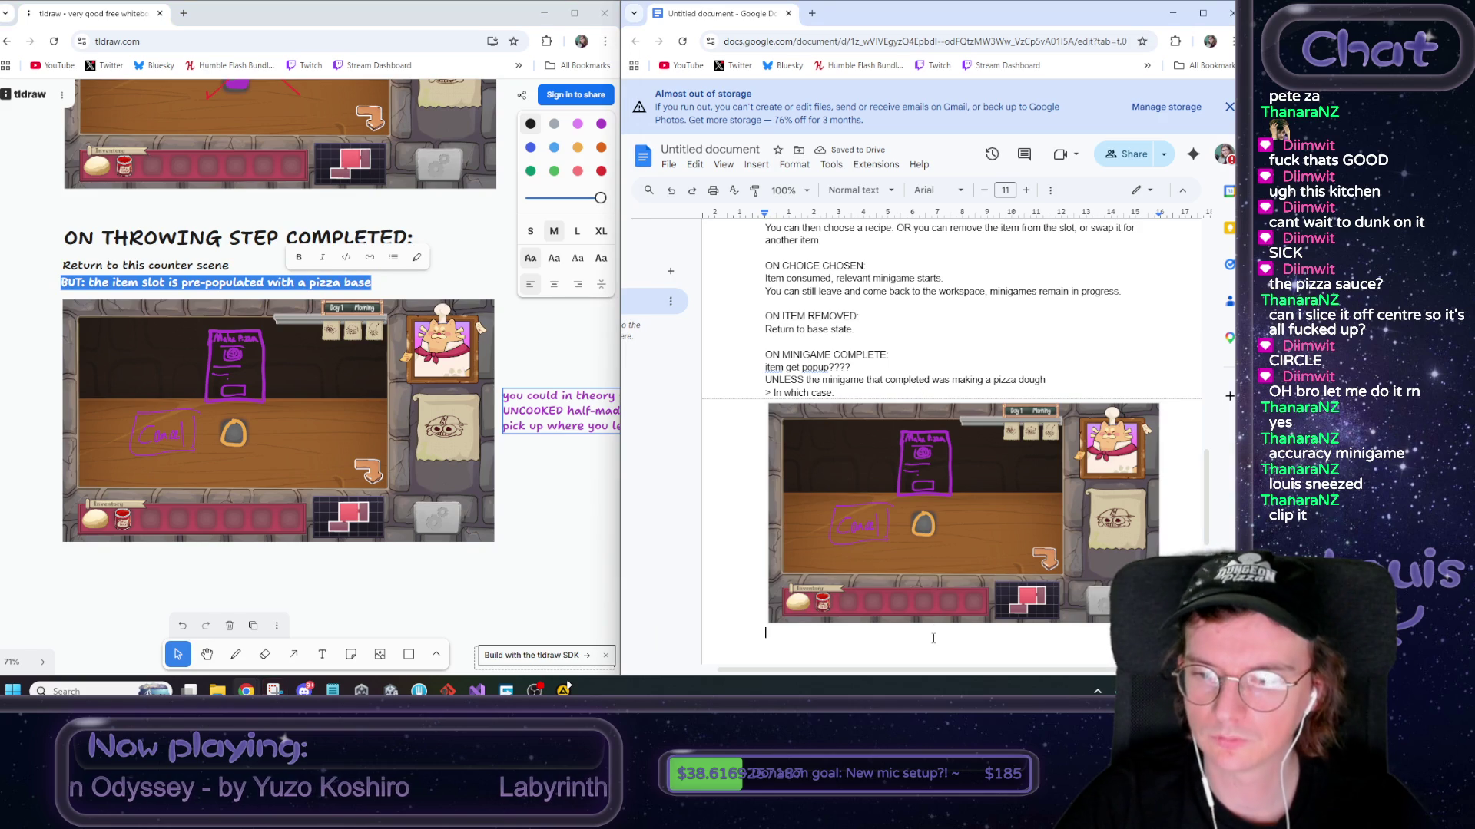
text(Reu)
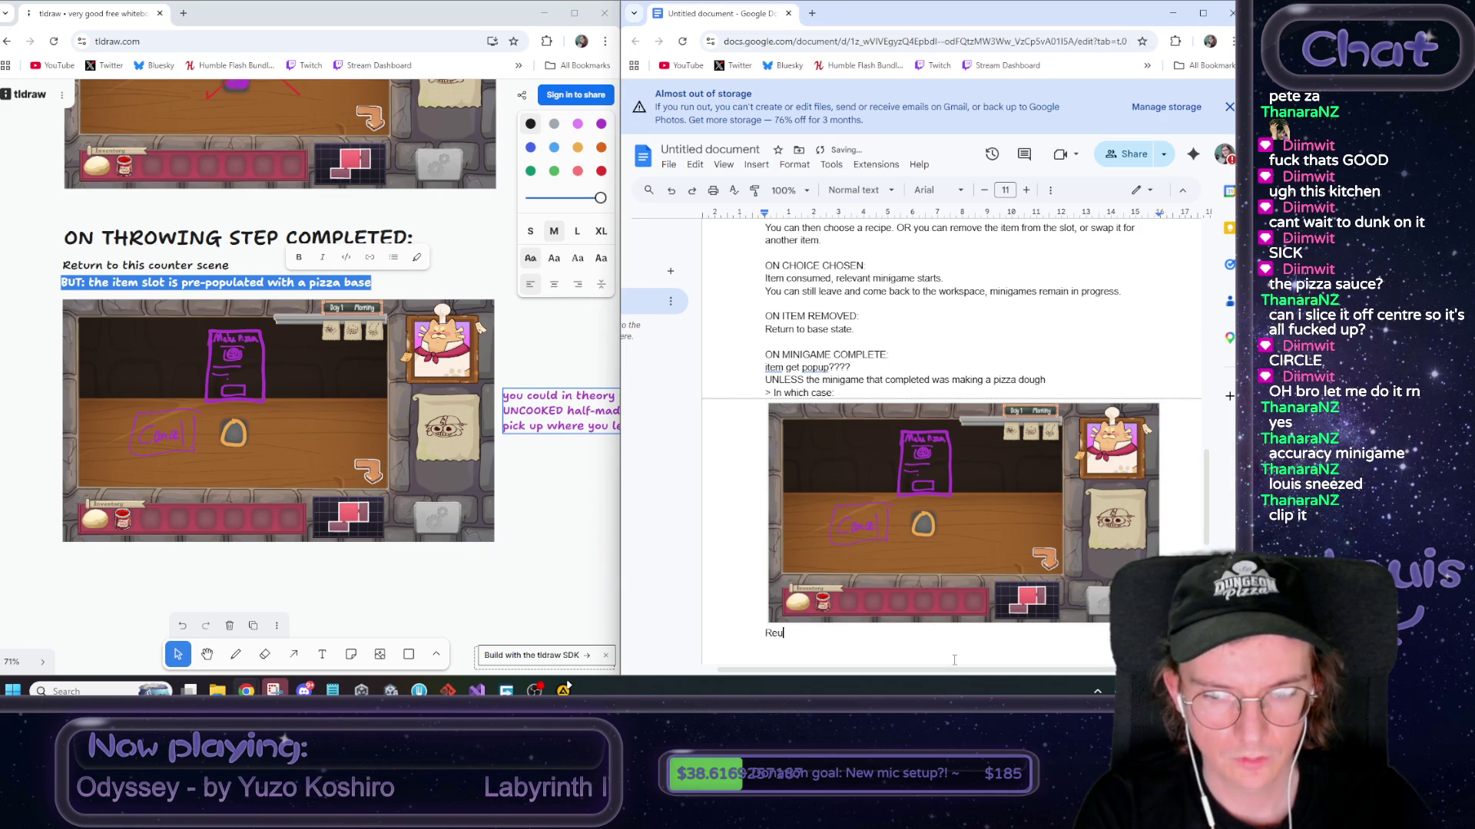
key(BackSpace)
text(turn to this counter scen)
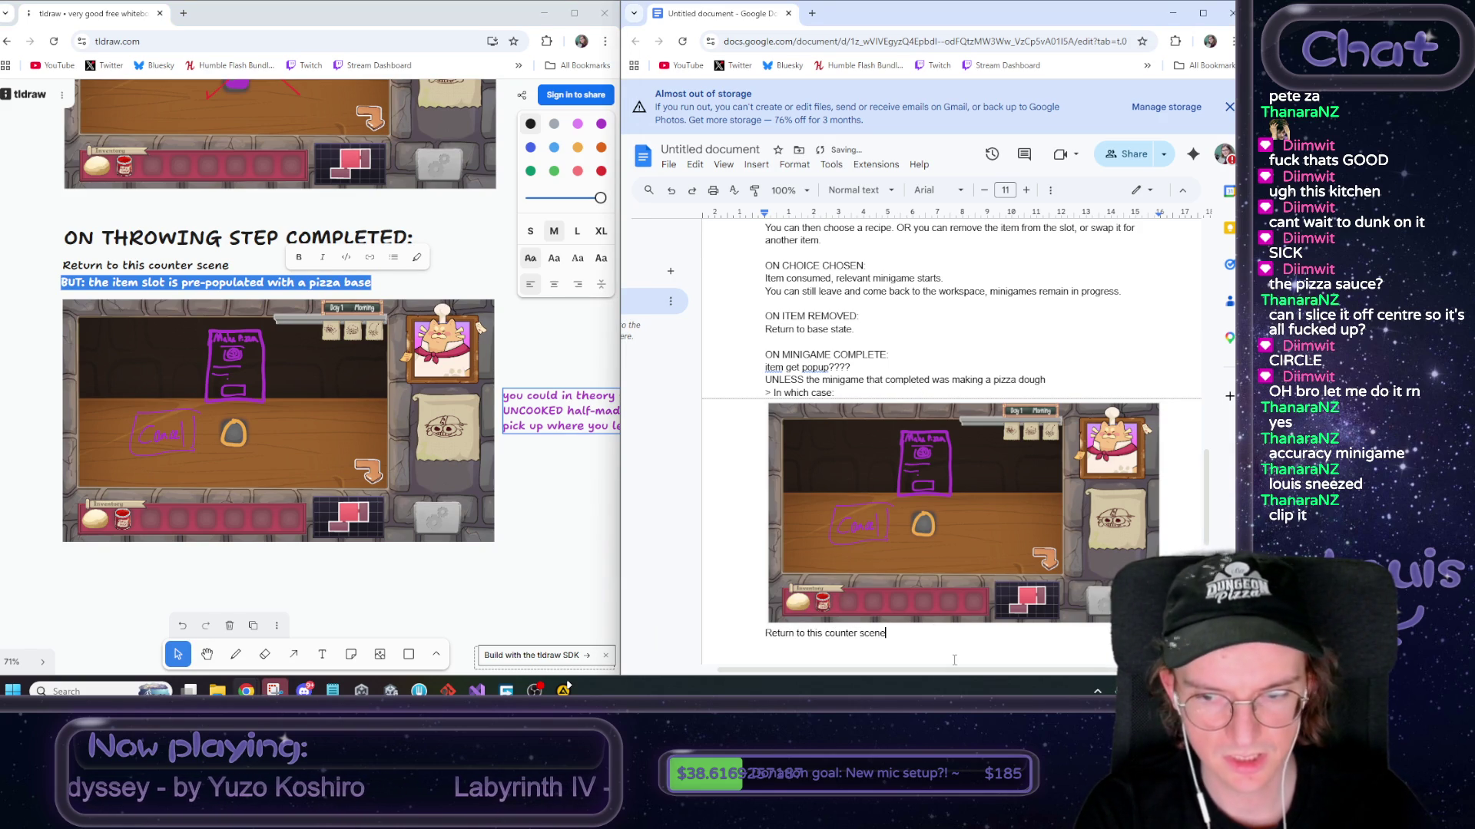
text(e)
key(Return)
key(ctrl+v)
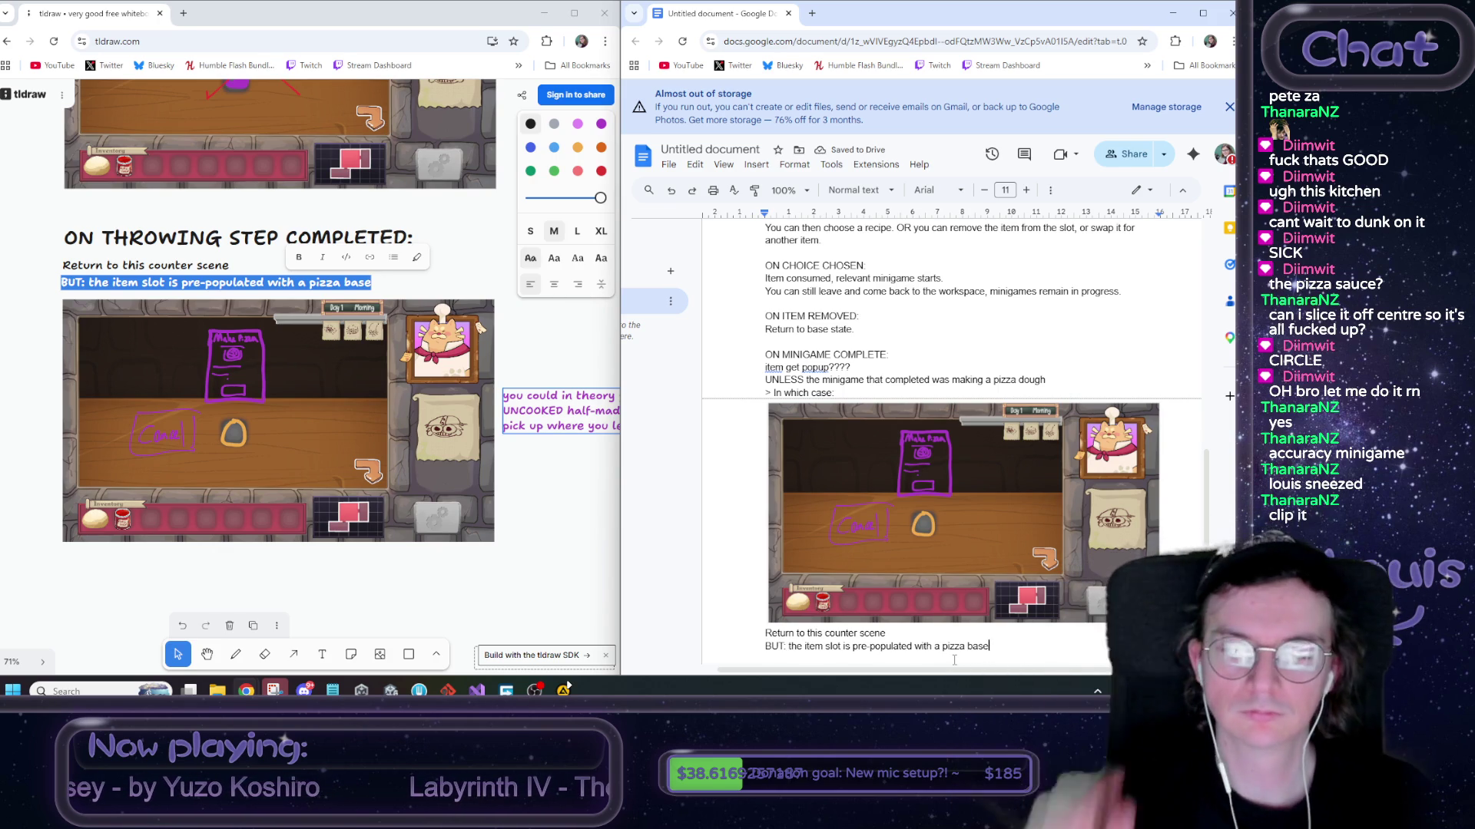
Add a note: the recipe card prompts continuing to pizza making, but gives 'em an out to prep bases
key(Return)
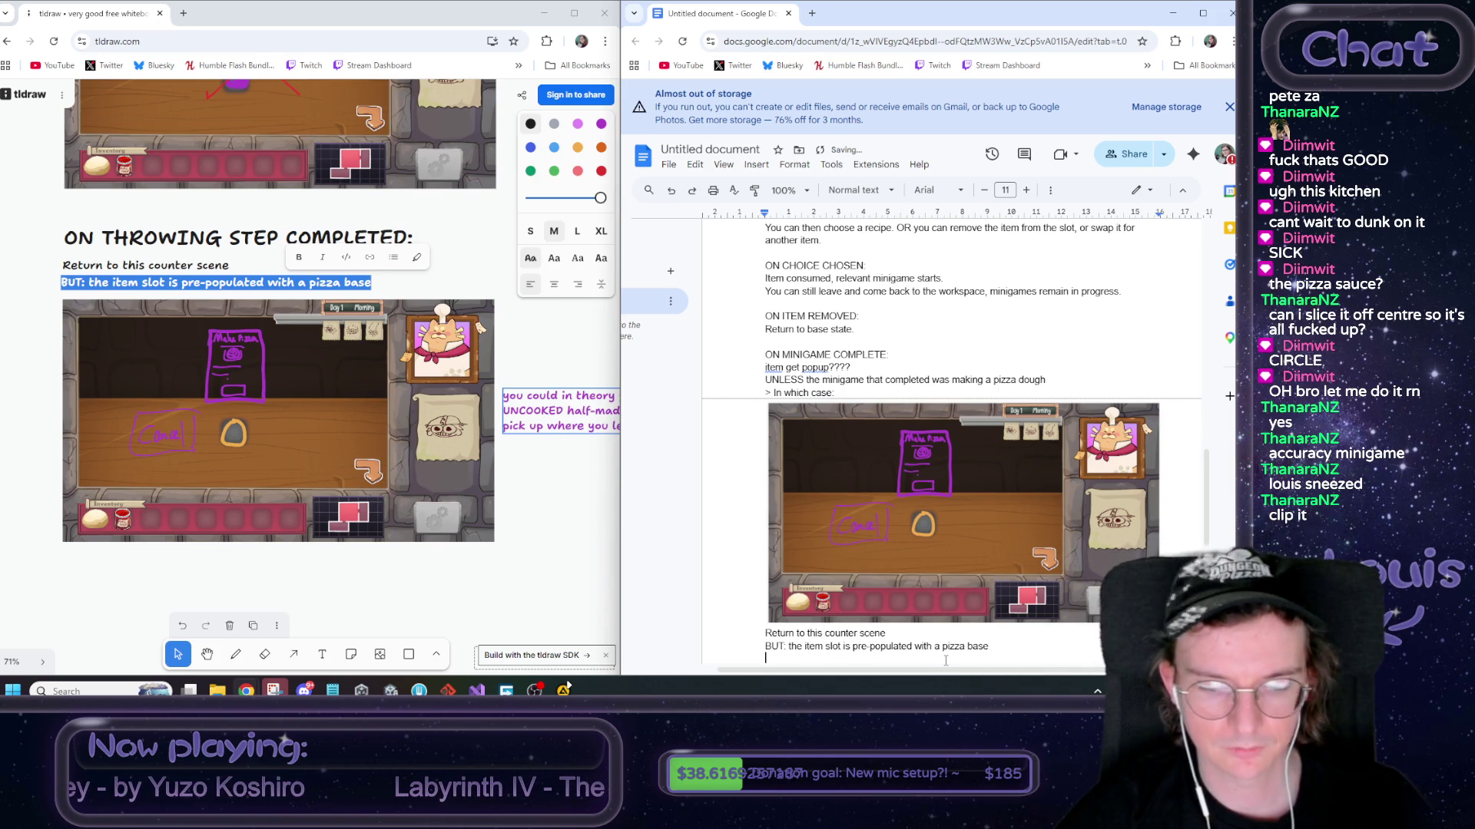
text(Note )
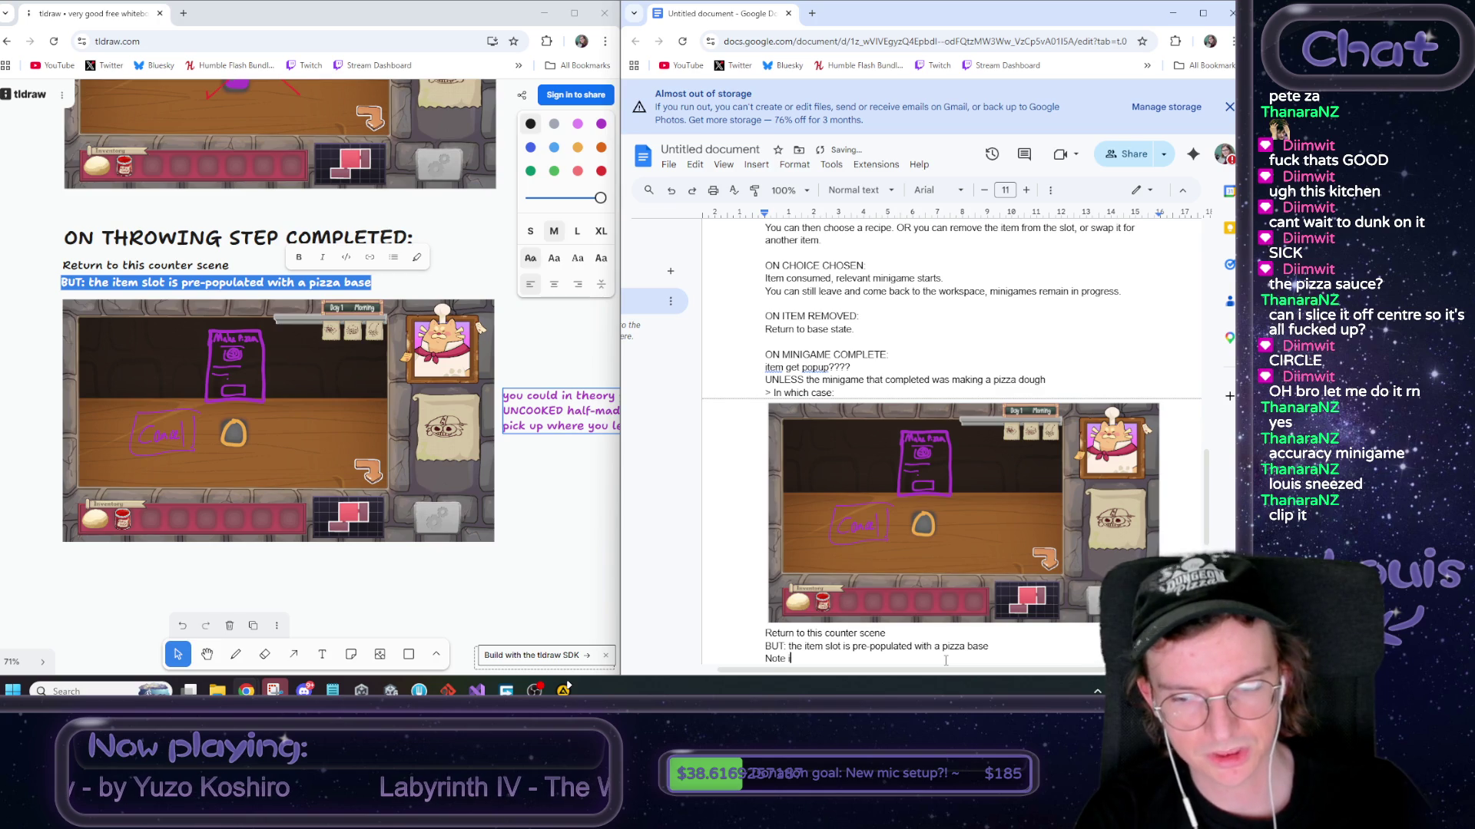
text(recipe prompt)
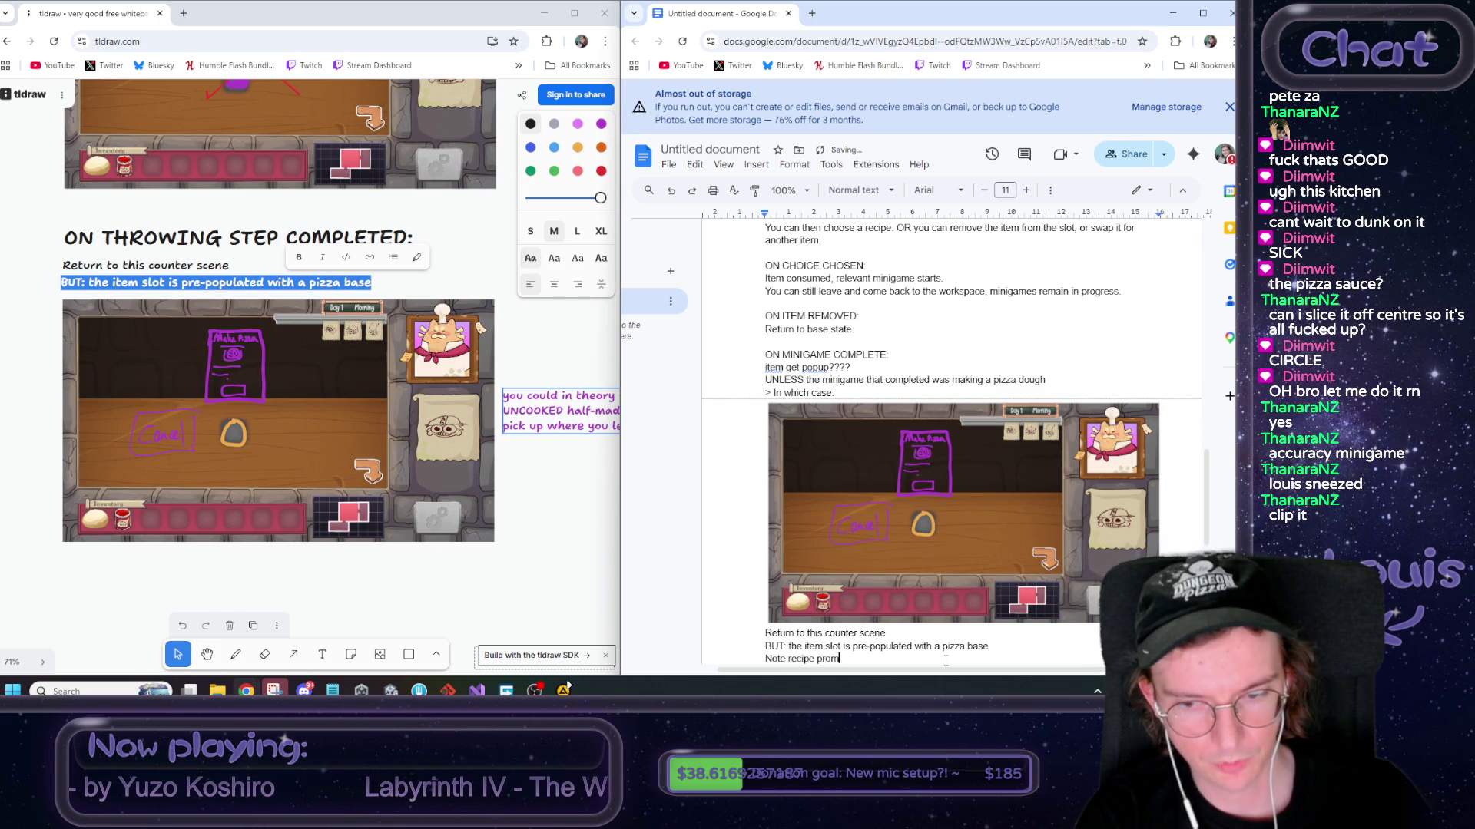
key(BackSpace)
key(BackSpace)
key(BackSpace)
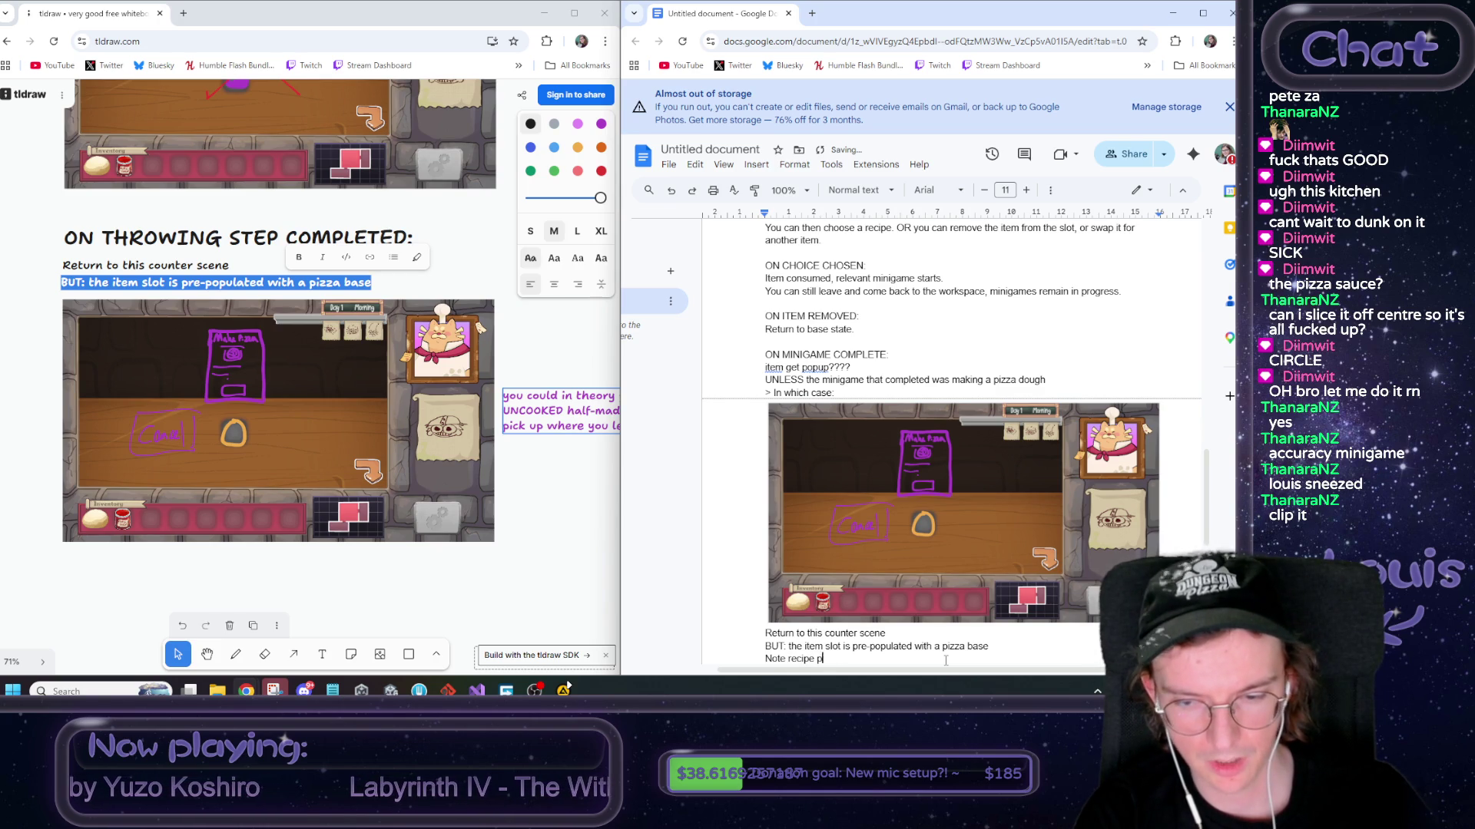
text(card prompts user to )
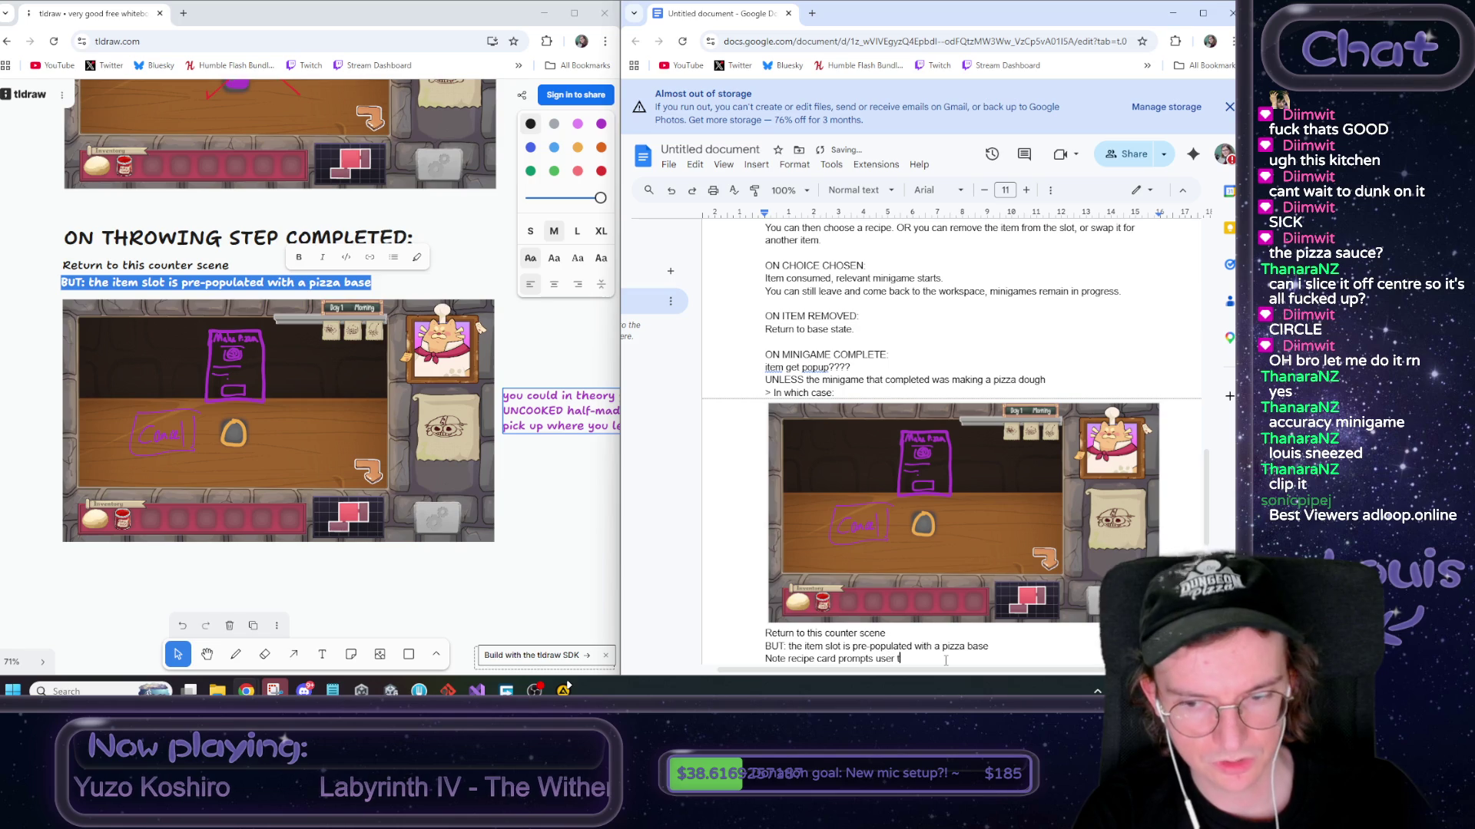
text(con)
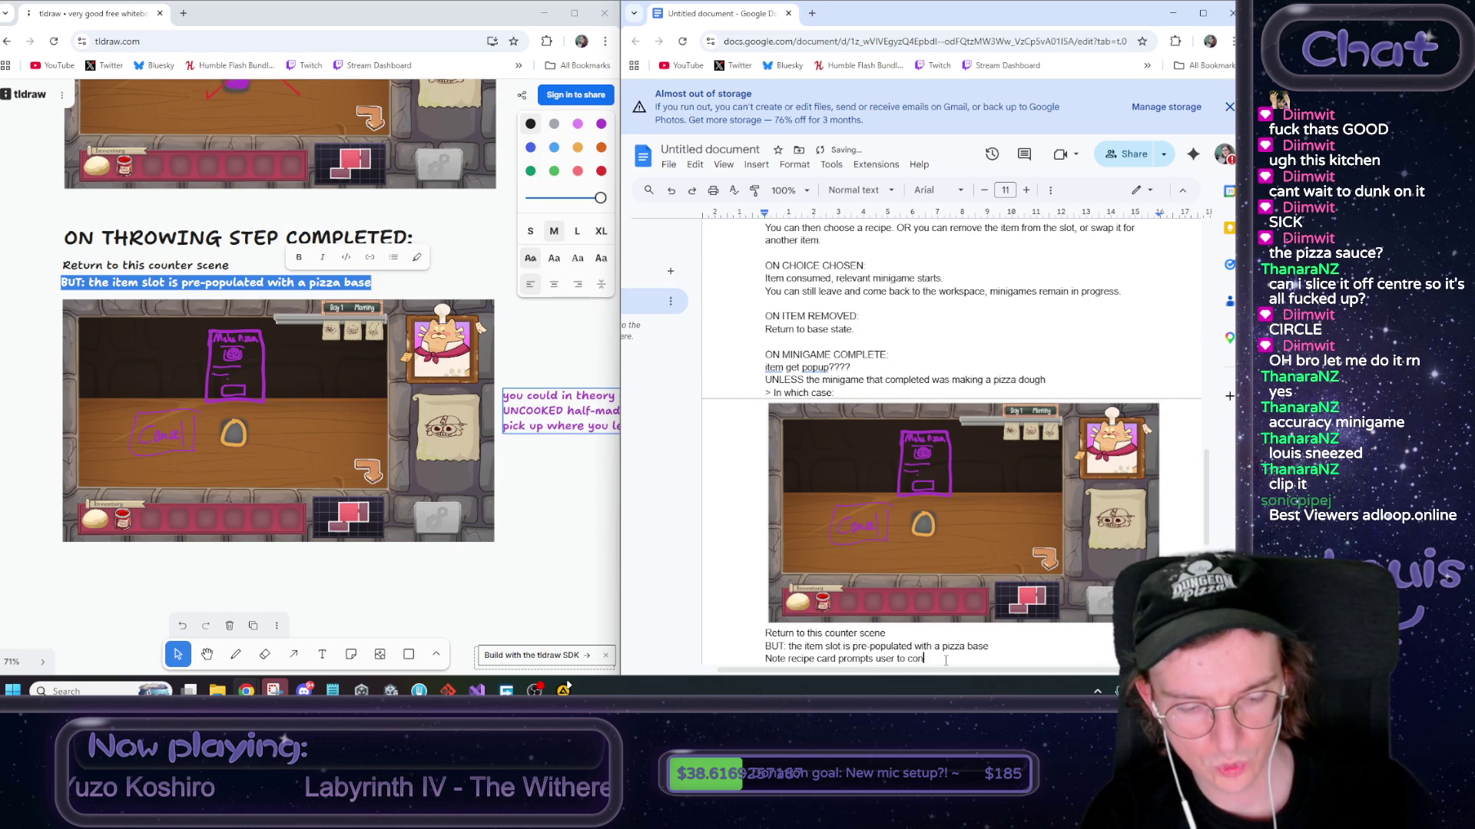
text(tinue to making)
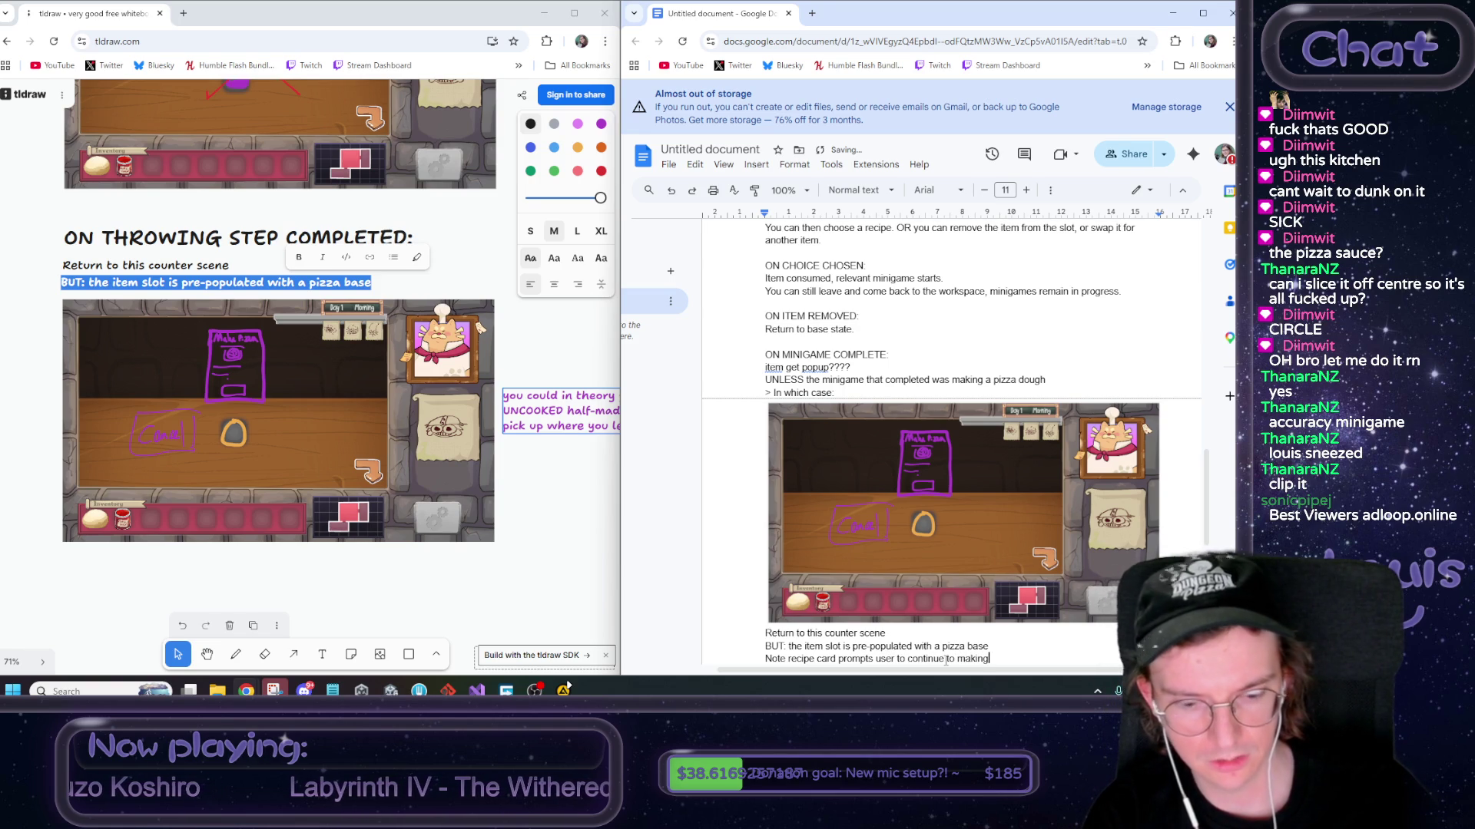
key(BackSpace)
key(BackSpace)
key(BackSpace)
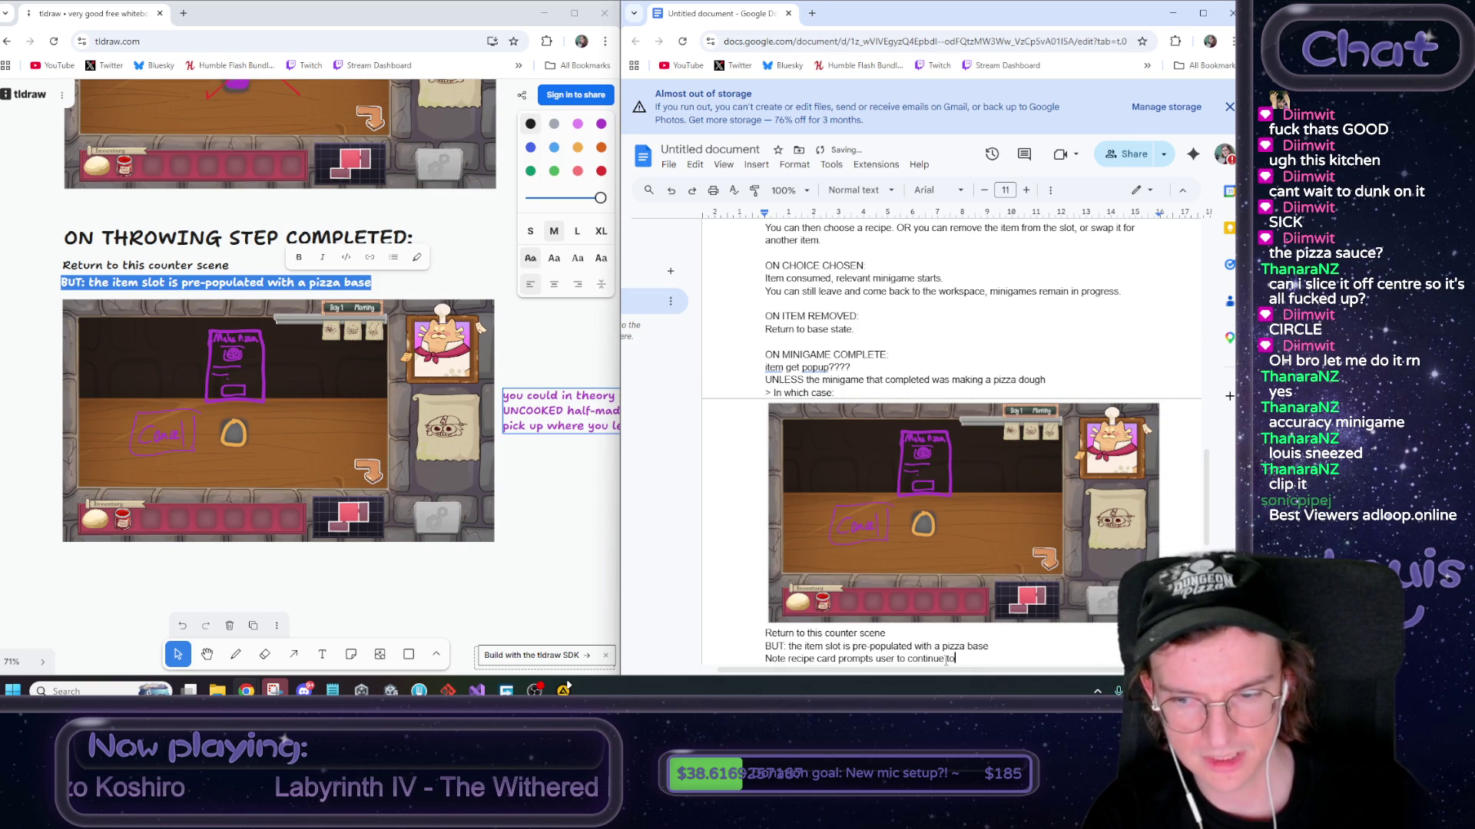
text( pizza making)
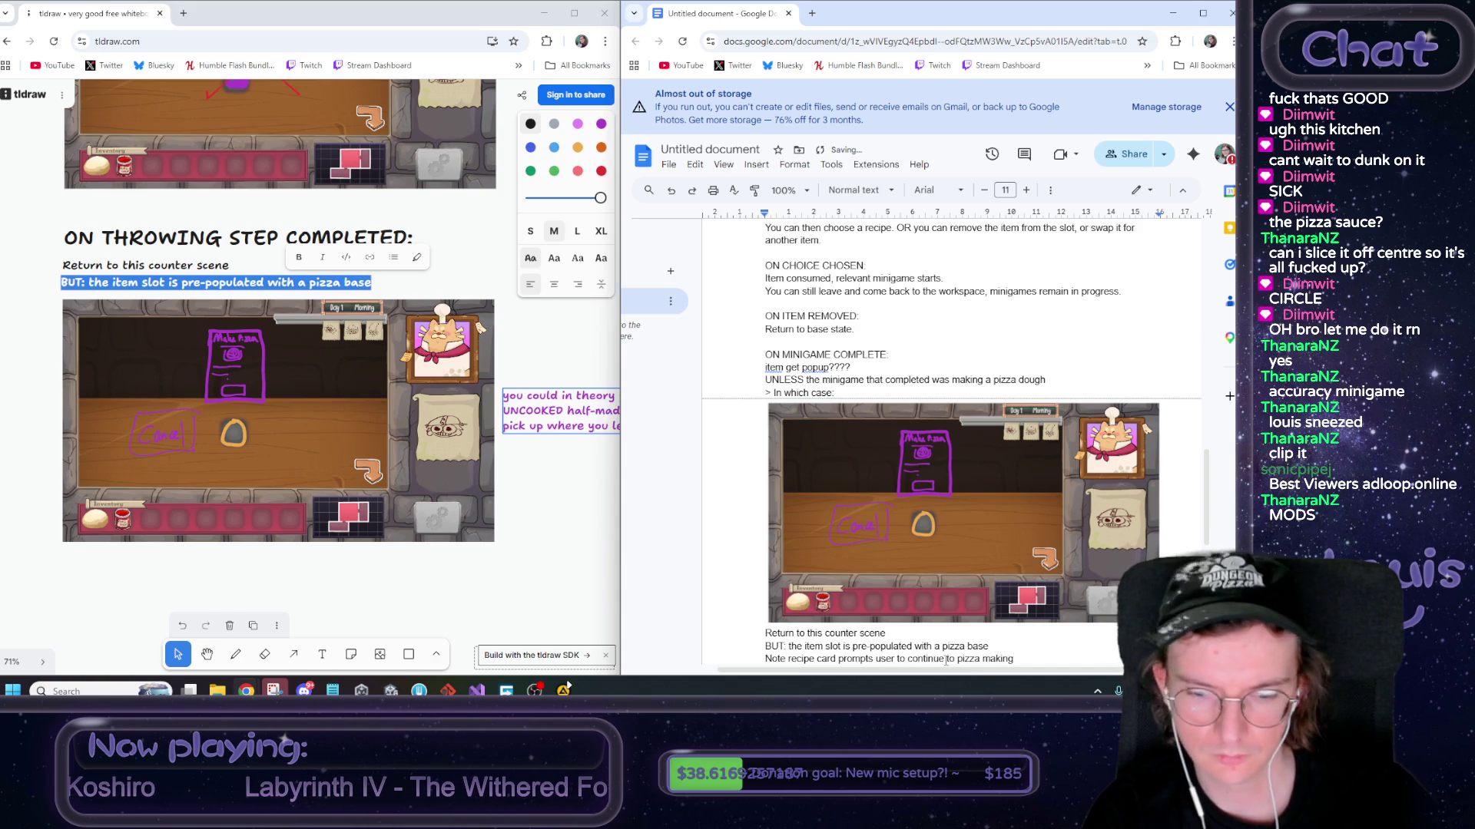
key(Return)
key(BackSpace)
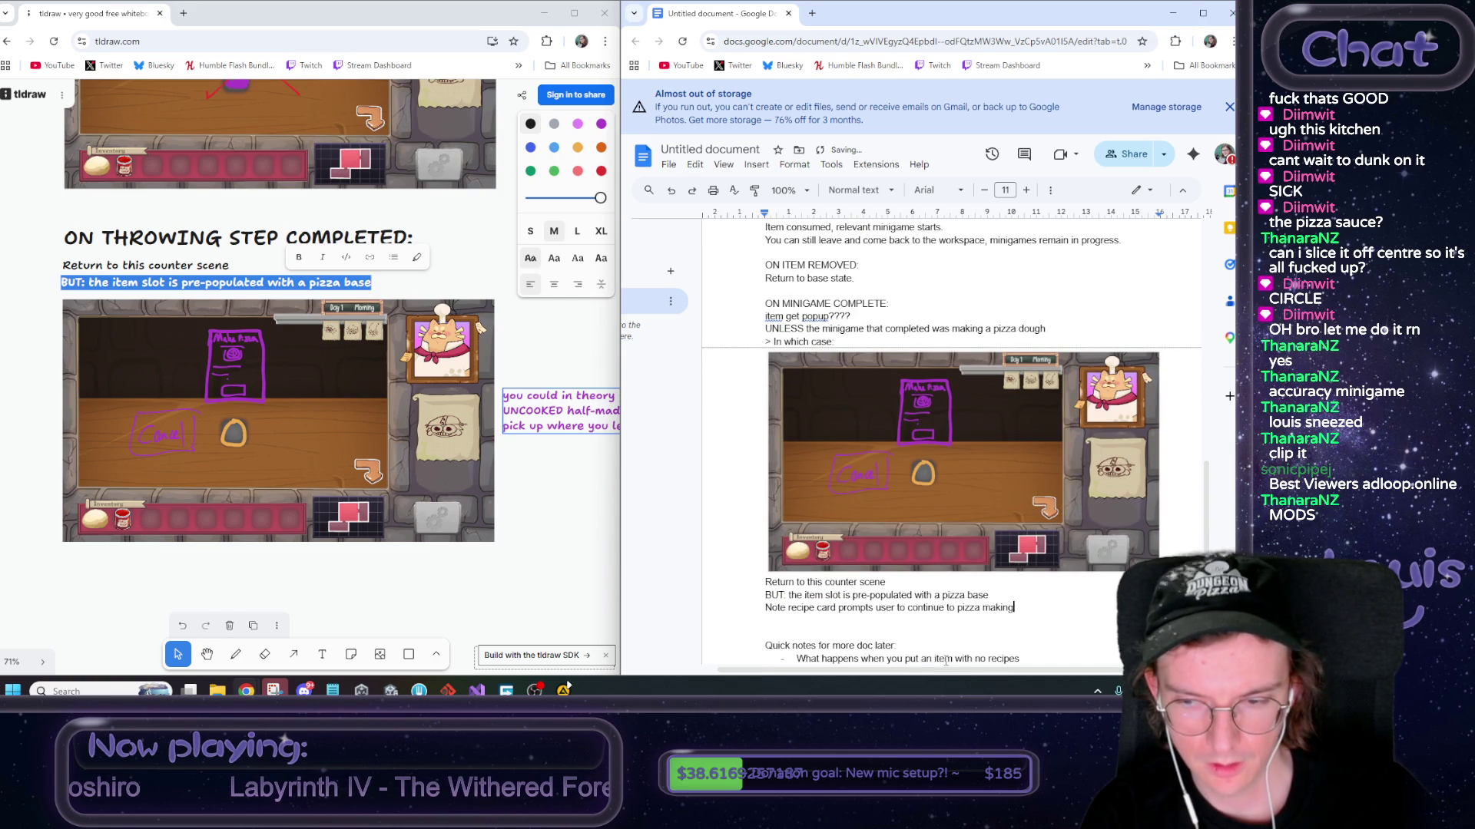
text(, but gives em an out )
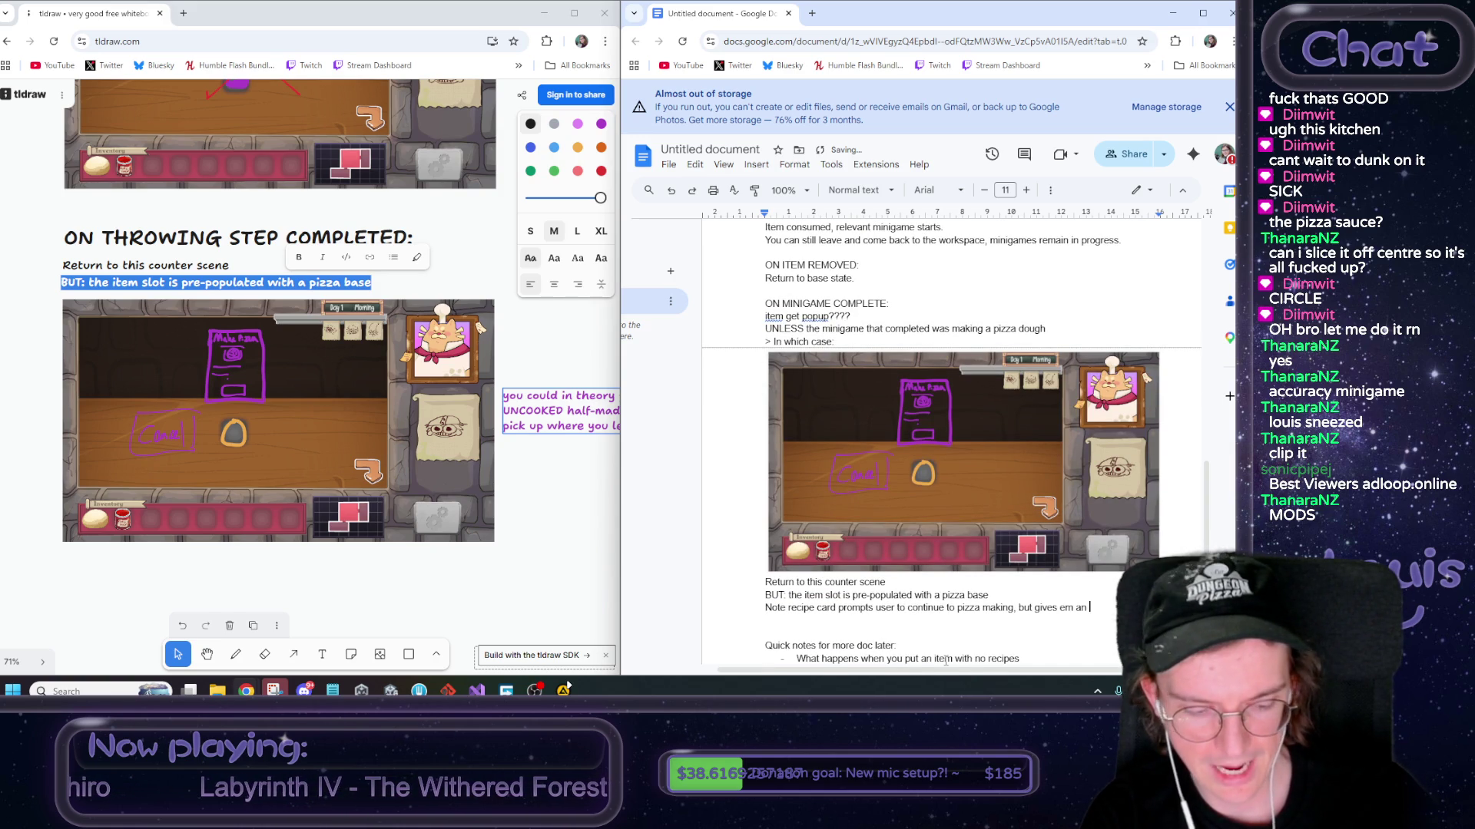
text(if)
text( wanted to prep som)
text(e bases)
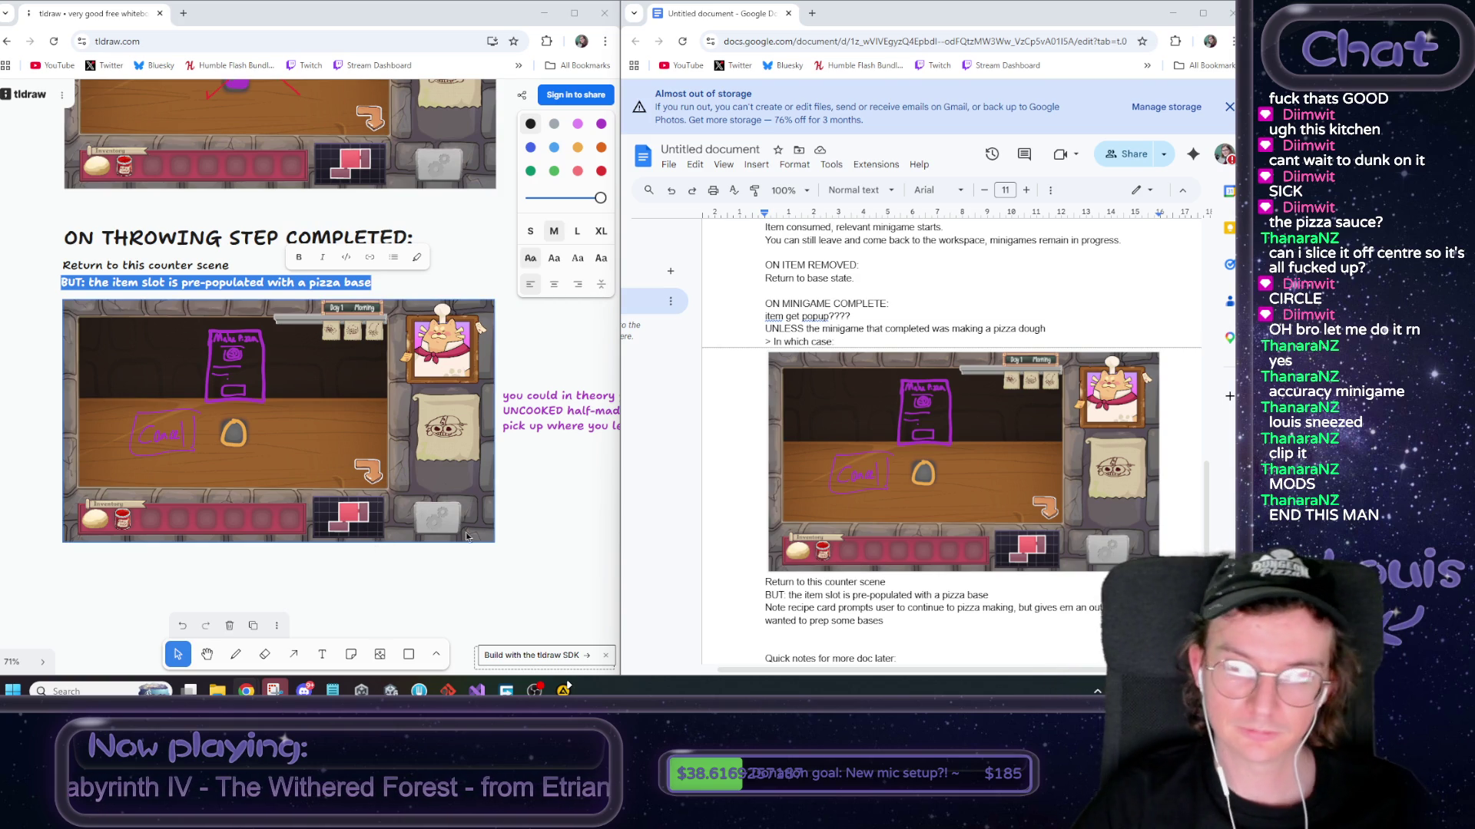
Add a blank line above the quick notes, insert a full stop, and add the apostrophe in ''em'
scroll(788, 444, down, 3)
click(788, 444)
key(Return)
key(Return)
key(Return)
scroll(789, 443, up, 2)
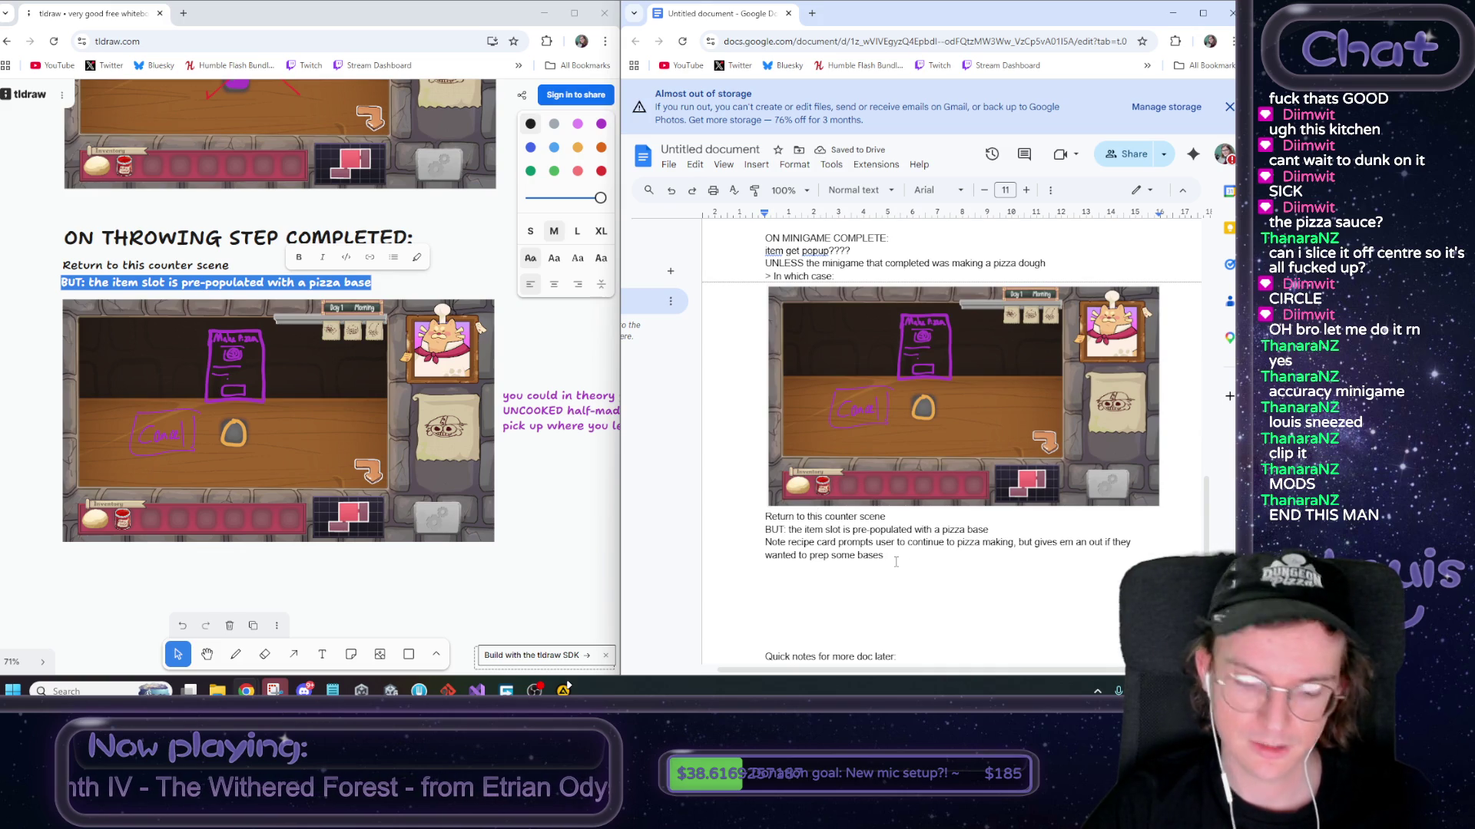
text(.)
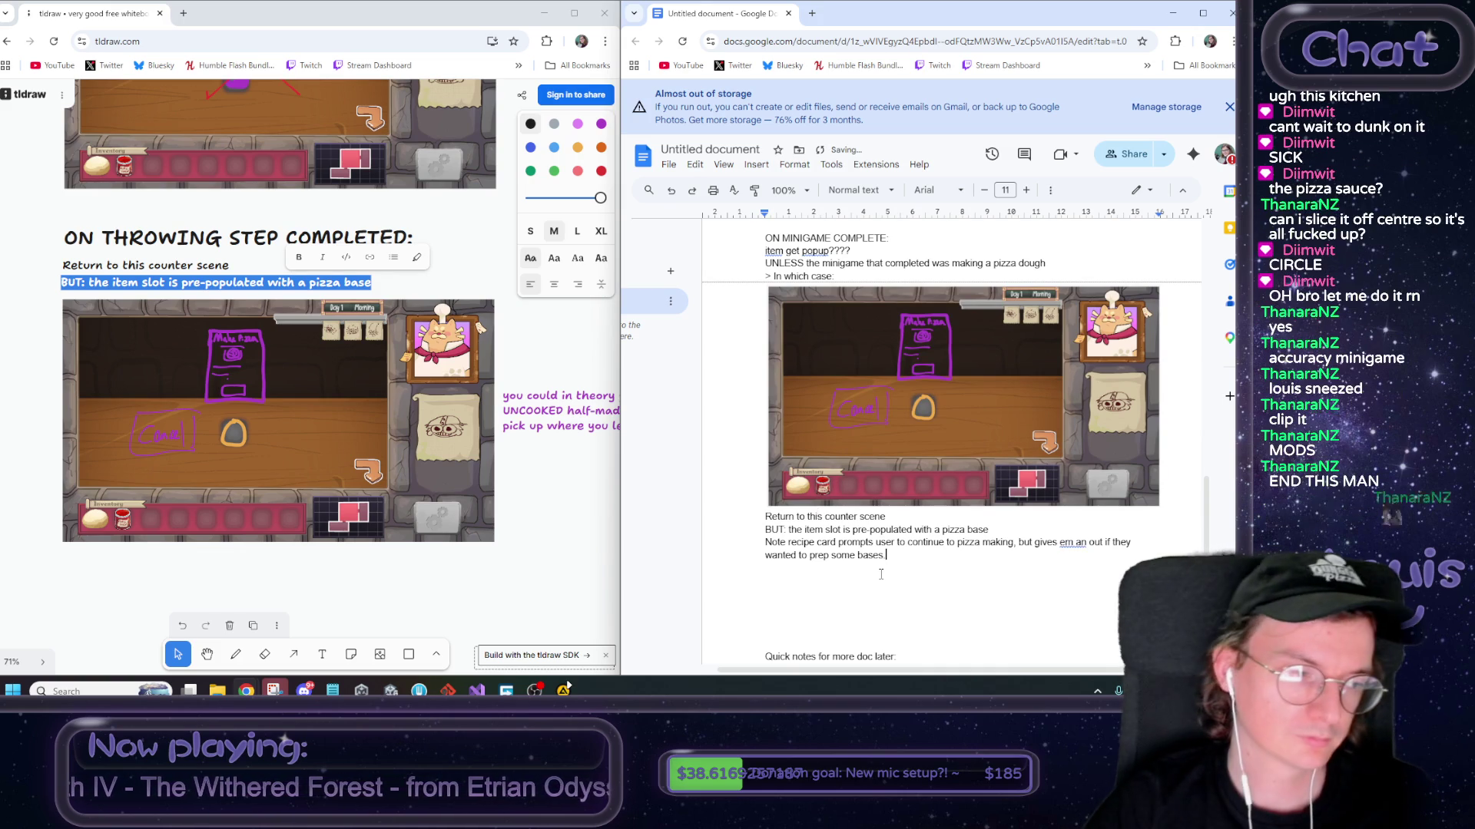
click(893, 516)
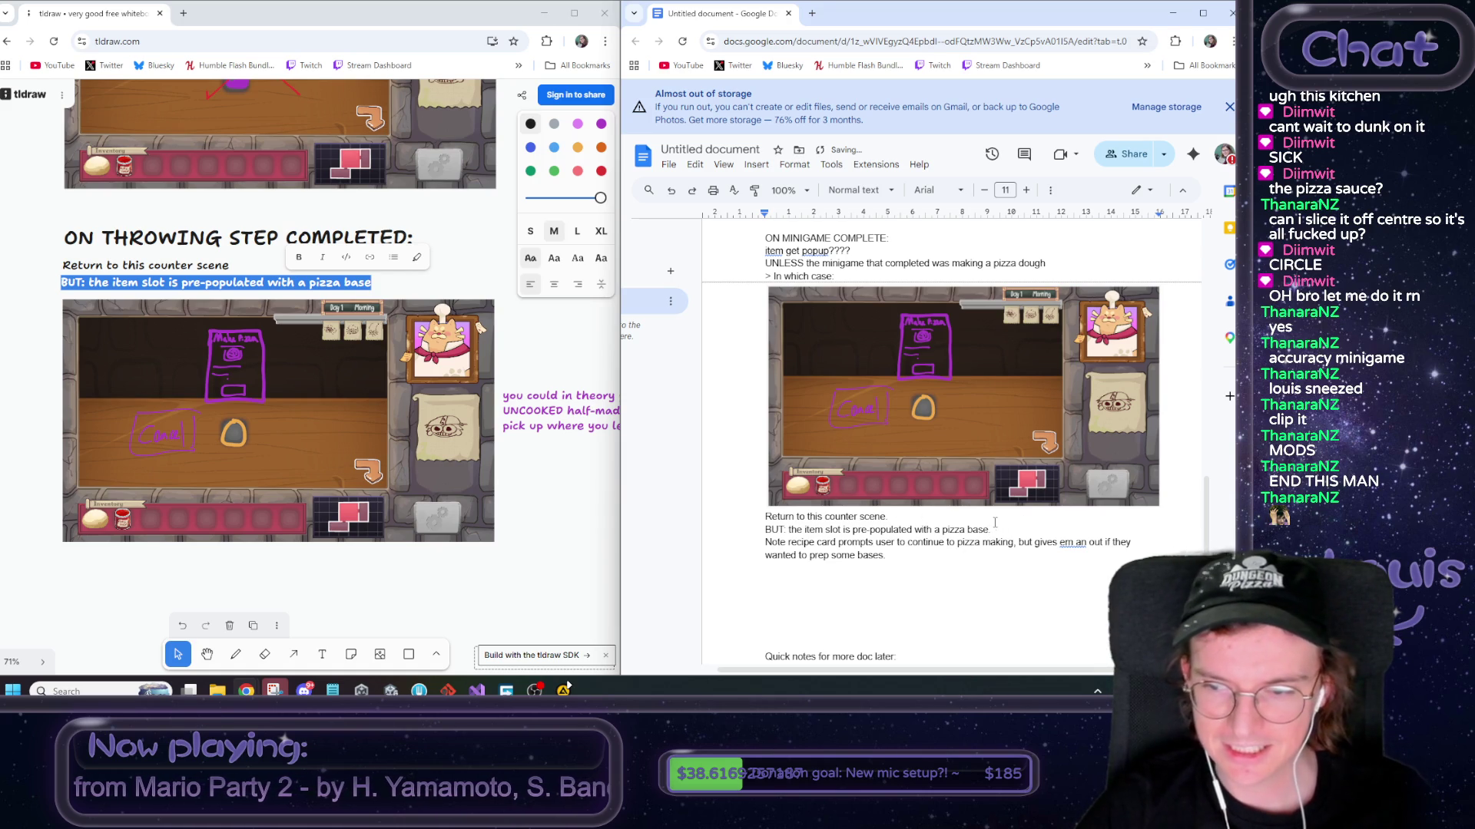
click(1060, 543)
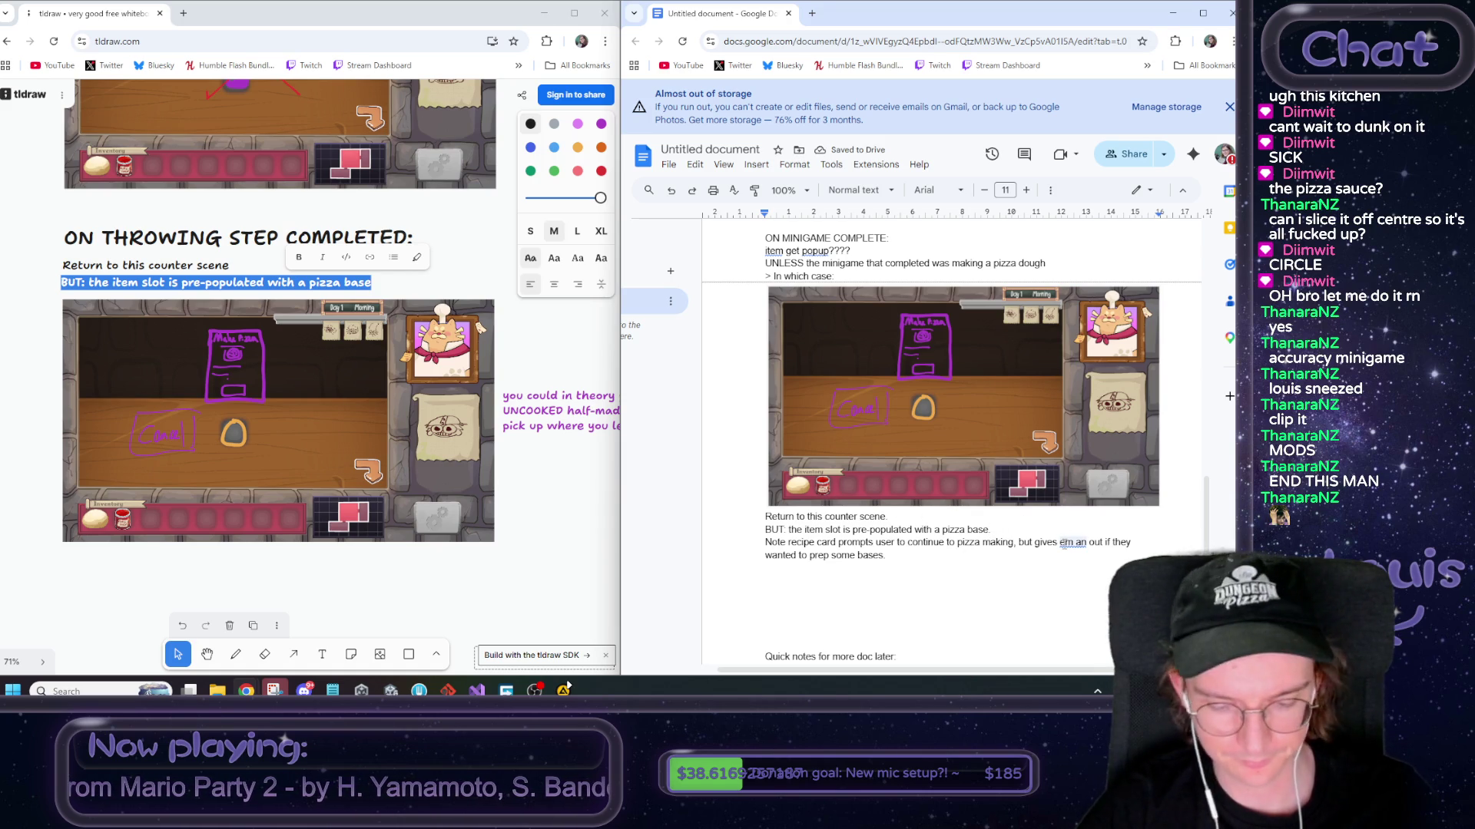
text(')
click(998, 587)
click(996, 585)
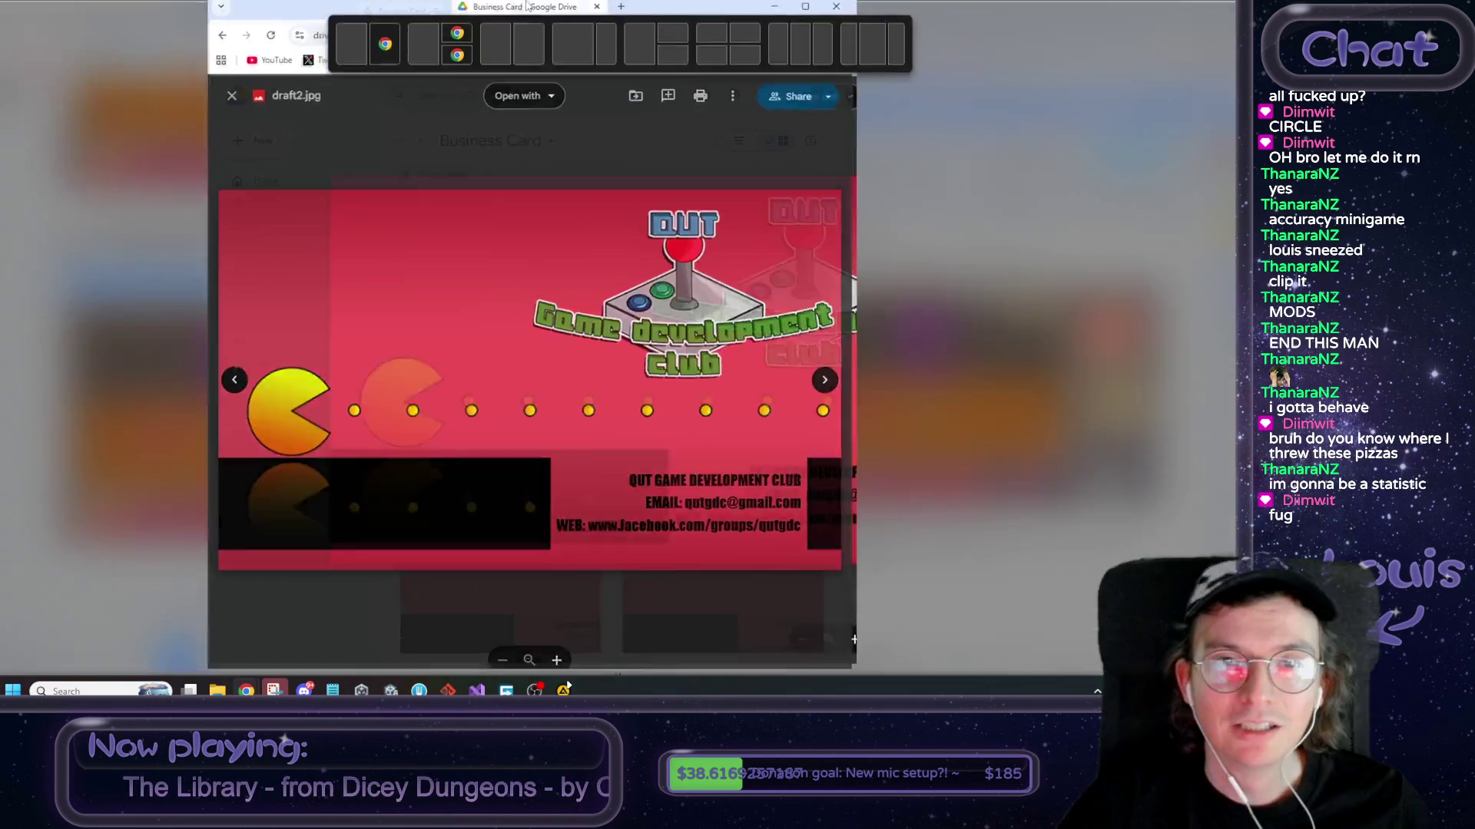
Show draft2.jpg's file details in the Business Card folder, then minimize the Drive window
drag(527, 6, 514, 8)
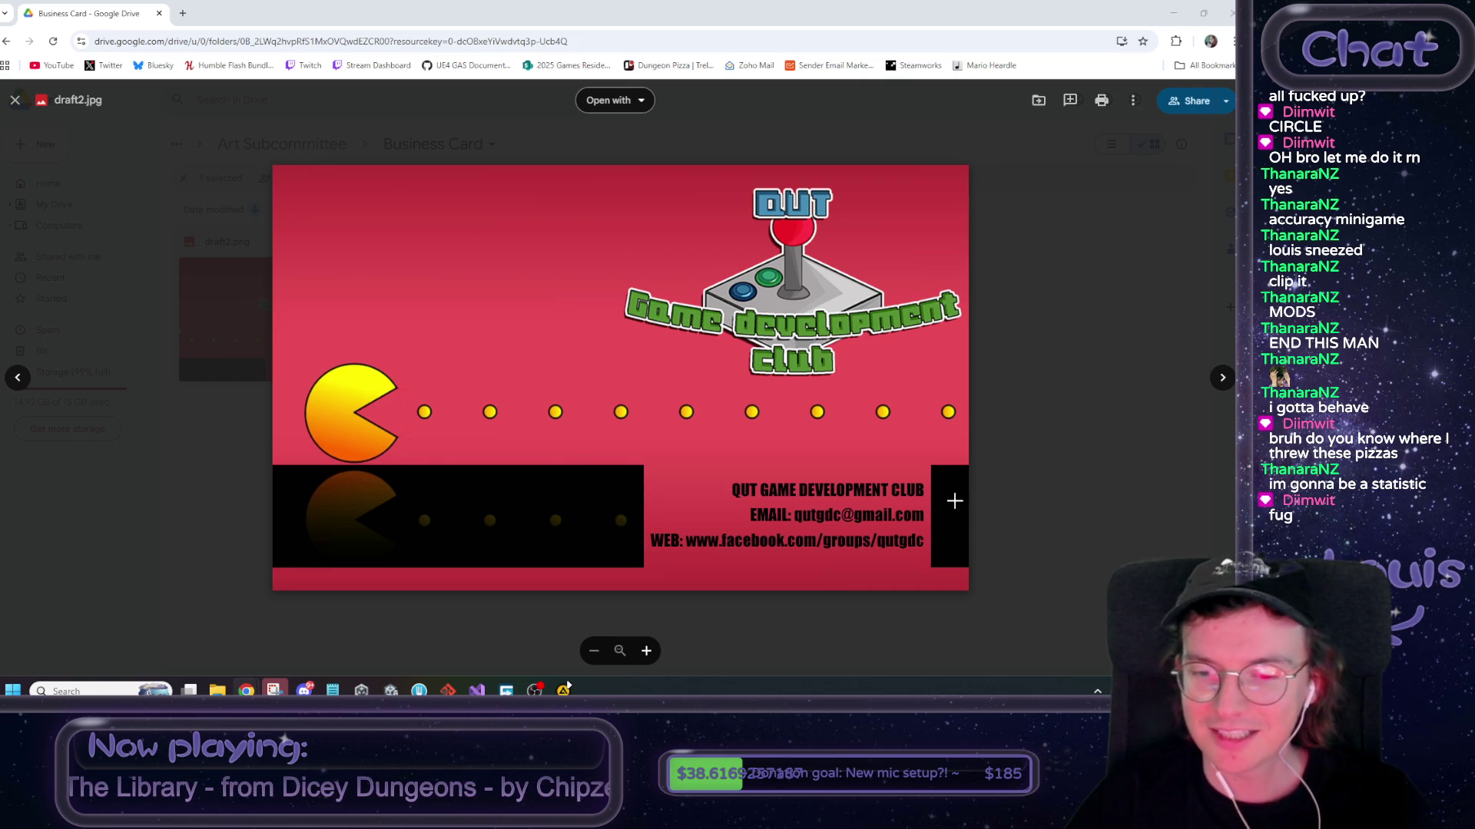
click(1012, 497)
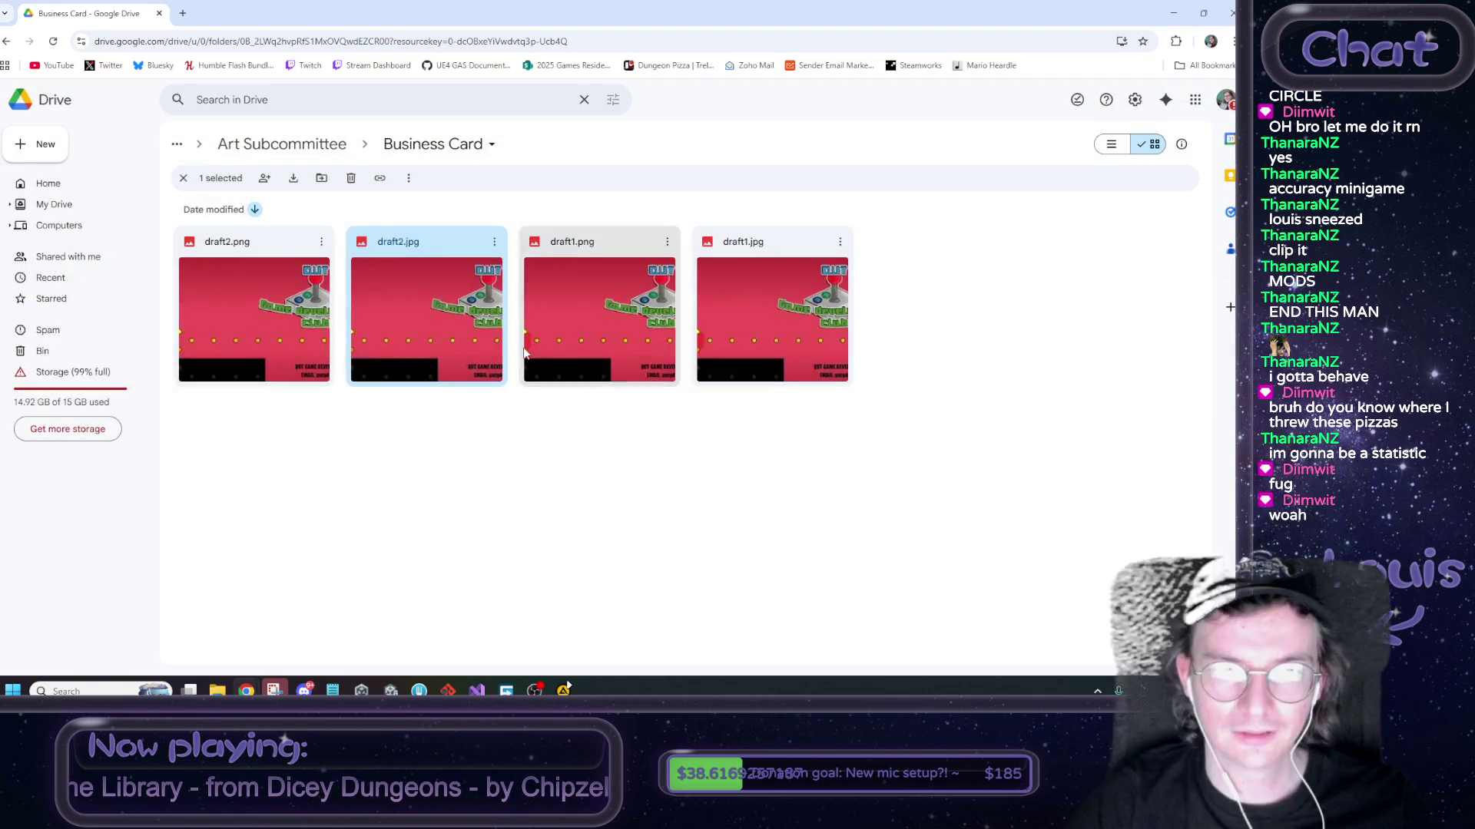
click(495, 243)
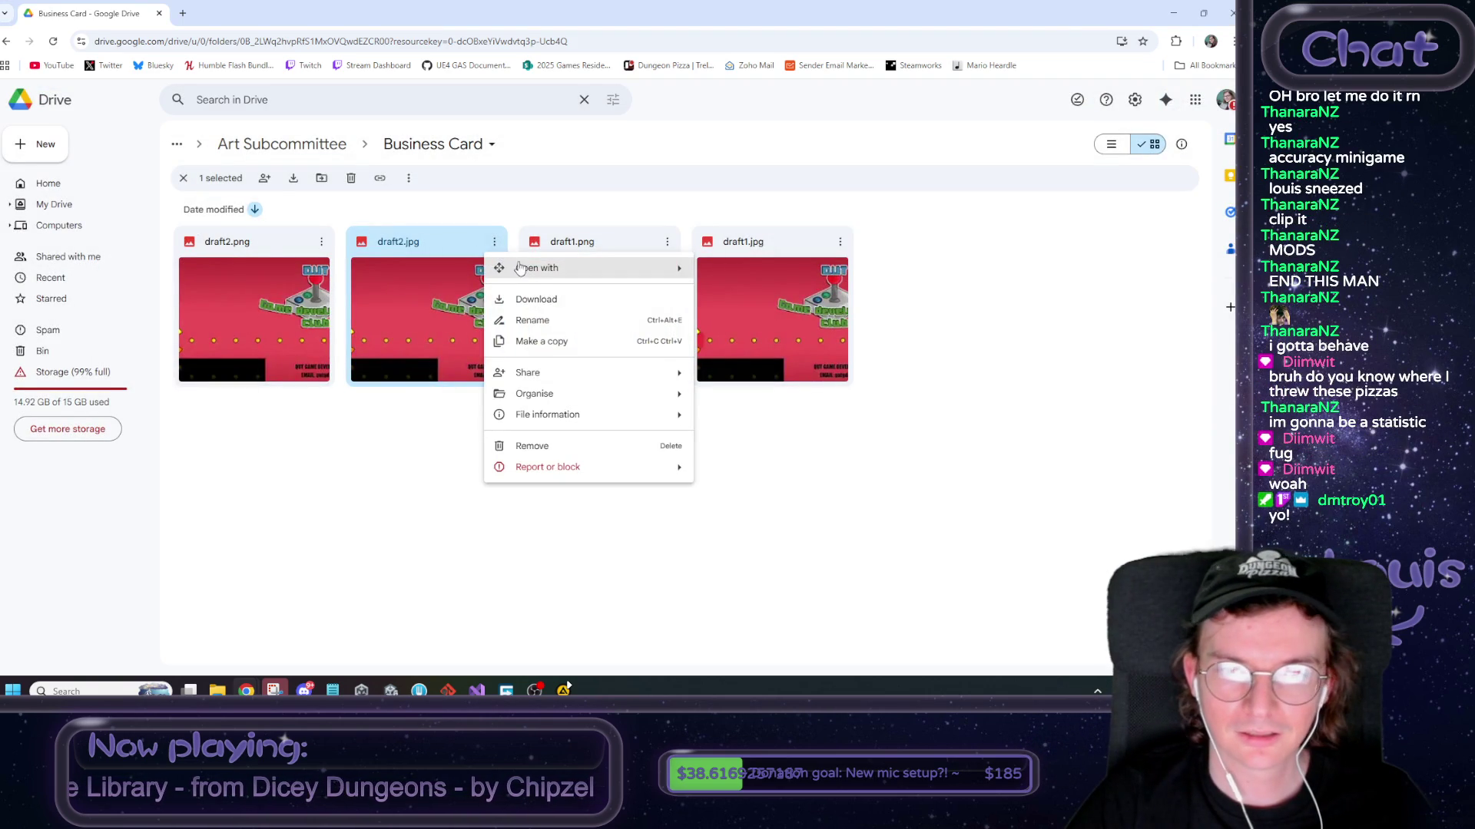
mouse_move(585, 415)
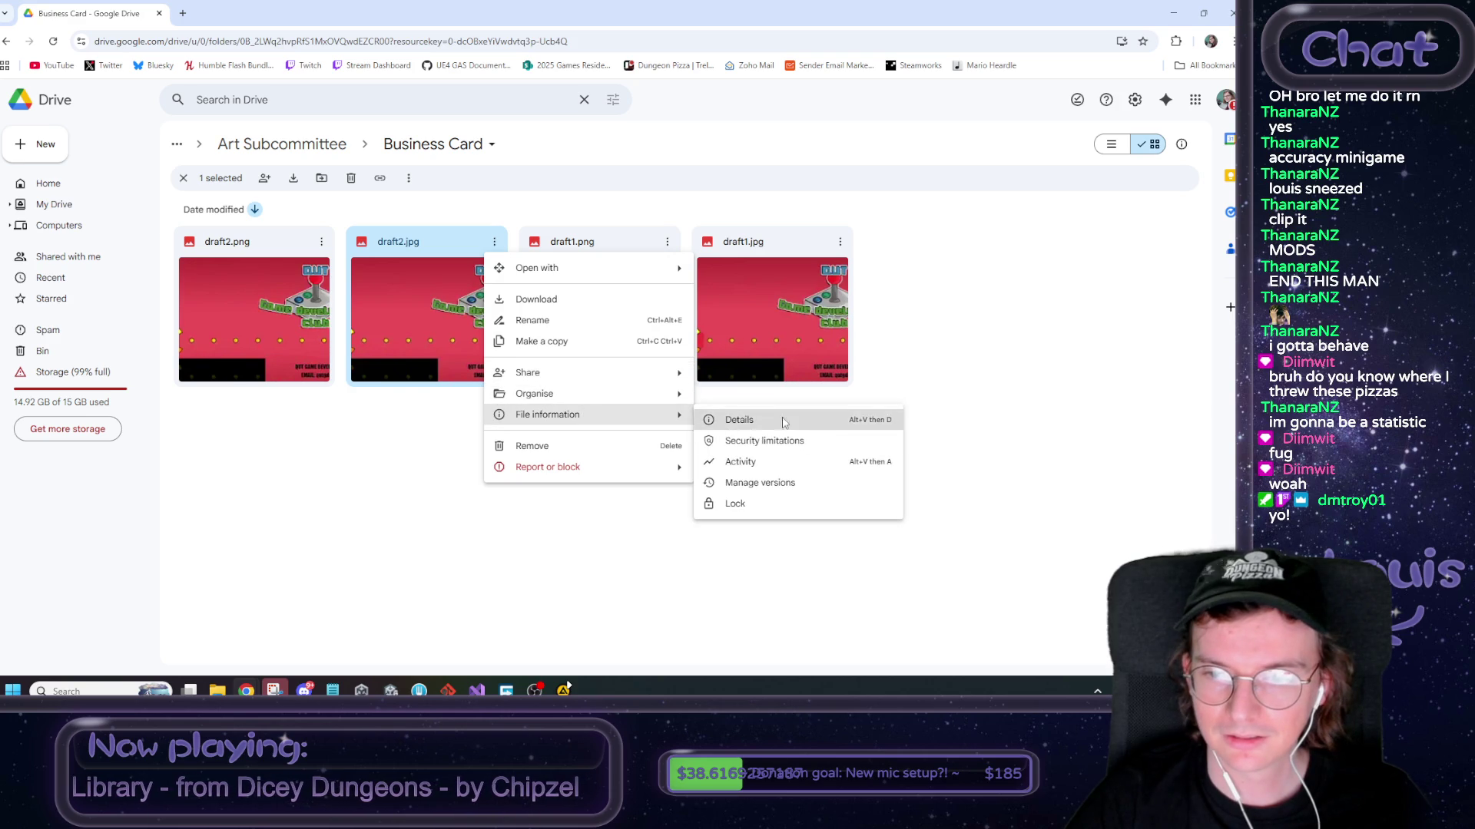
click(738, 422)
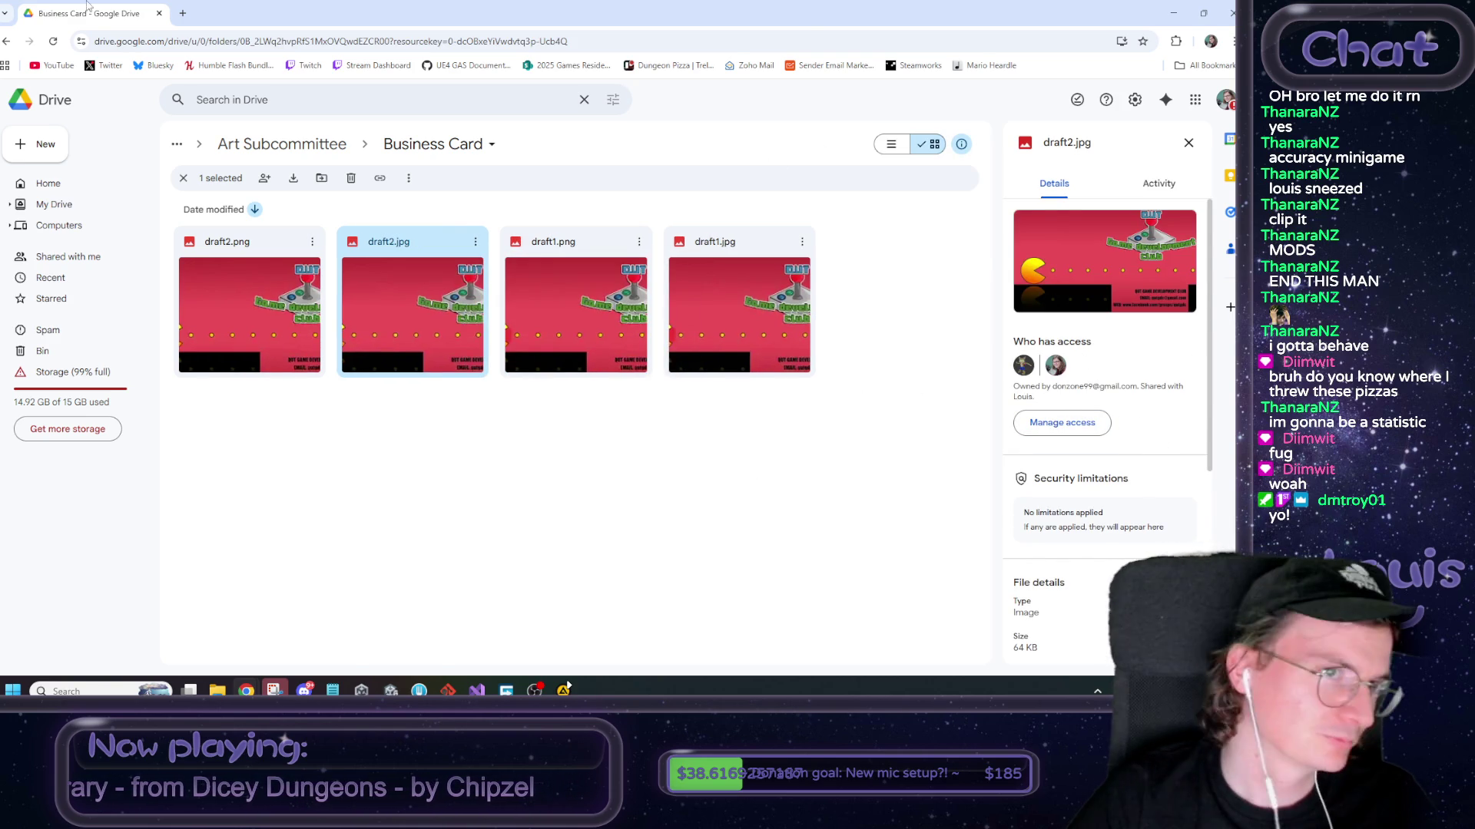
click(1172, 13)
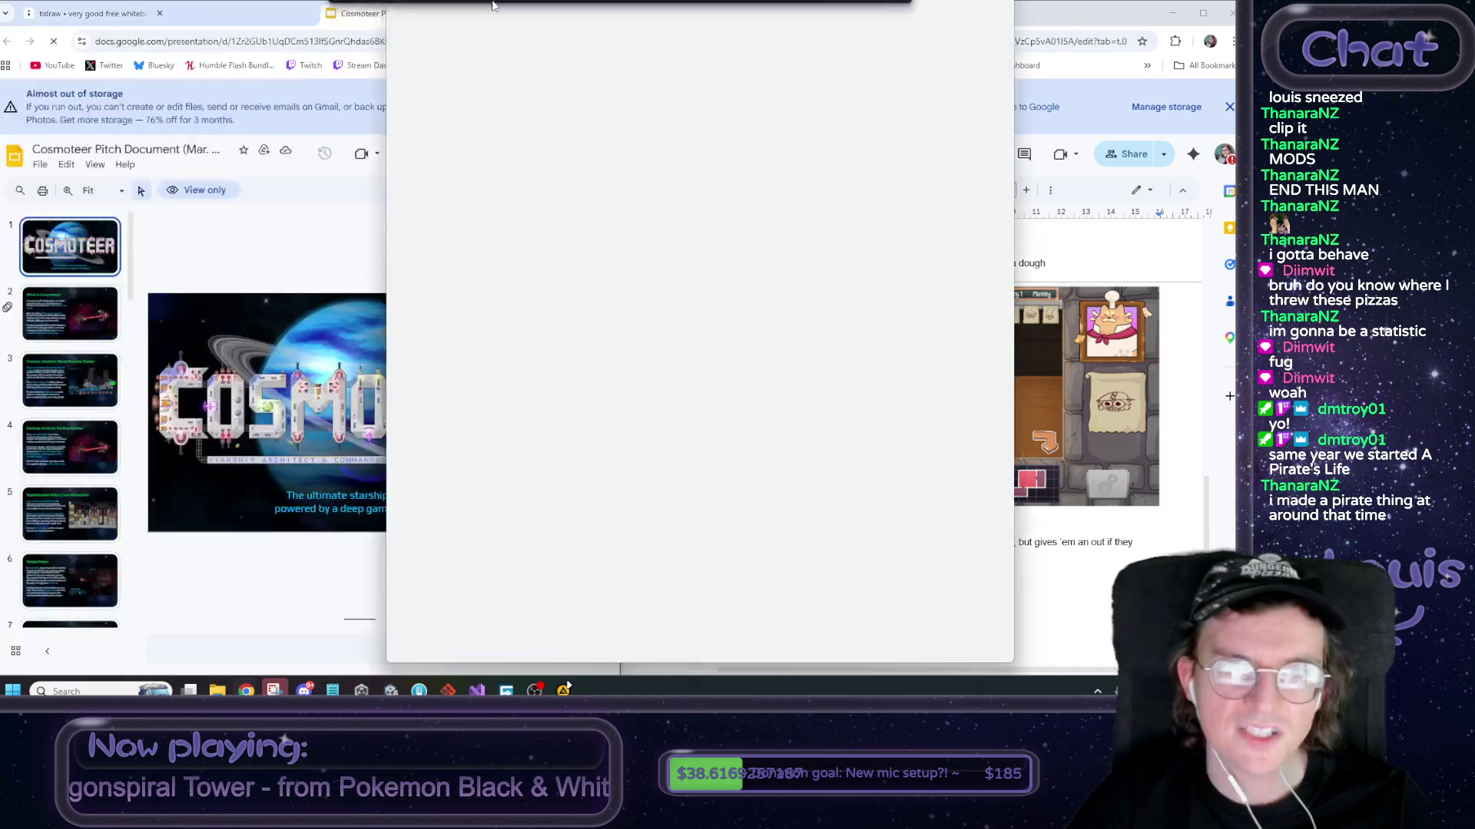
drag(499, 92, 499, 6)
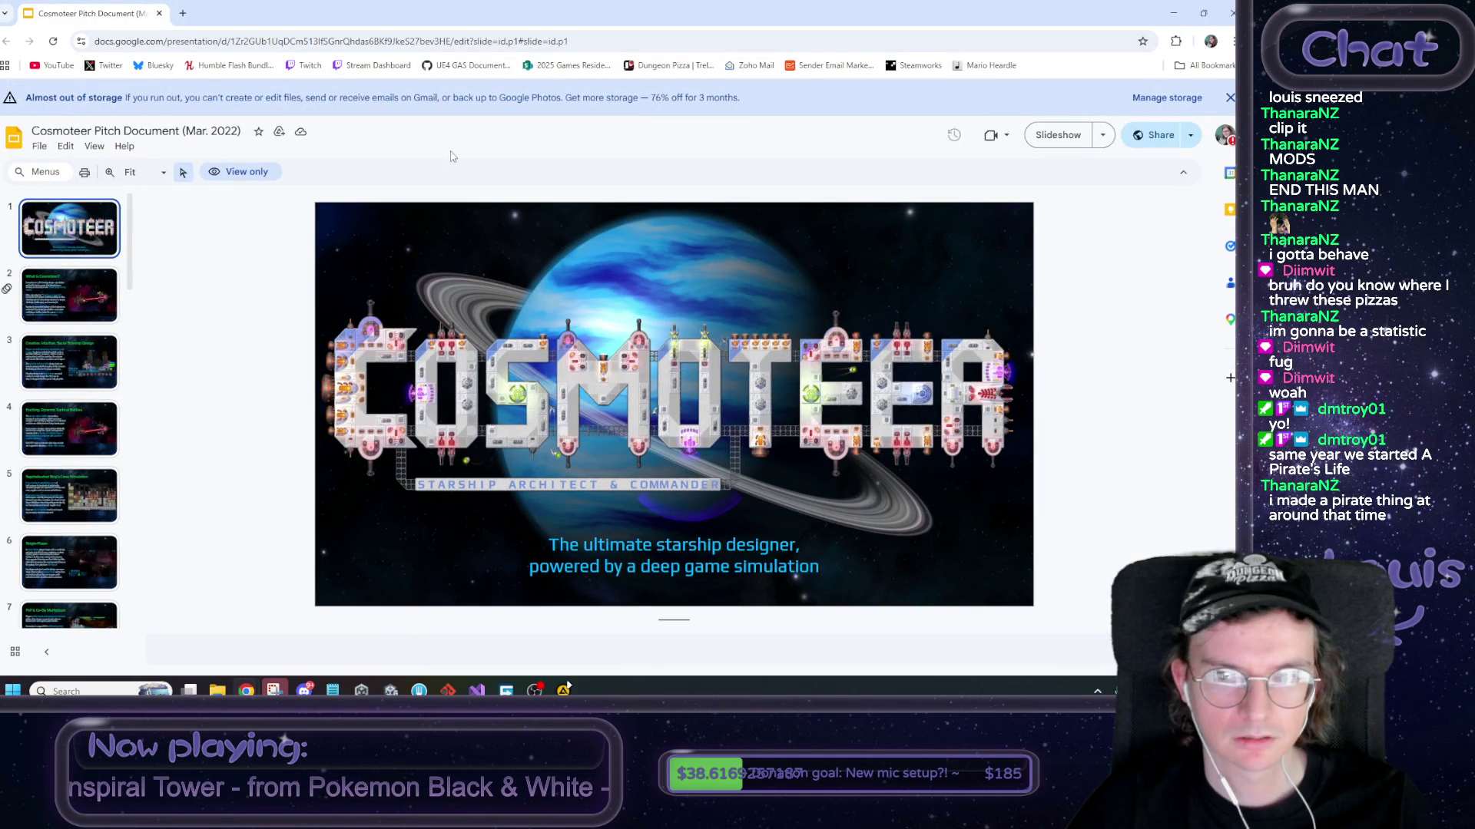
click(98, 300)
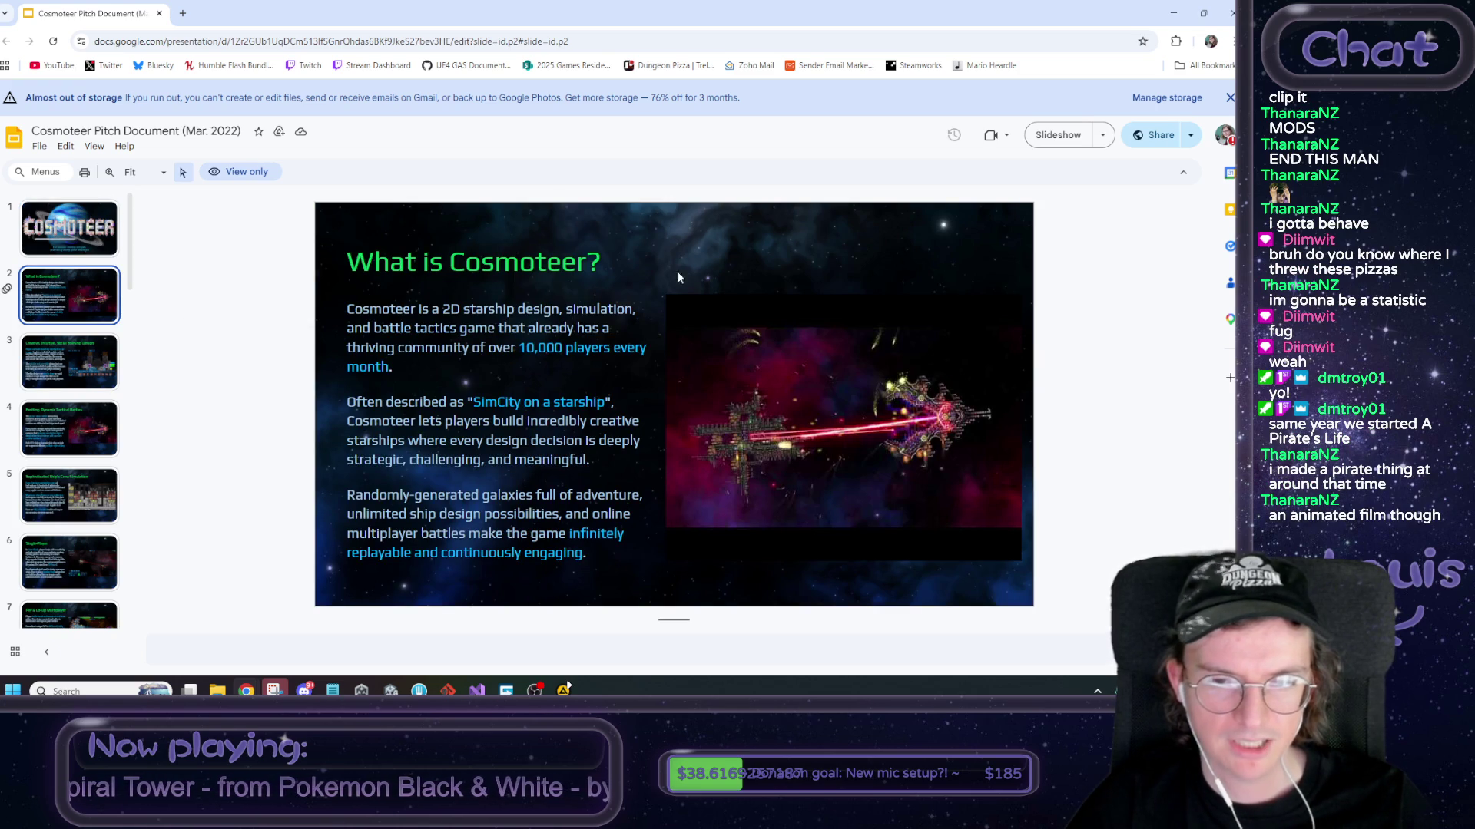
click(86, 359)
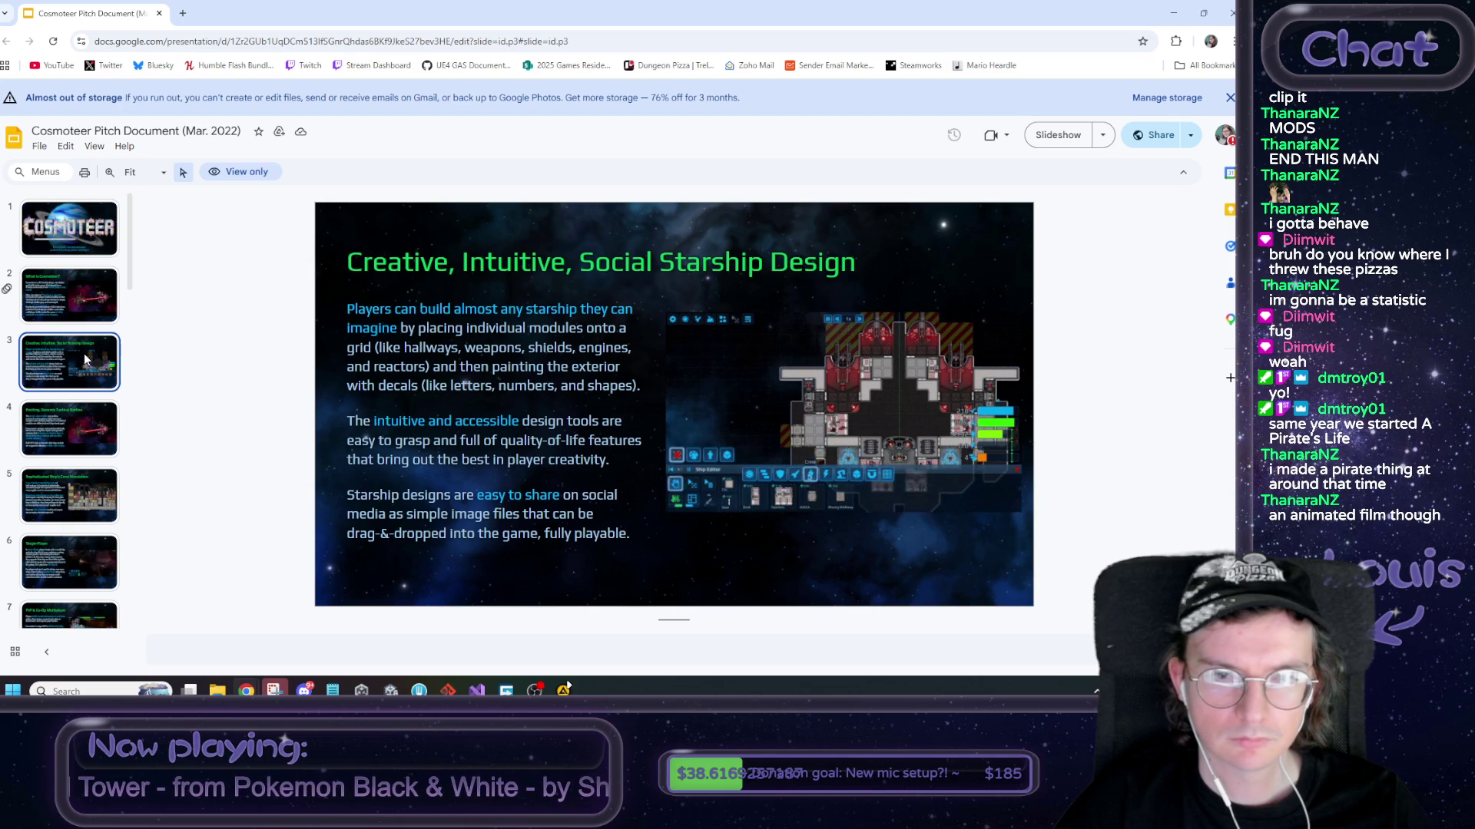
click(104, 405)
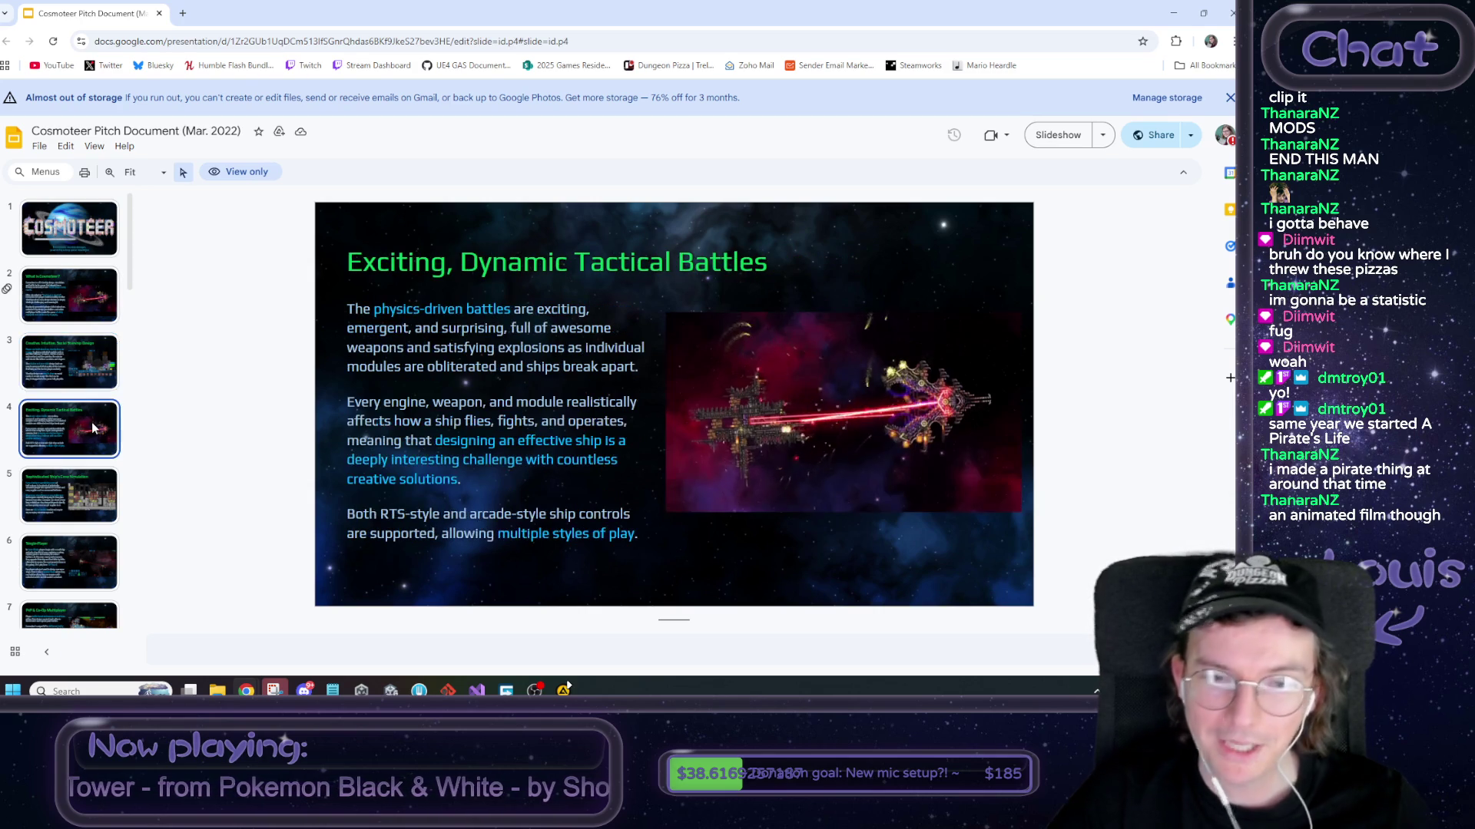
scroll(97, 430, down, 1)
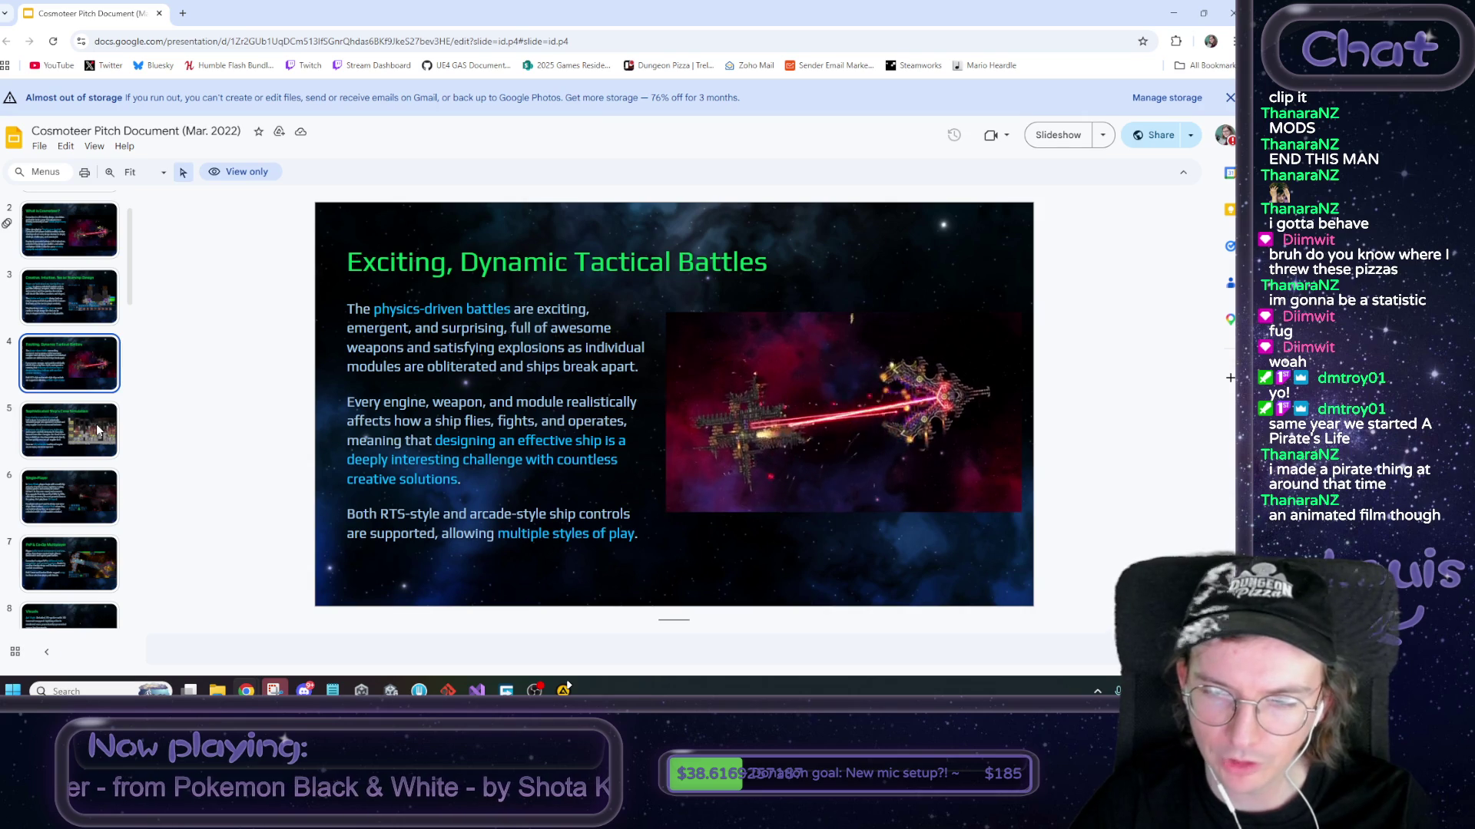
click(101, 439)
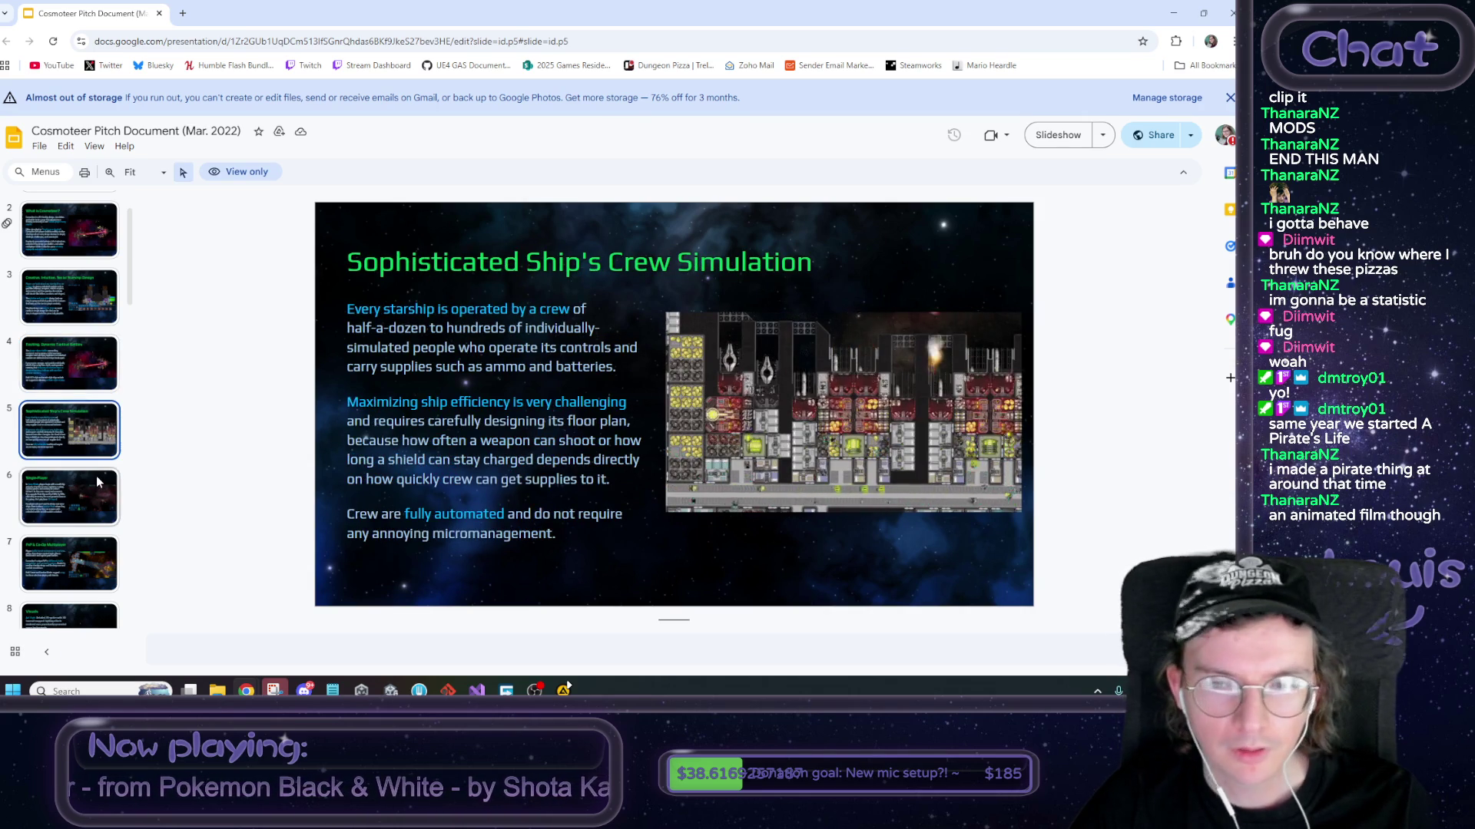
click(84, 491)
click(86, 311)
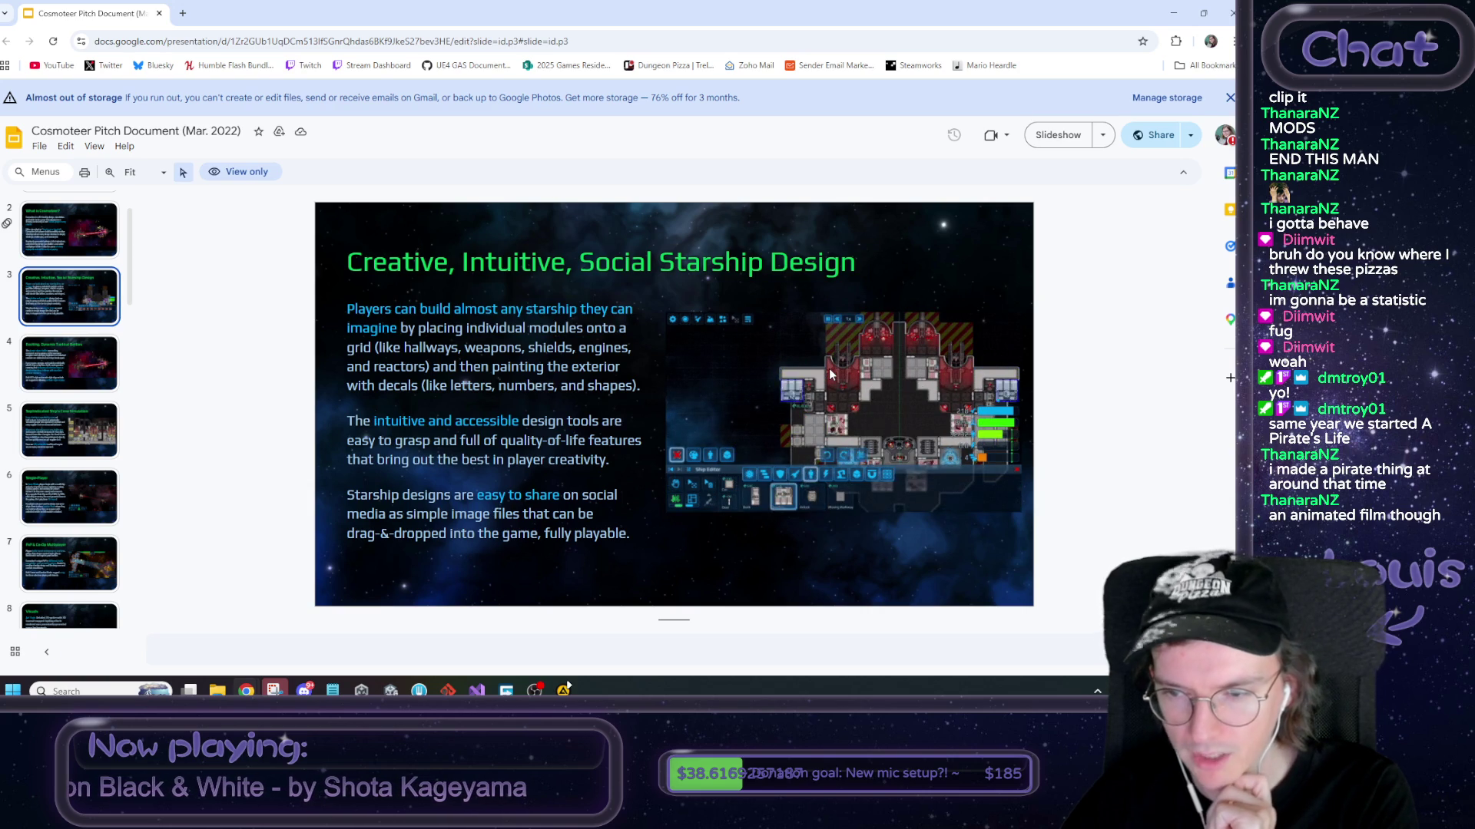
key(ctrl+w)
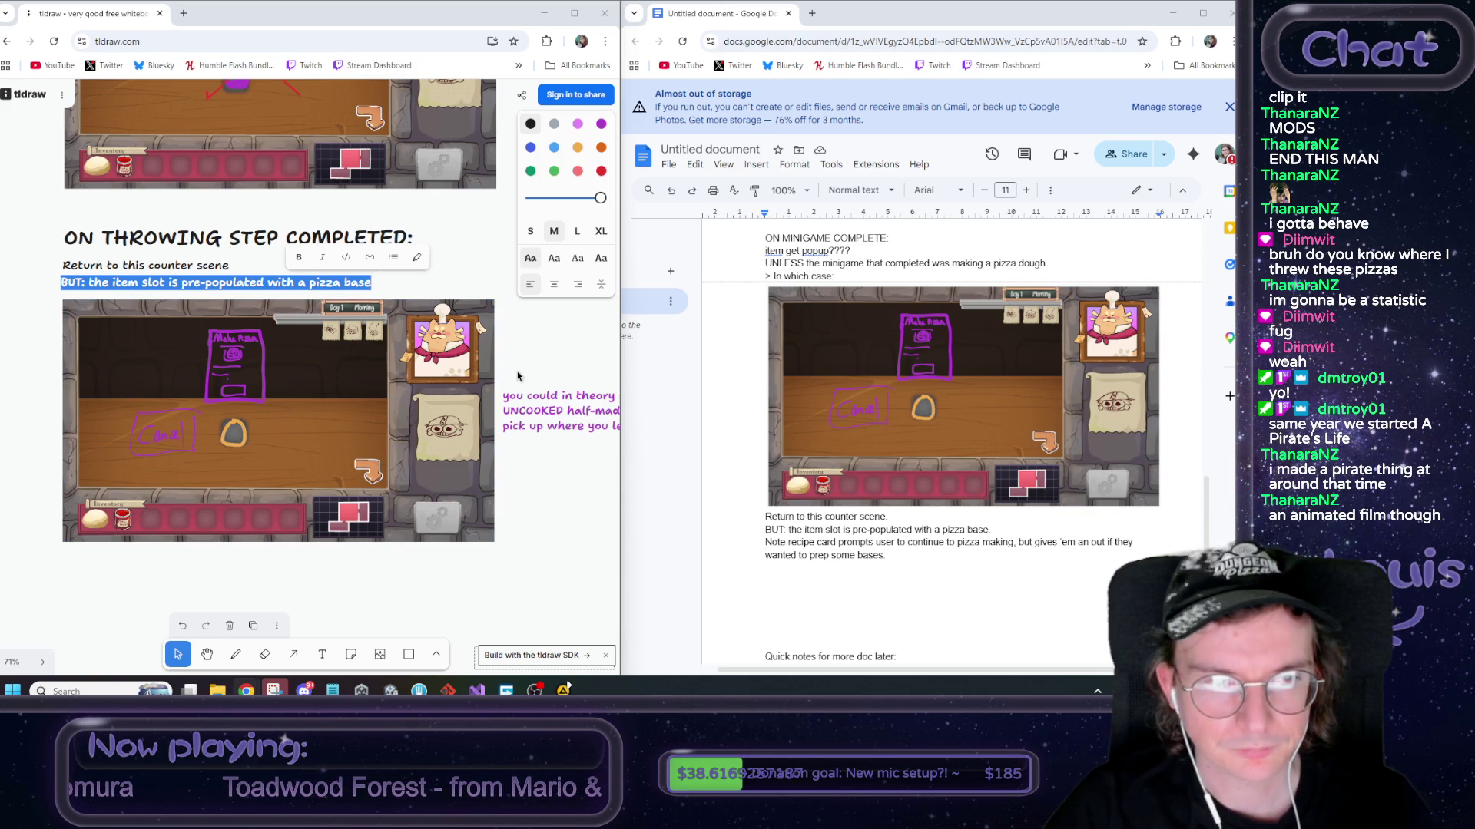
Append 'Takes place at empty counter scene I feel' after 'item get popup????'
click(544, 352)
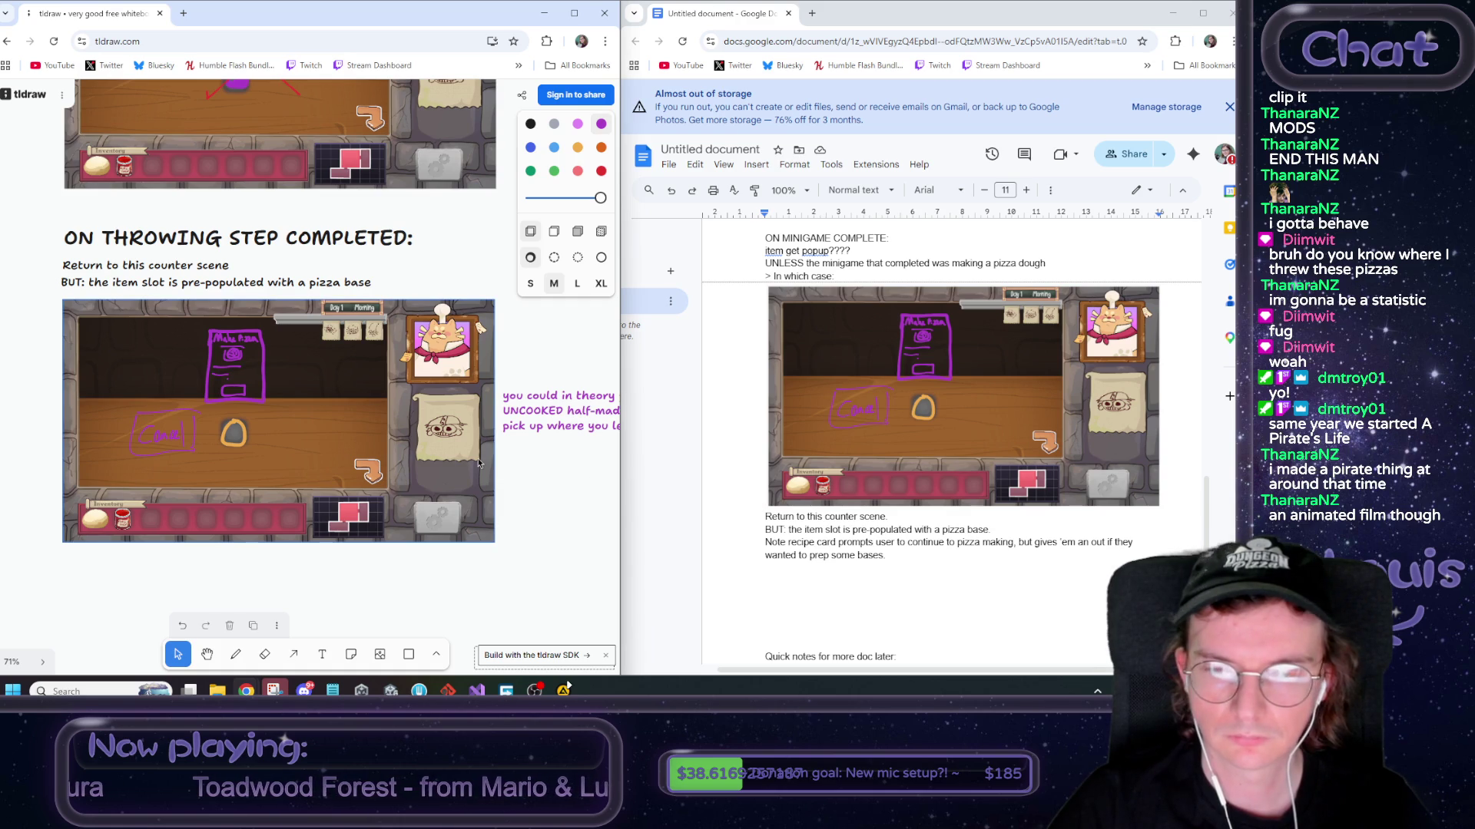
click(863, 250)
text(Takes place)
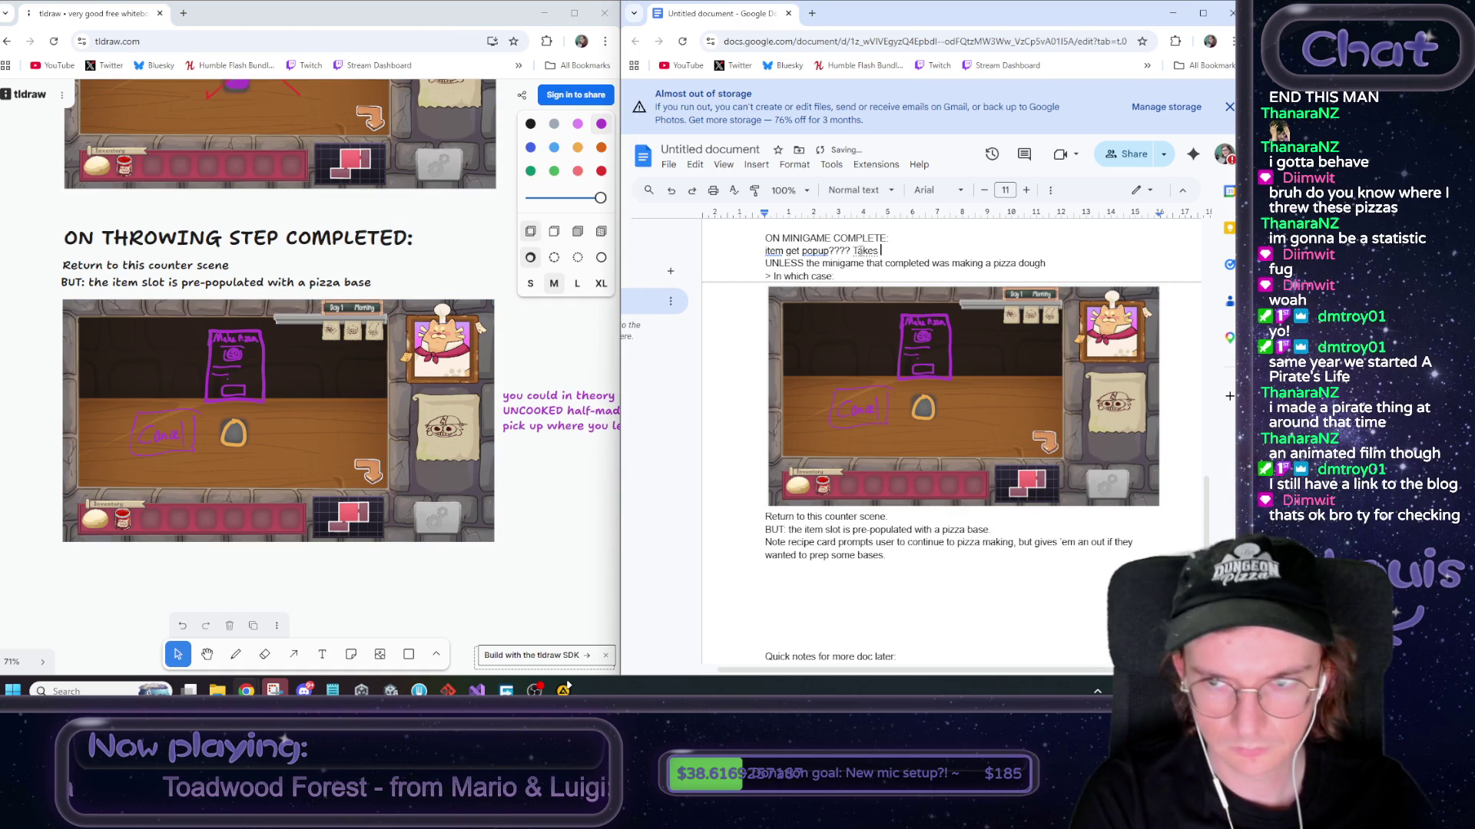
text( at count)
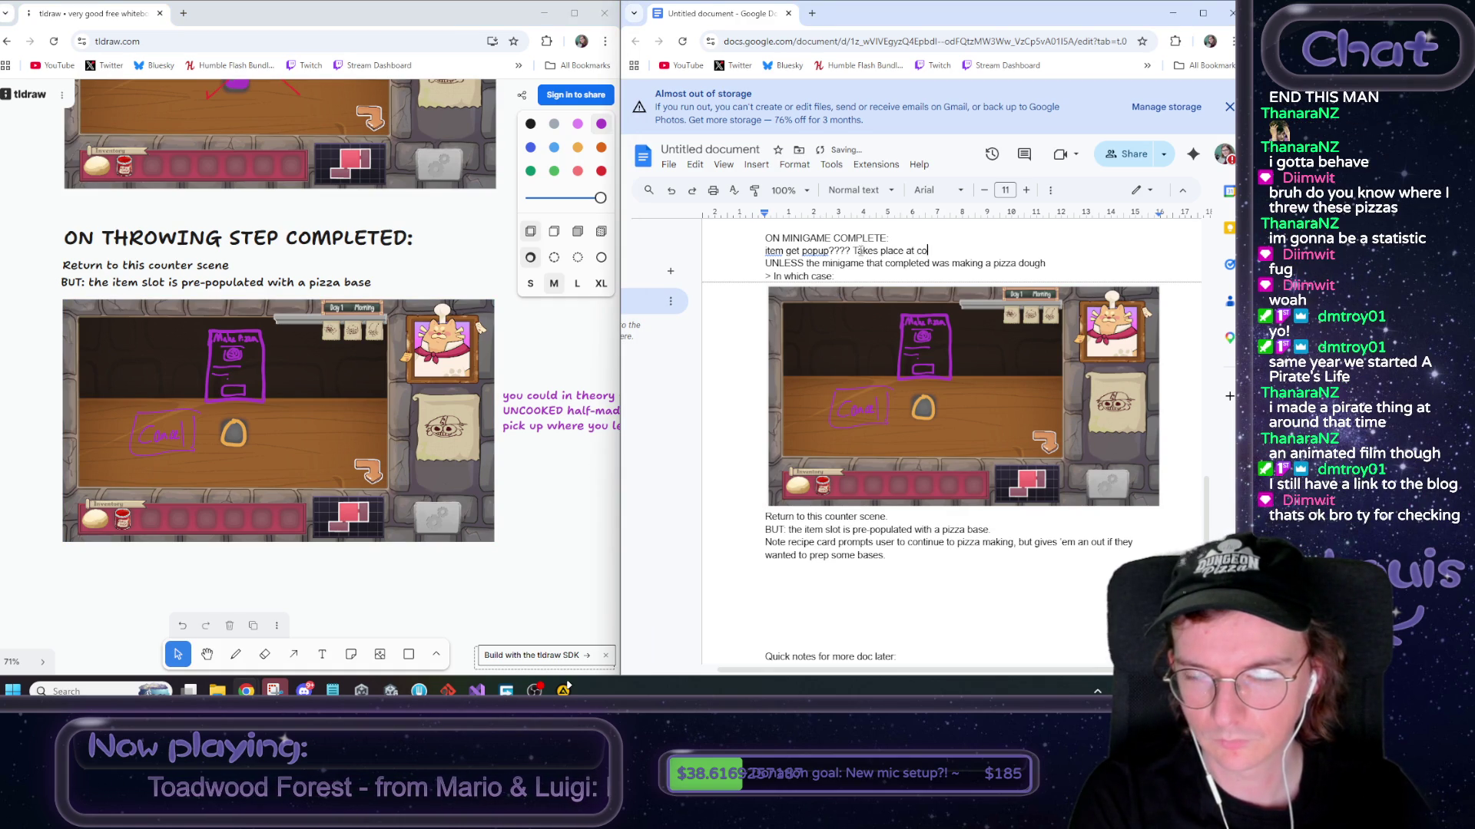
key(BackSpace)
text(emp)
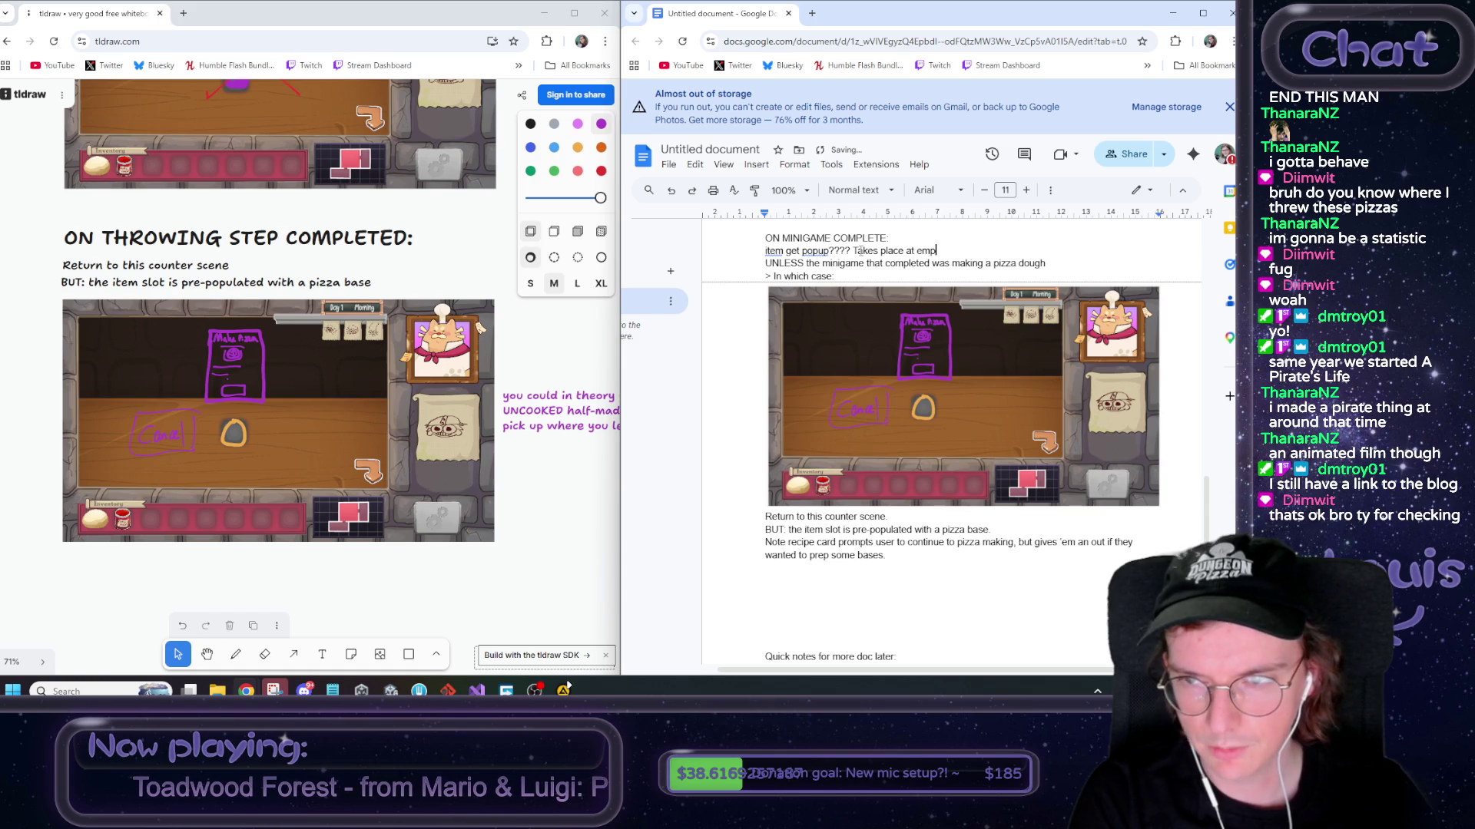
text(ty counter sc)
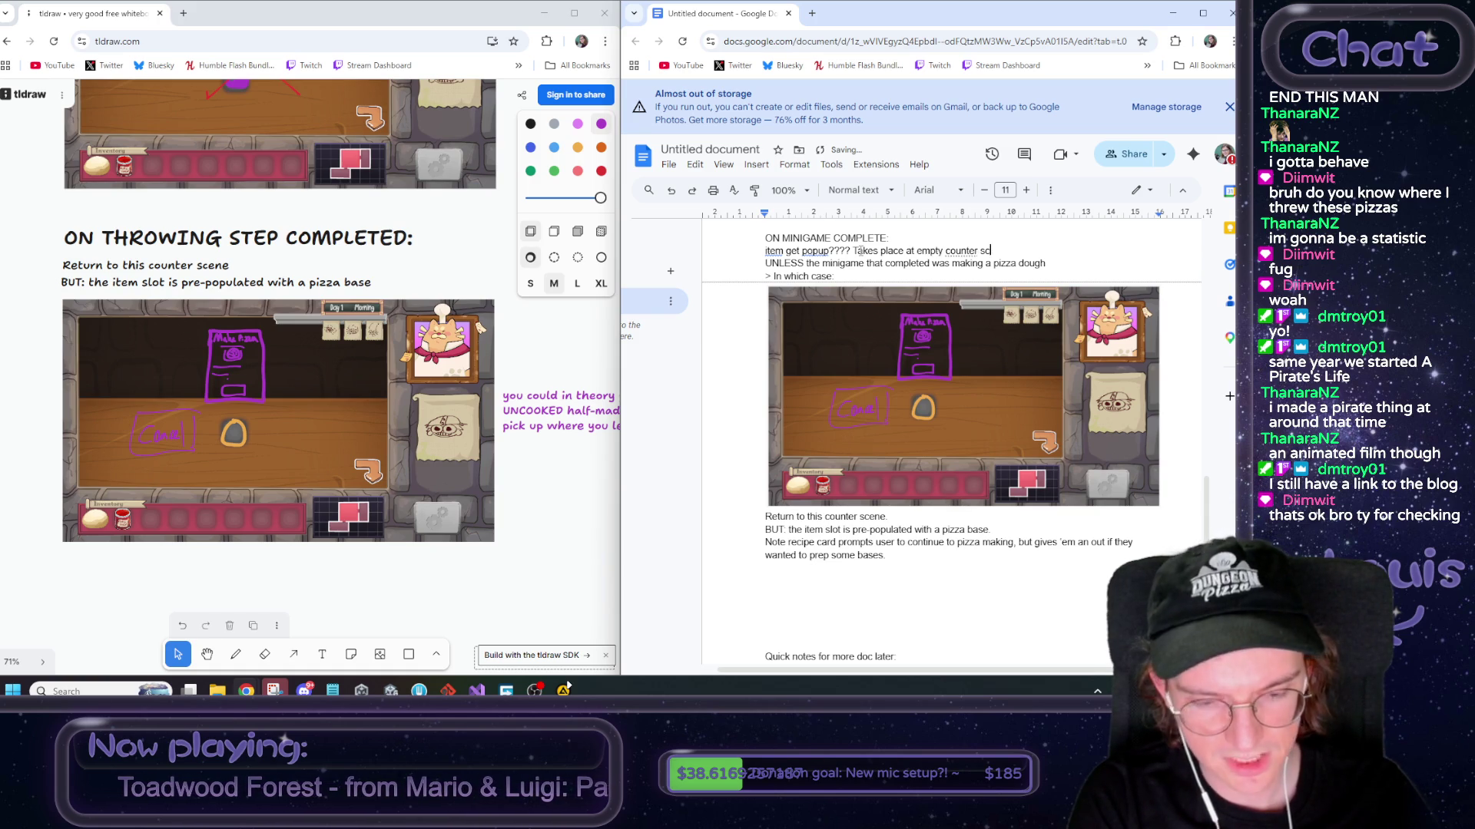
text(ene i feel)
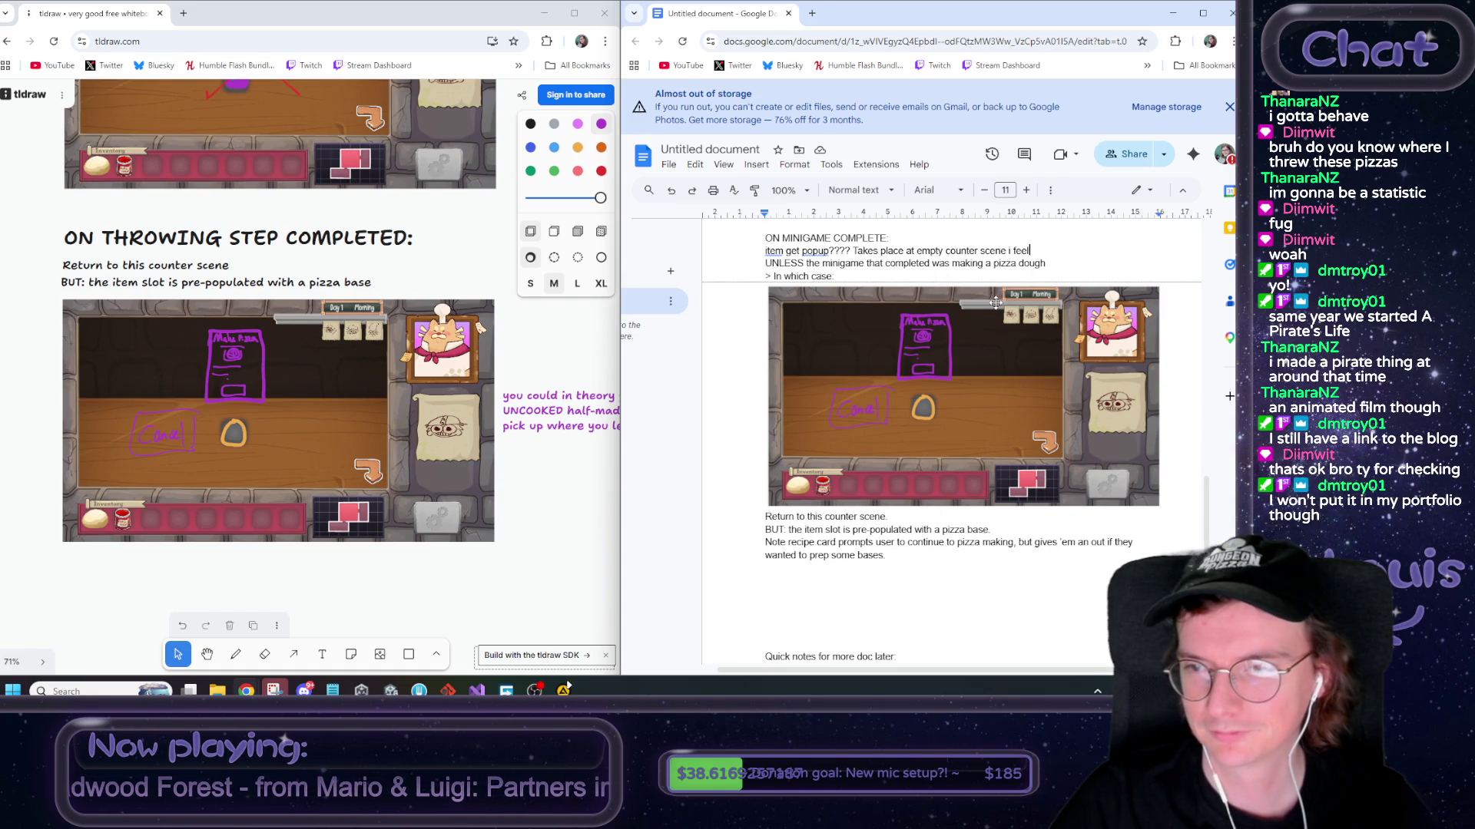
key(BackSpace)
text(I)
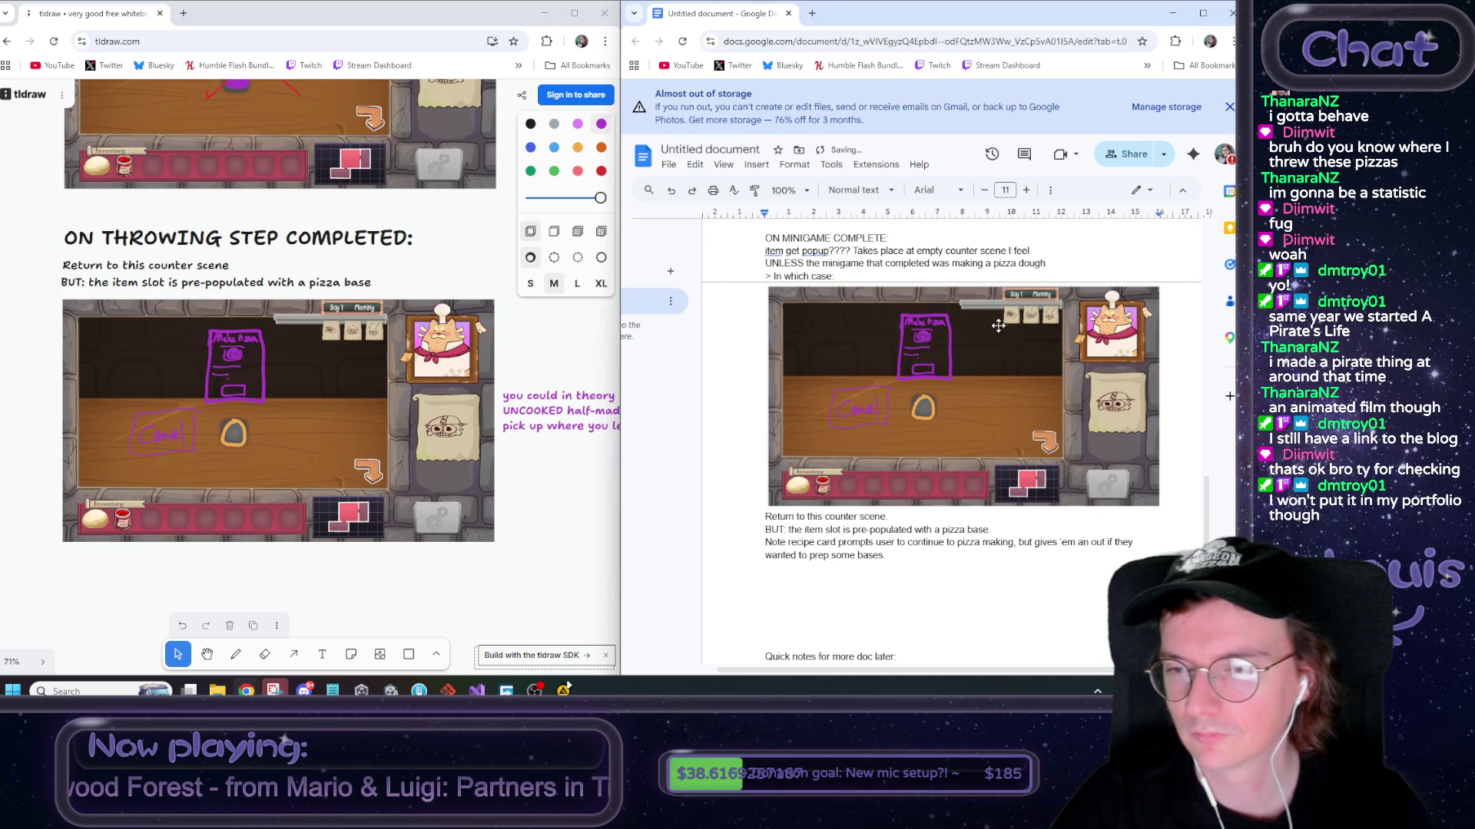
Maximize the Docs window and change the title from 'Untitled document' to 'Design Spec: Recipe Cards'
scroll(865, 563, down, 1)
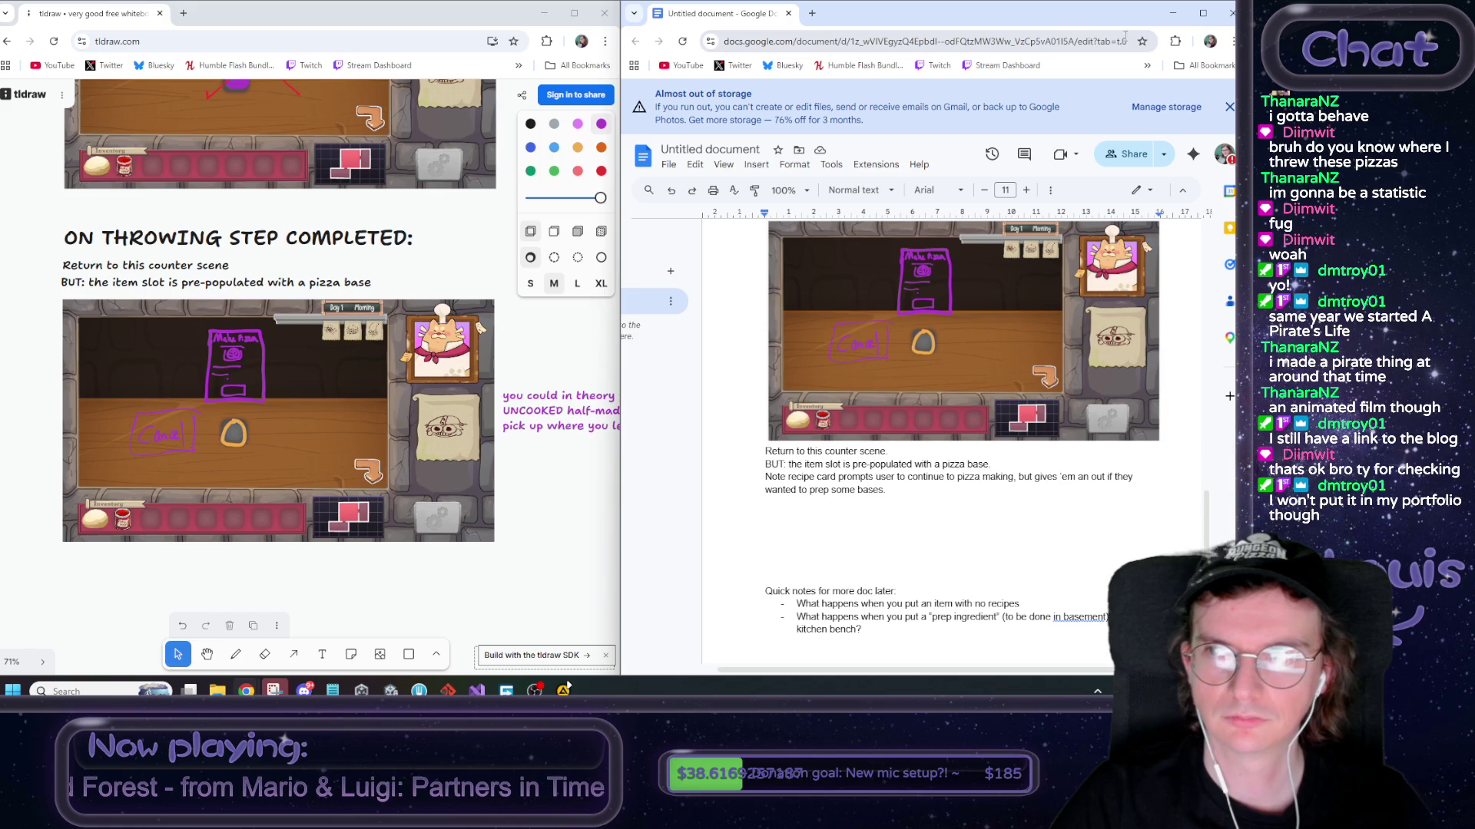
click(1206, 18)
scroll(658, 317, up, 5)
scroll(659, 316, up, 10)
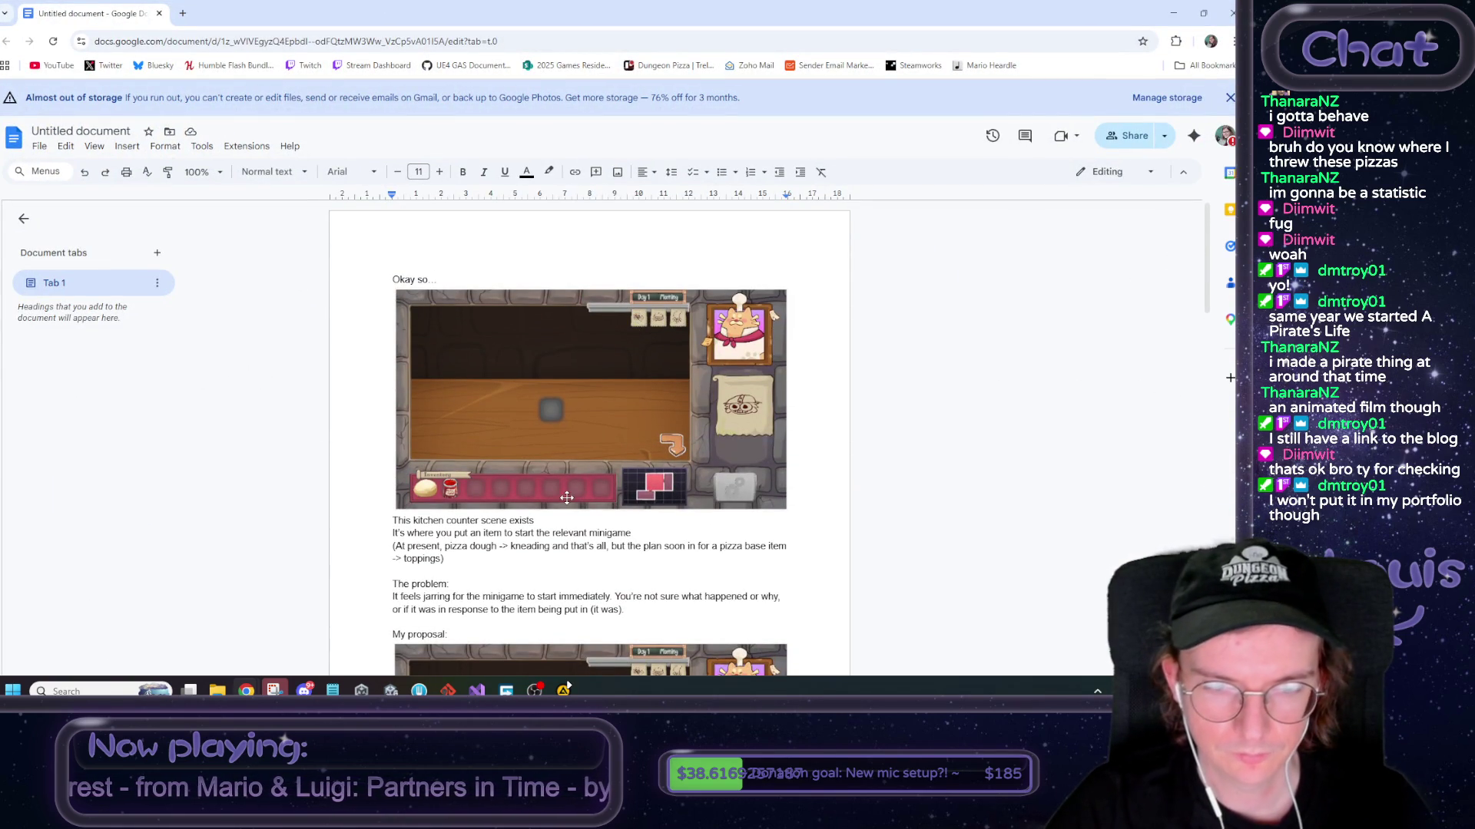
click(115, 133)
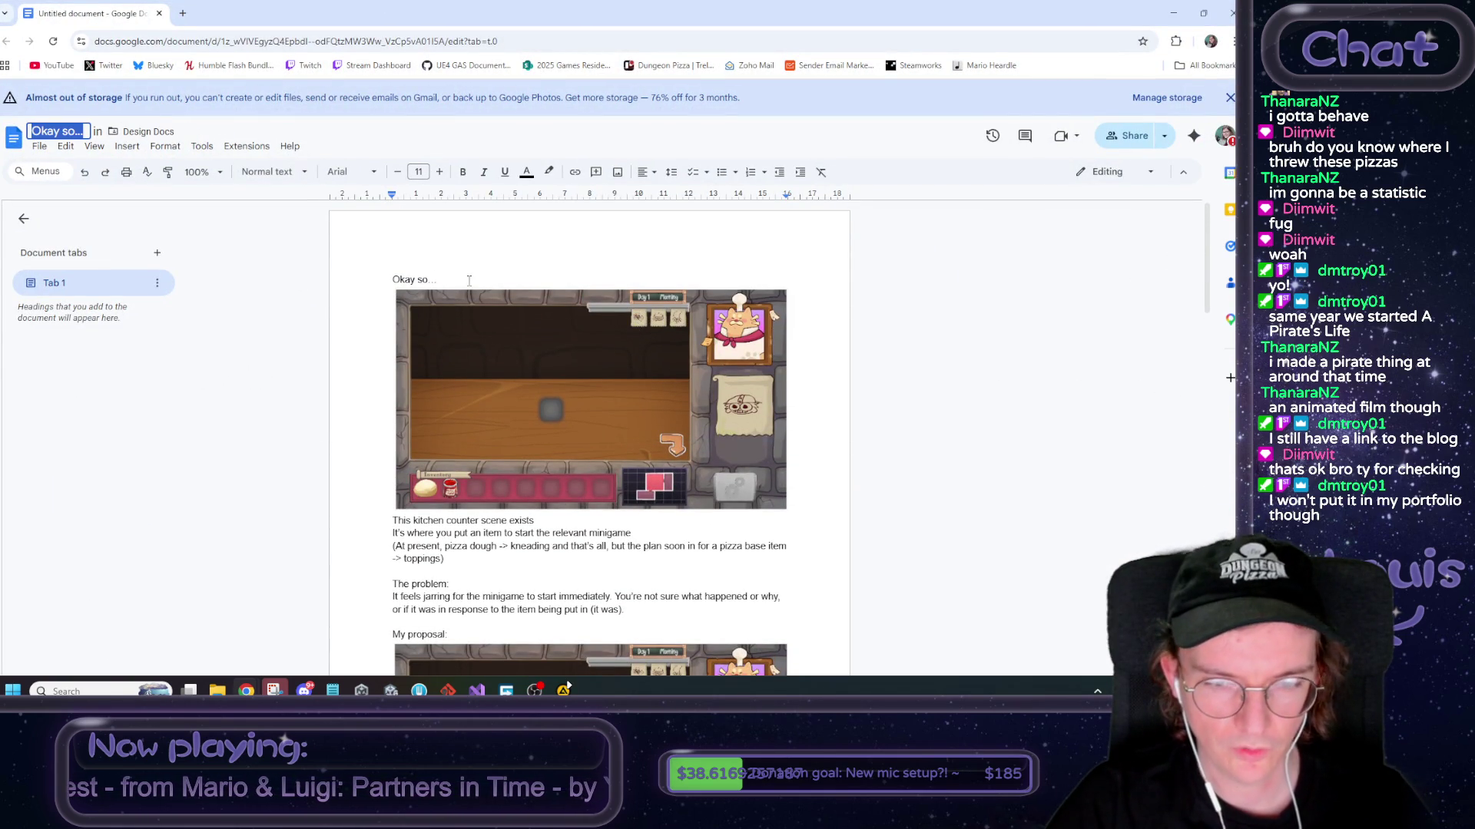
text(Design)
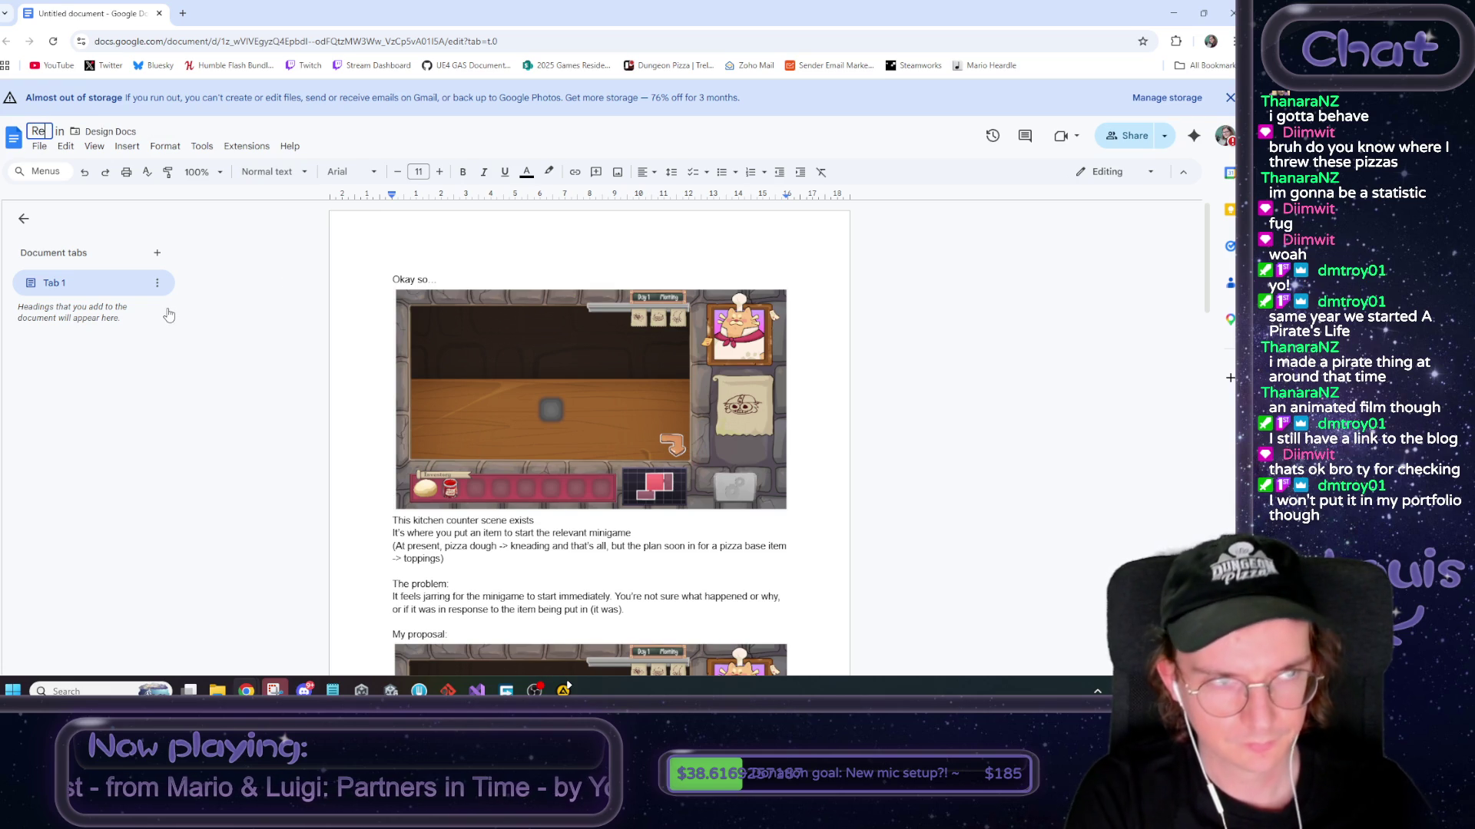
text( S)
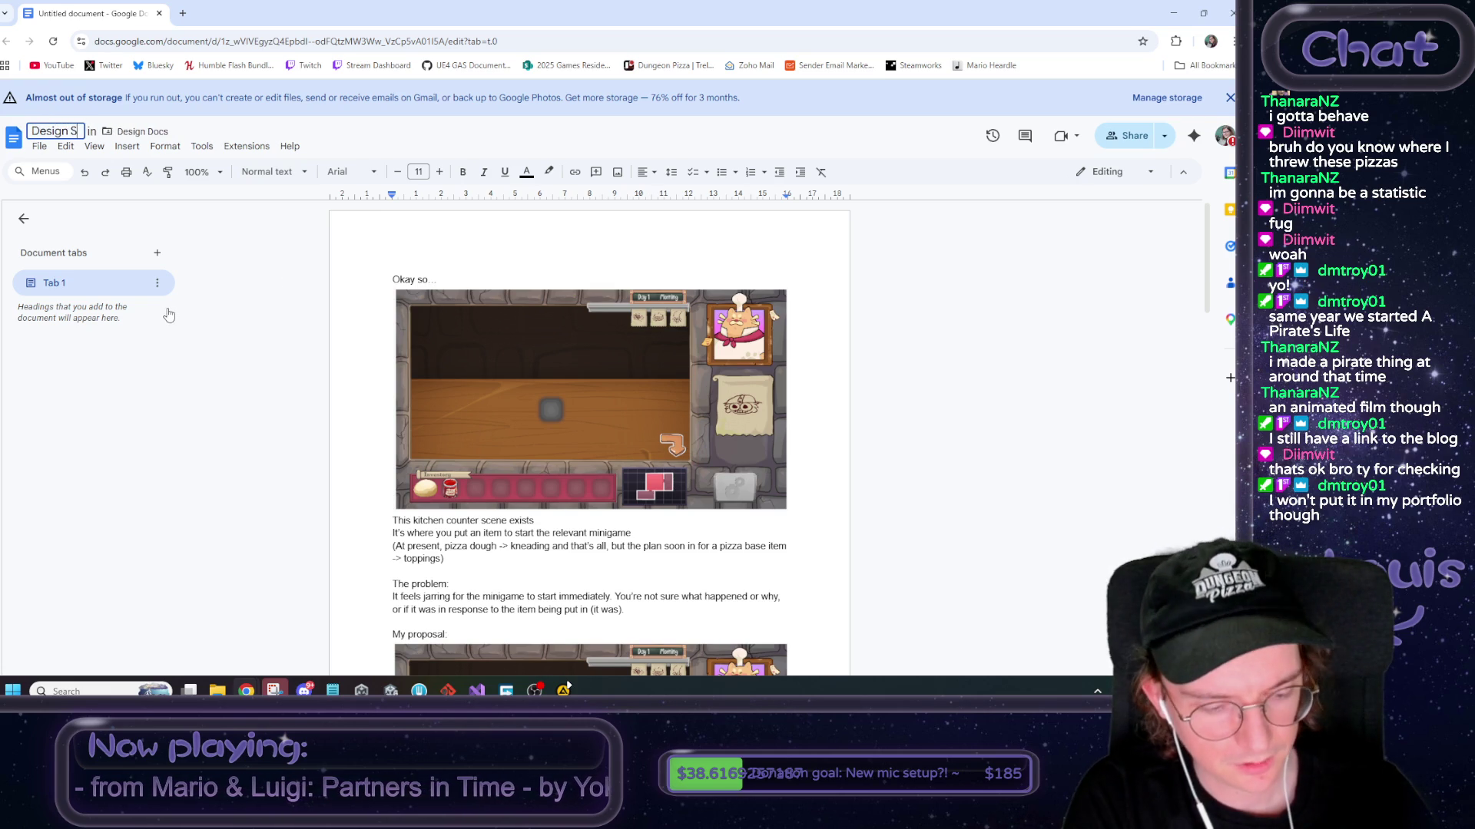
text(pexc)
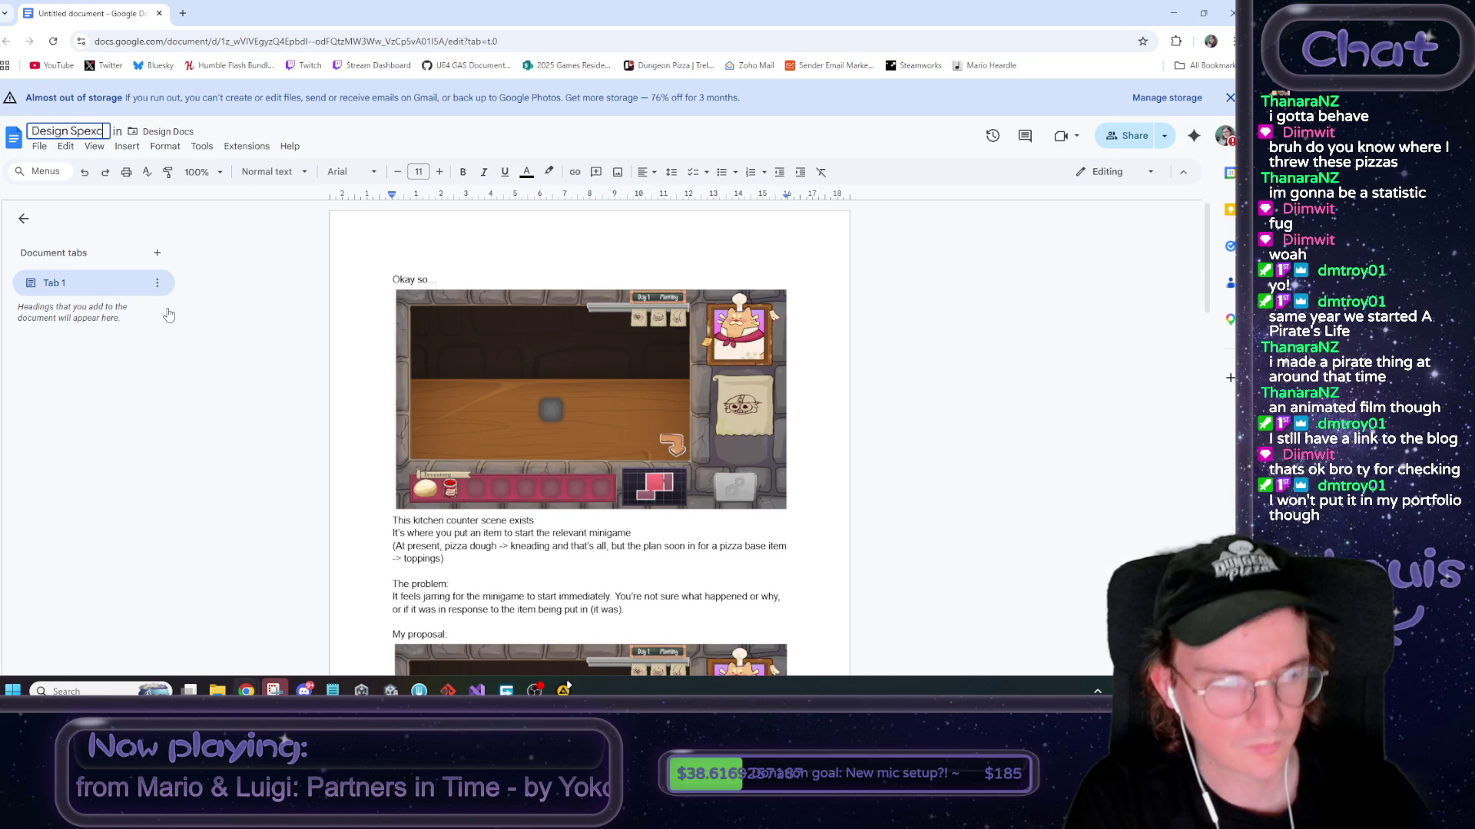
key(BackSpace)
key(BackSpace)
text(c: Recipe Cards)
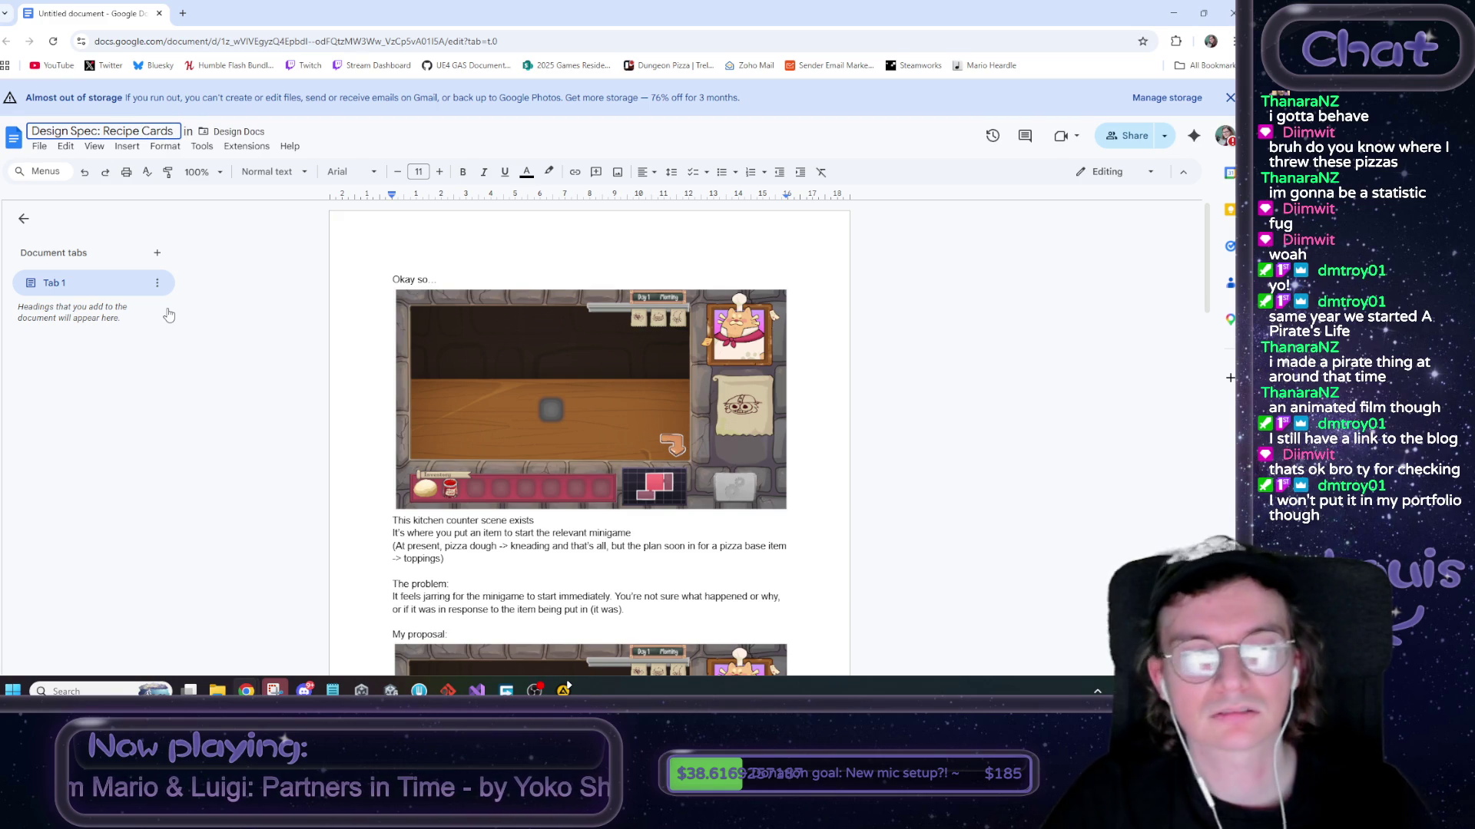
click(591, 322)
Change 'in' to 'is' and reword the pizza base item line to 'placed to start the toppings process'
scroll(591, 322, down, 2)
scroll(538, 461, down, 2)
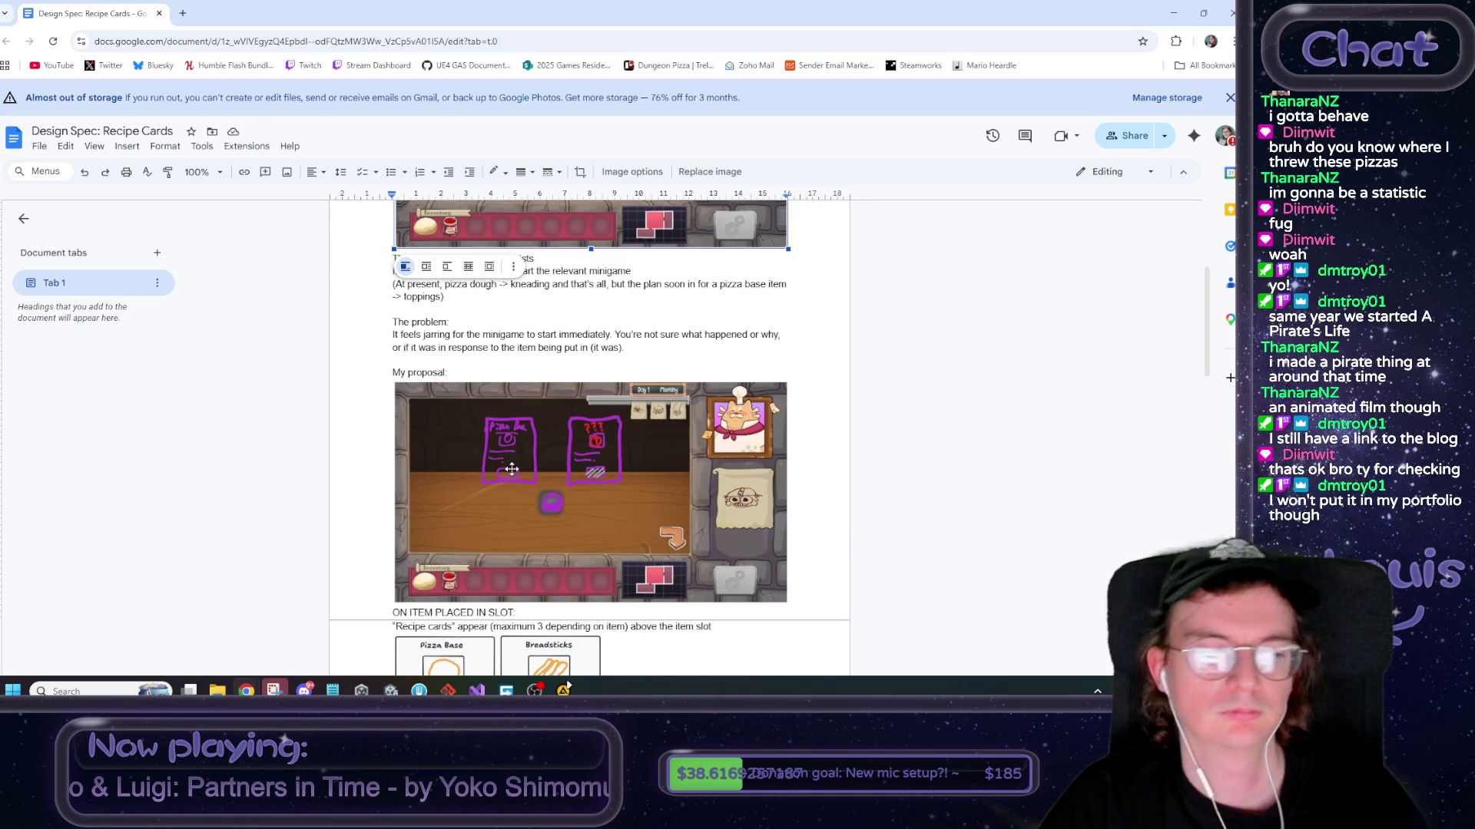
scroll(513, 461, up, 3)
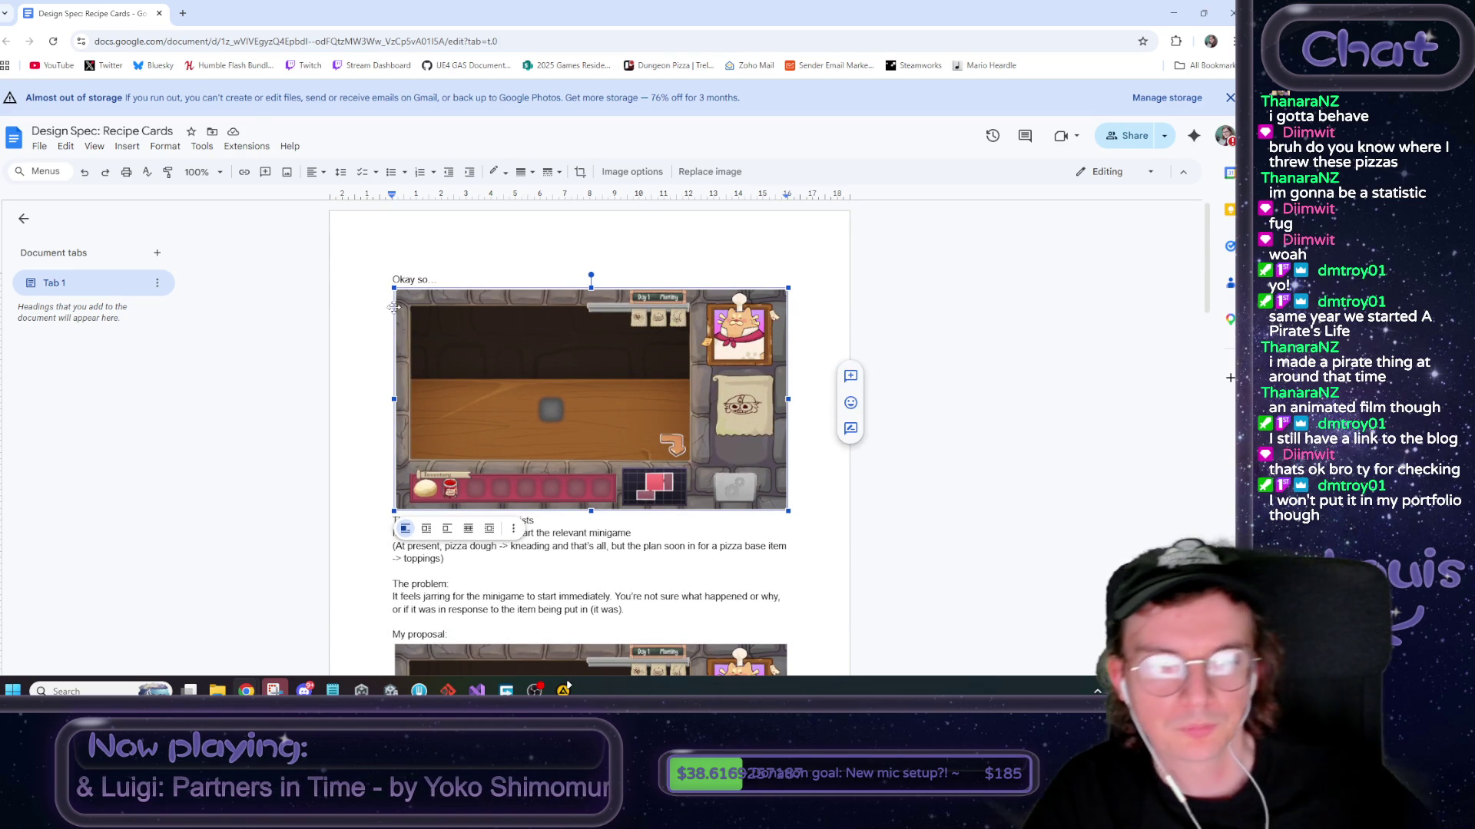
click(825, 555)
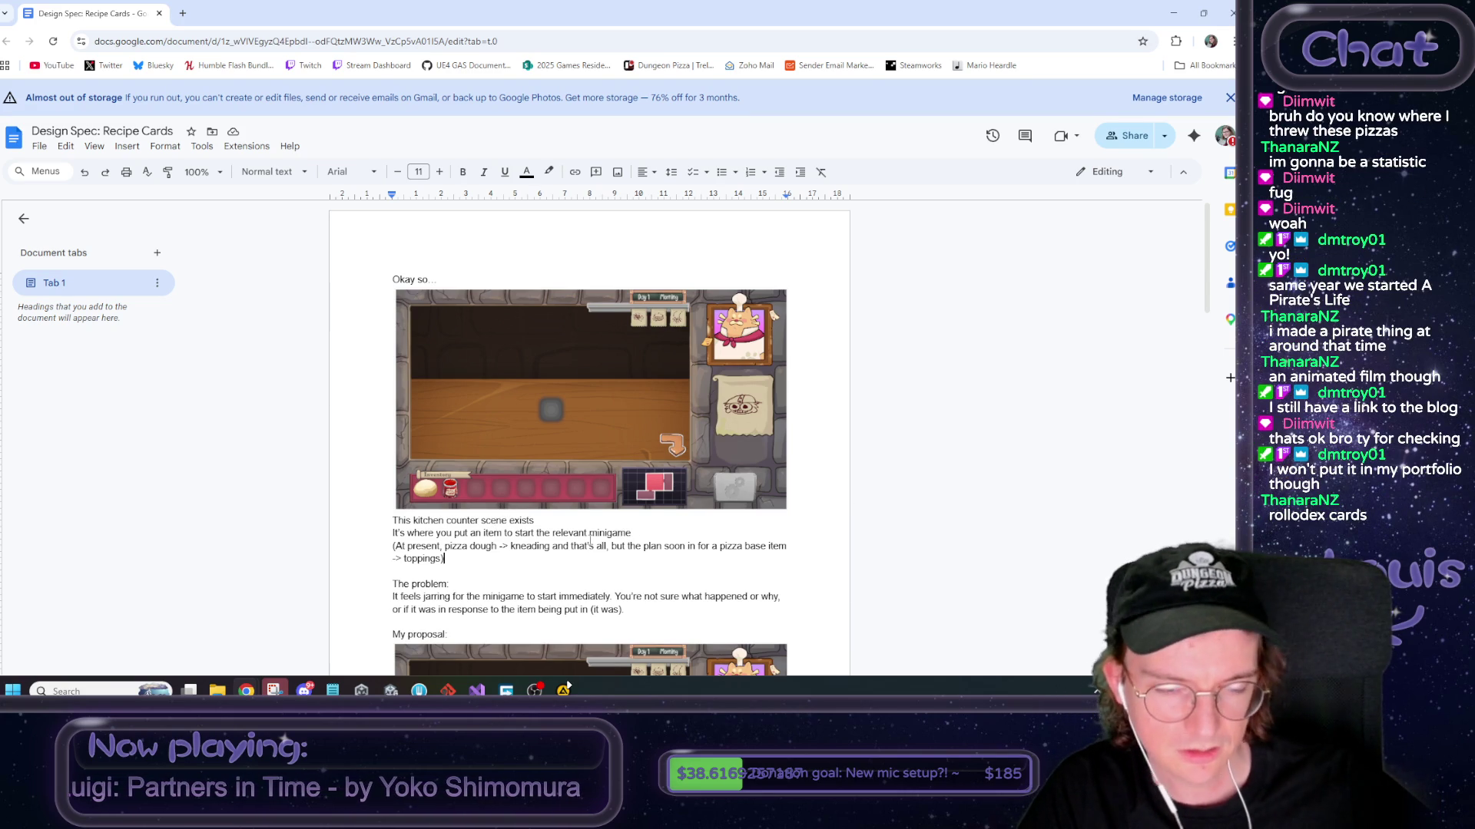
scroll(589, 543, down, 1)
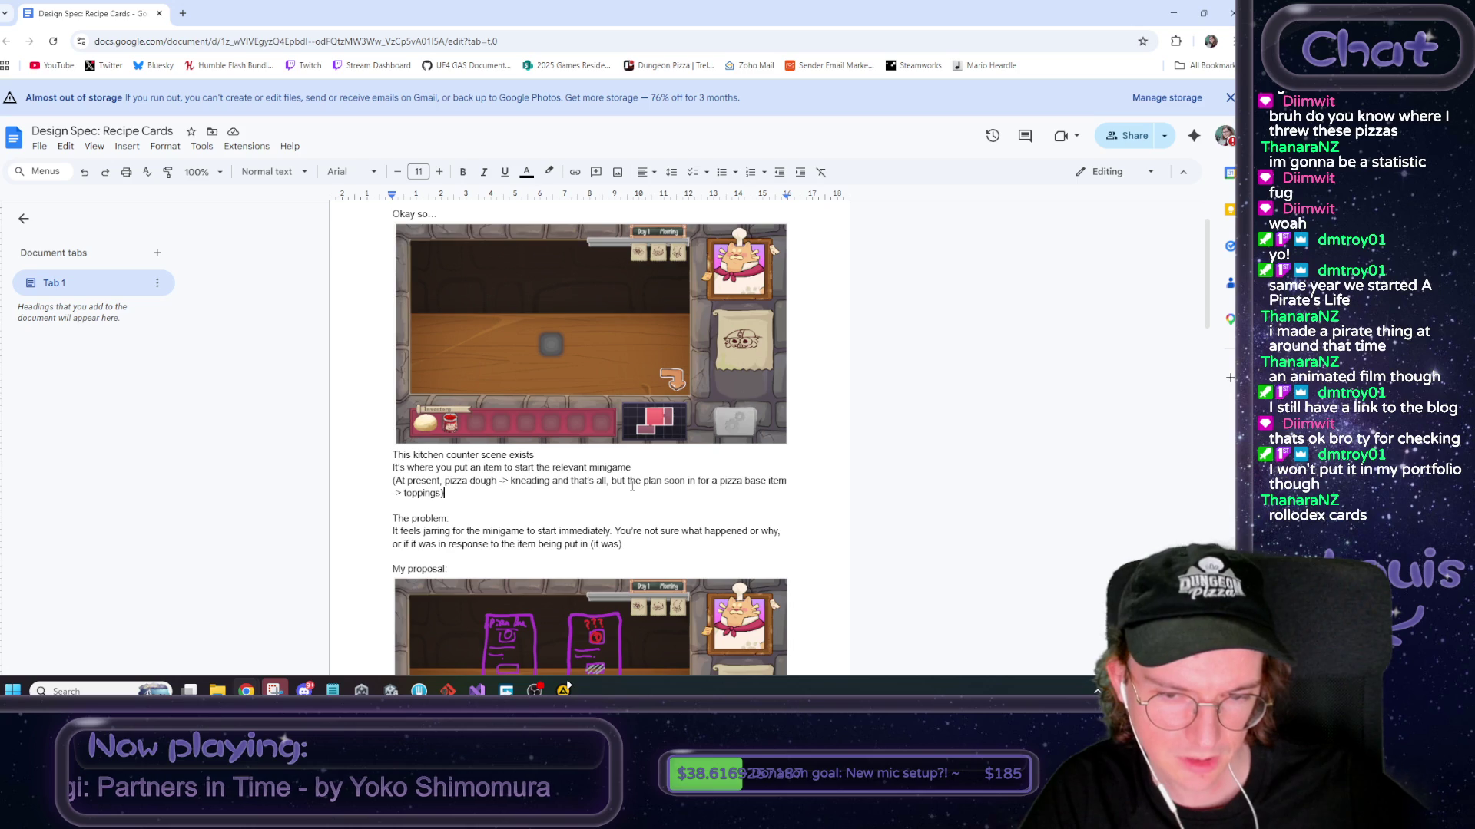
double_click(693, 481)
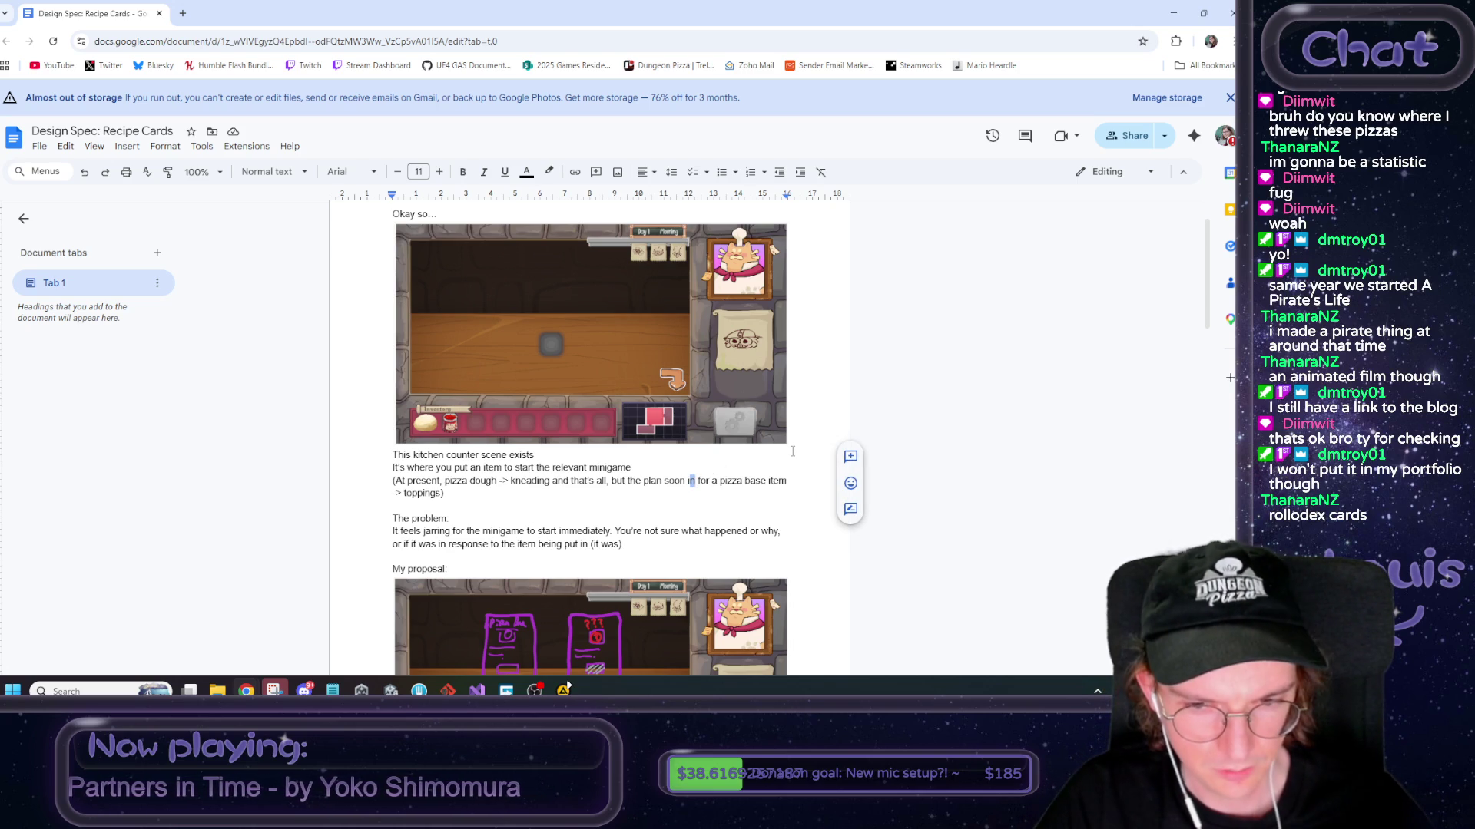
text(is)
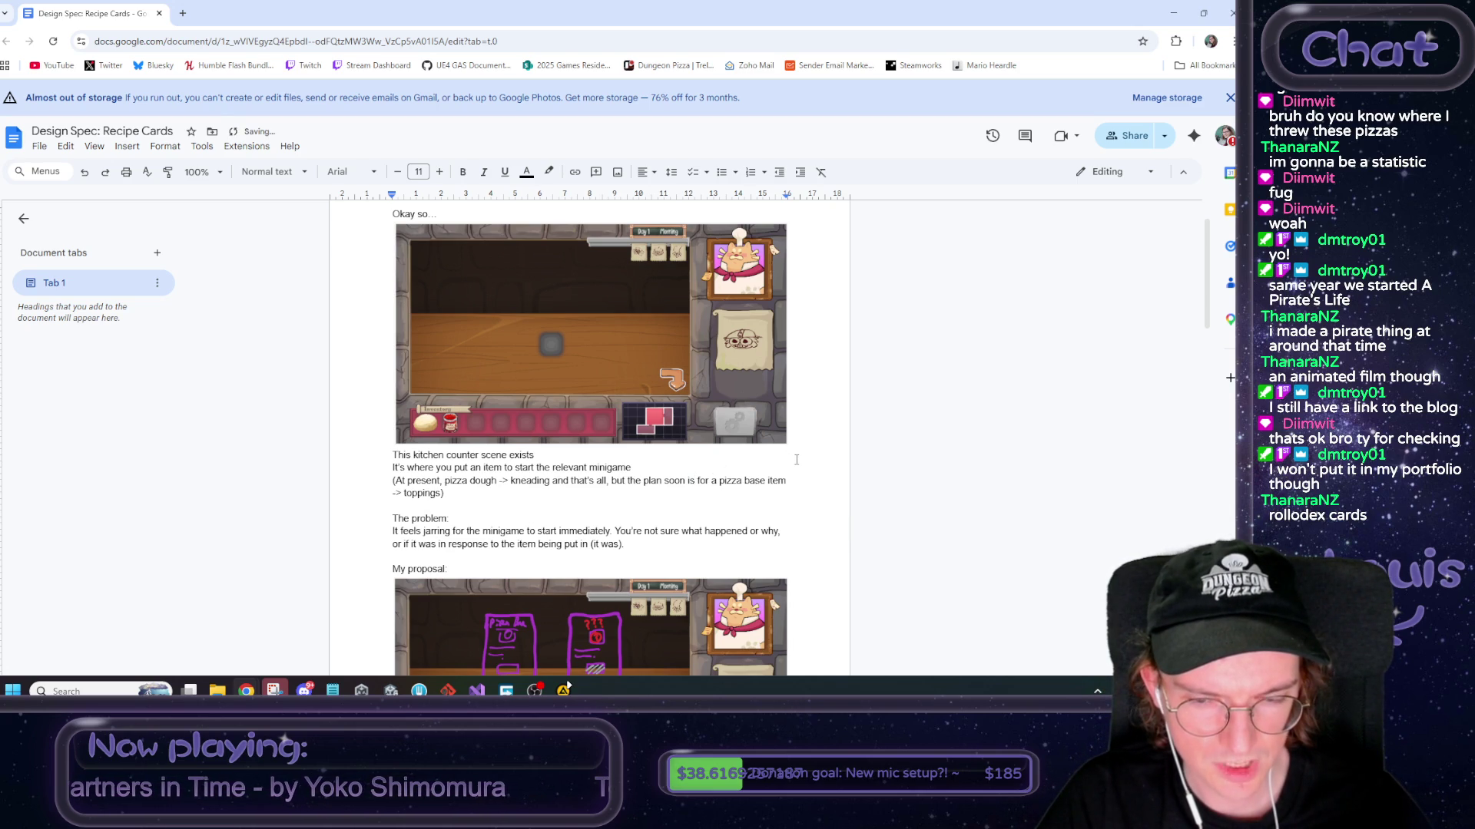
click(719, 482)
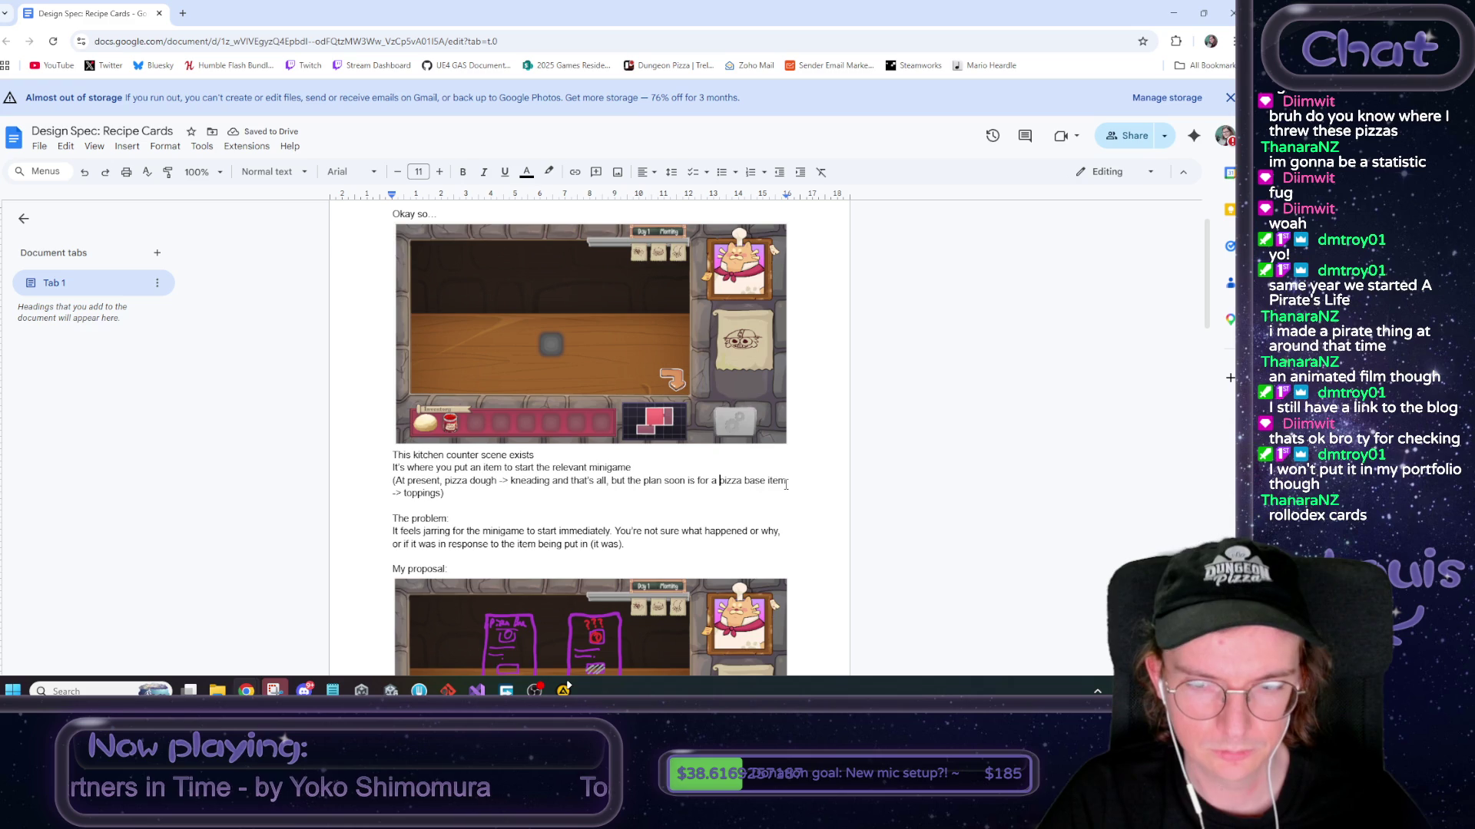
text(to be placed to st)
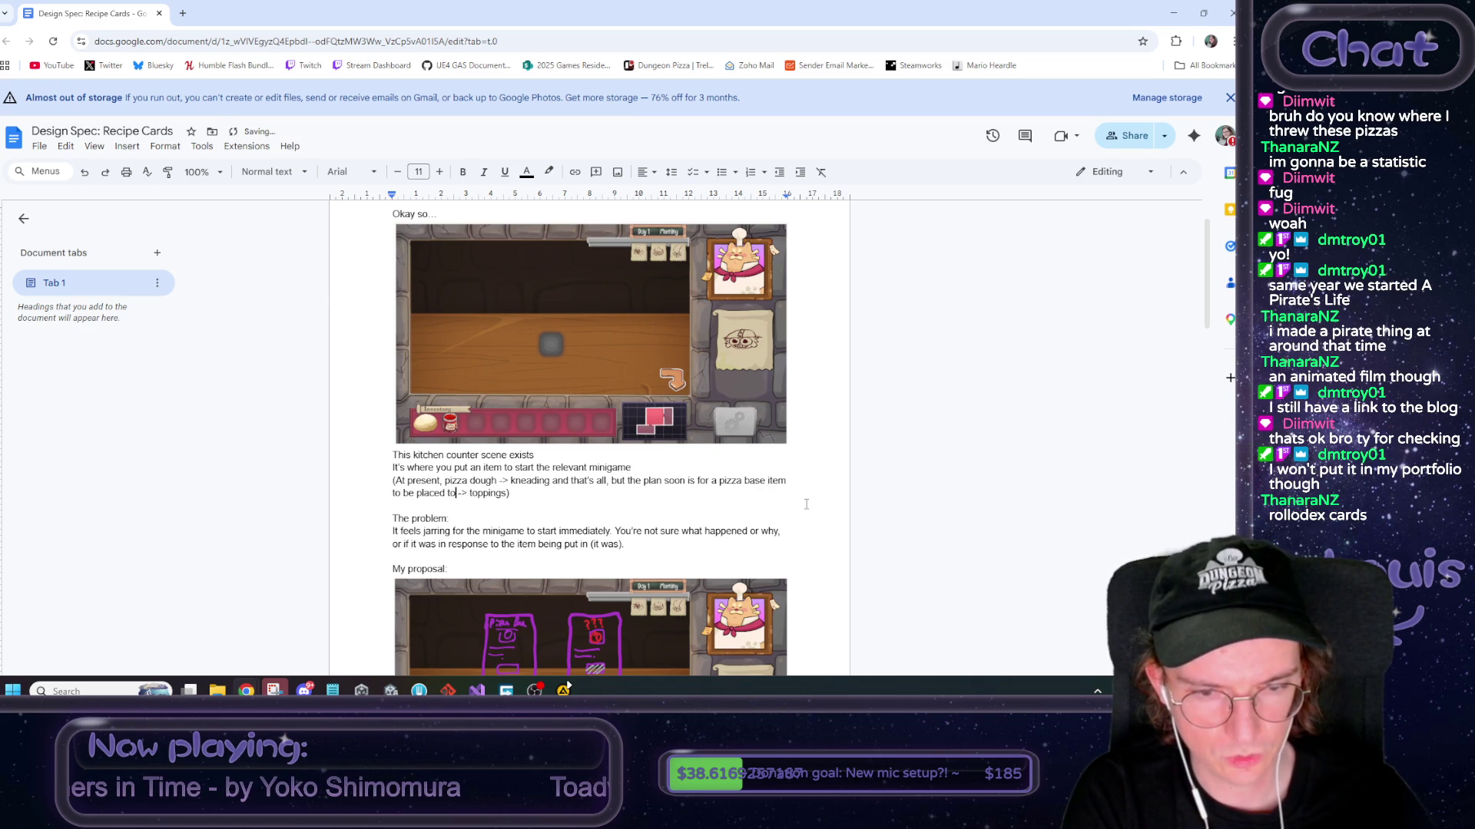
text(art)
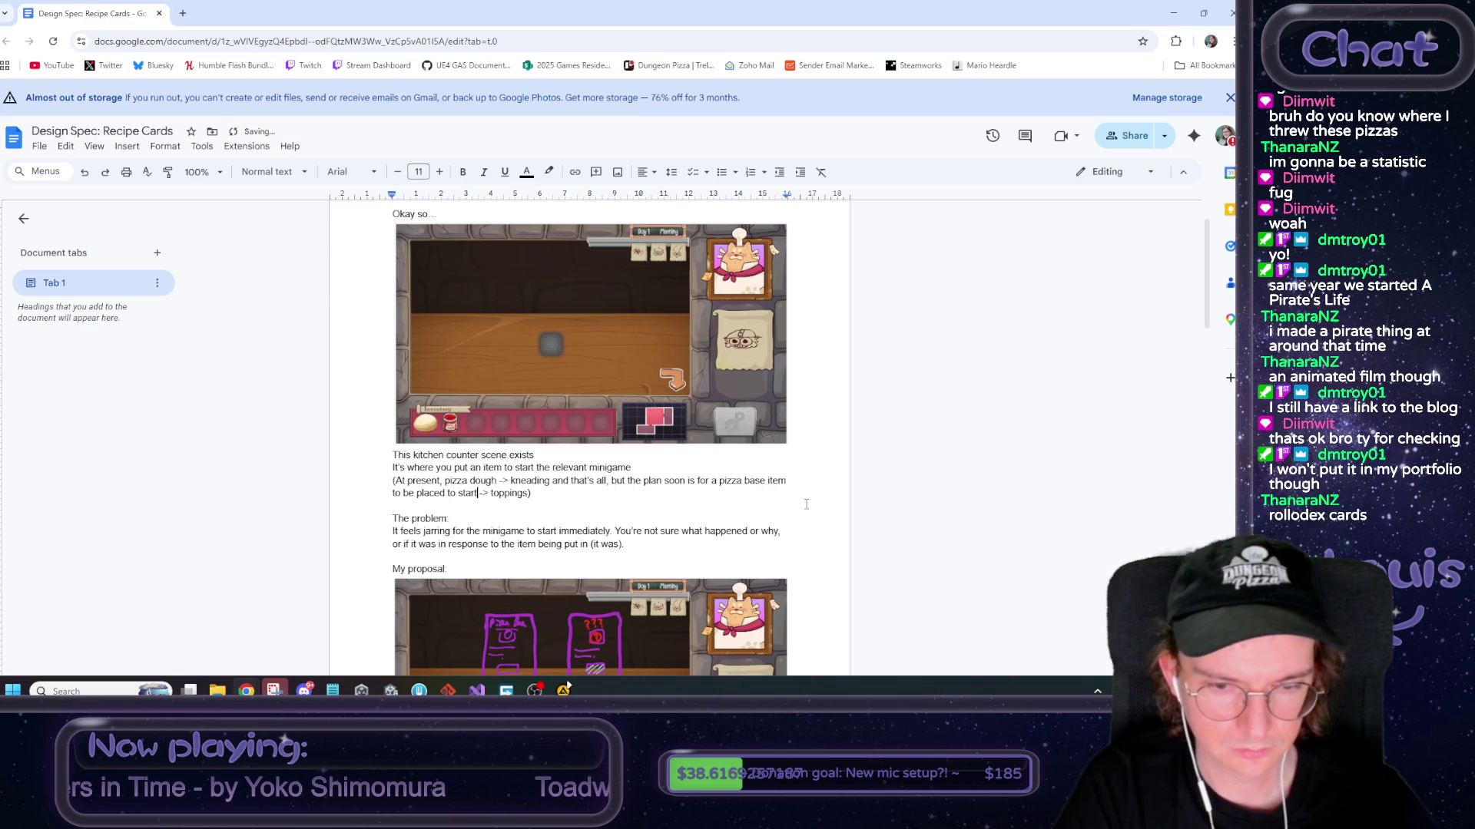
key(Delete)
key(Delete)
key(Delete)
text(the)
key(End)
text(process)
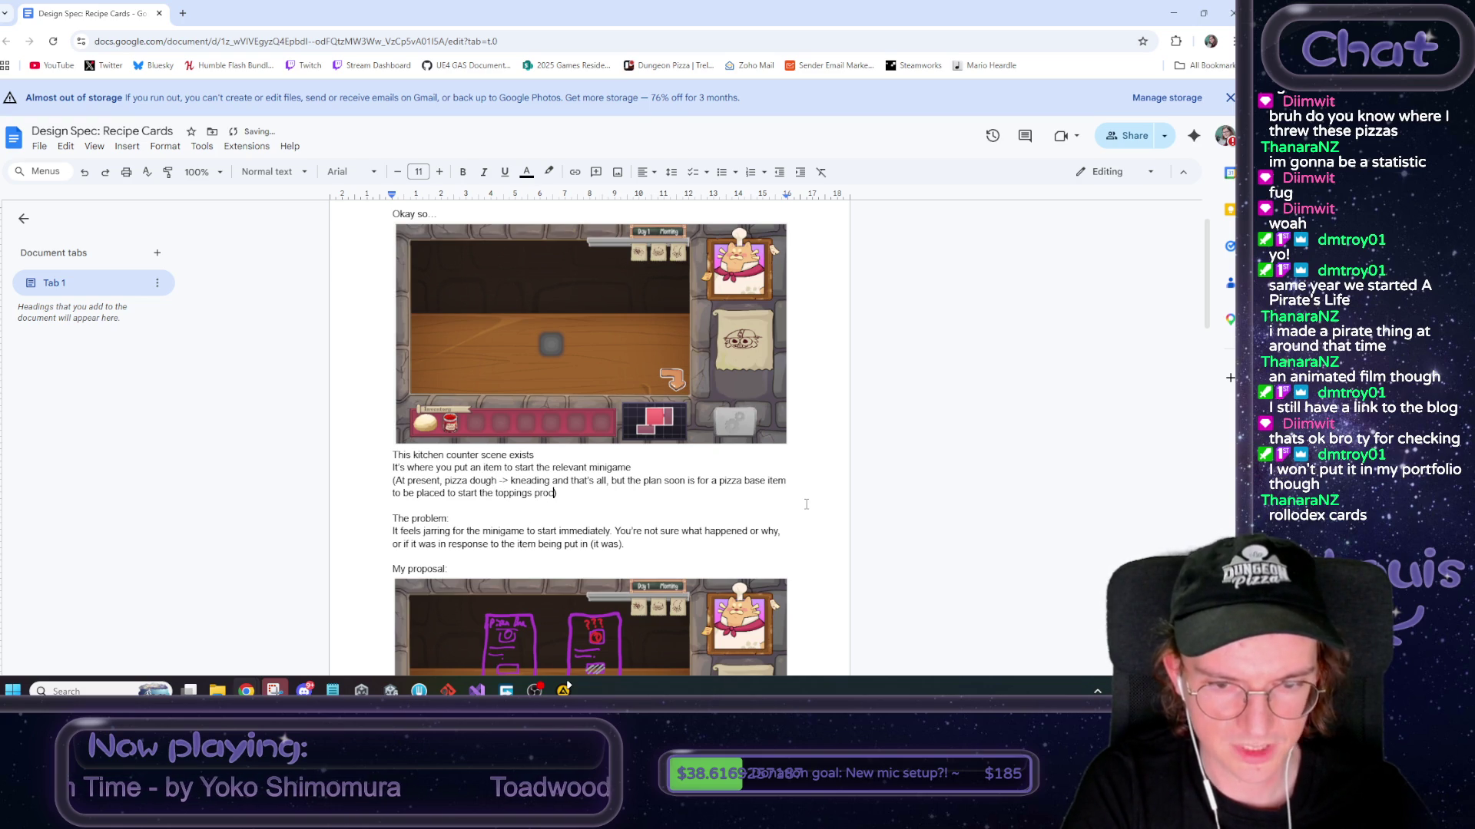
Bold the words 'base' and 'pizza dough' in the pizza sentence
double_click(755, 480)
key(ctrl+b)
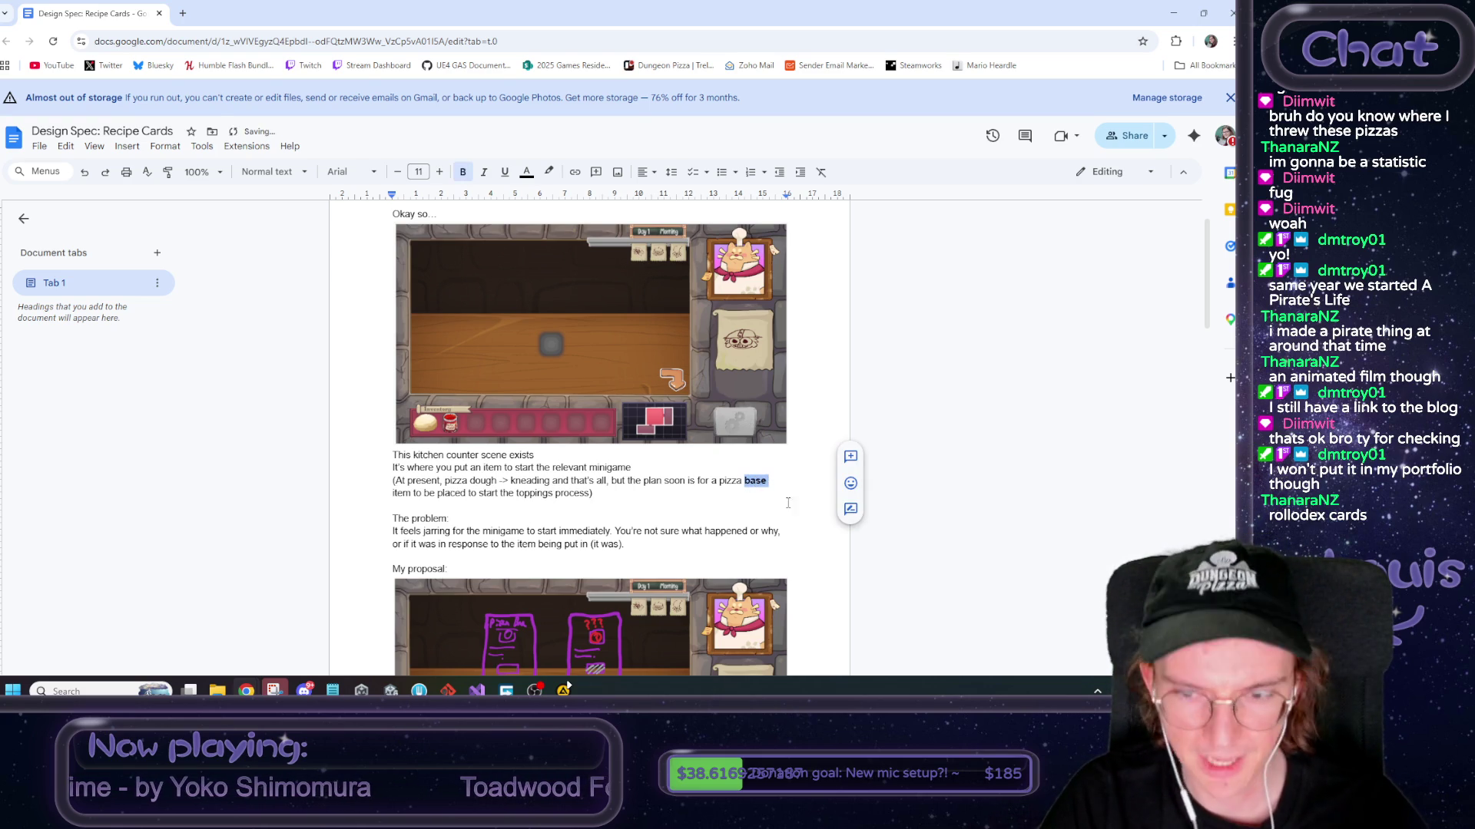
double_click(478, 481)
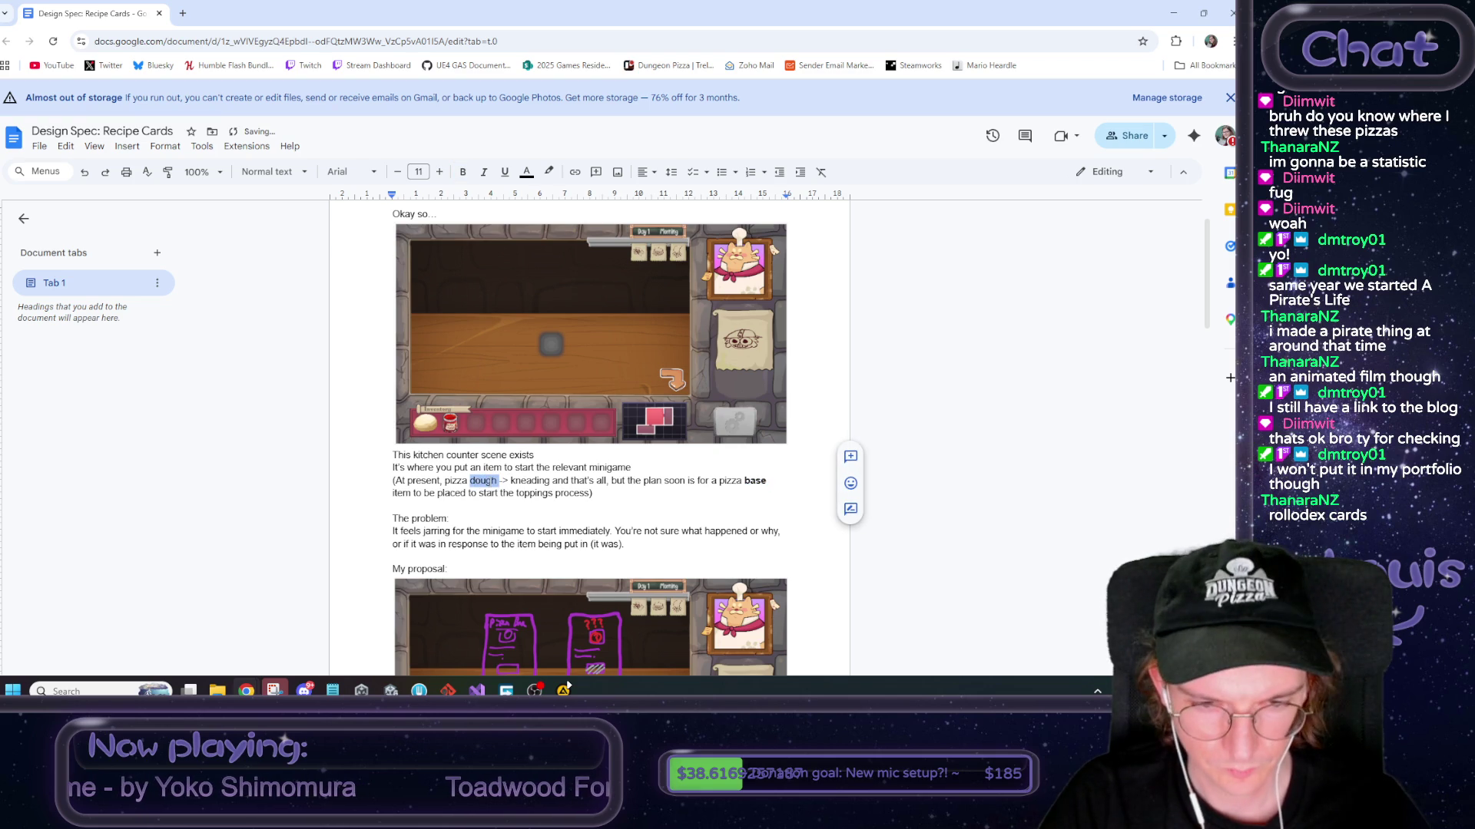
drag(445, 481, 498, 481)
key(ctrl+b)
drag(722, 481, 748, 482)
scroll(751, 485, down, 1)
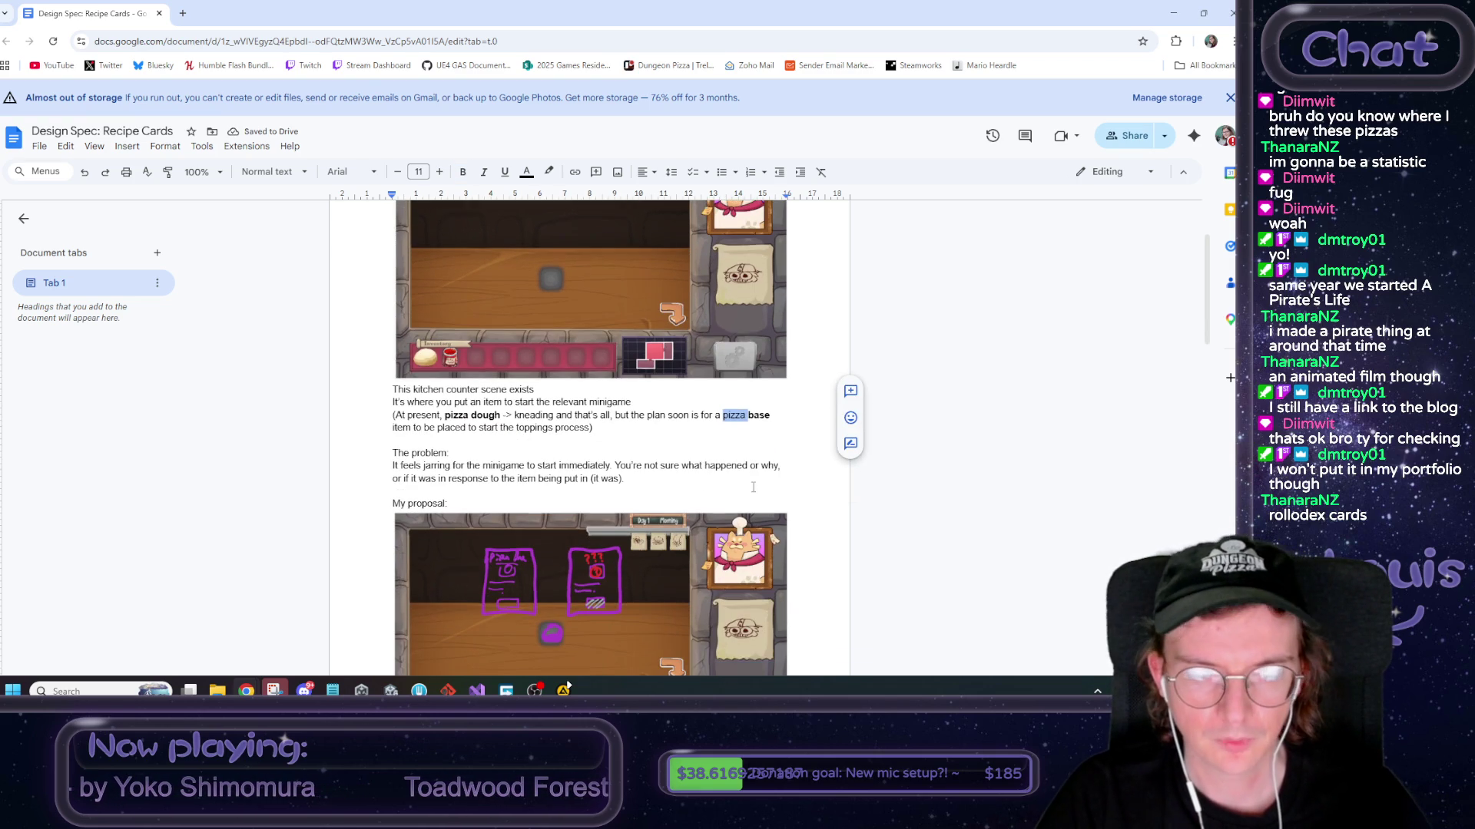
click(546, 450)
Enlarge the problem statement to 13 pt and colour it dark red
drag(626, 479, 353, 456)
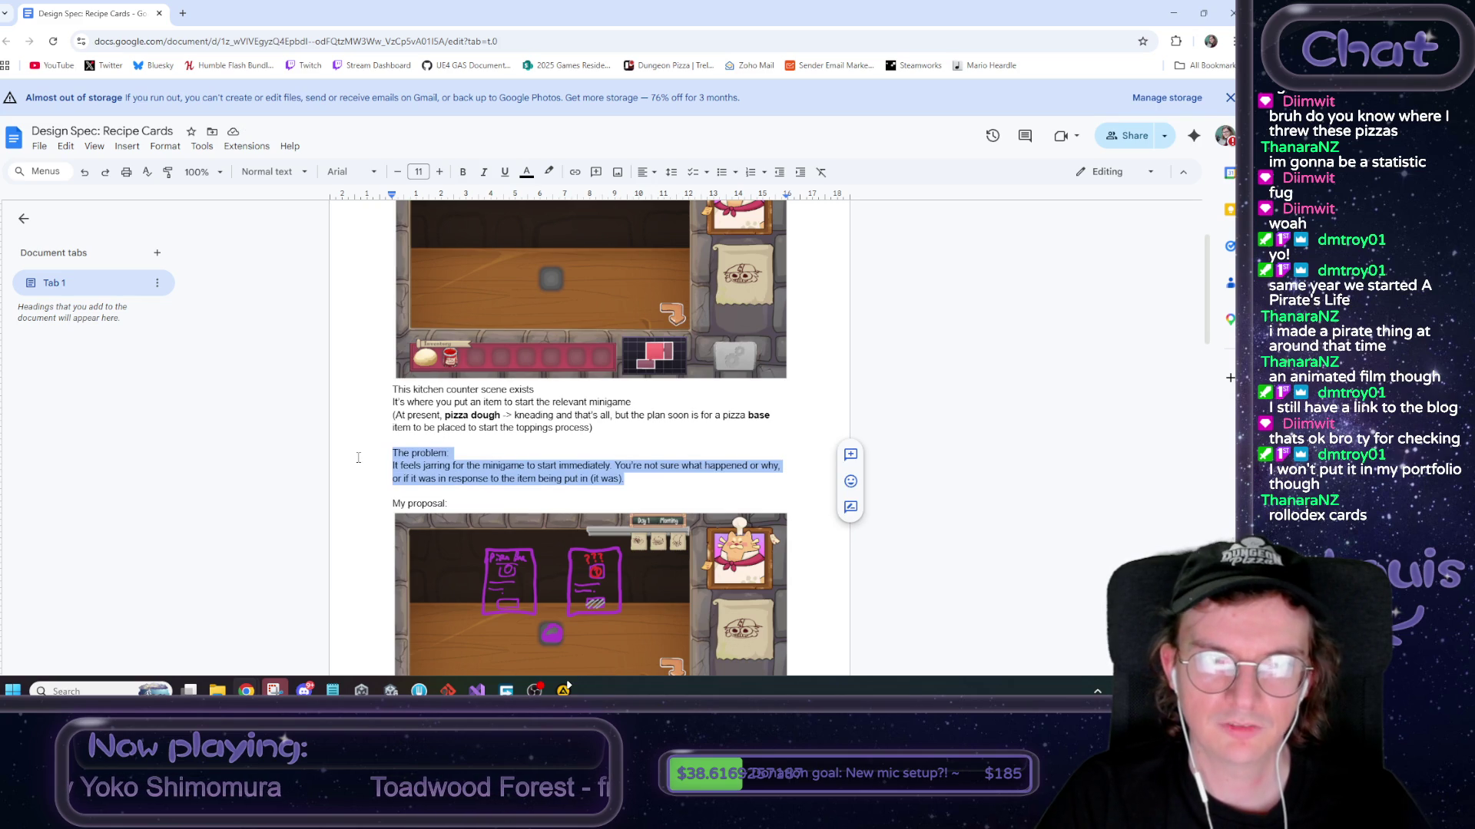
click(440, 172)
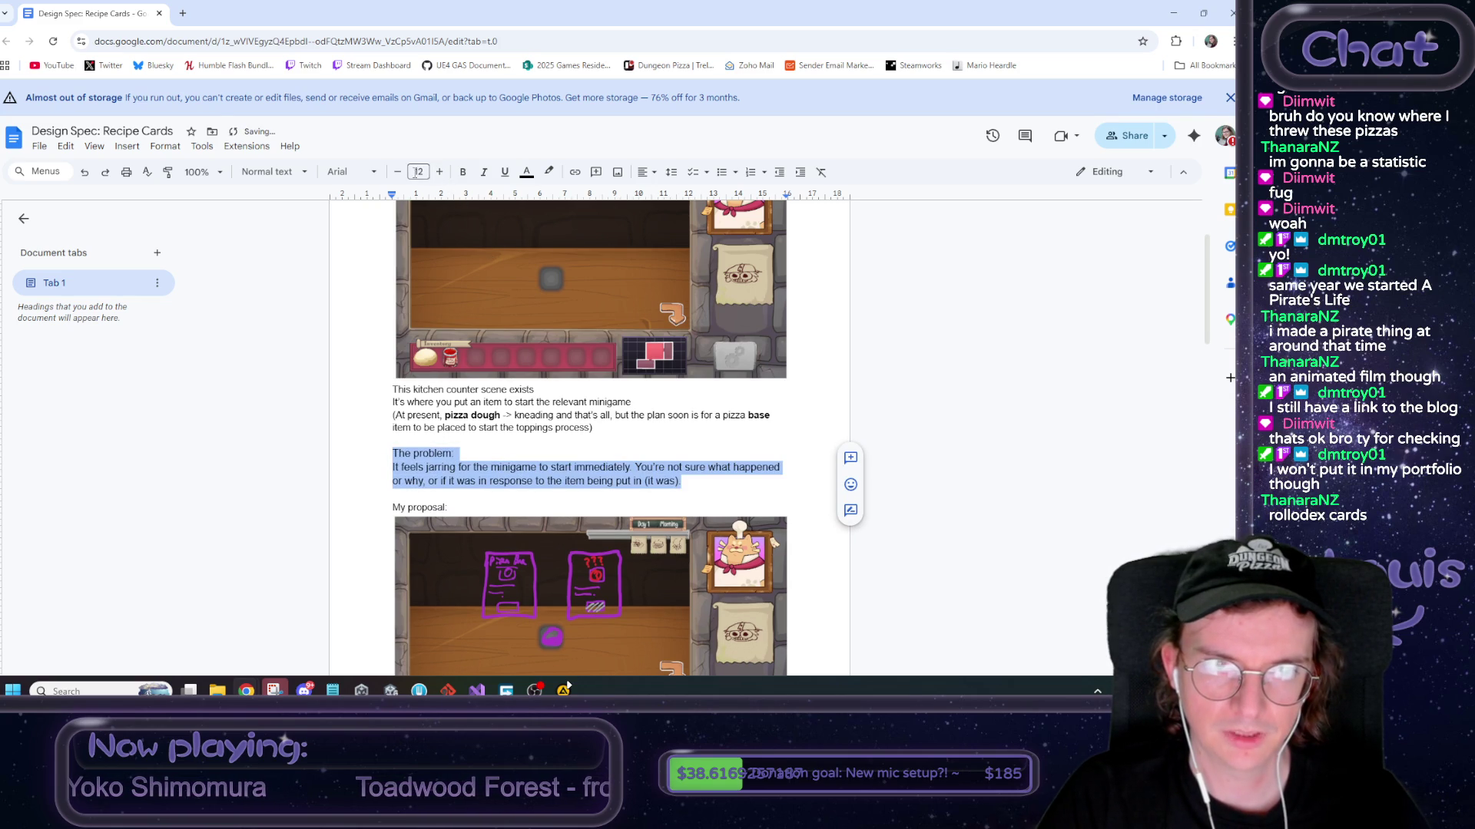
click(439, 172)
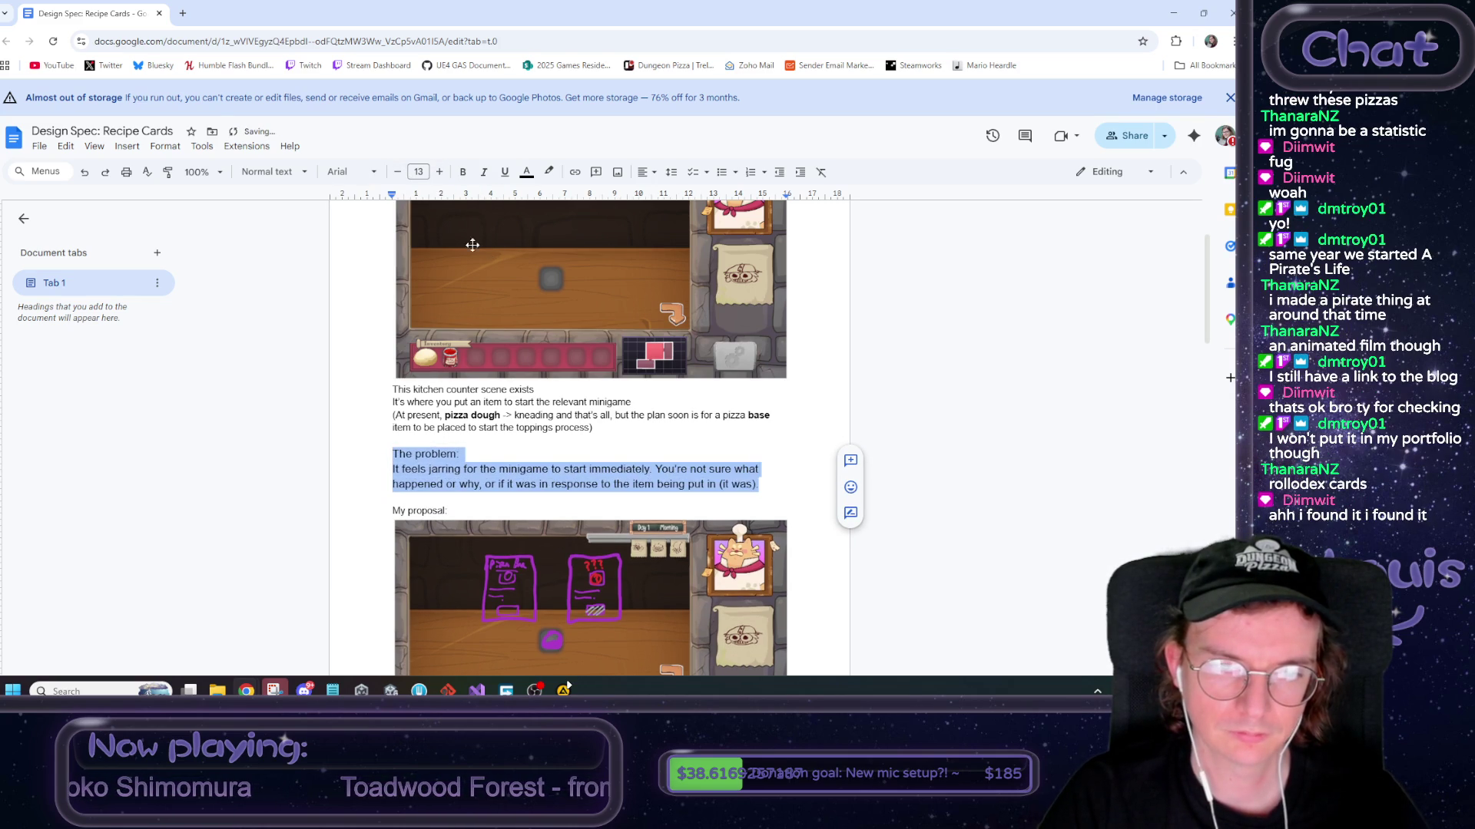
click(545, 443)
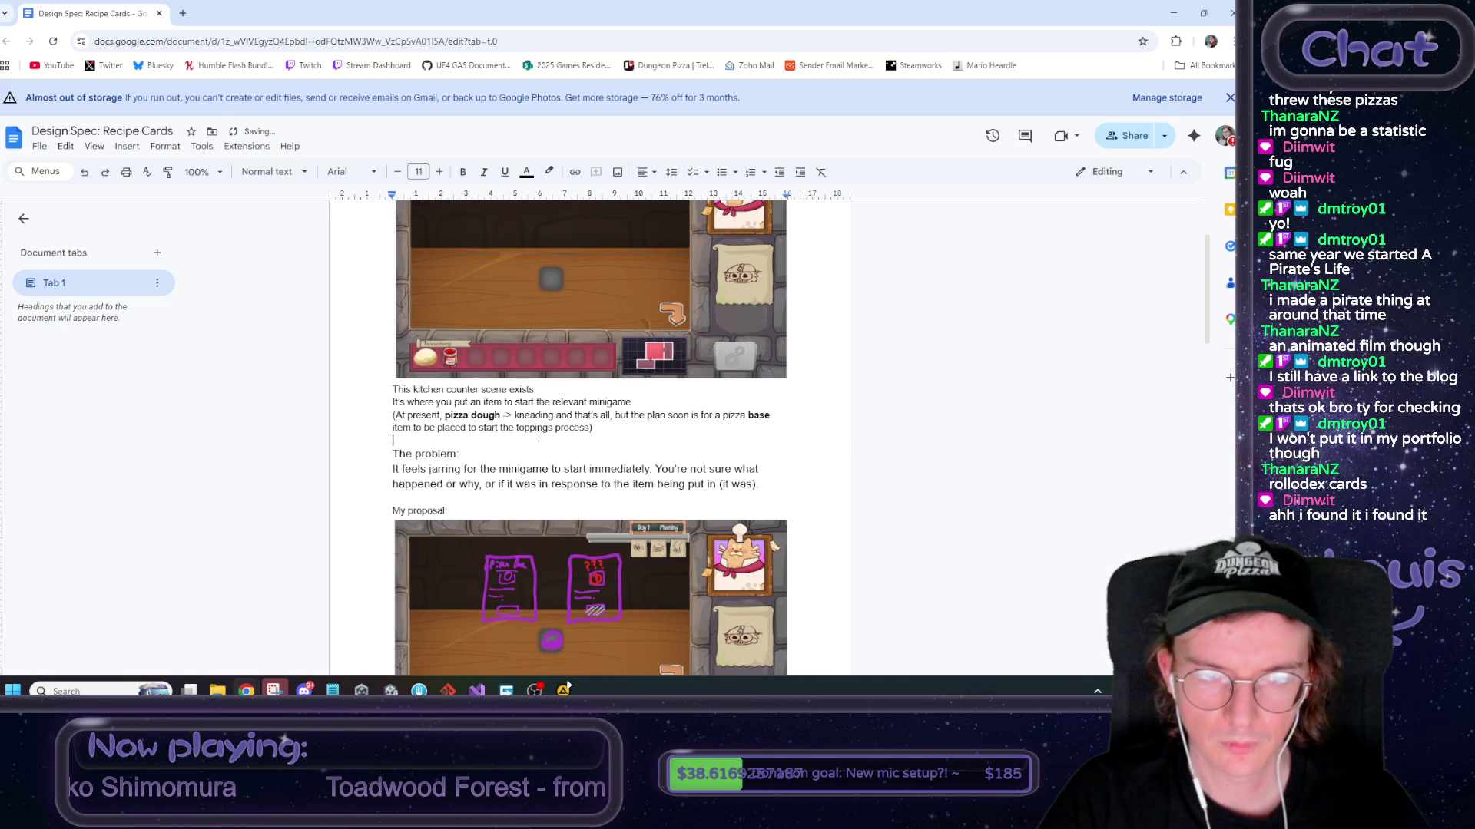
drag(762, 485, 393, 452)
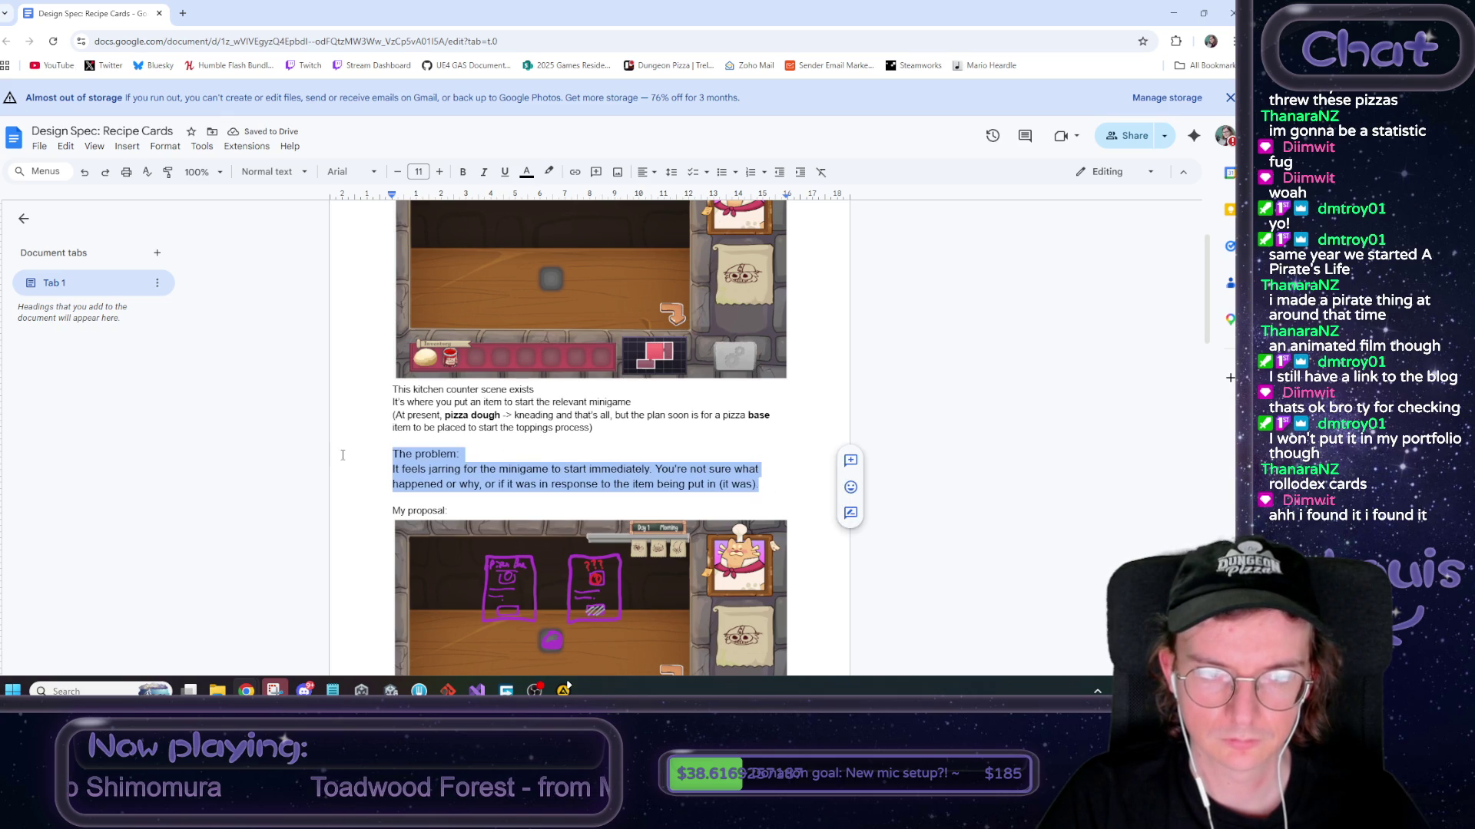
click(537, 171)
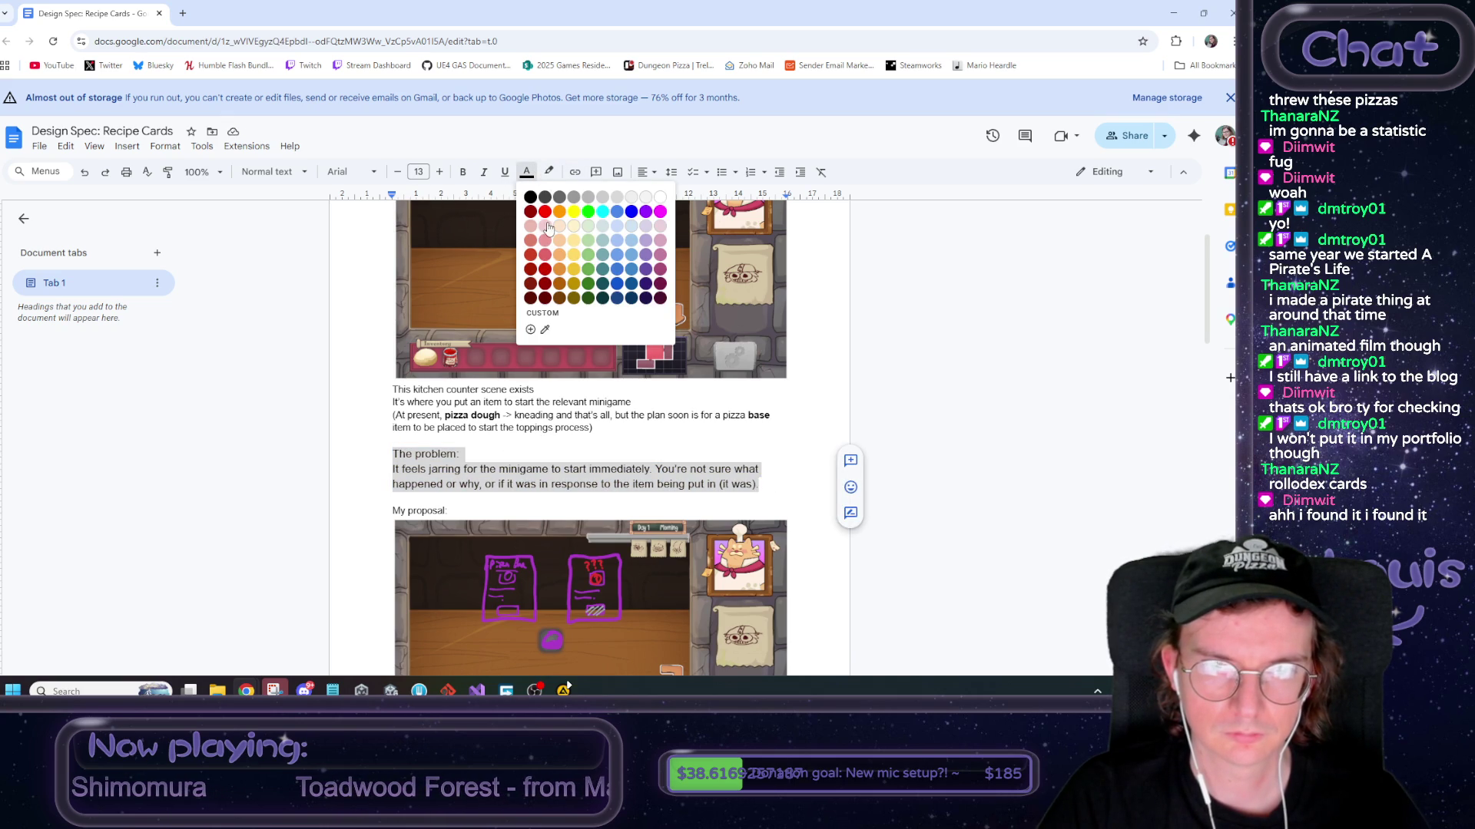
click(544, 302)
click(517, 428)
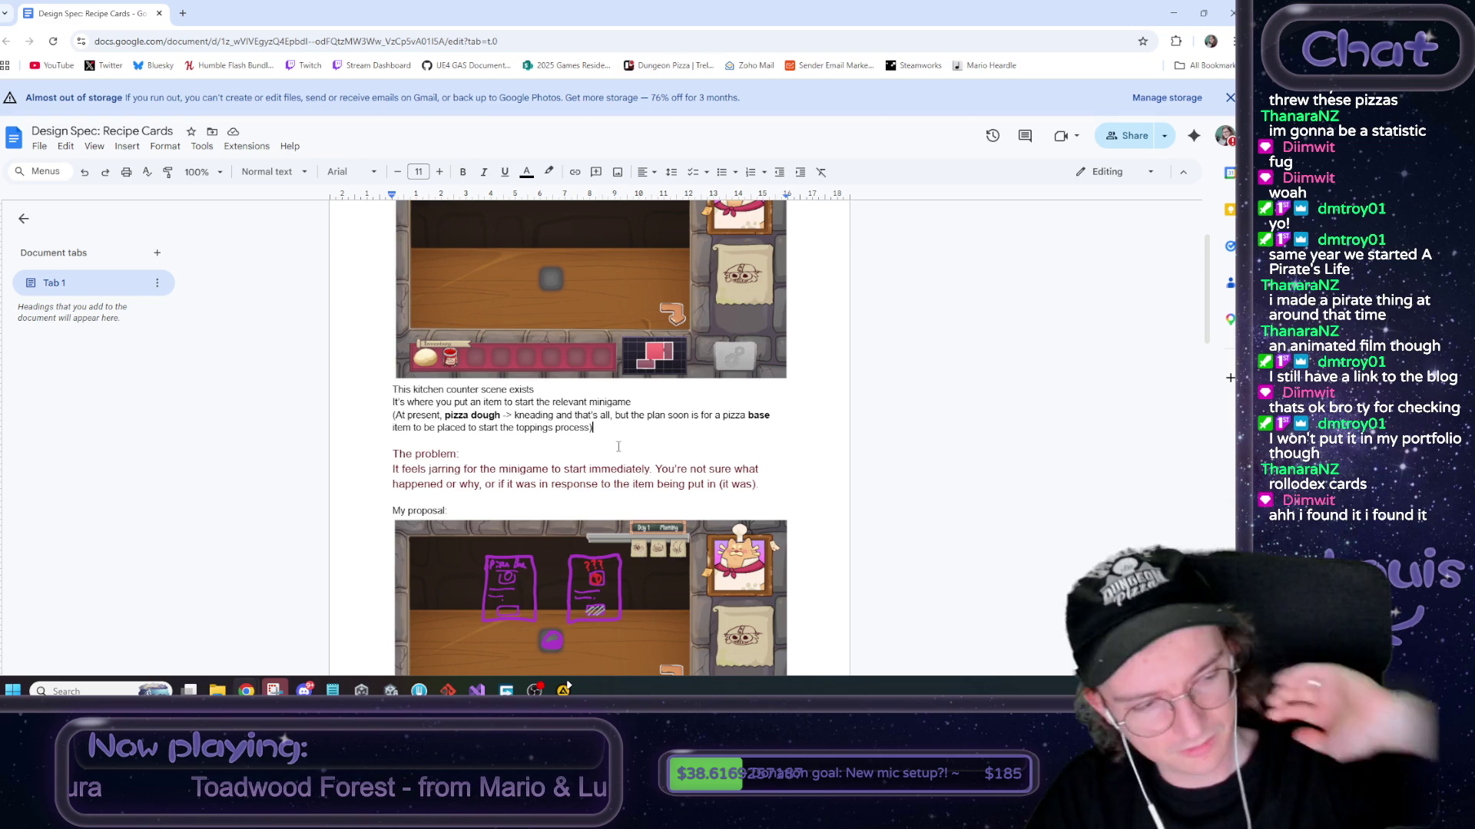
Bold the 'ON ITEM PLACED IN SLOT' heading
scroll(600, 438, down, 1)
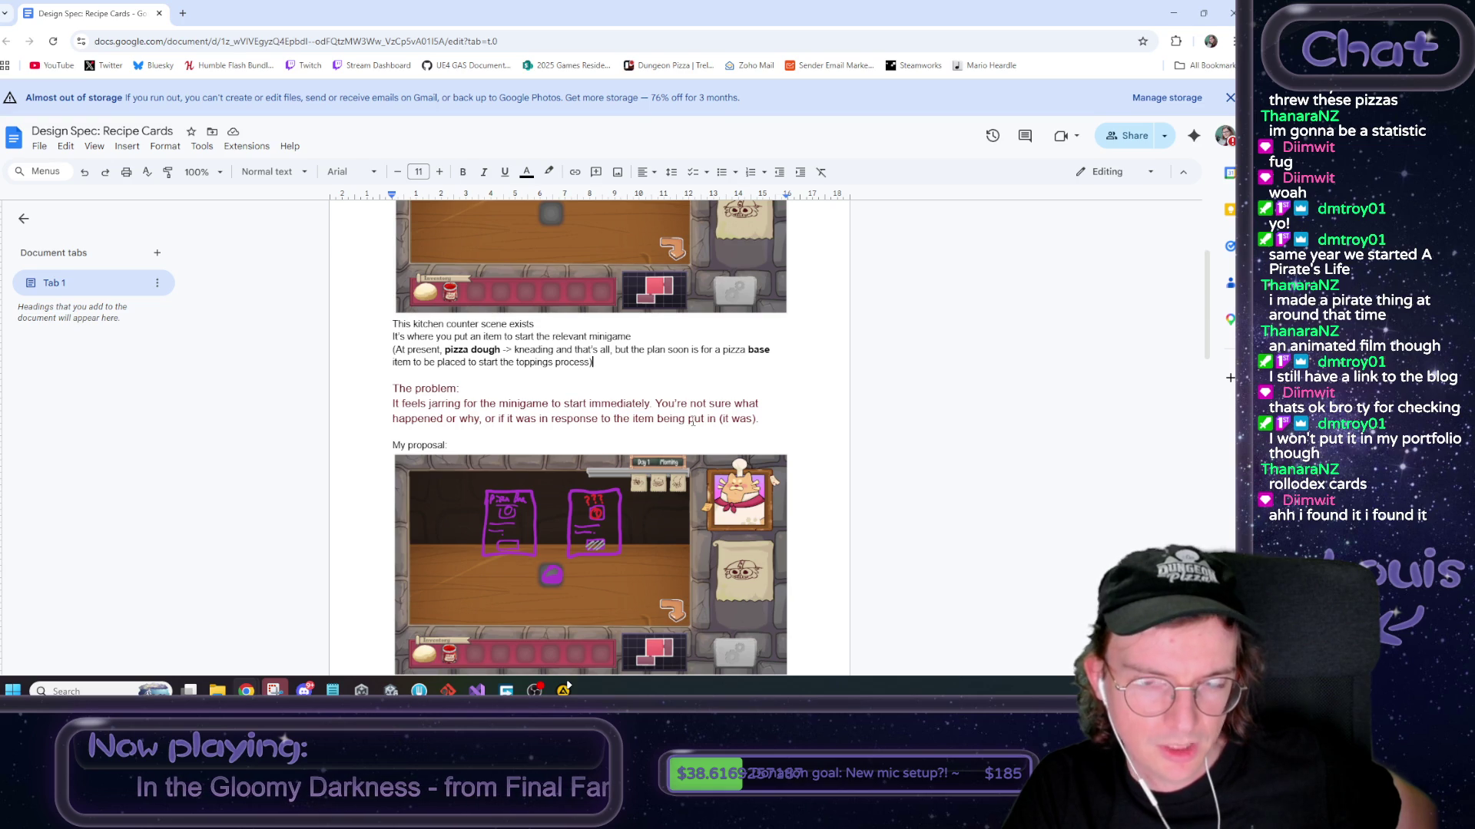
scroll(691, 421, down, 1)
double_click(672, 339)
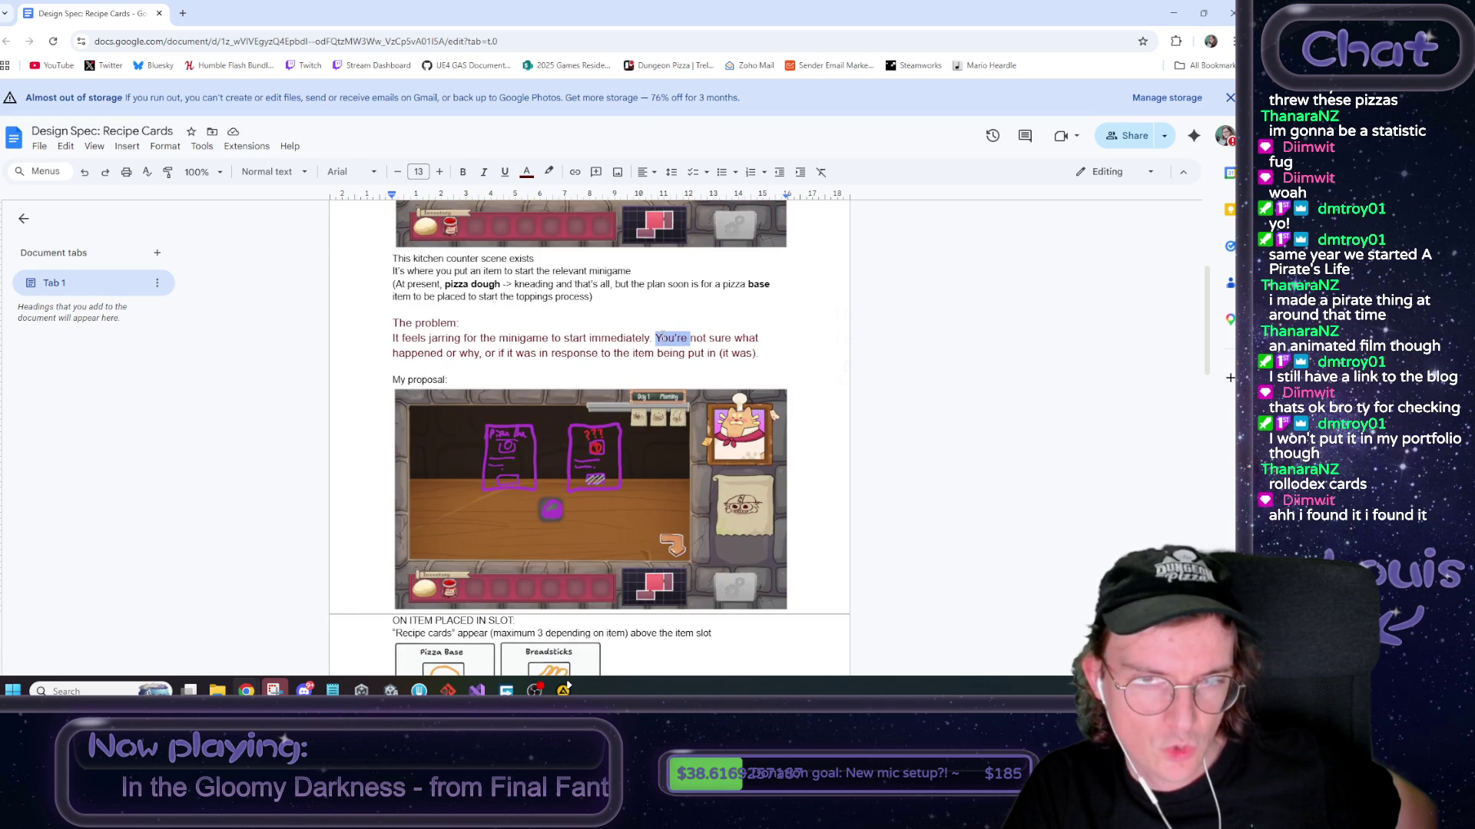
click(670, 350)
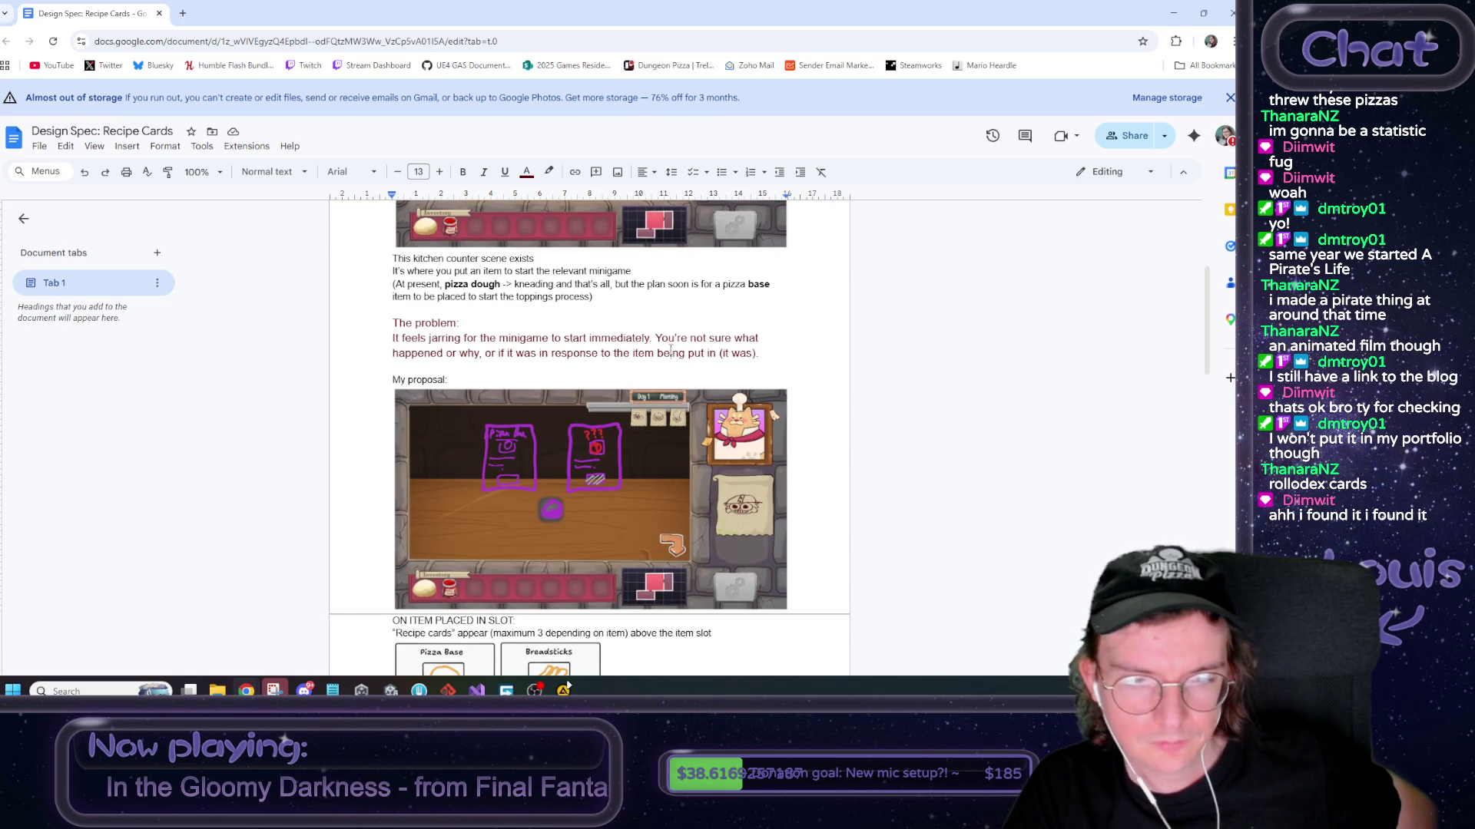
scroll(569, 473, down, 1)
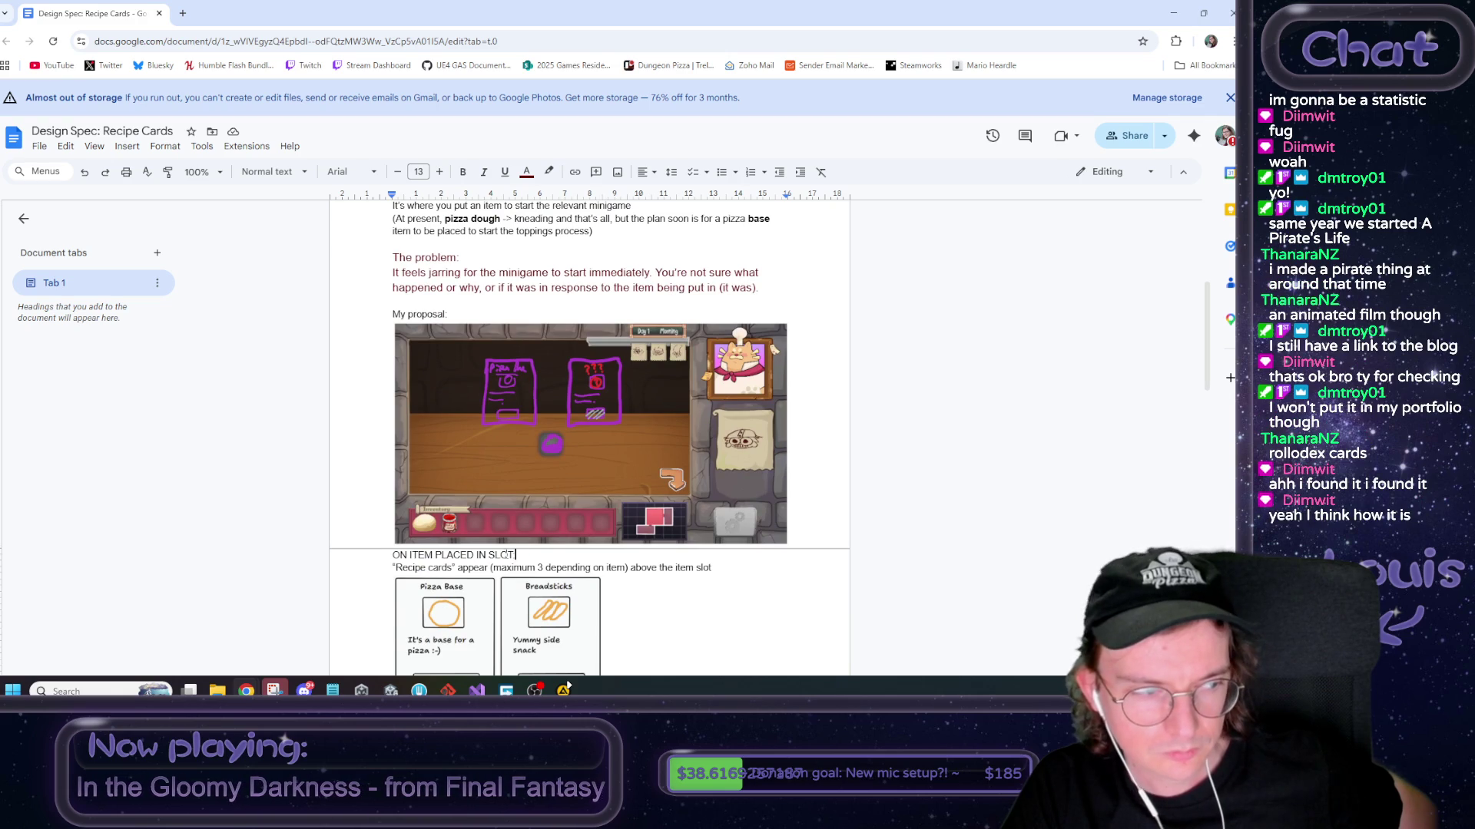
drag(521, 555, 378, 558)
key(ctrl+b)
scroll(466, 509, down, 1)
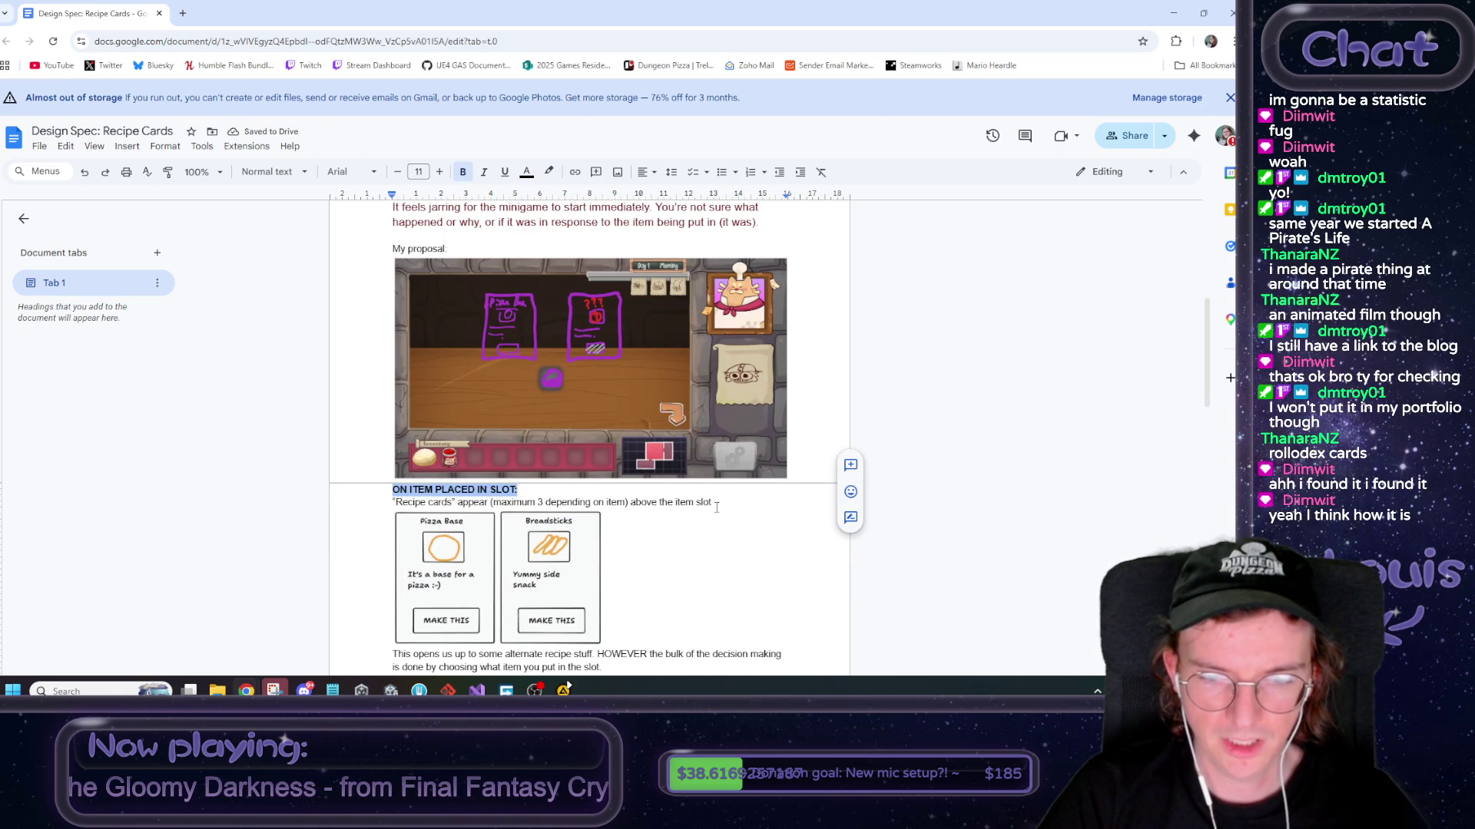
scroll(717, 507, down, 1)
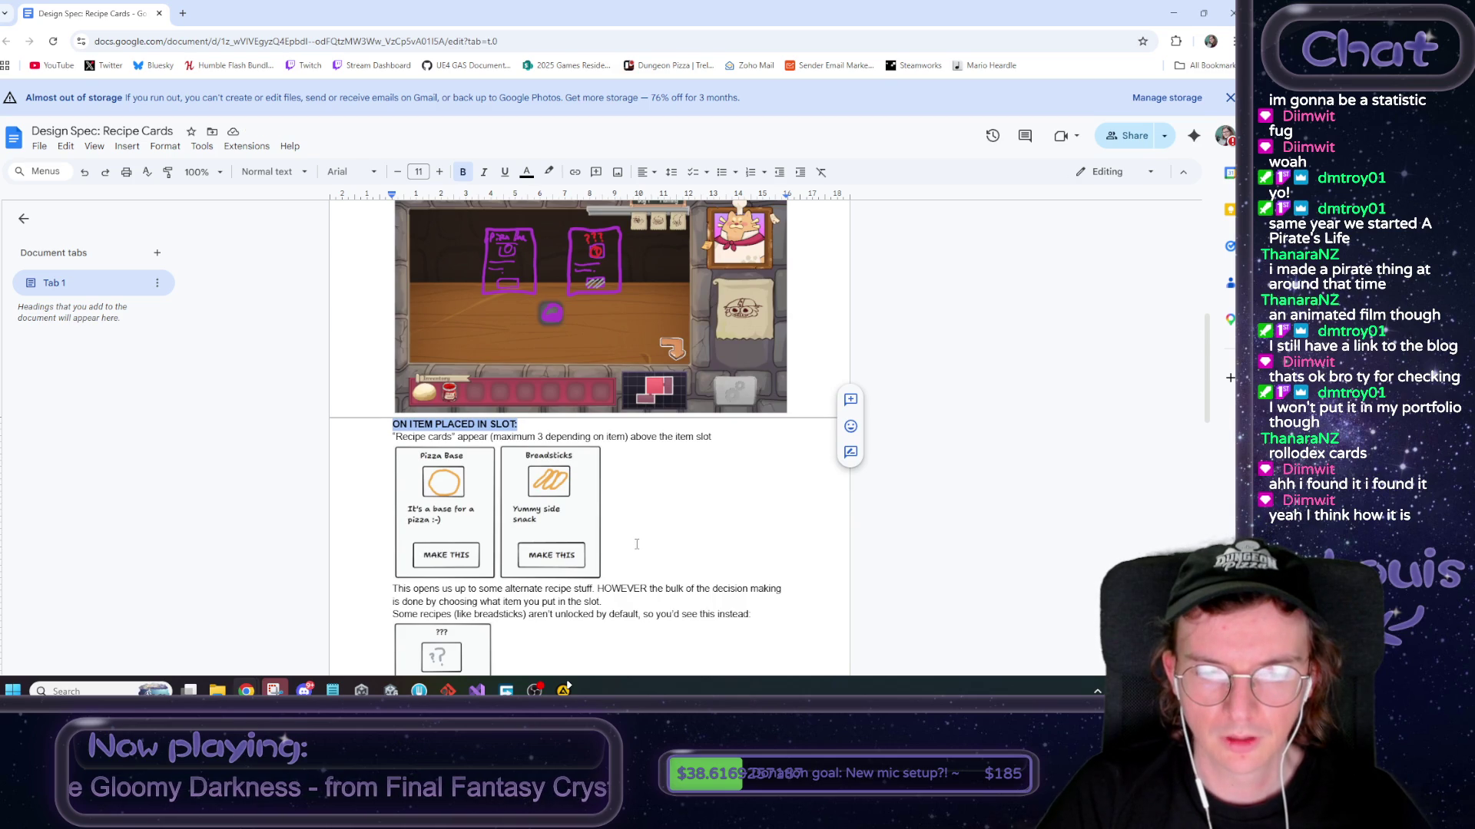
click(595, 592)
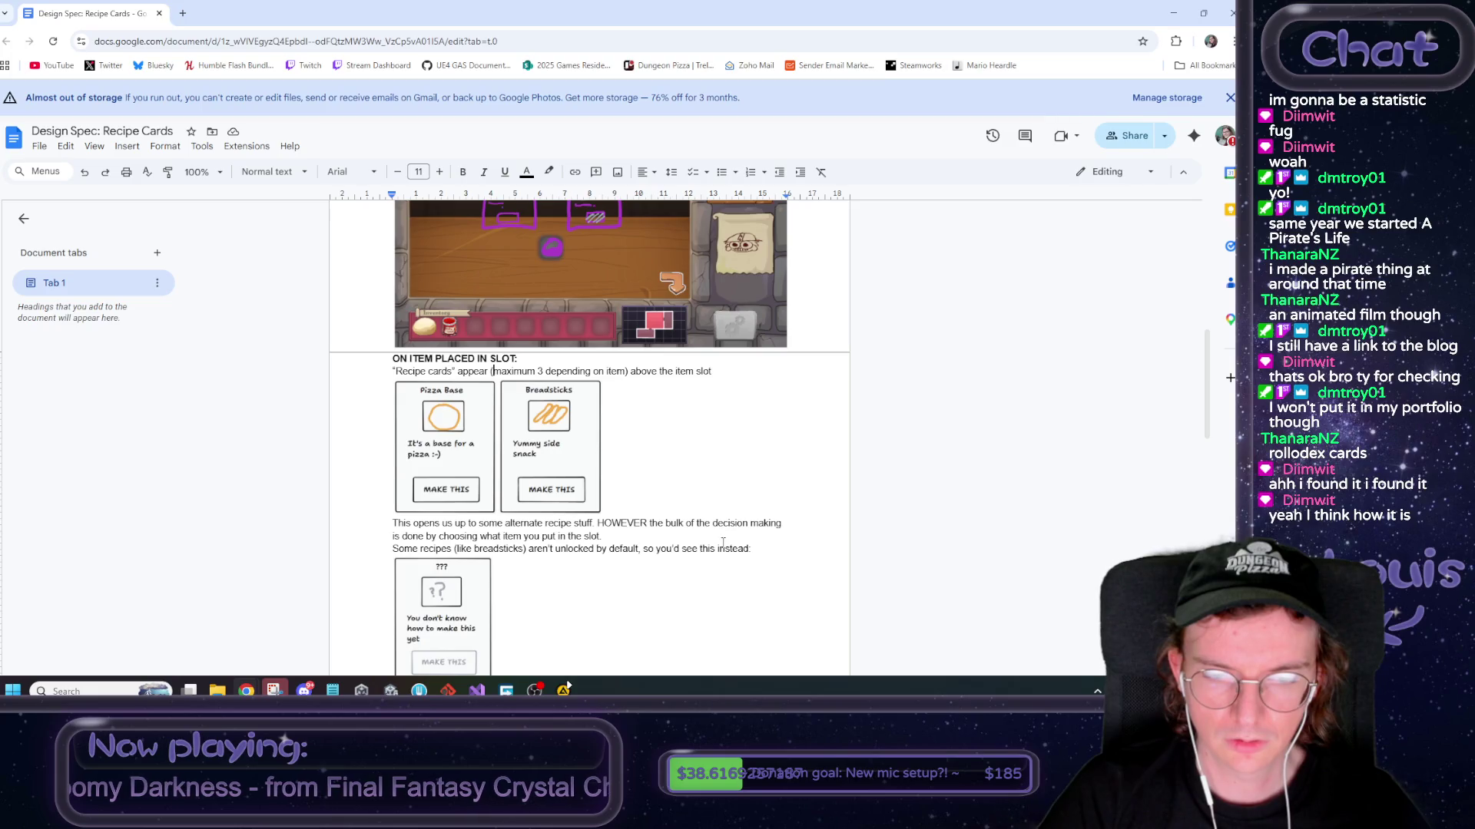
Add an 'EDGE CASE:' heading below 'another item' followed by the line 'Item has no recipes'
scroll(482, 453, down, 3)
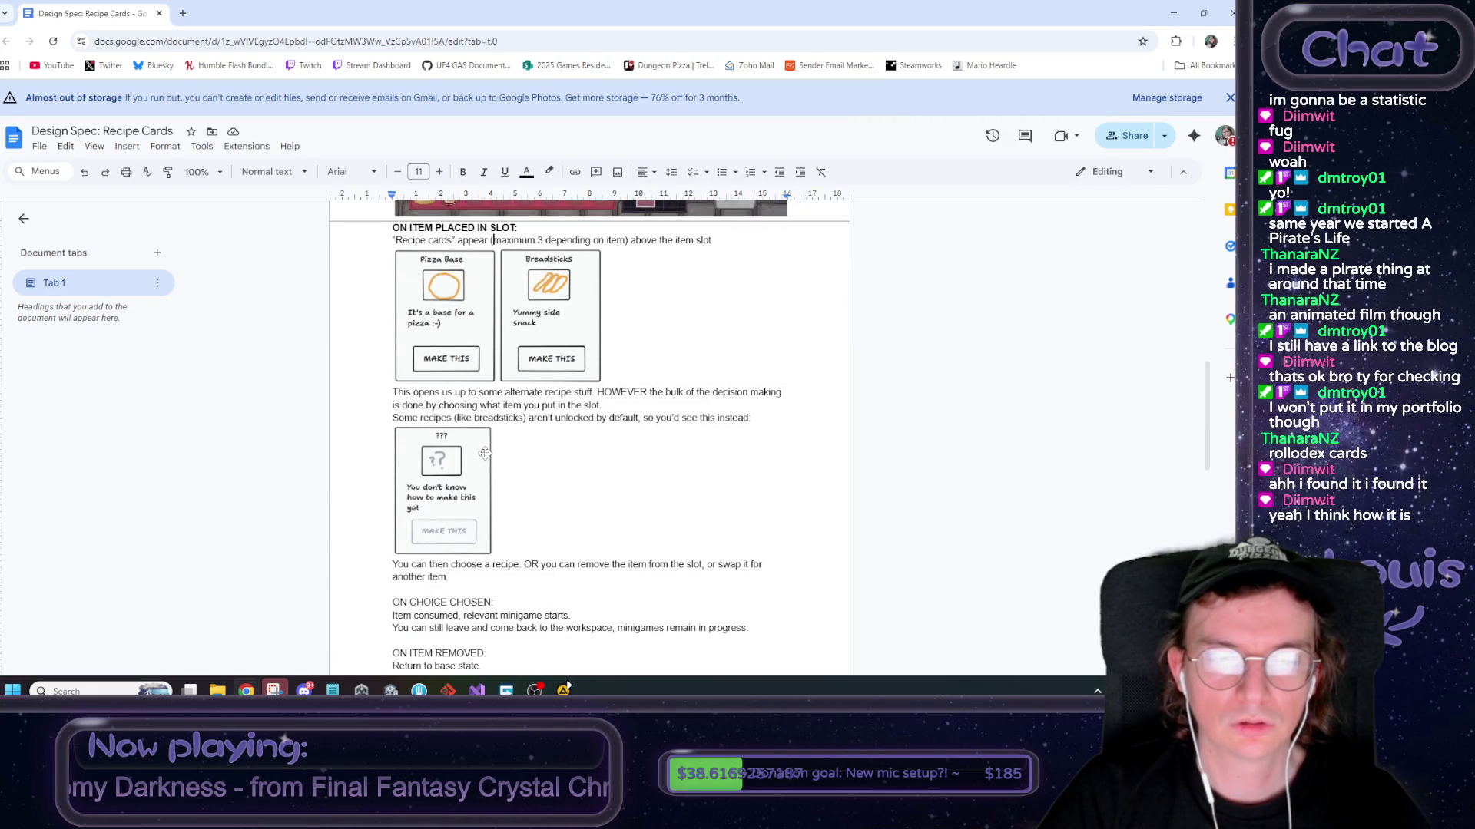
click(454, 579)
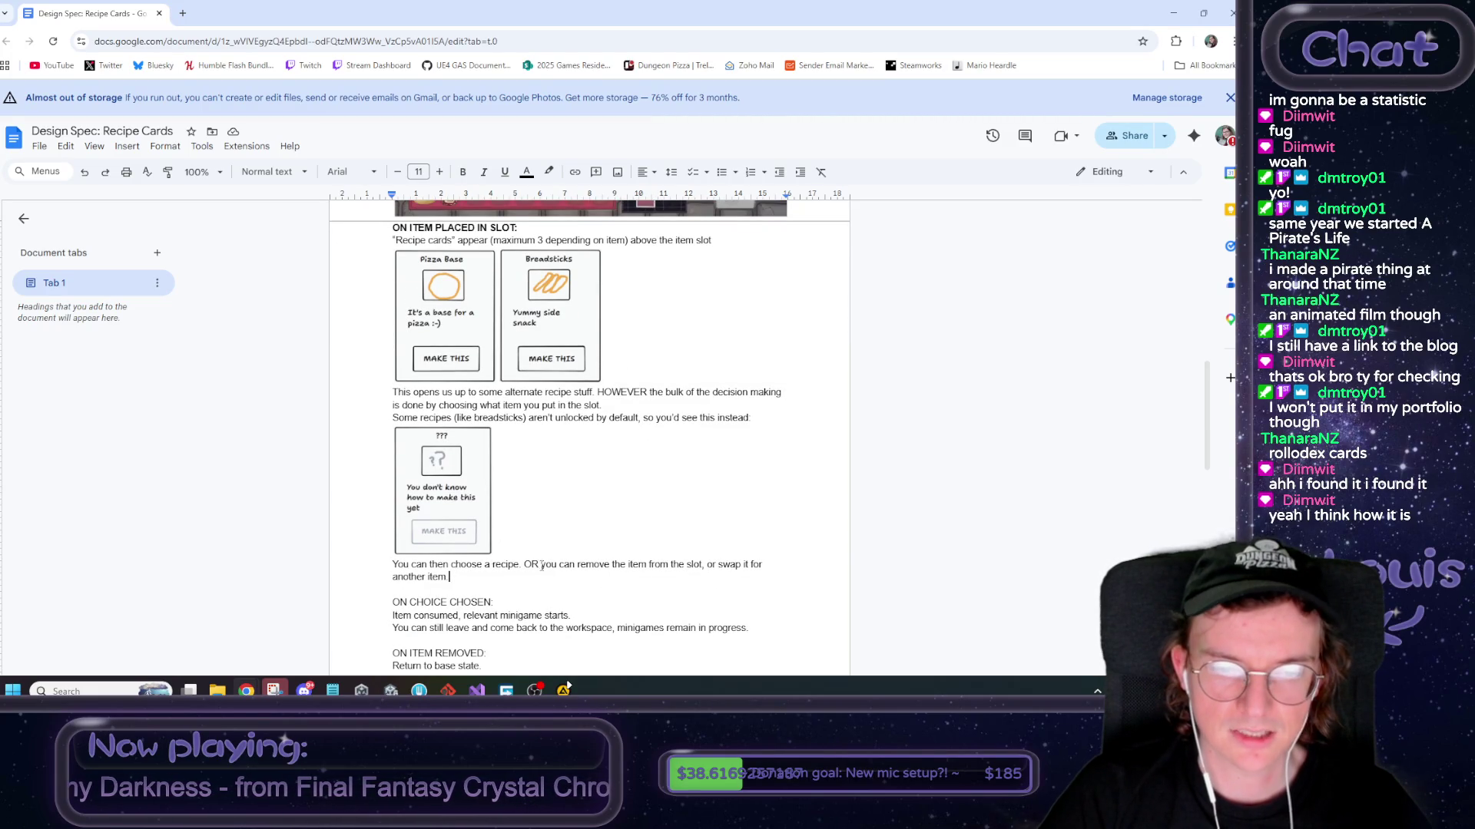
key(Return)
key(Return)
text(IF)
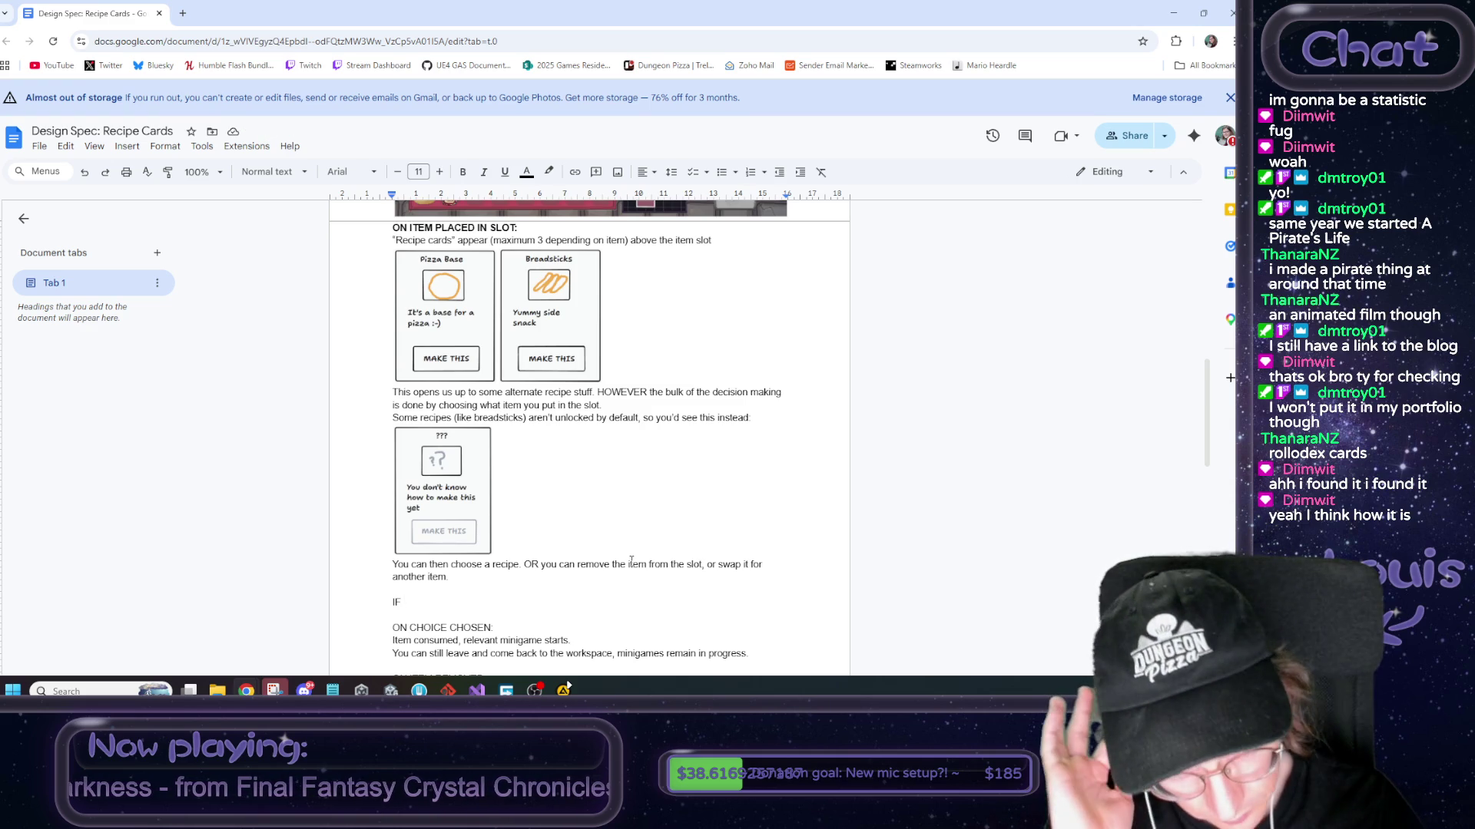
key(BackSpace)
key(BackSpace)
key(BackSpace)
text(EDGE CASE:)
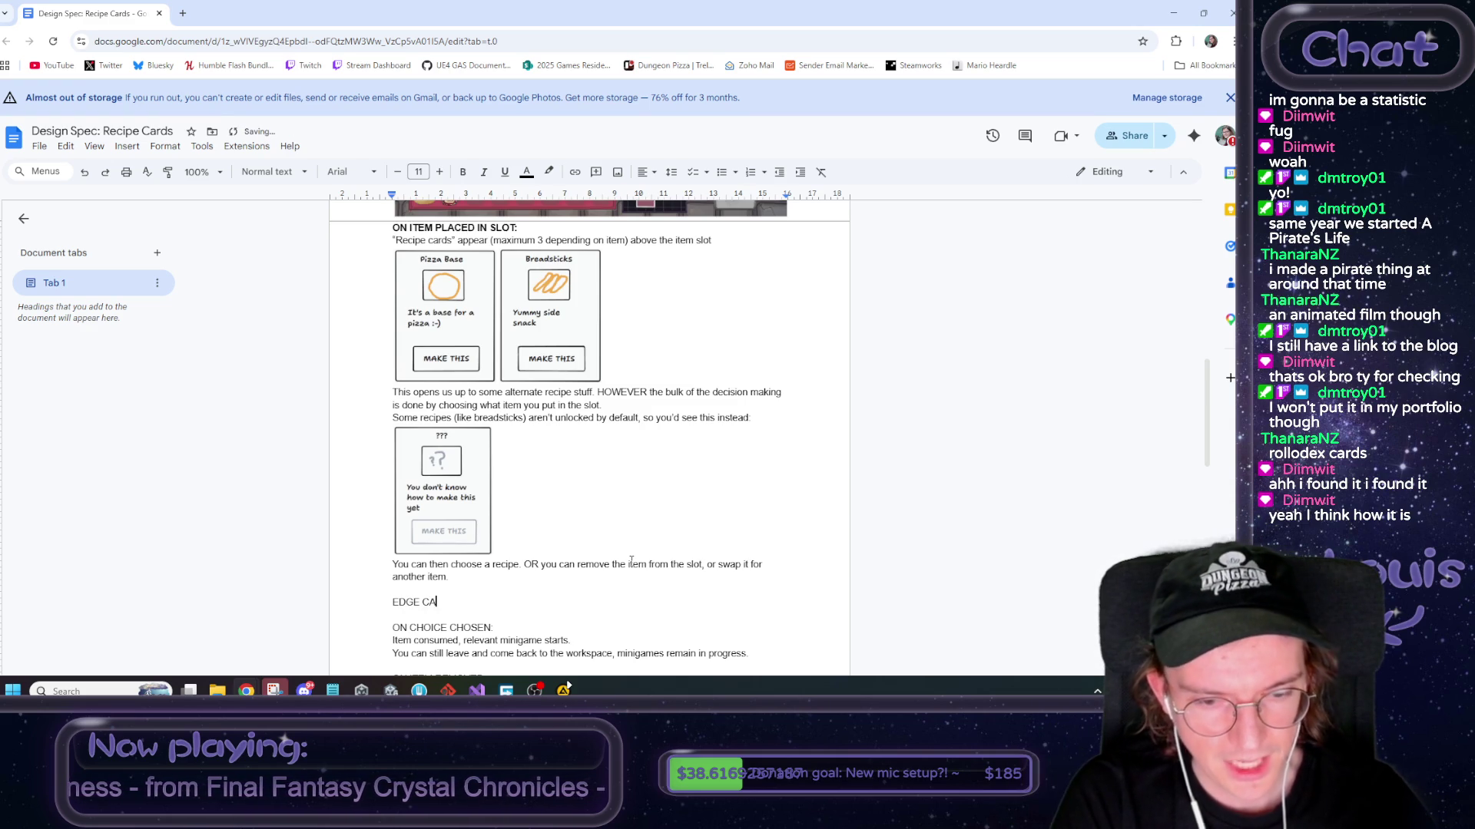
key(Return)
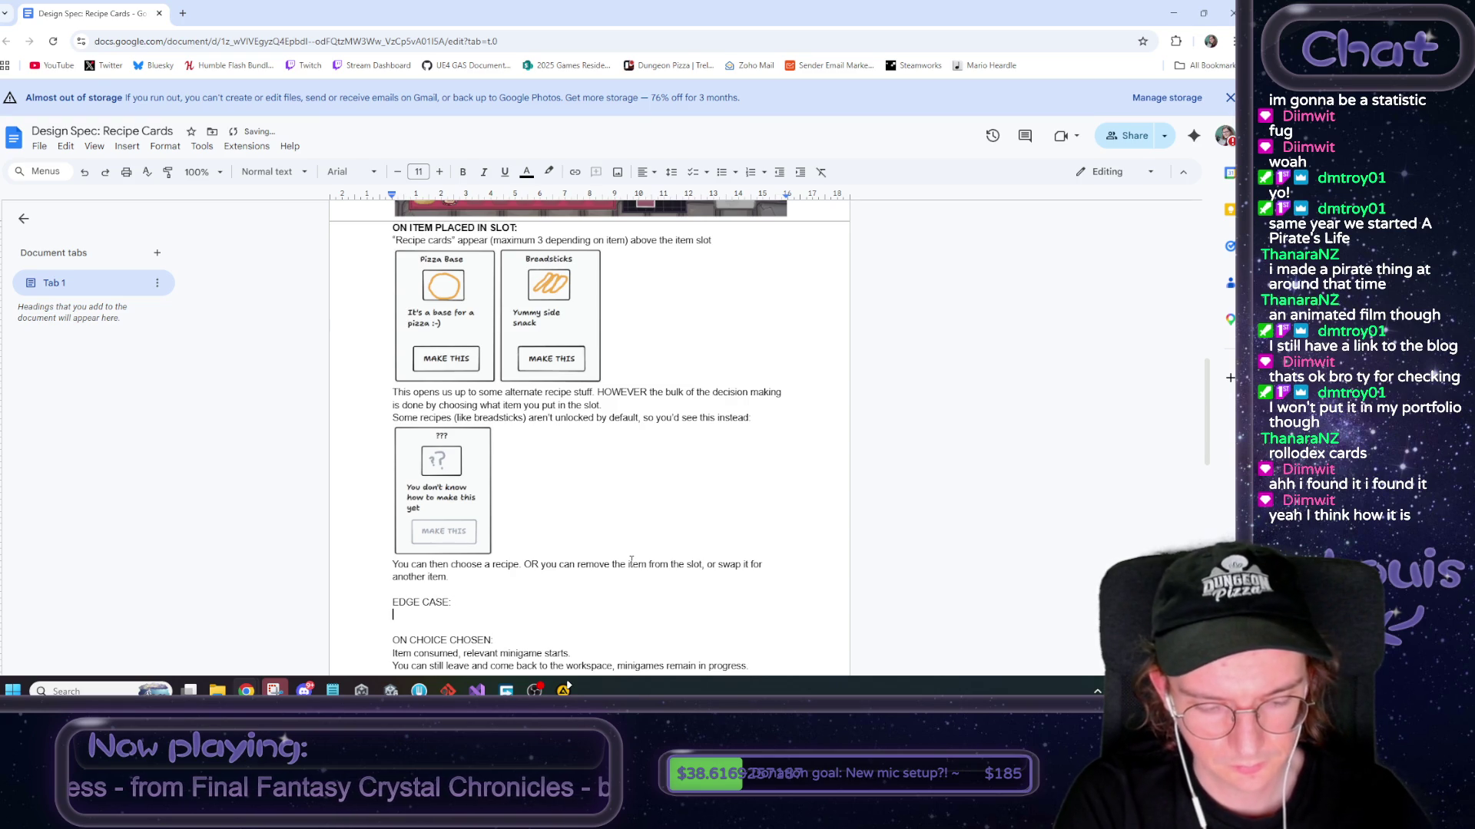
text(Item has no reciped)
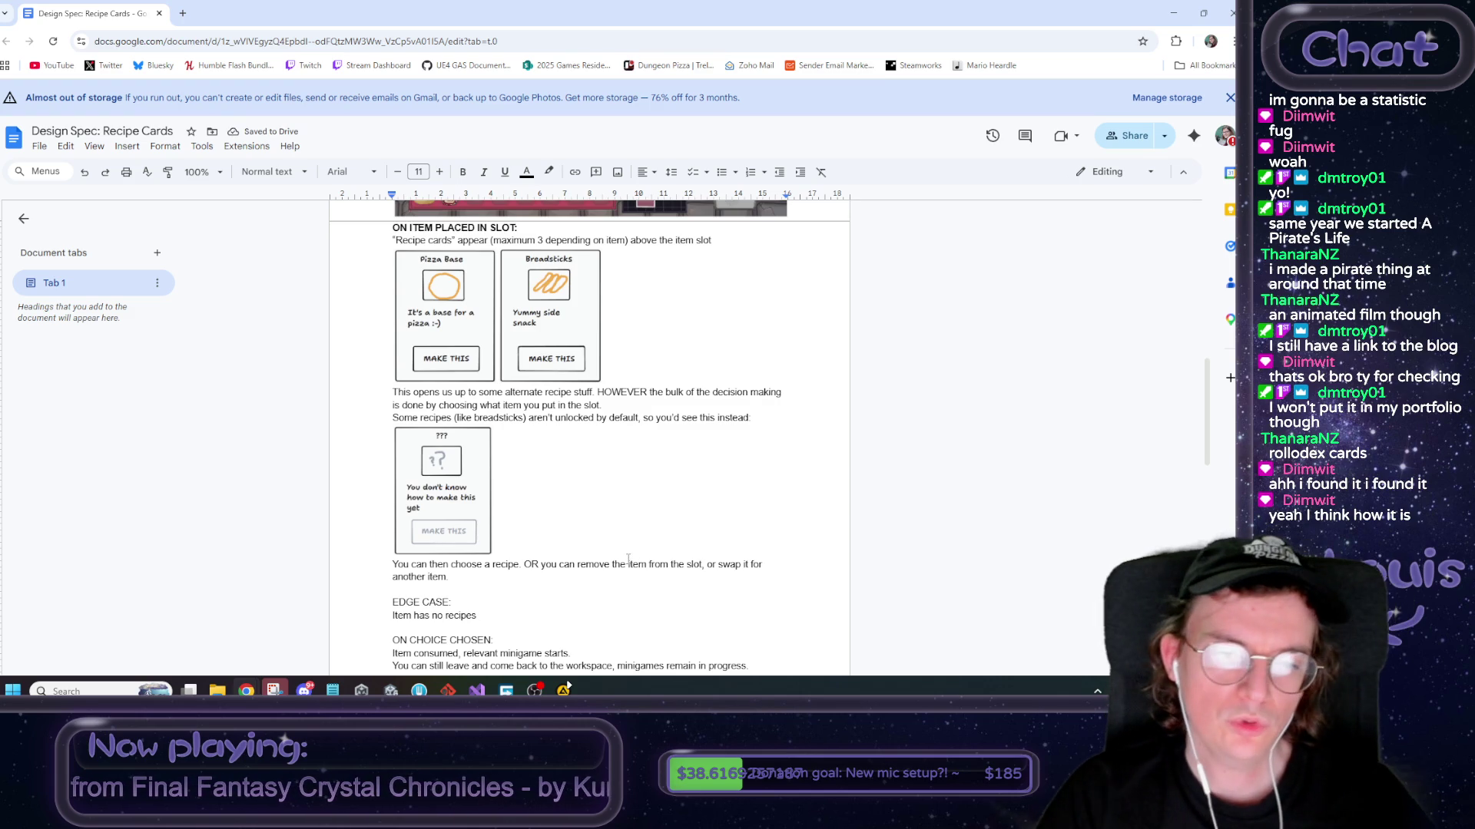
Prefix the edge-case line with 'Dragged' so it reads 'Dragged Item has no recipes'
scroll(434, 436, up, 3)
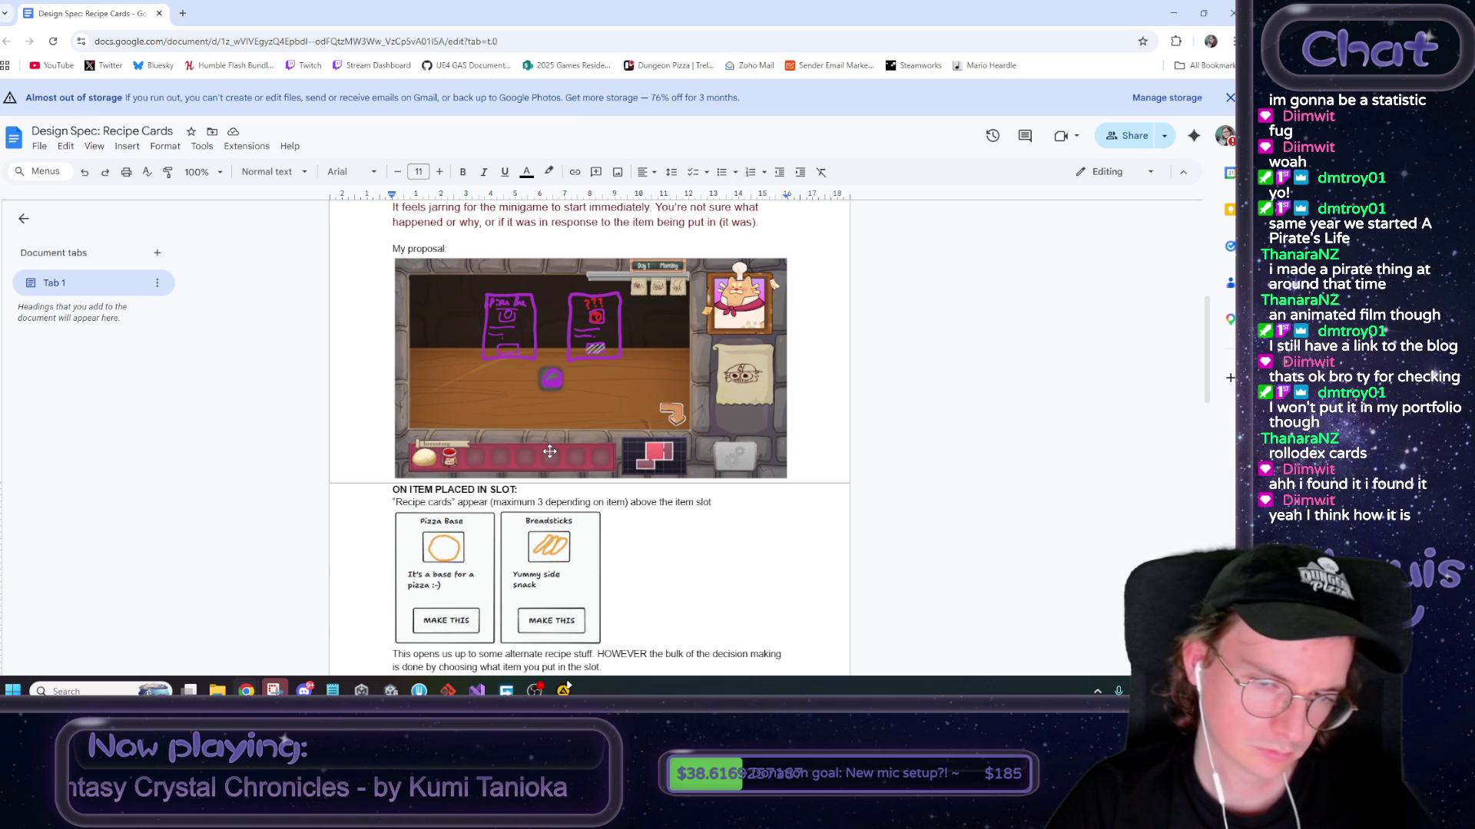
scroll(550, 451, down, 3)
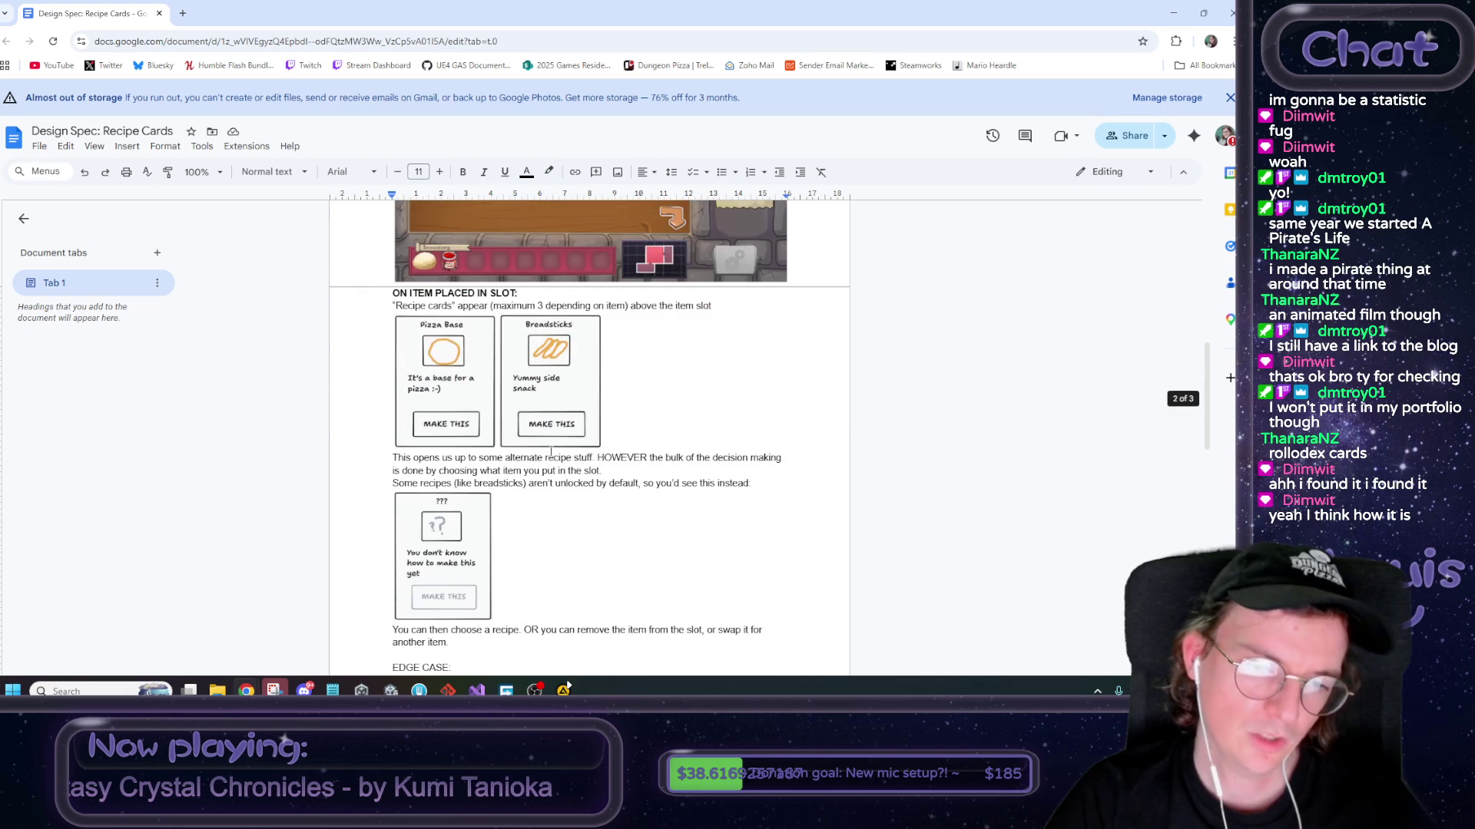
scroll(550, 451, up, 3)
scroll(550, 452, down, 4)
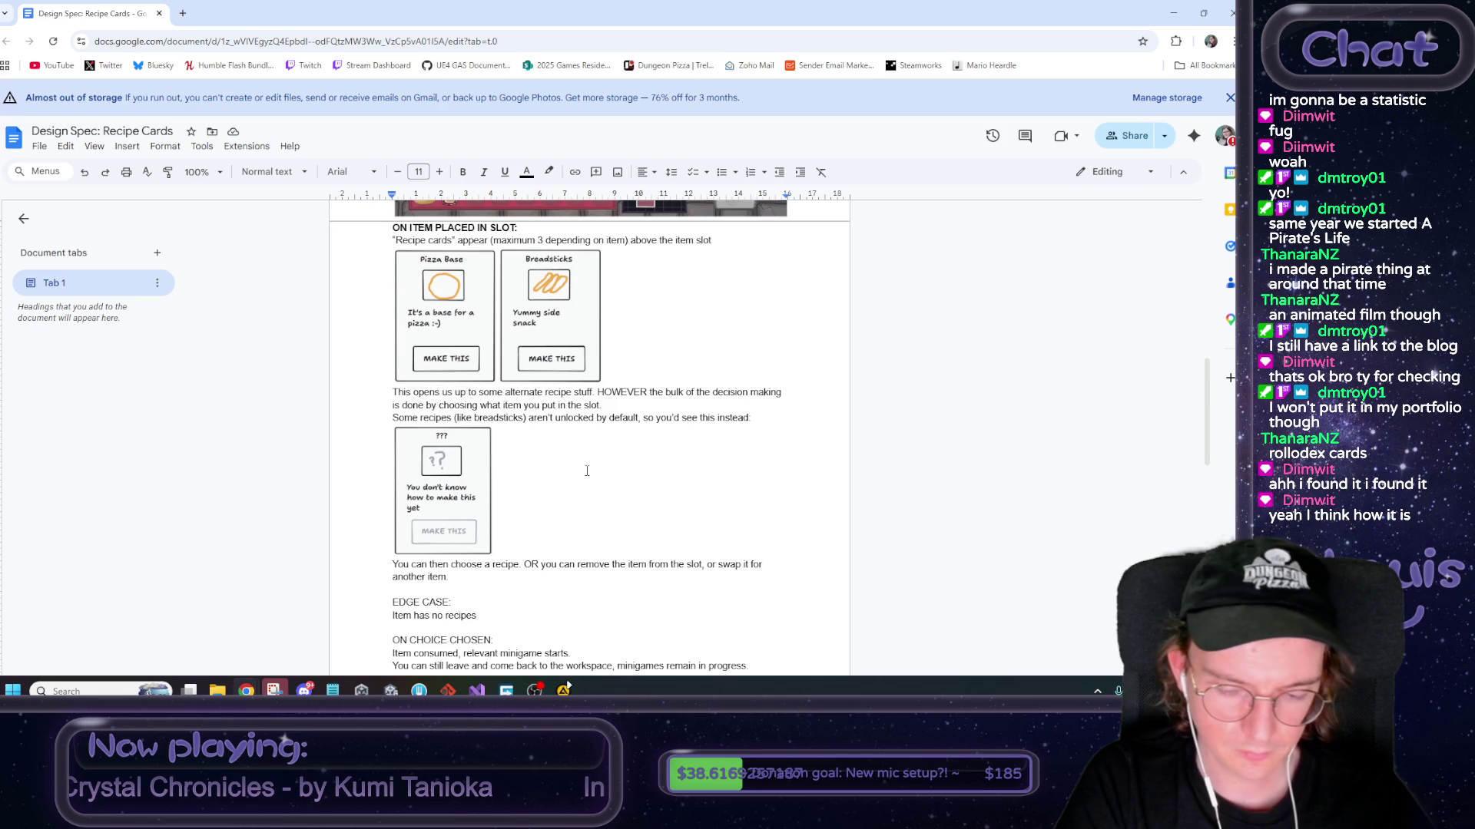
text(Dragged)
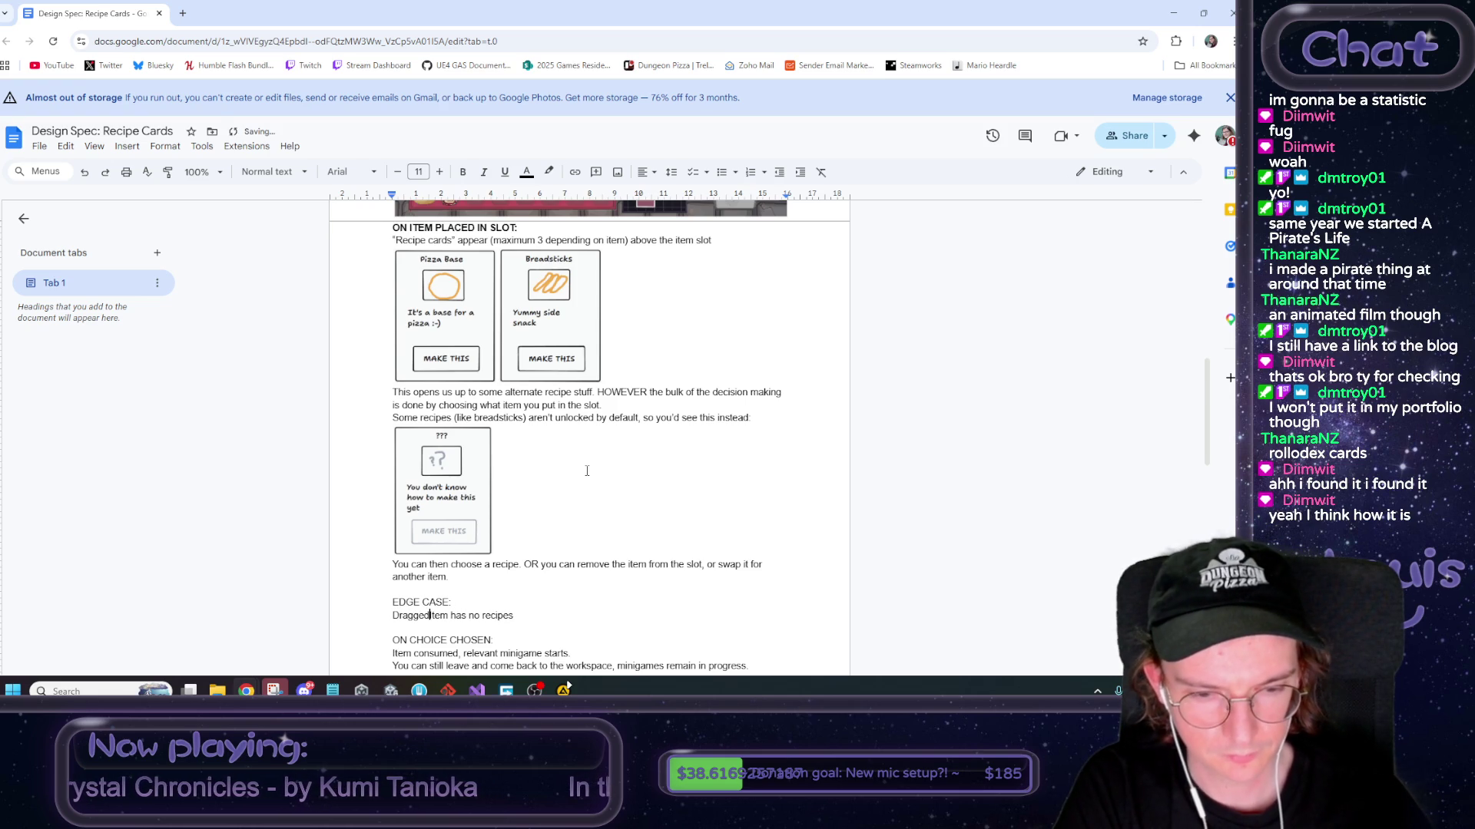
key(End)
key(Page_Down)
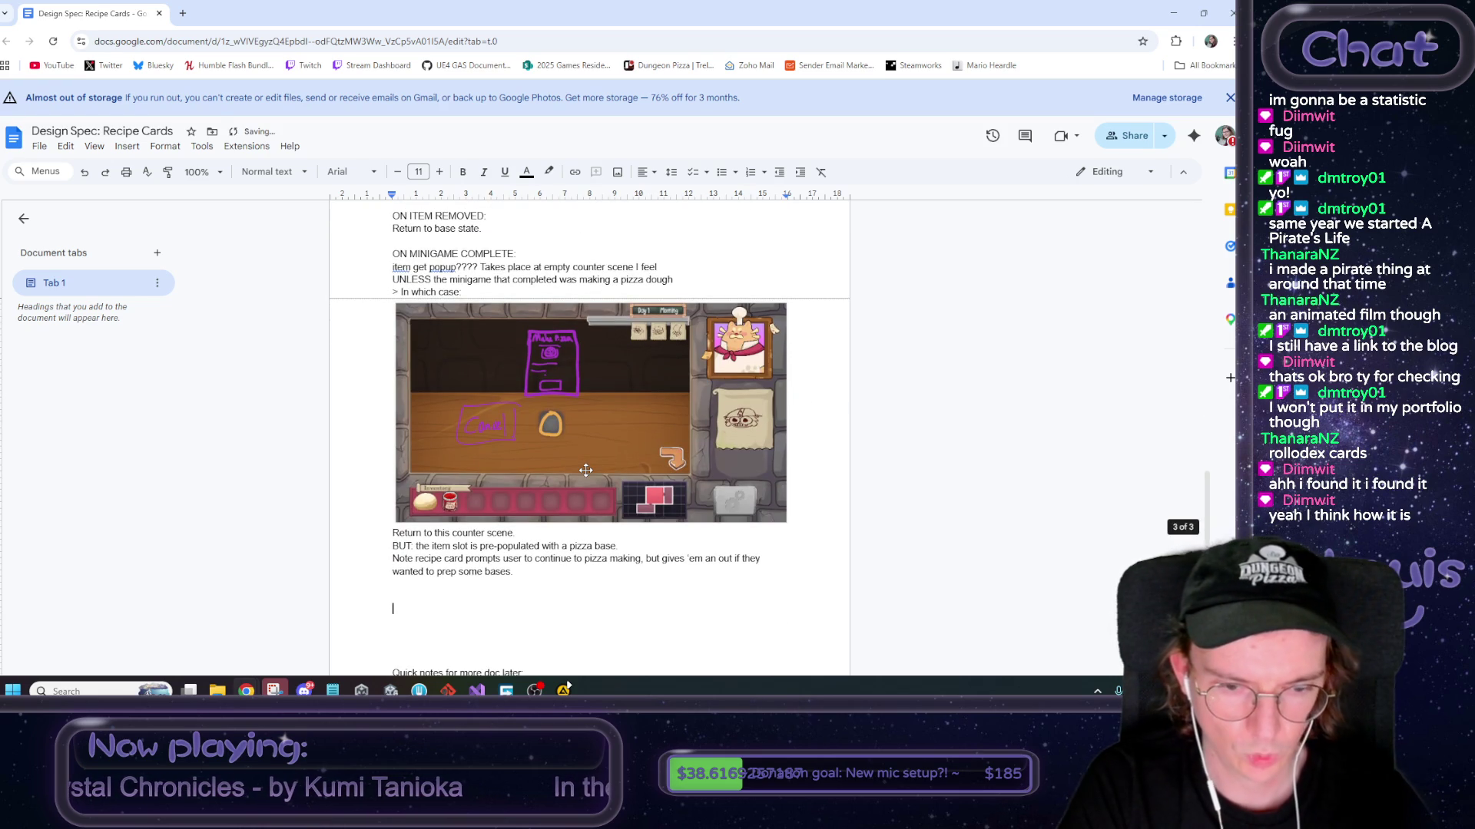
scroll(585, 470, up, 1)
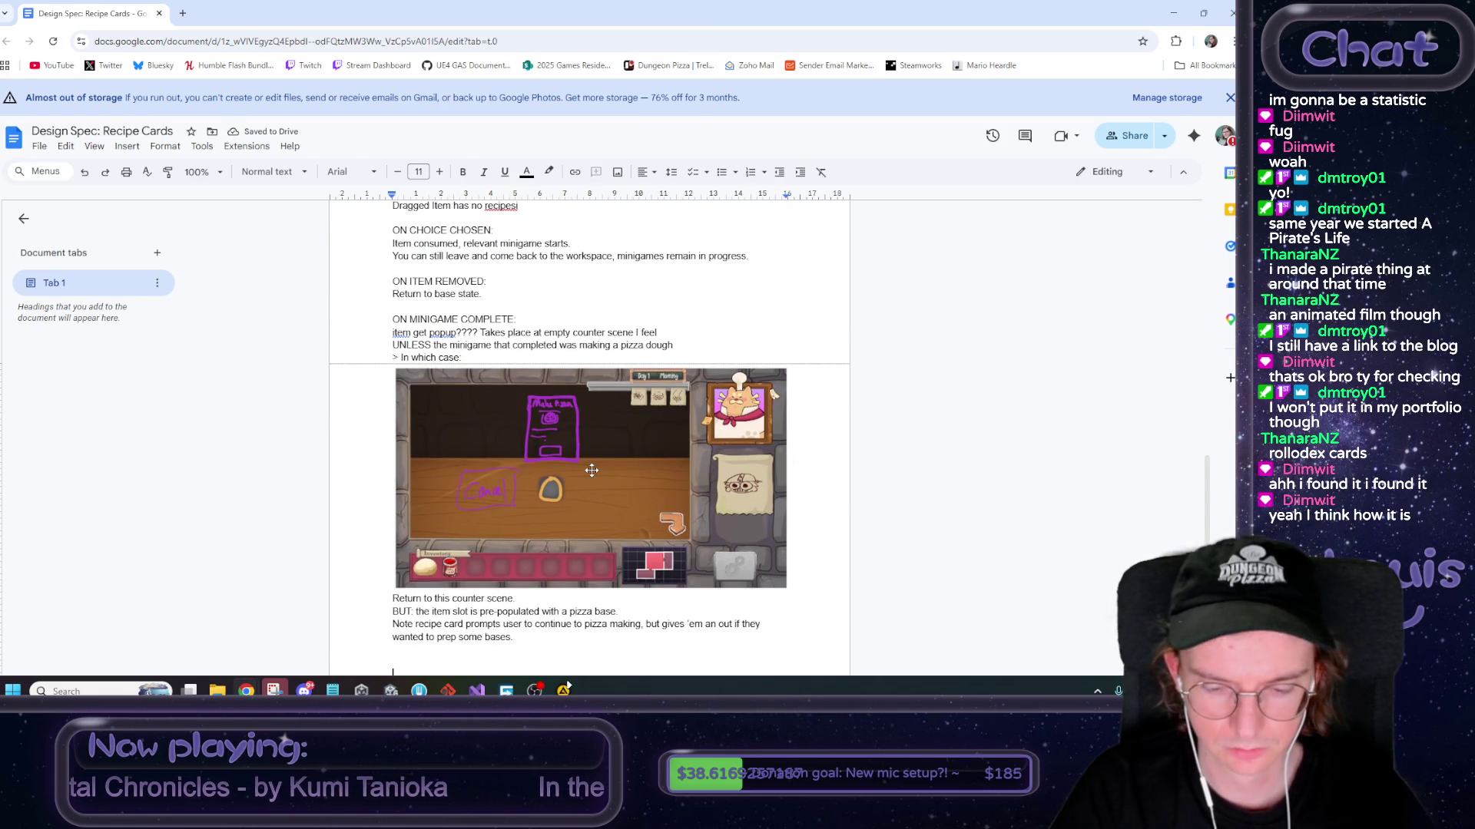
Fix the edge-case typos: 'recipesi' becomes 'recipes' and 'Item' becomes lowercase
scroll(591, 470, up, 6)
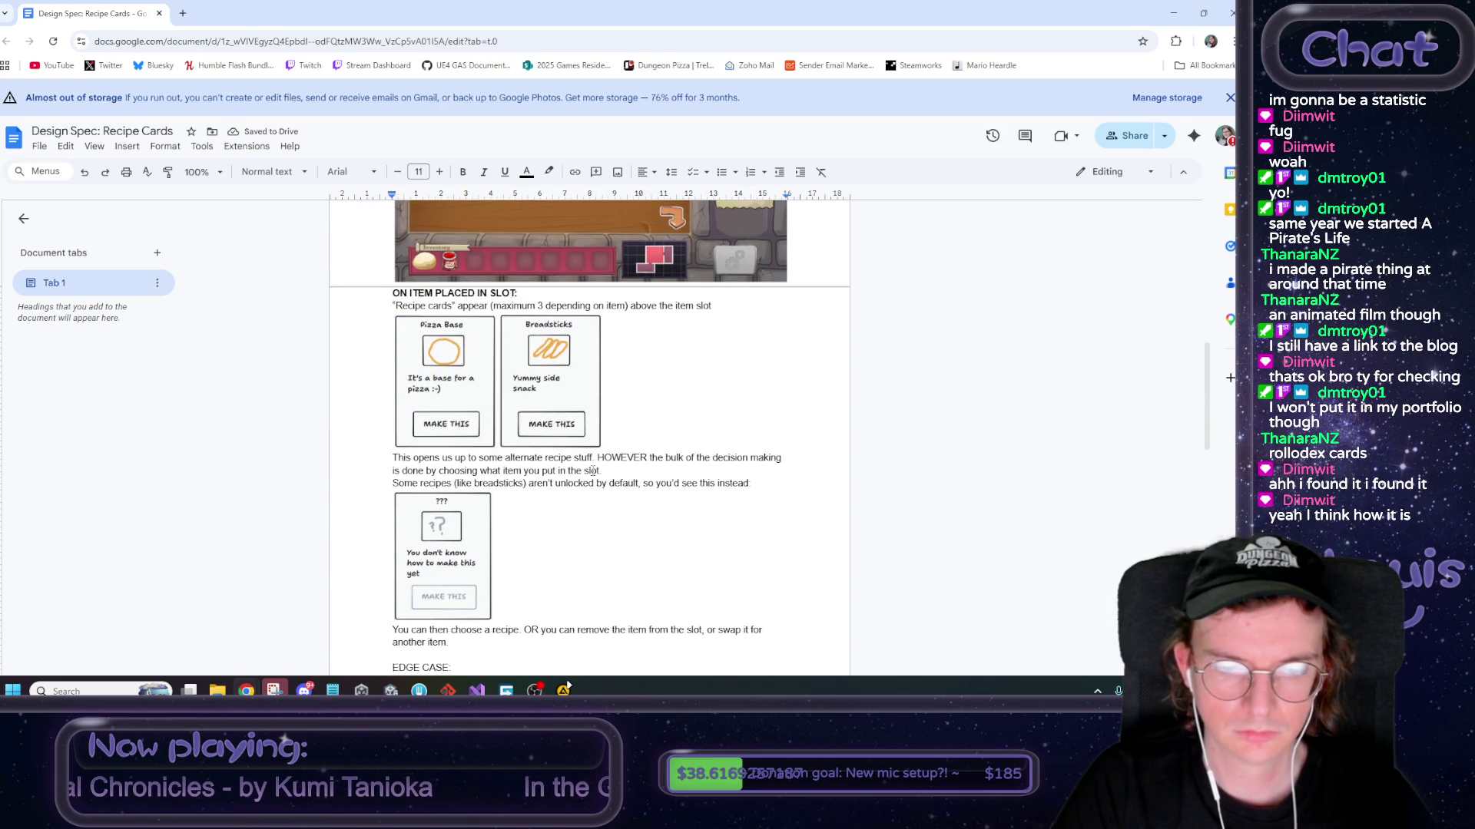
scroll(592, 470, down, 2)
click(533, 552)
key(BackSpace)
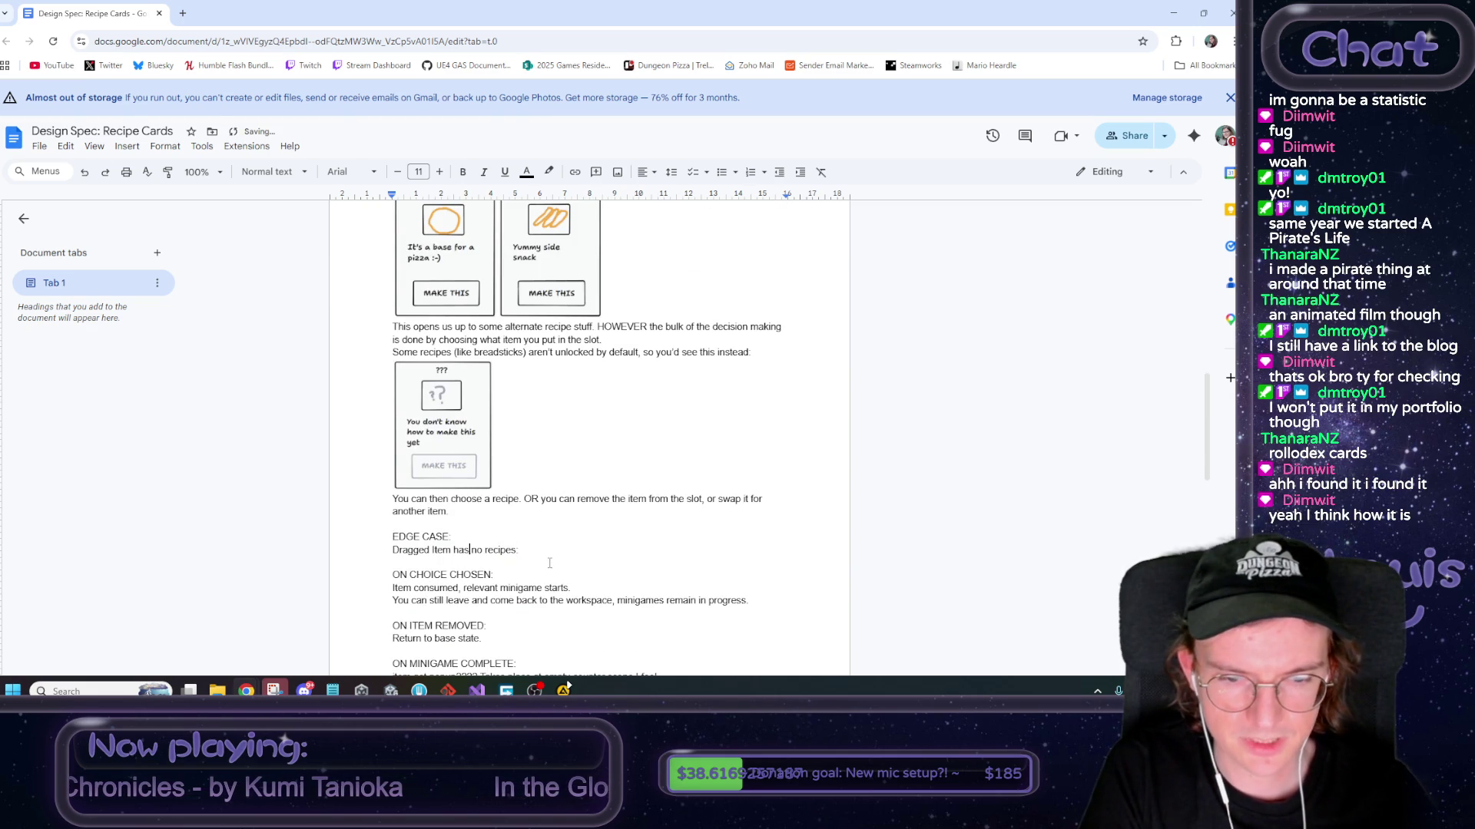
key(BackSpace)
text(i)
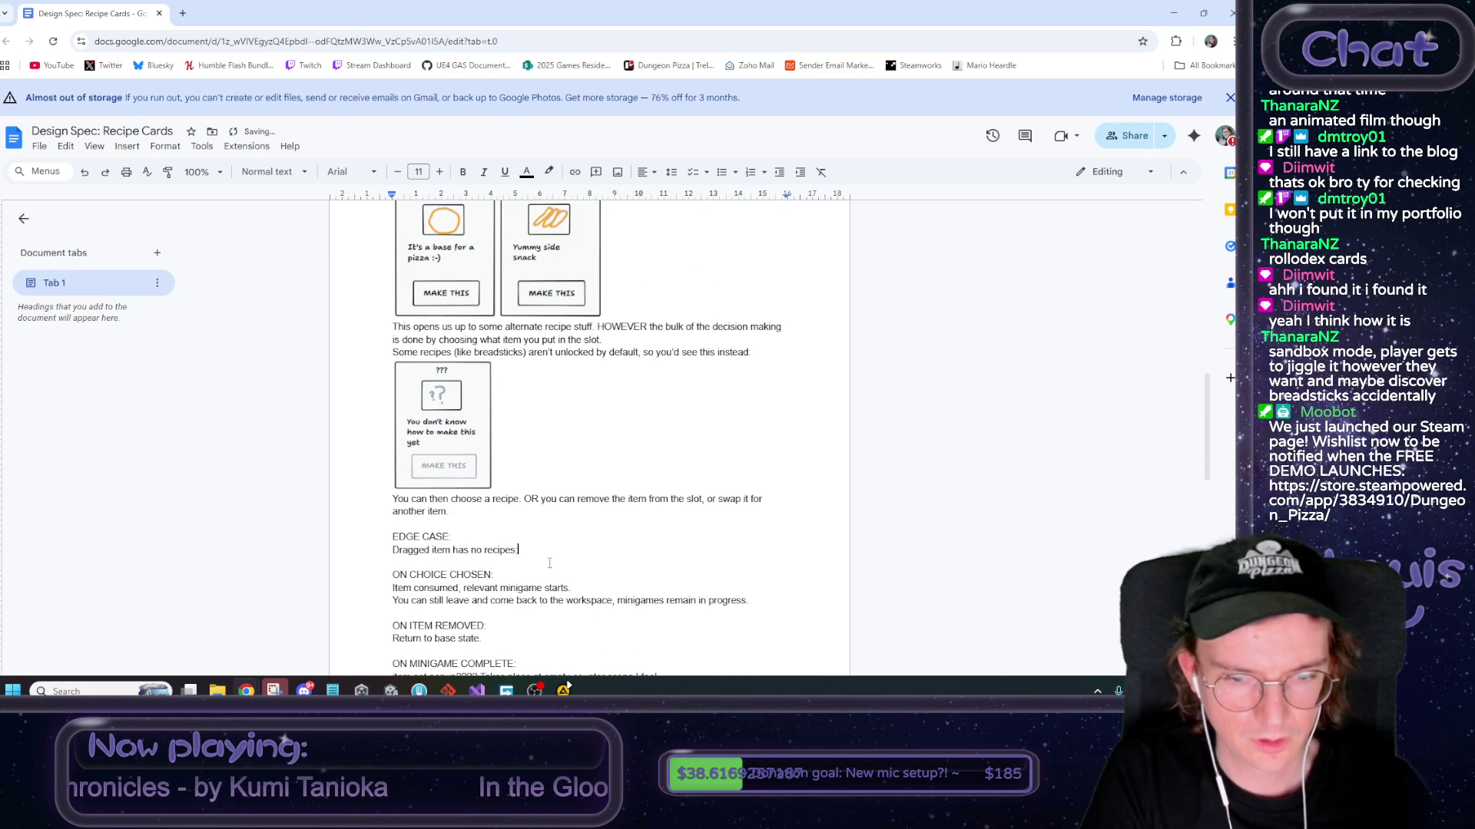
key(End)
Add the note '>Slot is greyed out, you can't place it there.' on a new line below
key(Return)
text(No)
key(BackSpace)
key(BackSpace)
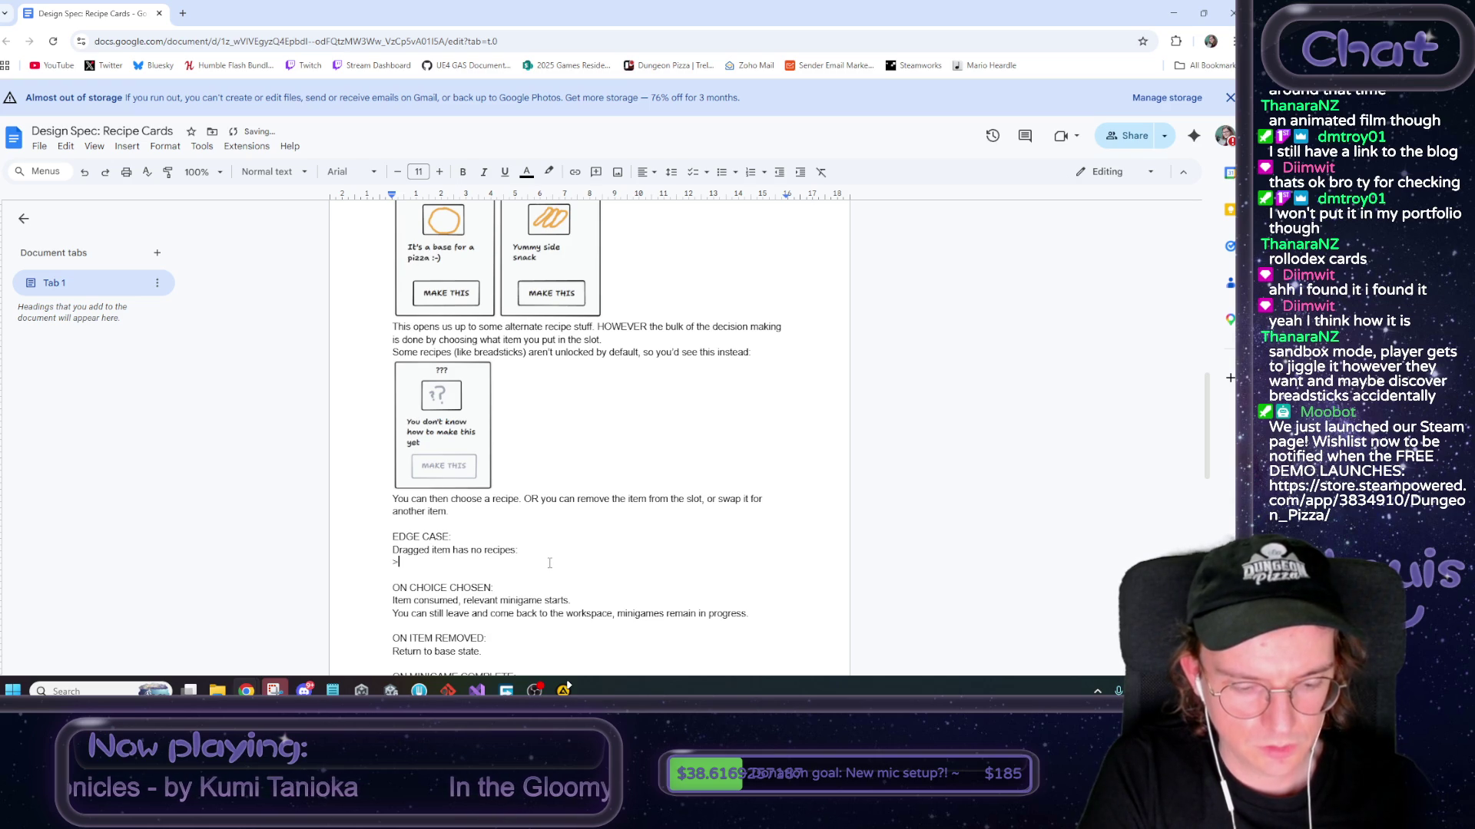
text(>Slot is)
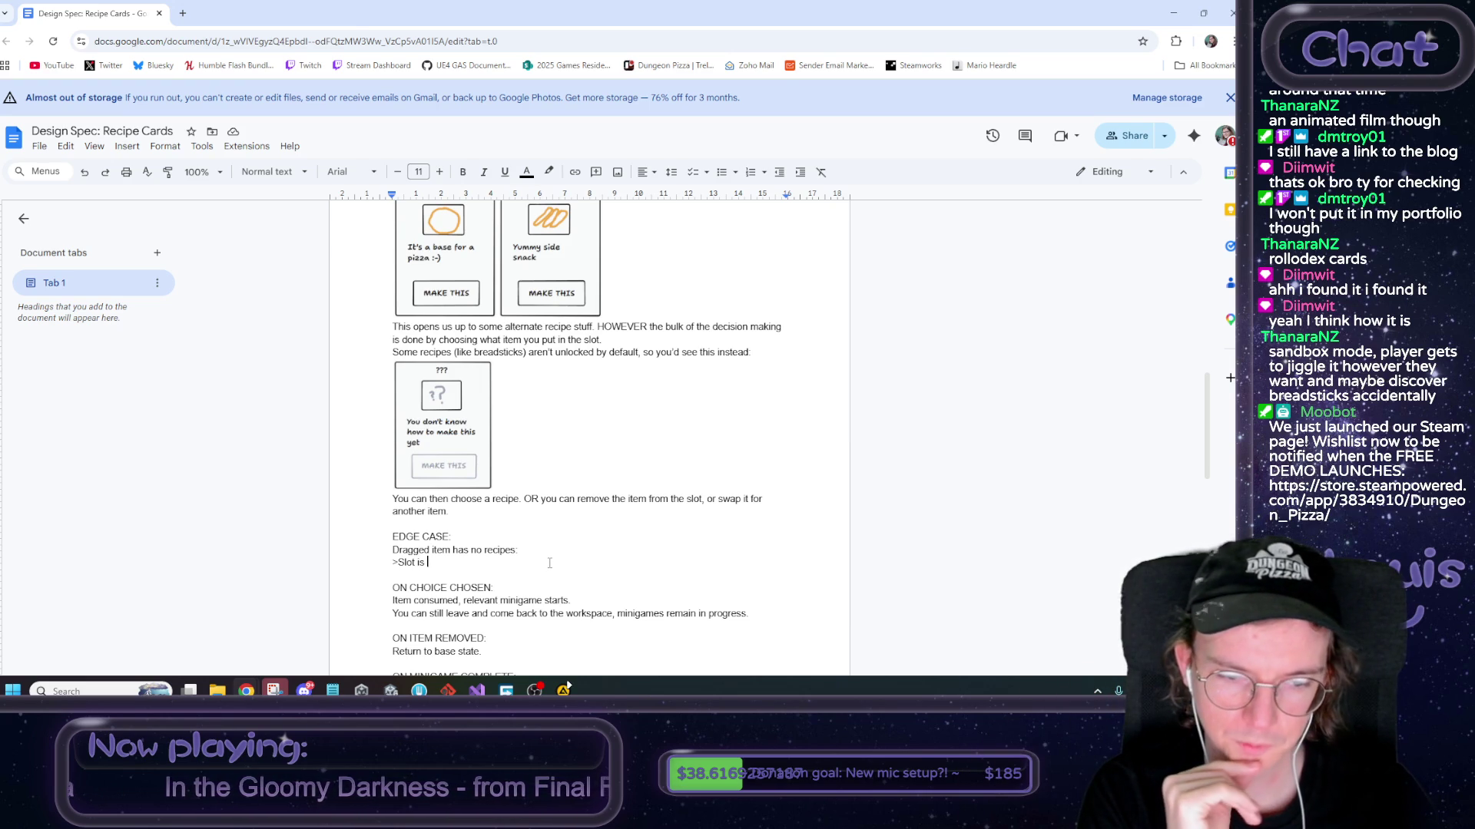
scroll(549, 563, down, 1)
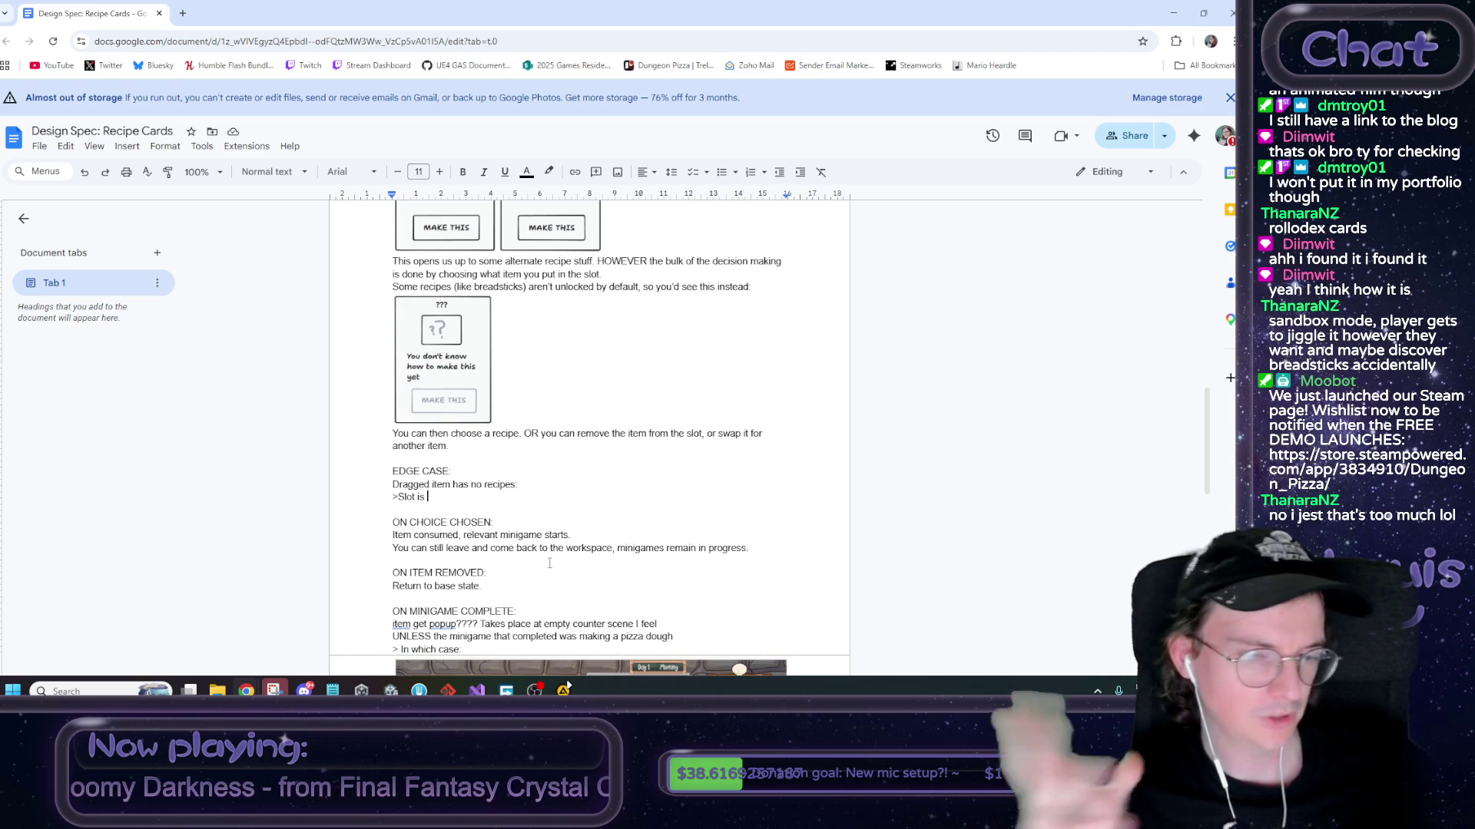
text(greyed out,)
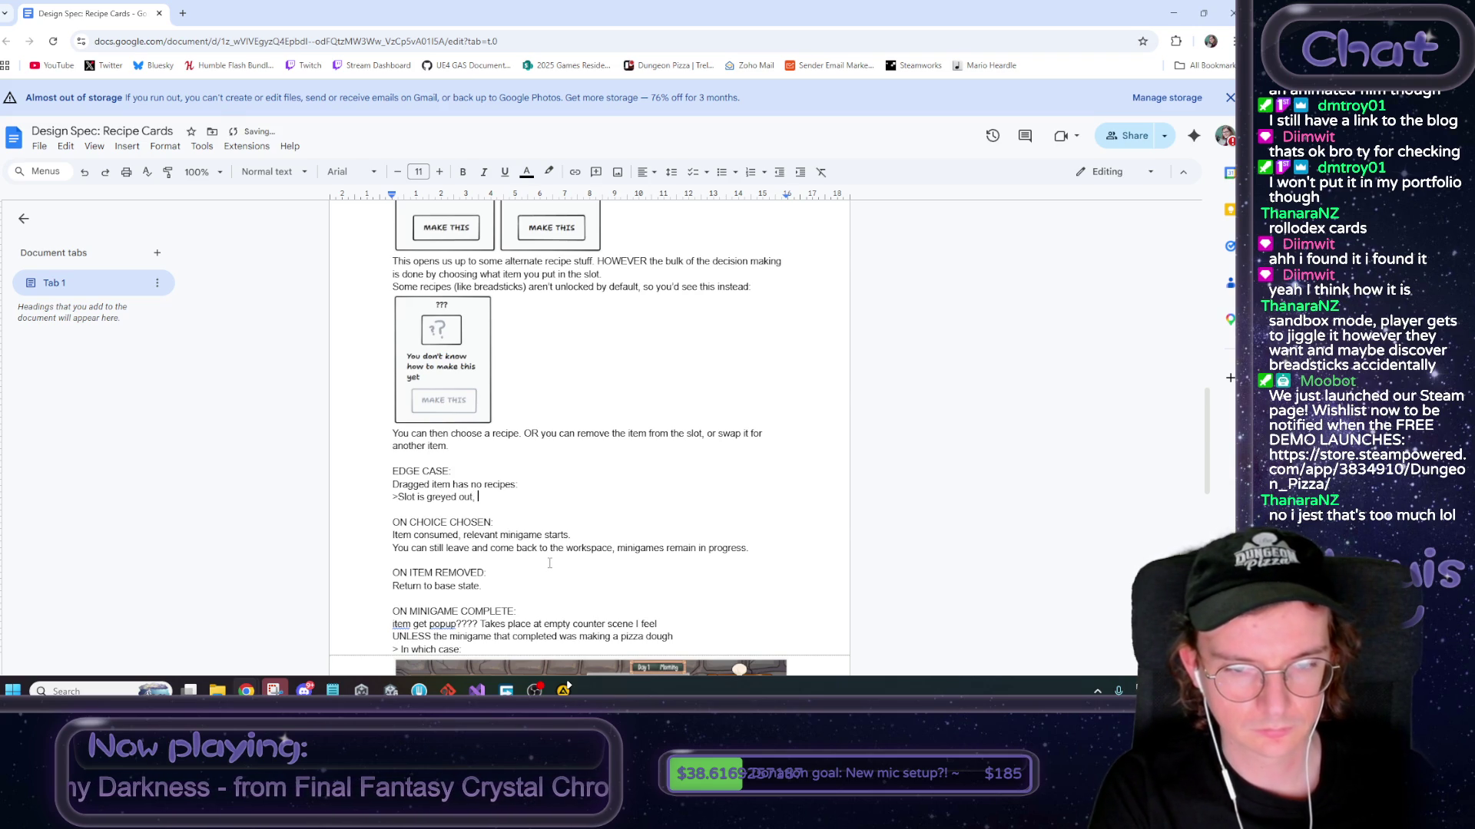
text(u)
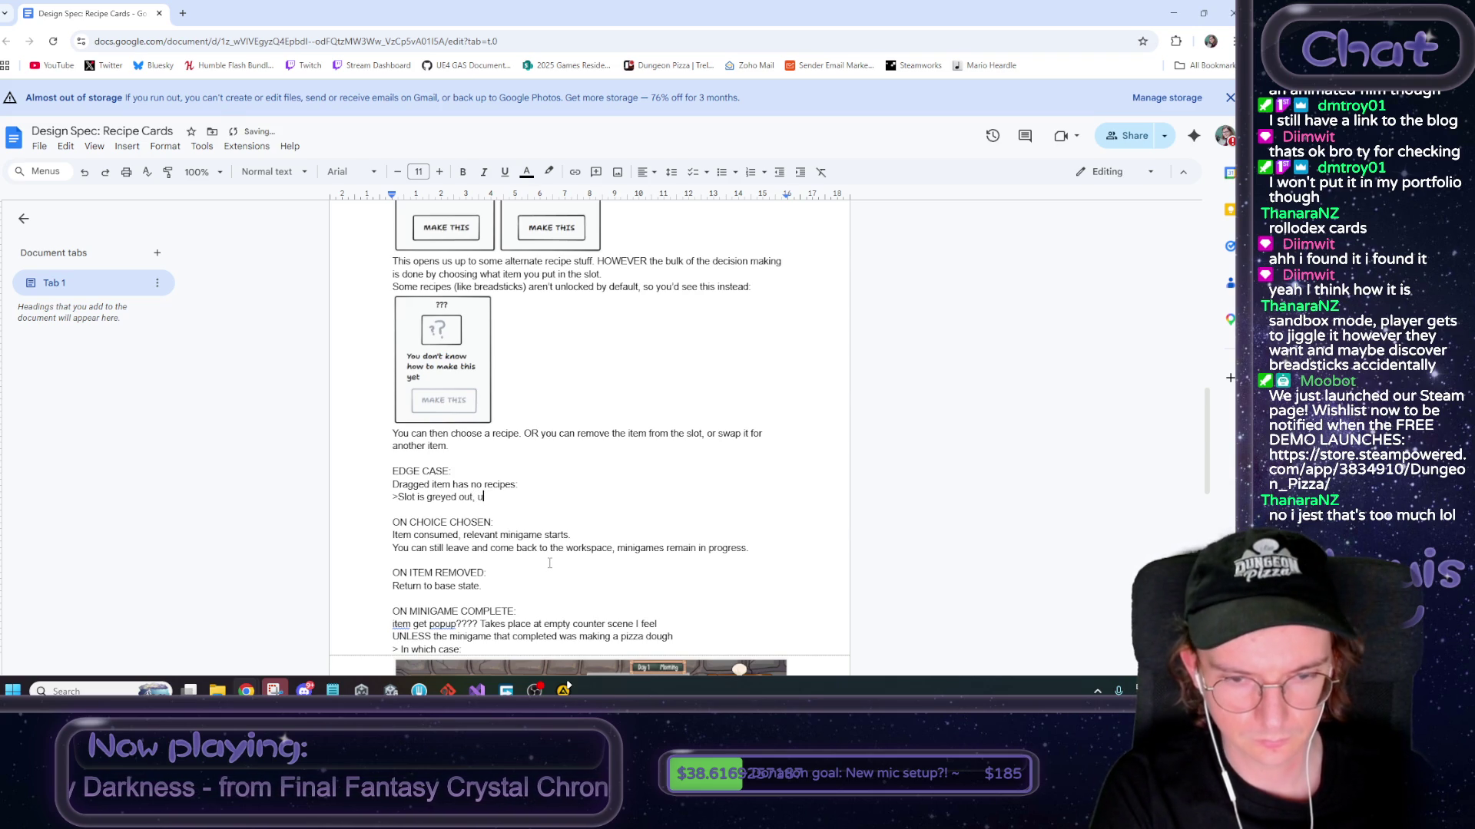
key(BackSpace)
text(you can)
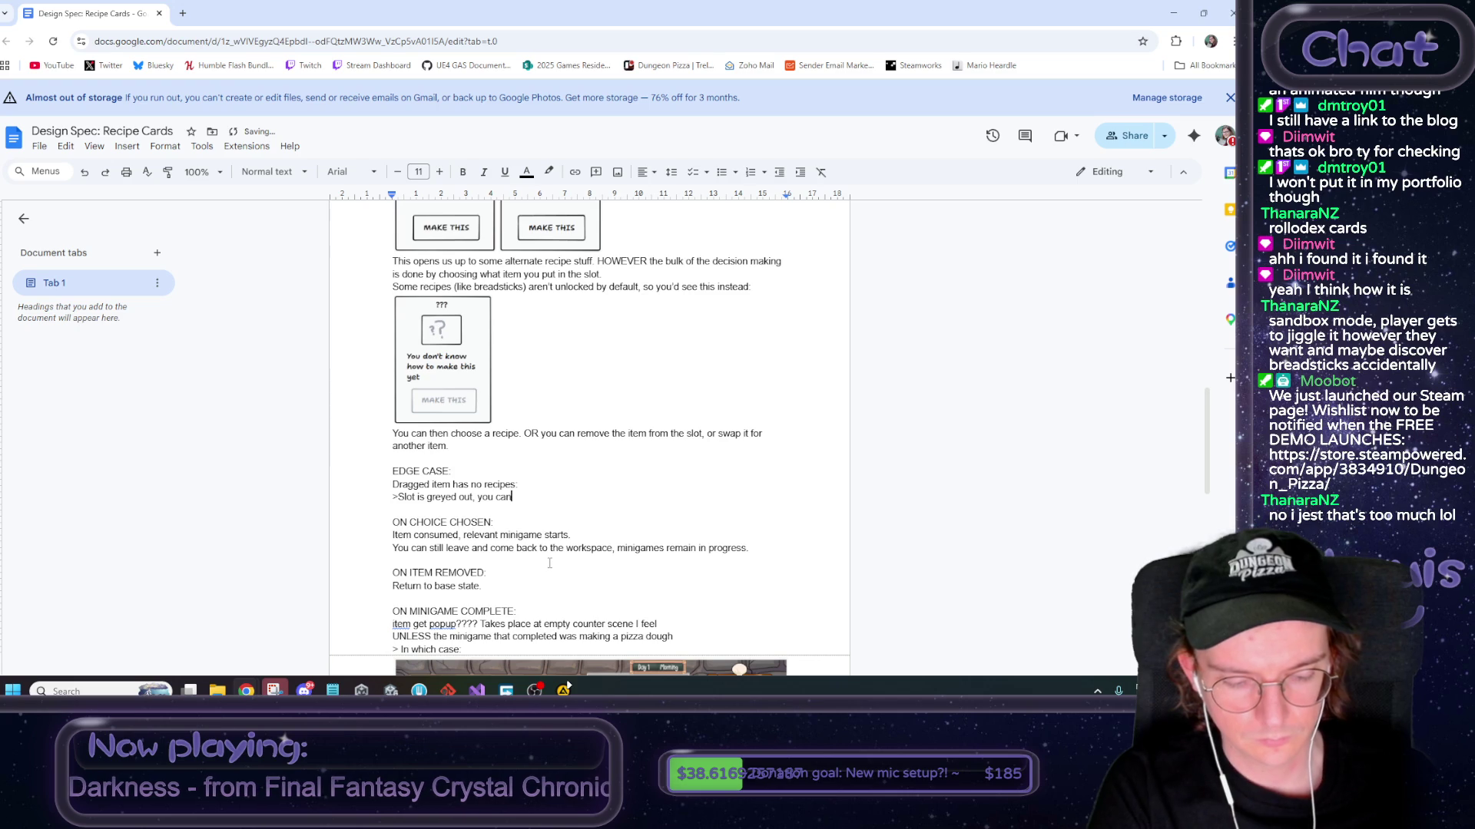
text('t placethere)
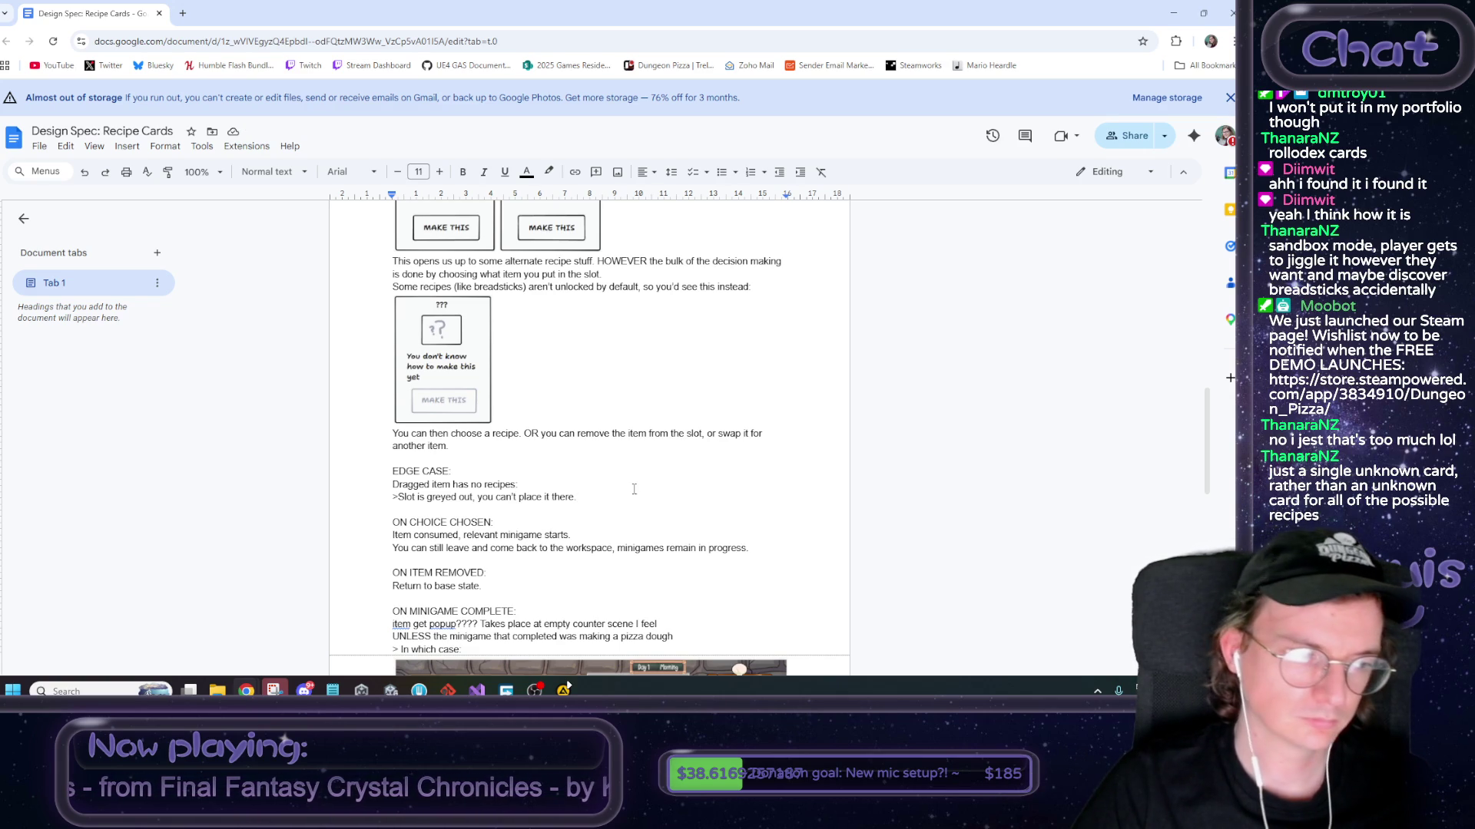
text(.)
key(Return)
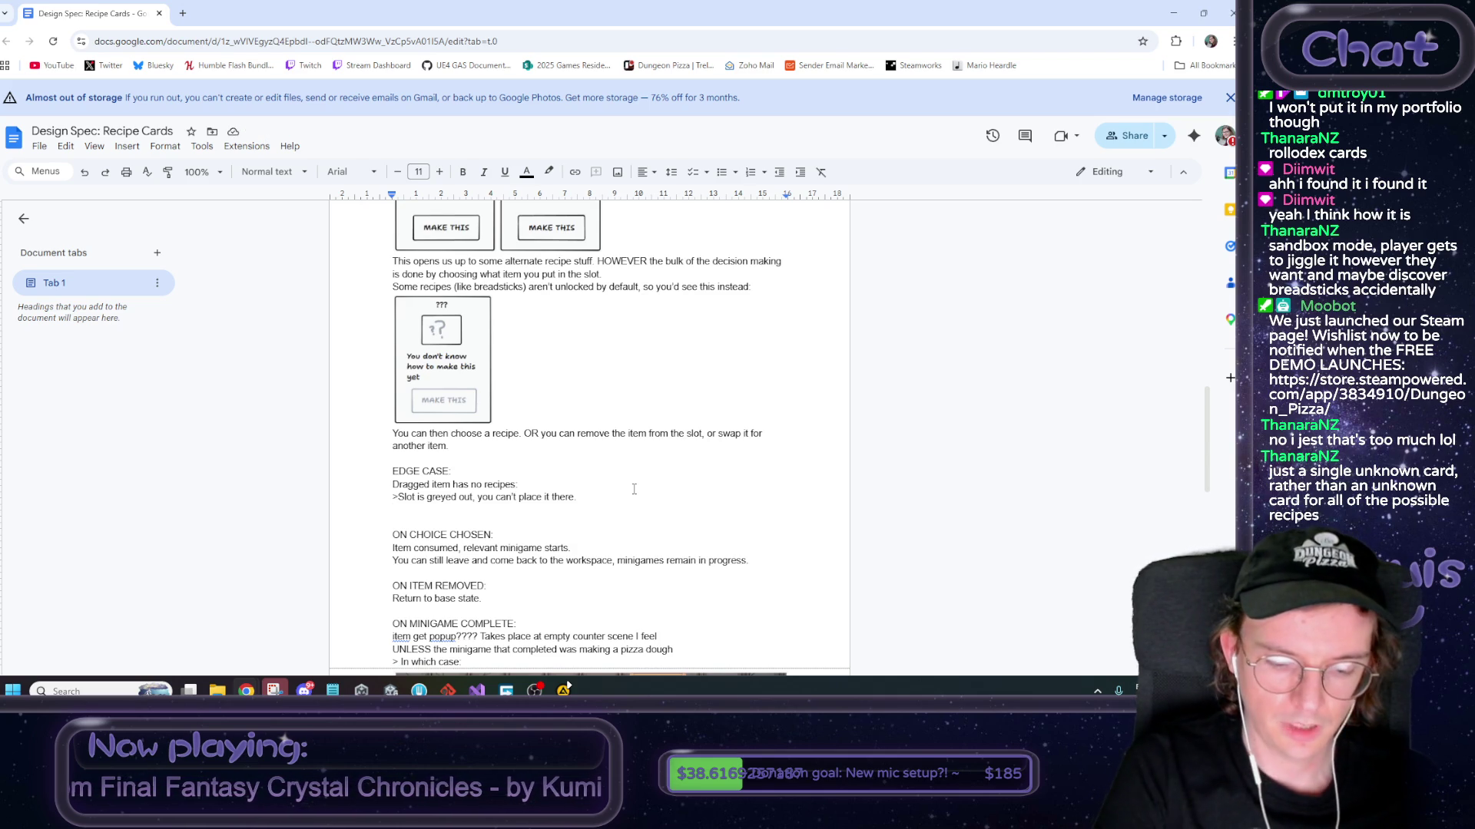
scroll(633, 489, up, 2)
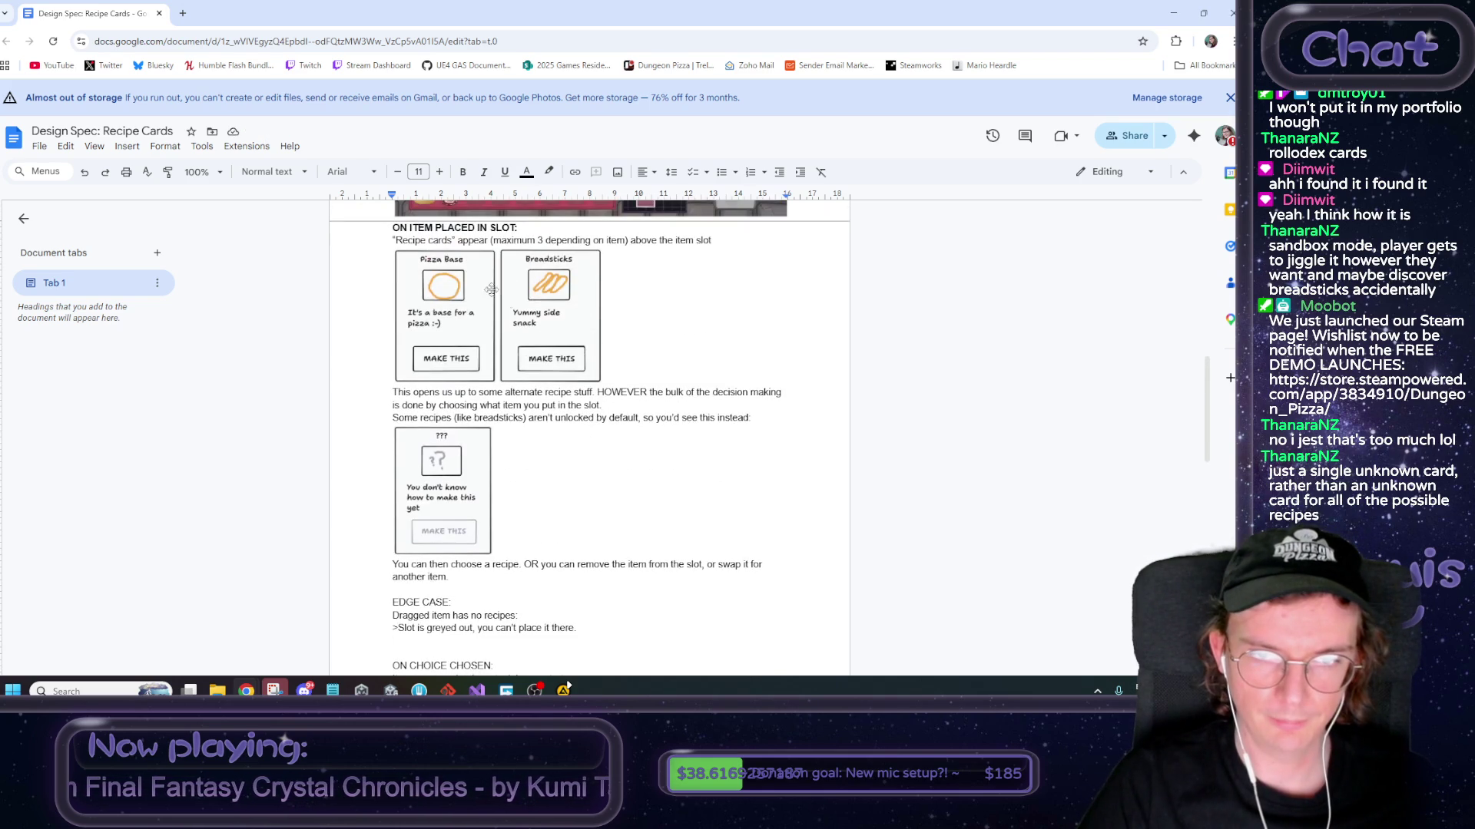
Start a new line below the greyed-out note headed 'OTHER EDGE CASE'
scroll(545, 463, up, 2)
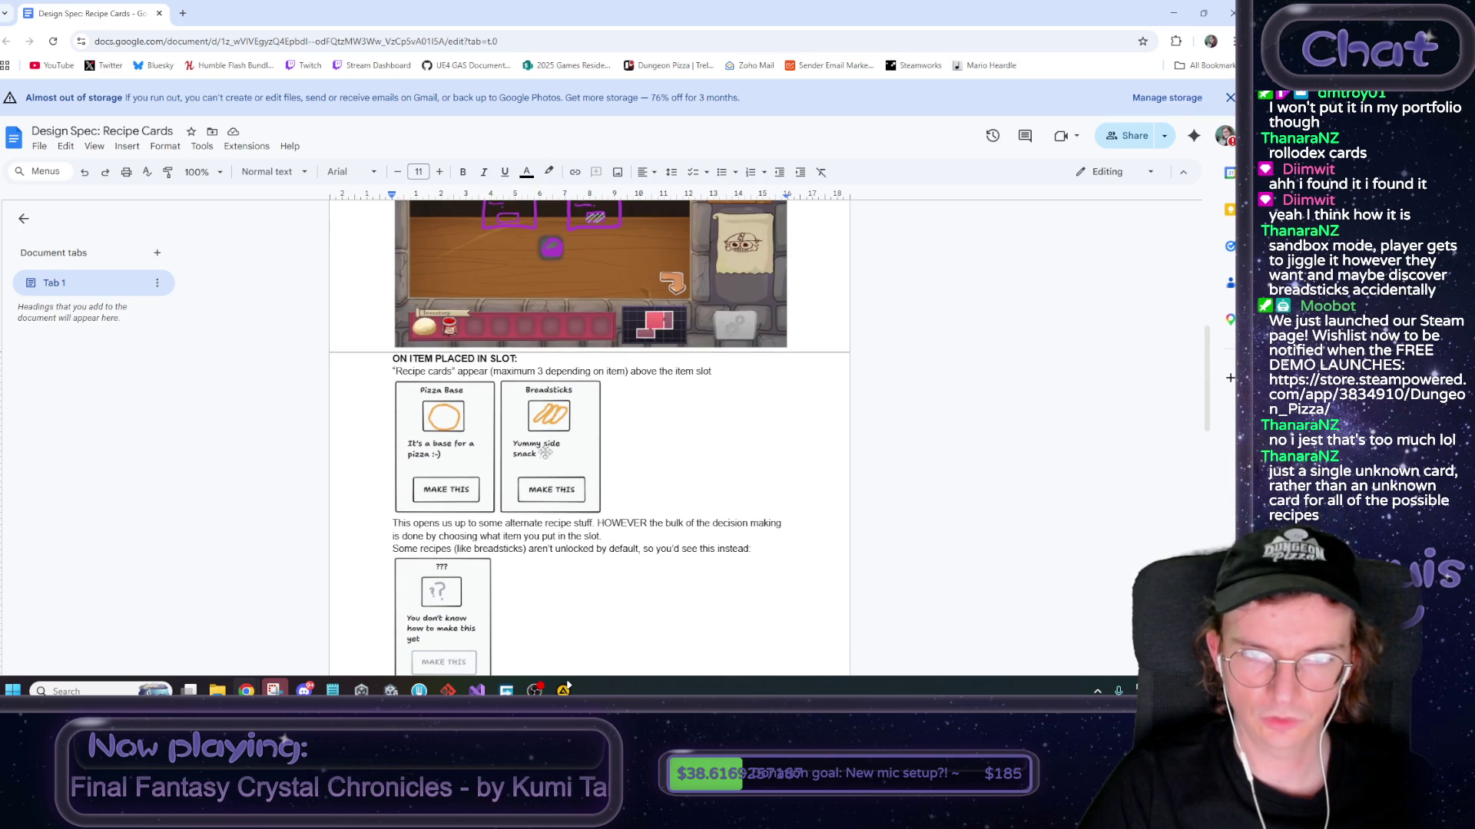
scroll(470, 476, up, 1)
scroll(472, 482, down, 1)
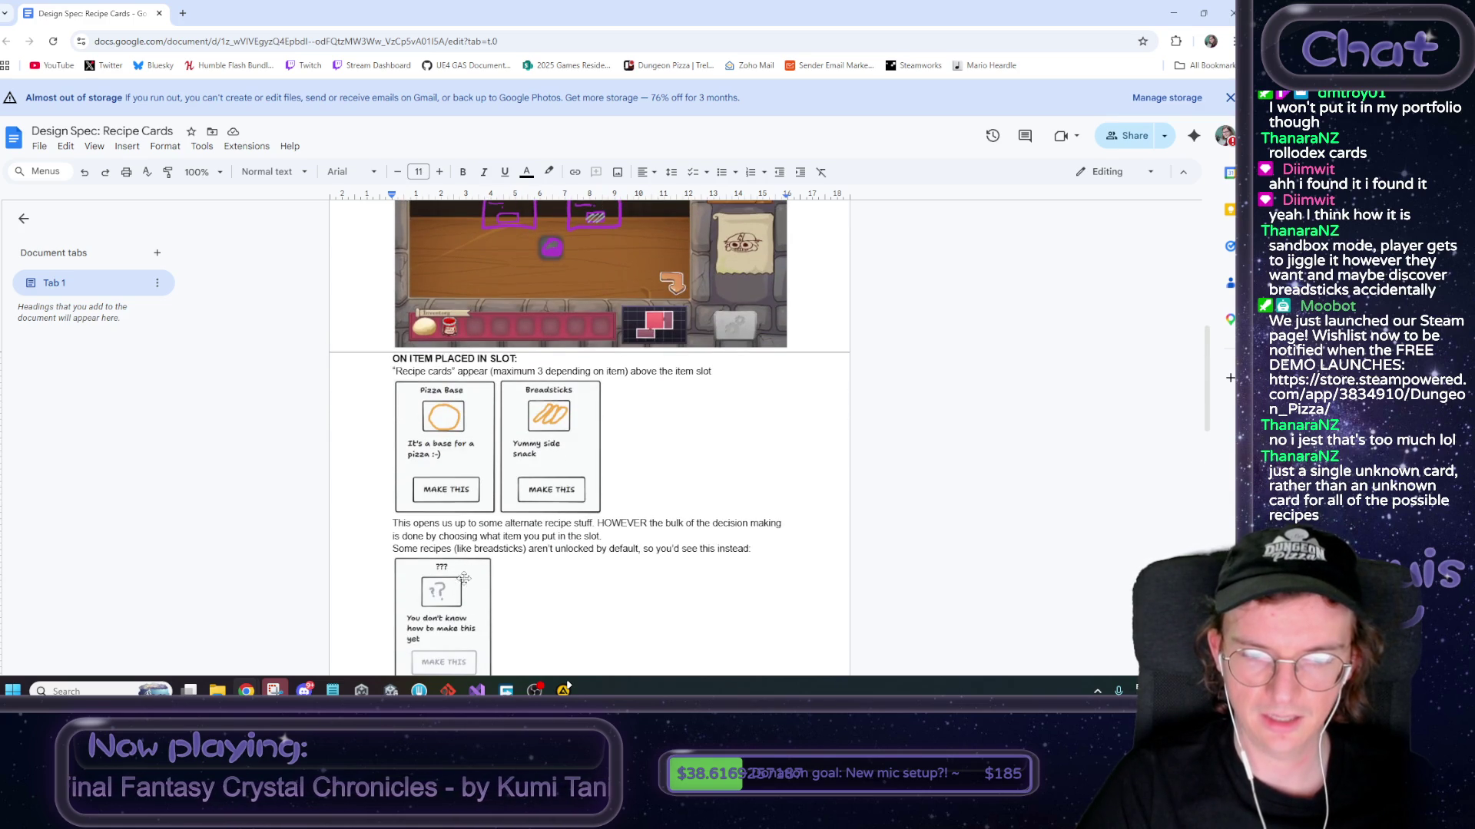
scroll(542, 261, up, 1)
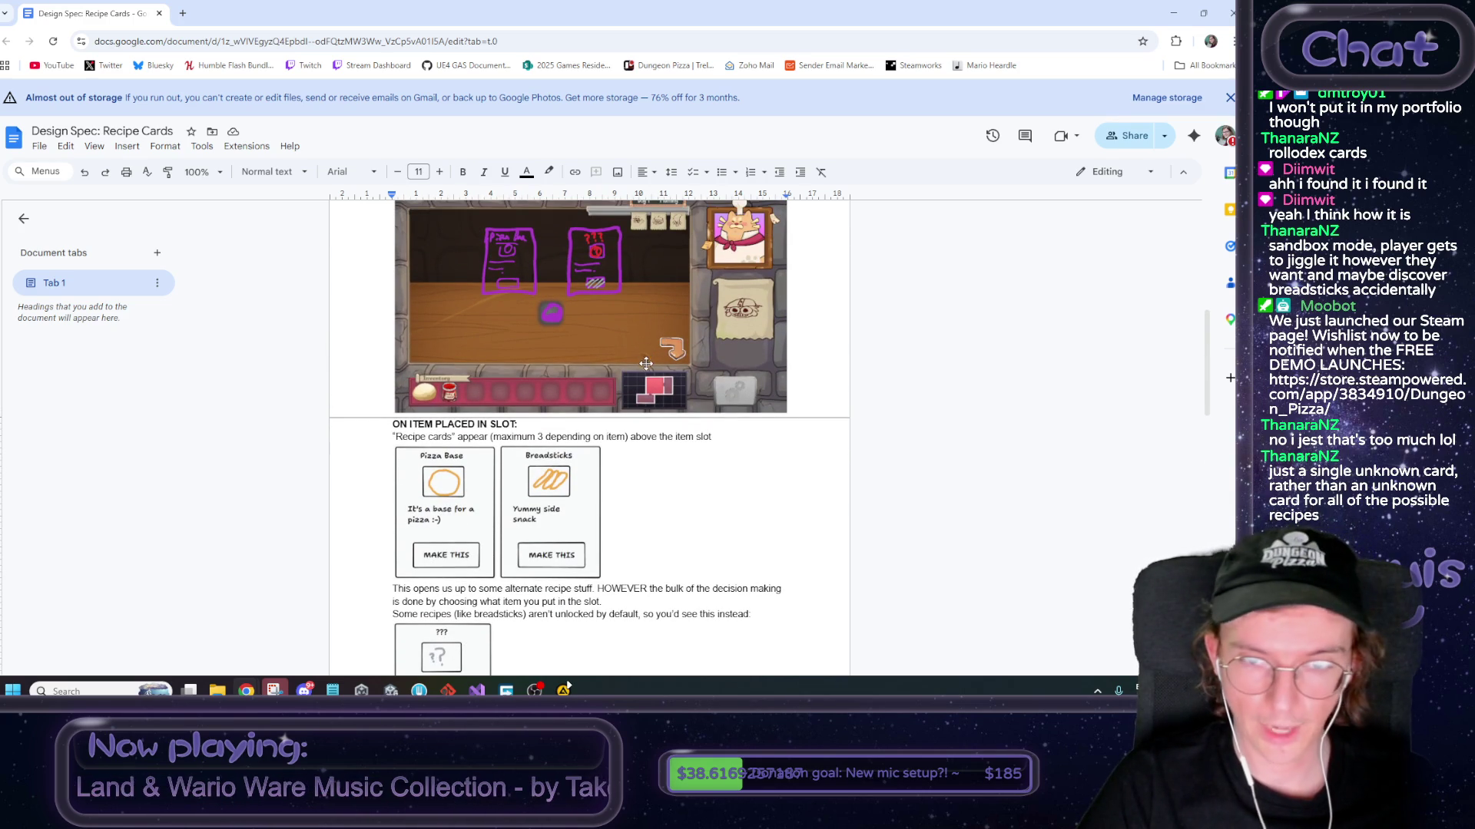
scroll(637, 368, down, 10)
scroll(615, 411, up, 4)
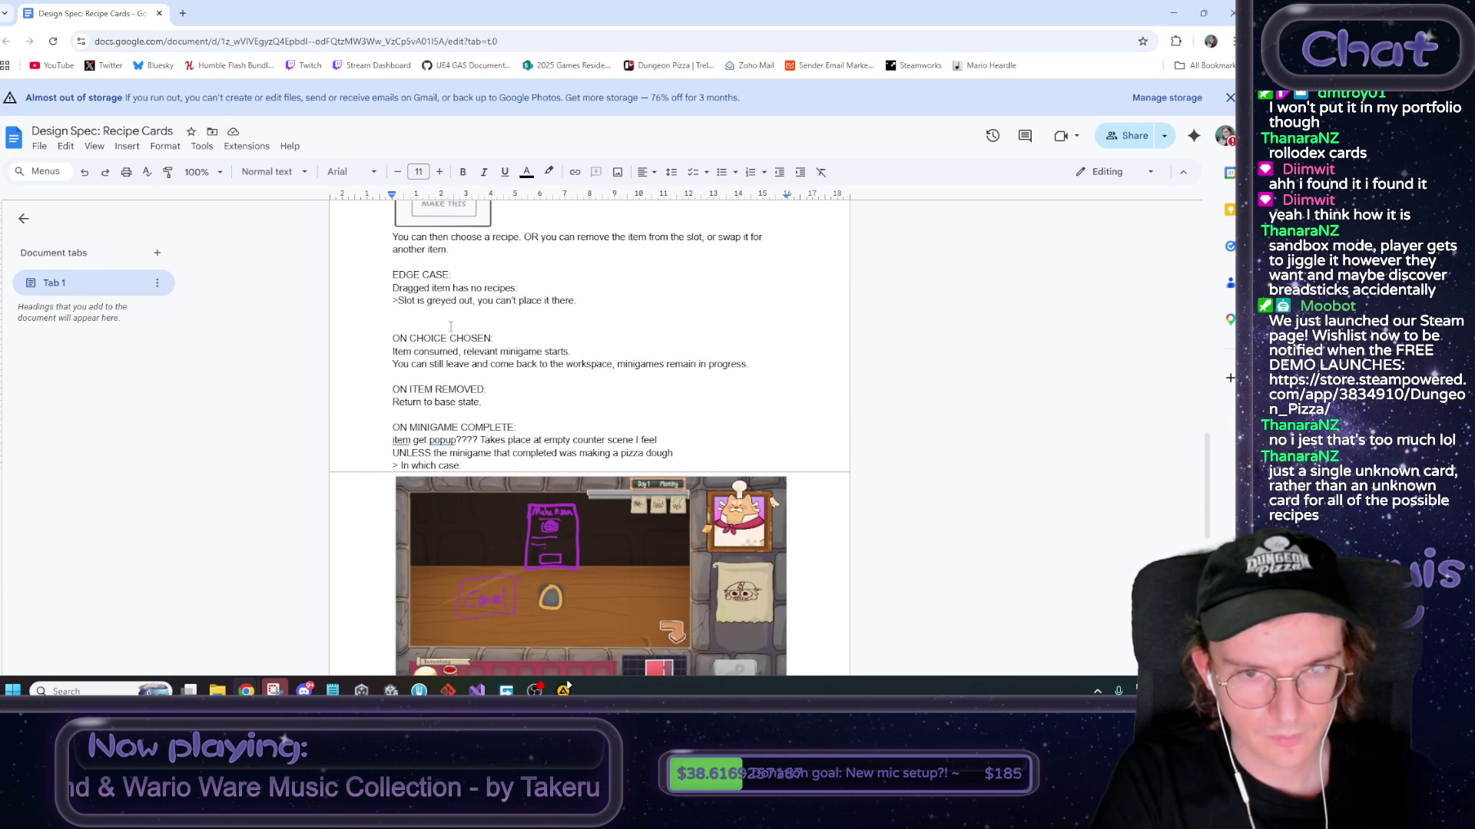
key(Return)
text(OTHER EDGE CASE:)
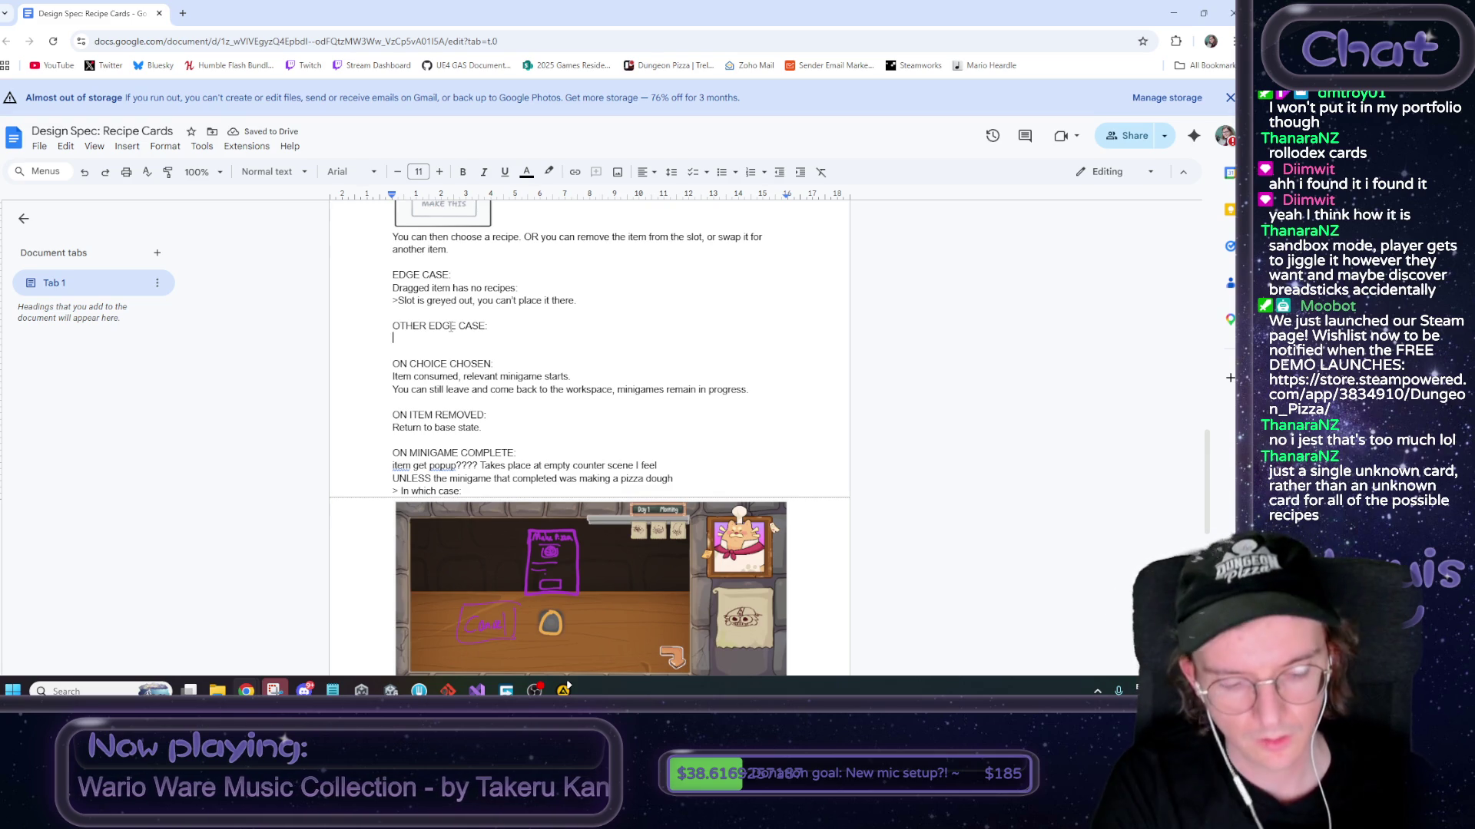
Write 'Dragged item has a recipe, but it's for the BASEMENT BENCH instead of the kitchen bench'
text(Drage)
key(BackSpace)
key(BackSpace)
text(ge)
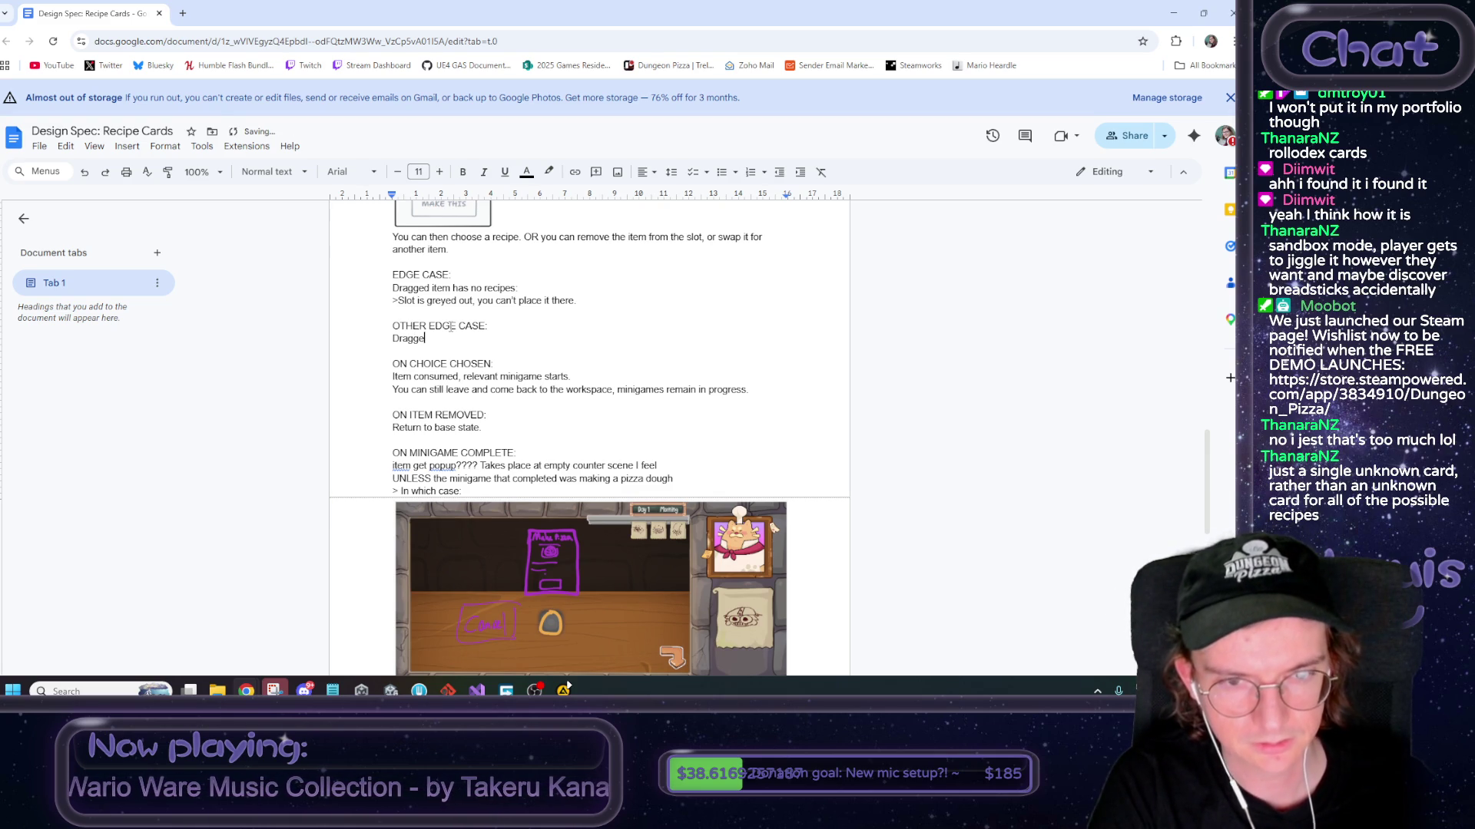
text(d item ahs a )
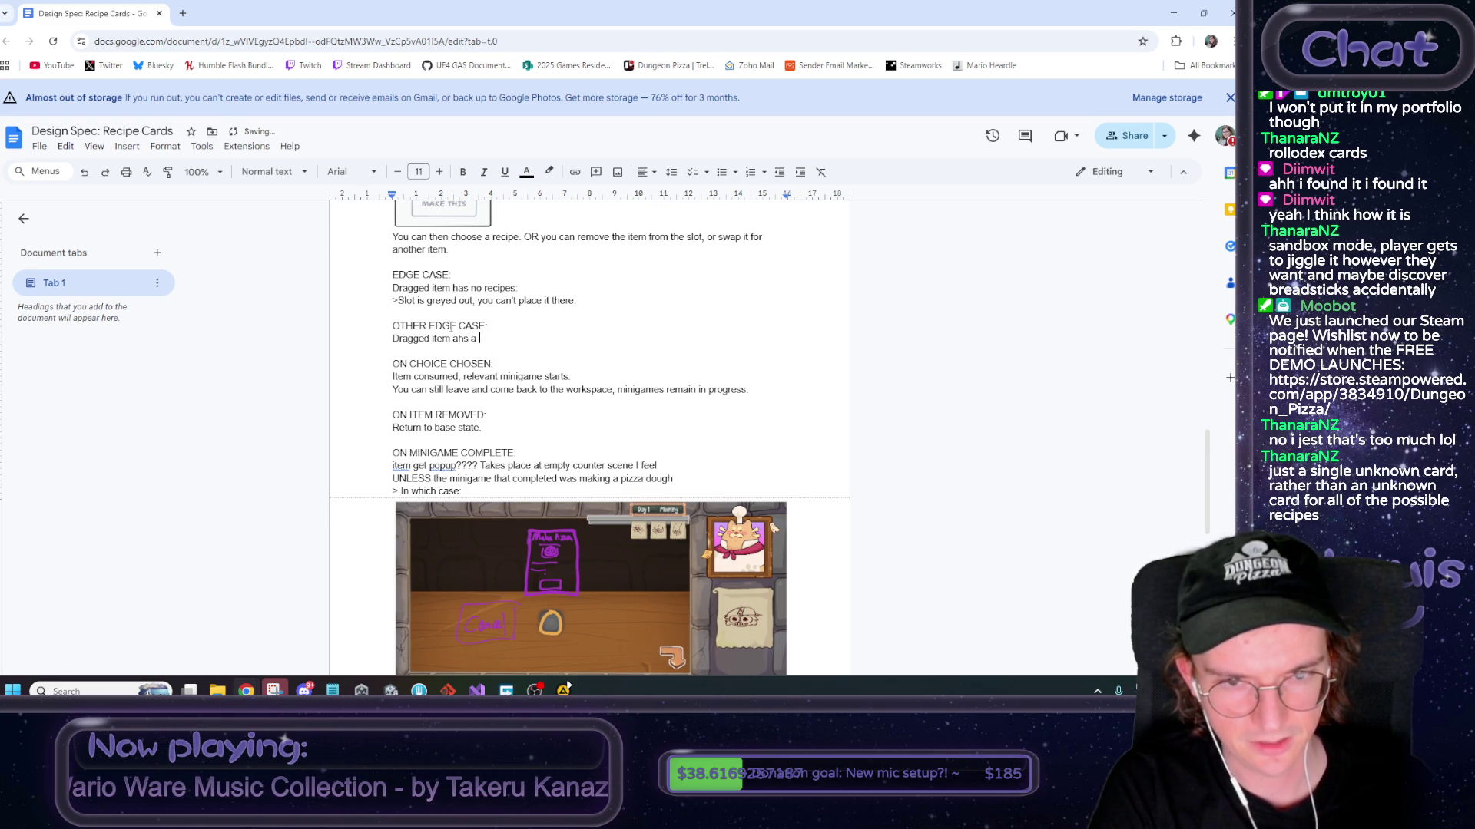
key(BackSpace)
key(BackSpace)
key(BackSpace)
key(BackSpace)
key(BackSpace)
key(BackSpace)
text(has a )
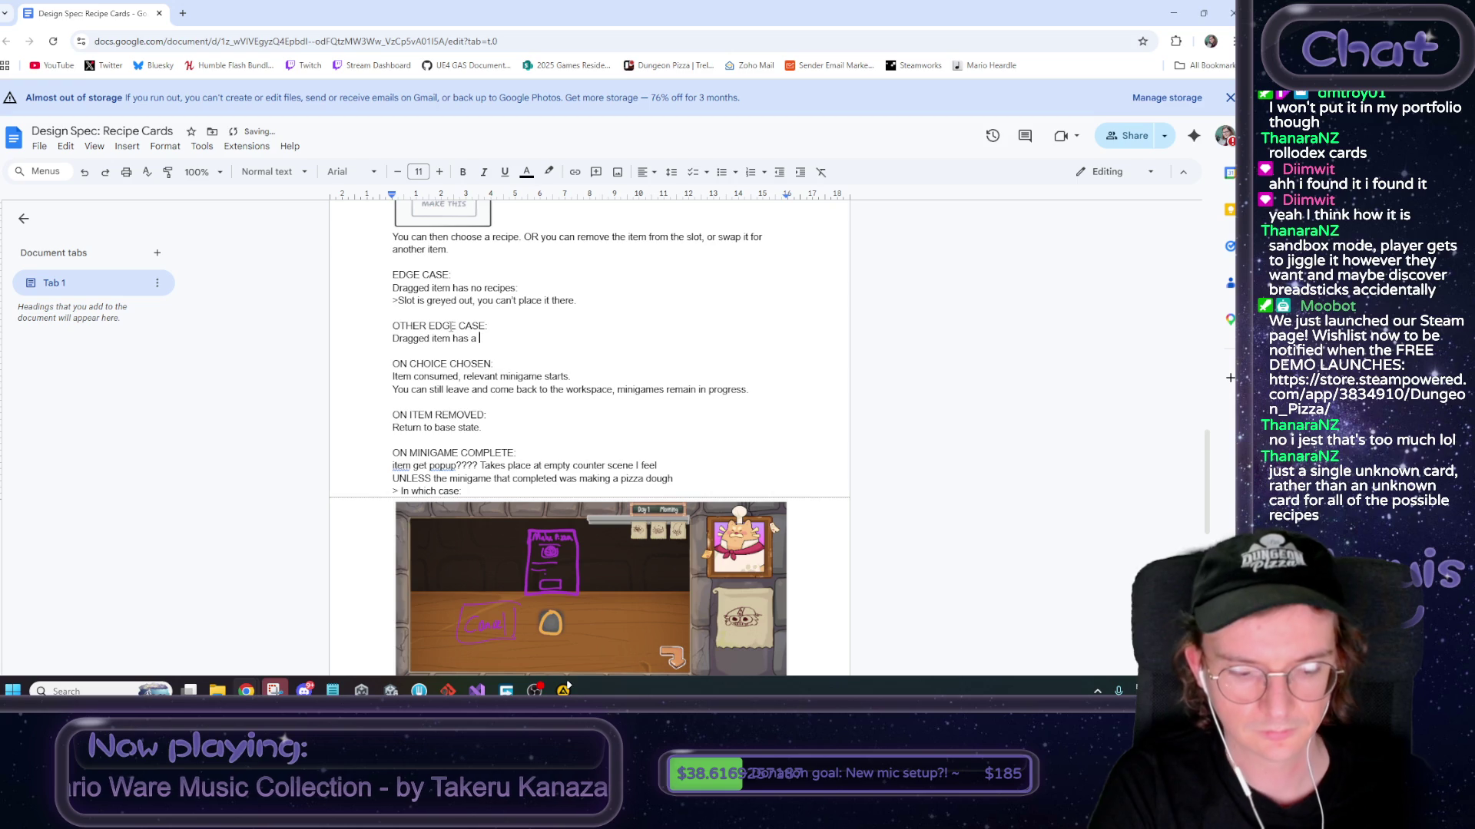
text(recipe, but it's fo)
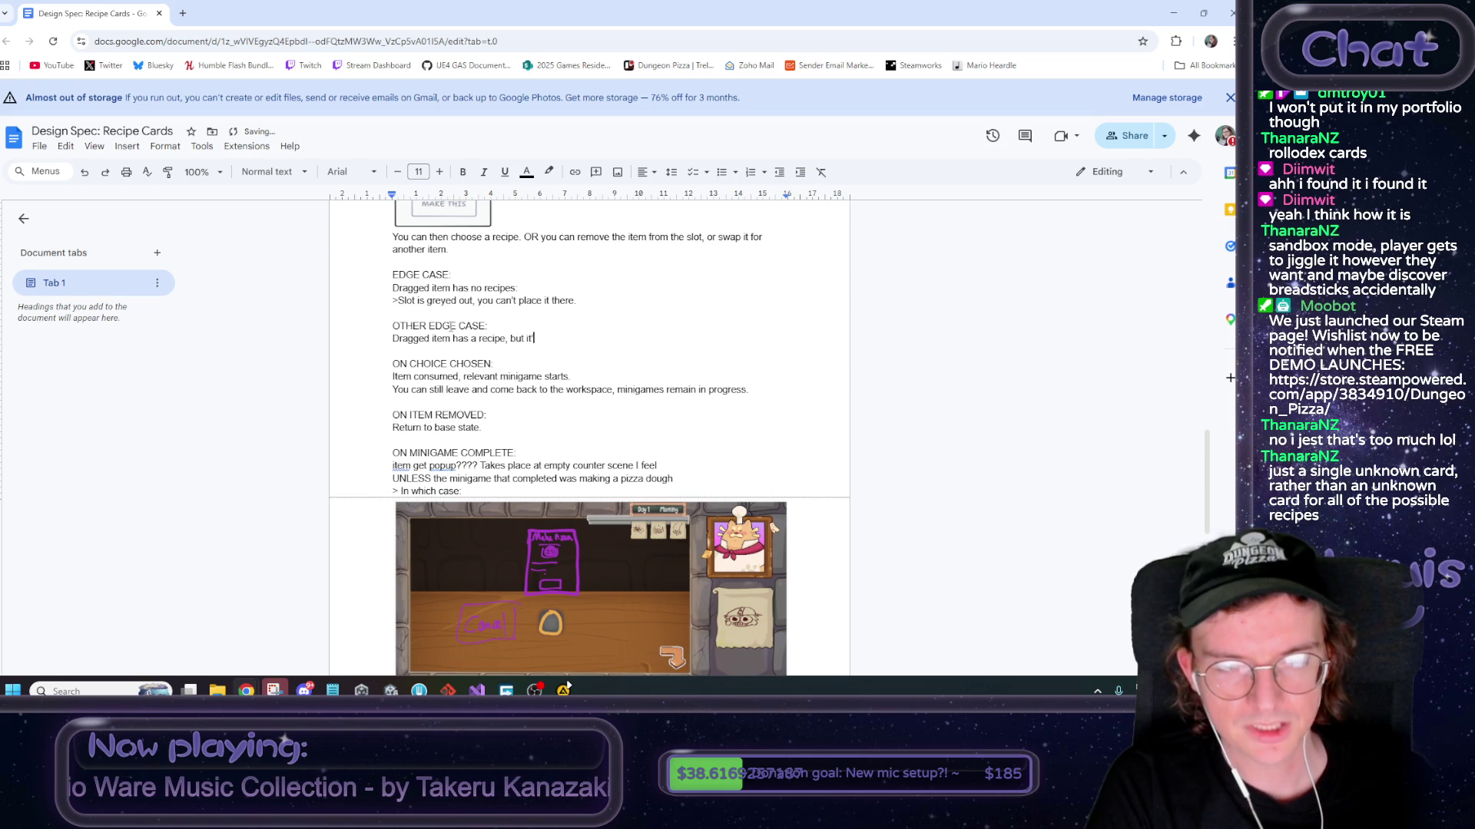
text(r the BASEMENT BENCH )
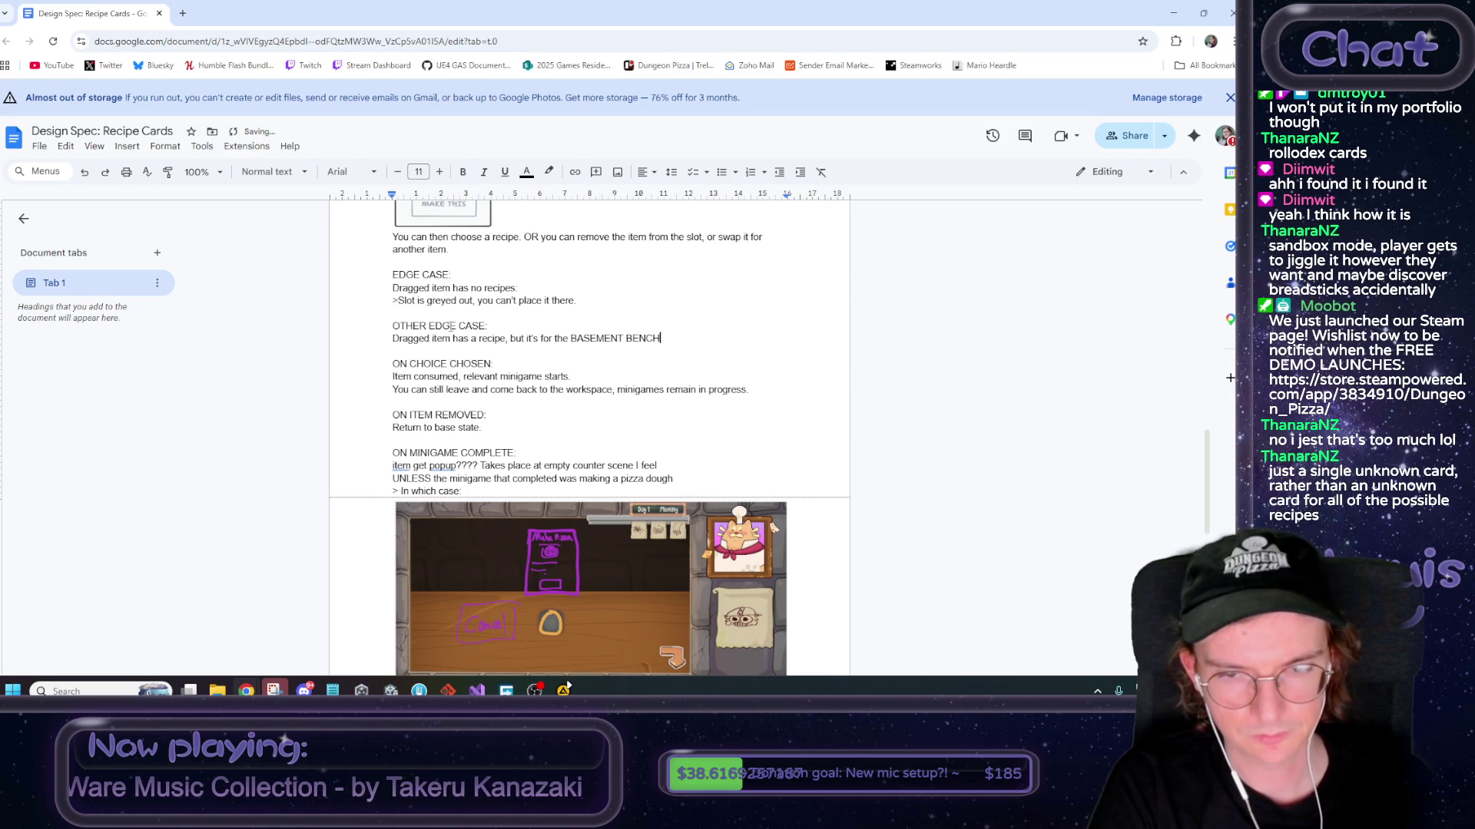
text(inst)
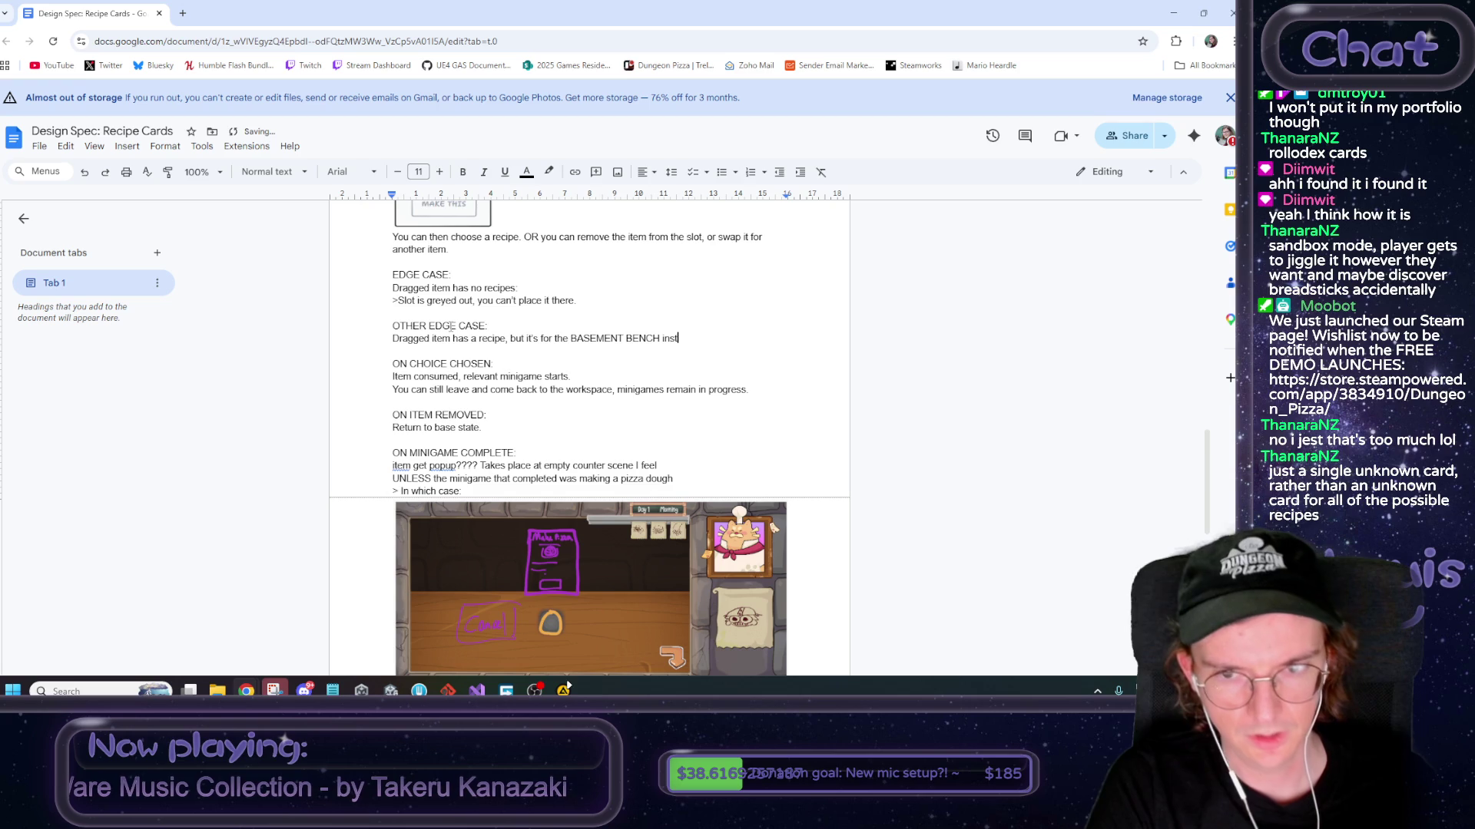
text(ead of )
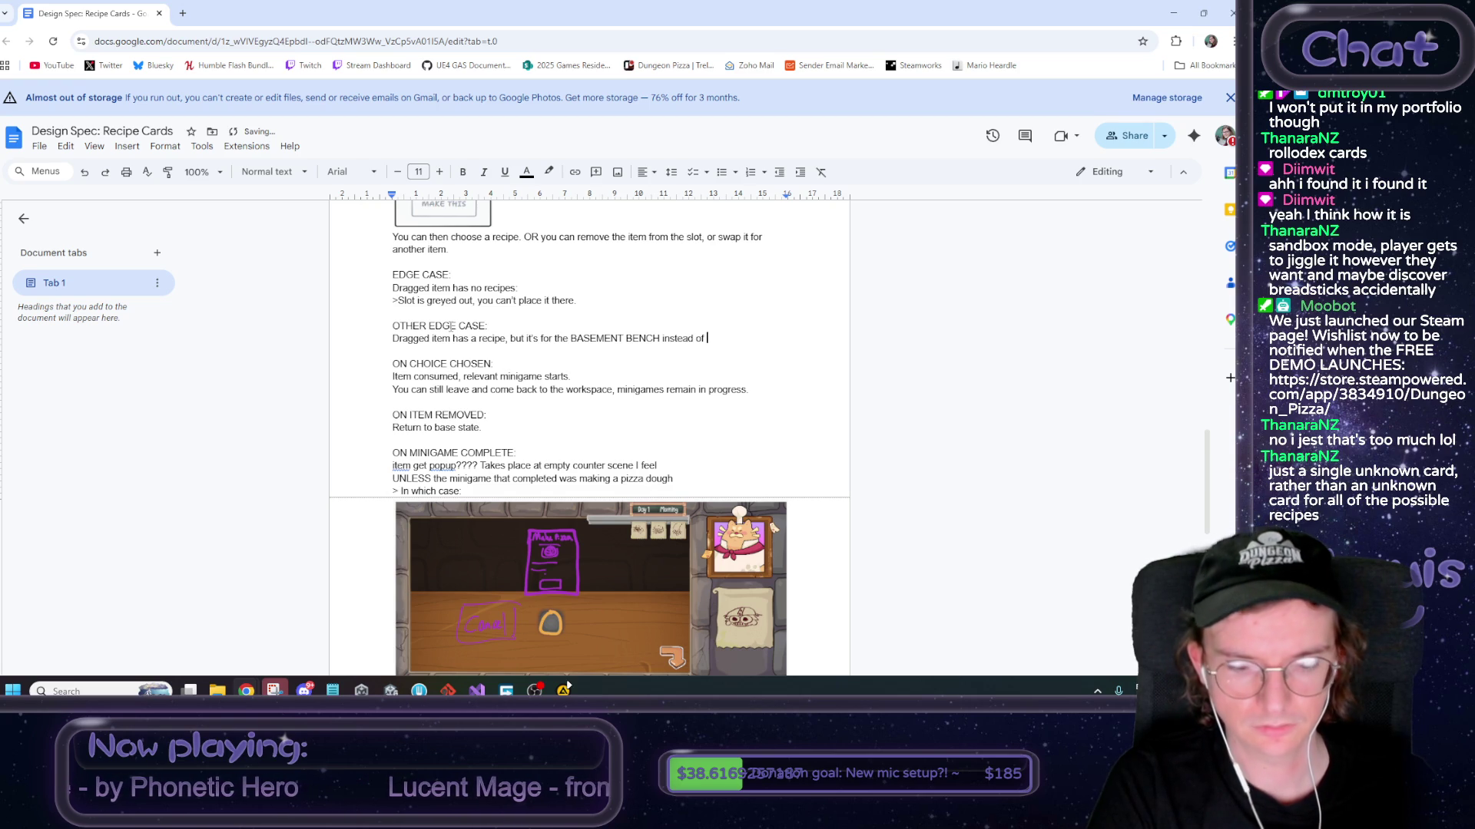
text(the kitche)
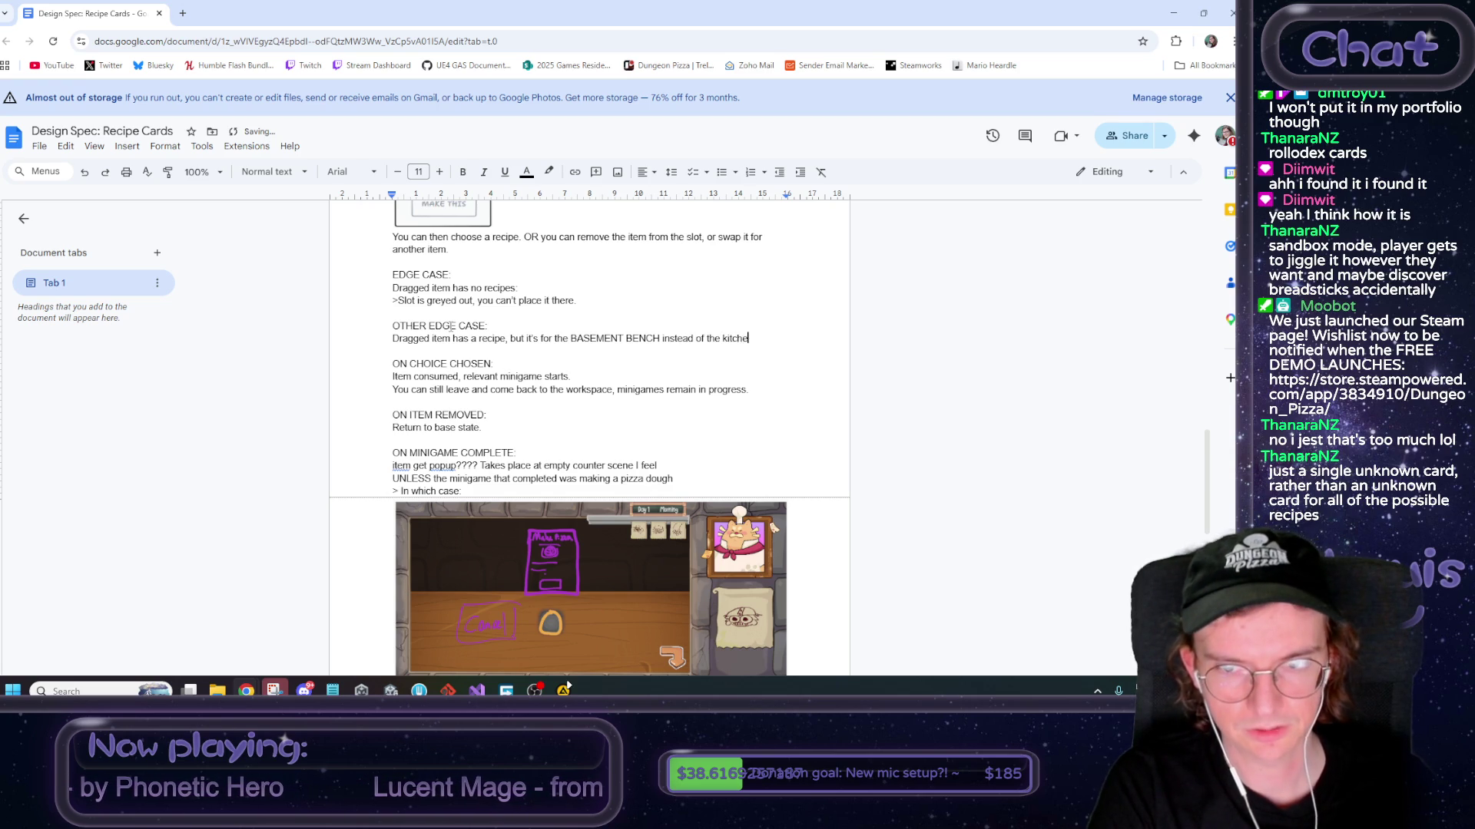
text(n bench.)
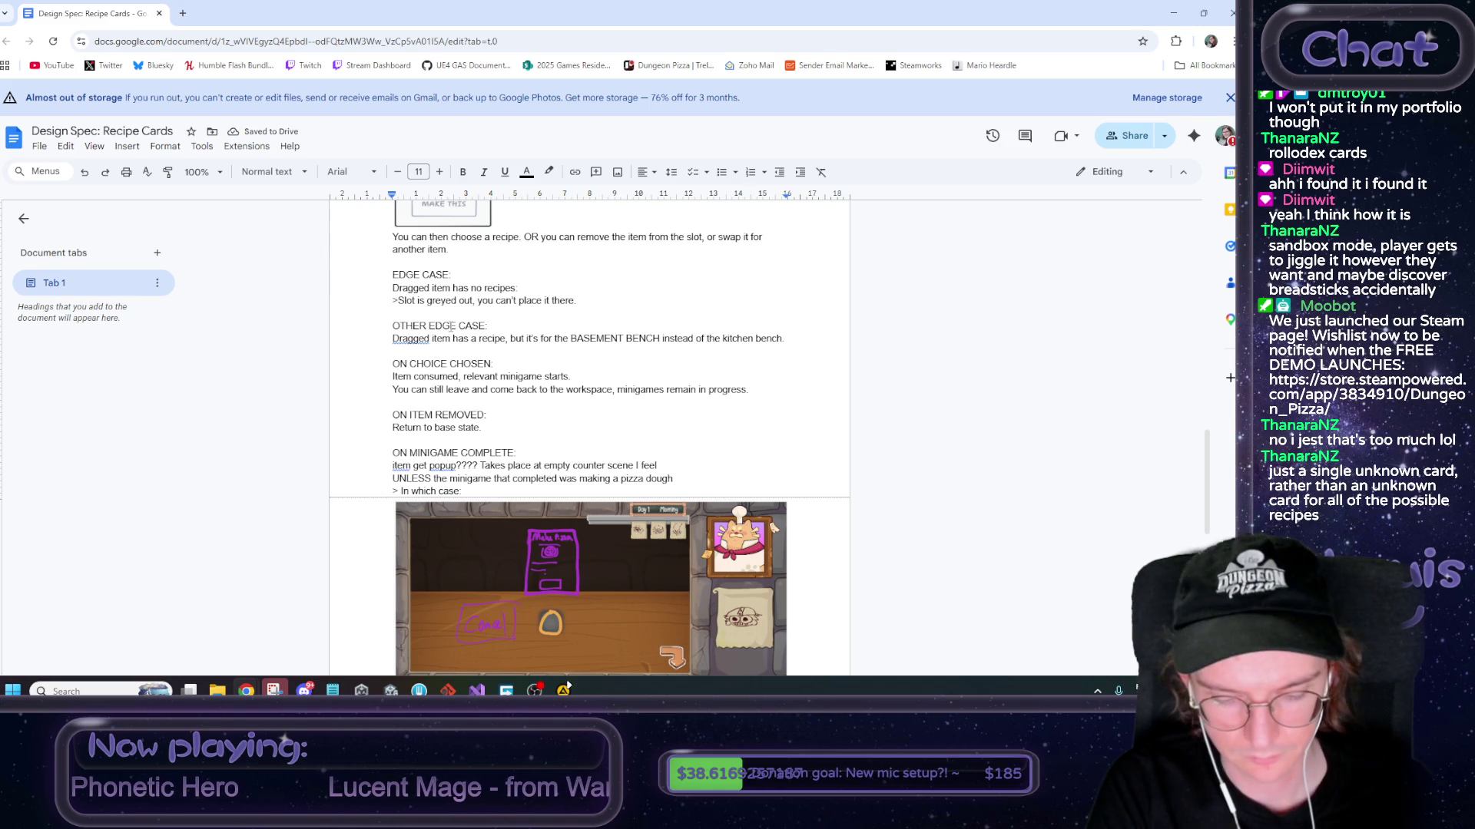
Add a note that the recipe card appears greyed out with the text 'requires different prep station'
key(Return)
text(>Recip)
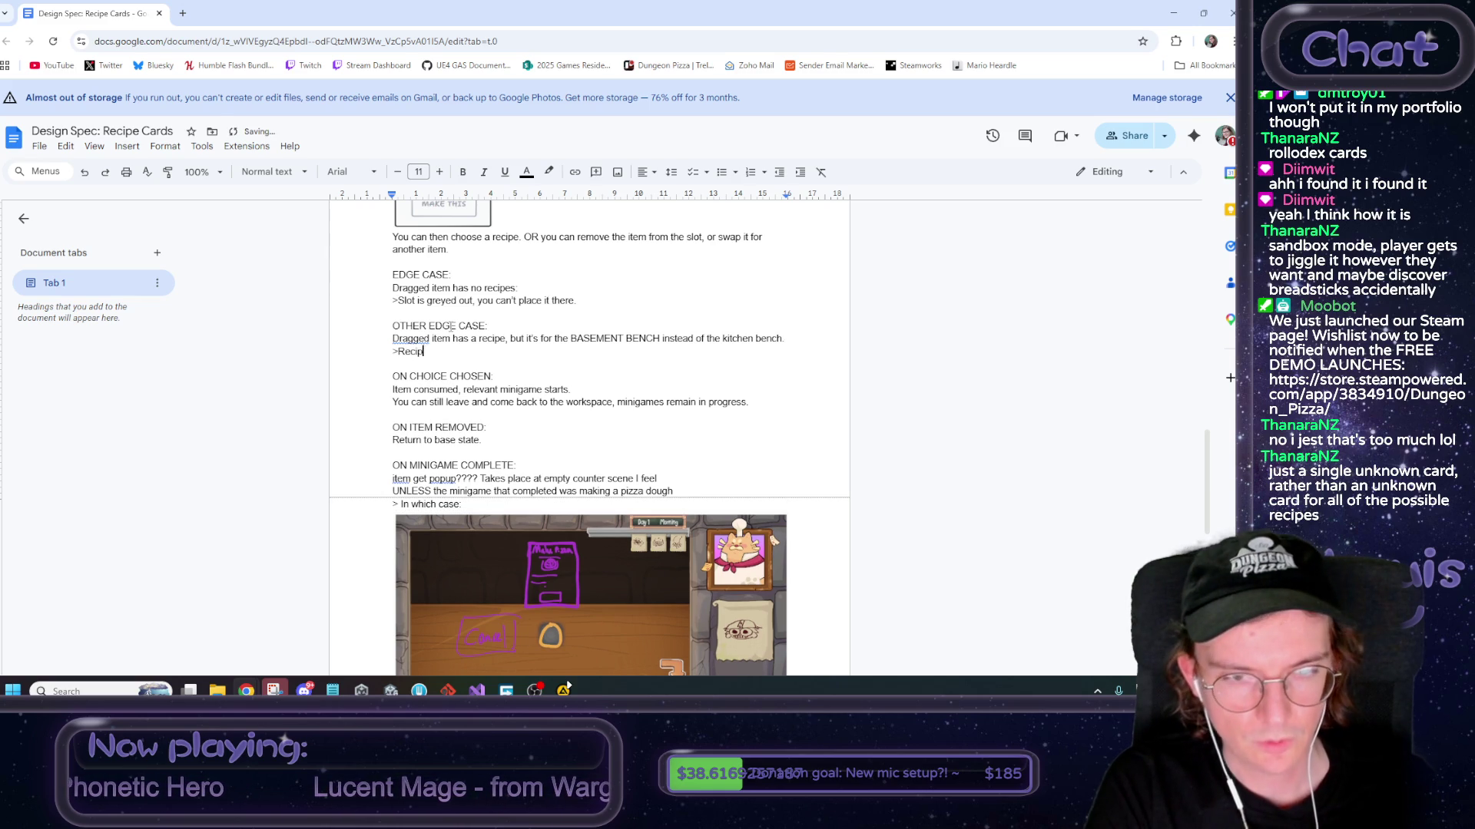
text(e card app)
text(ears)
text(ab)
text(but is)
text(grey)
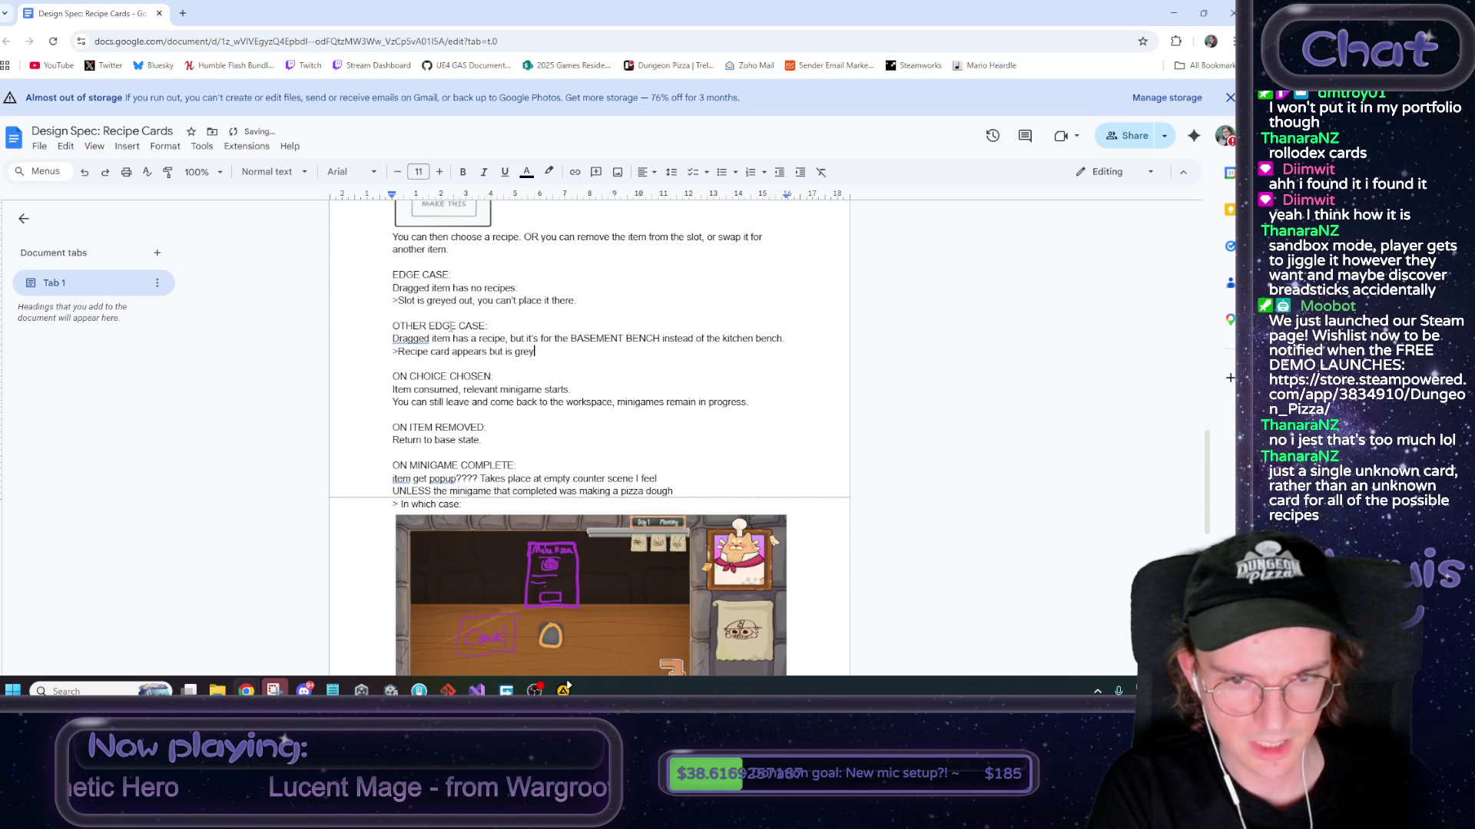
text(ed out w the )
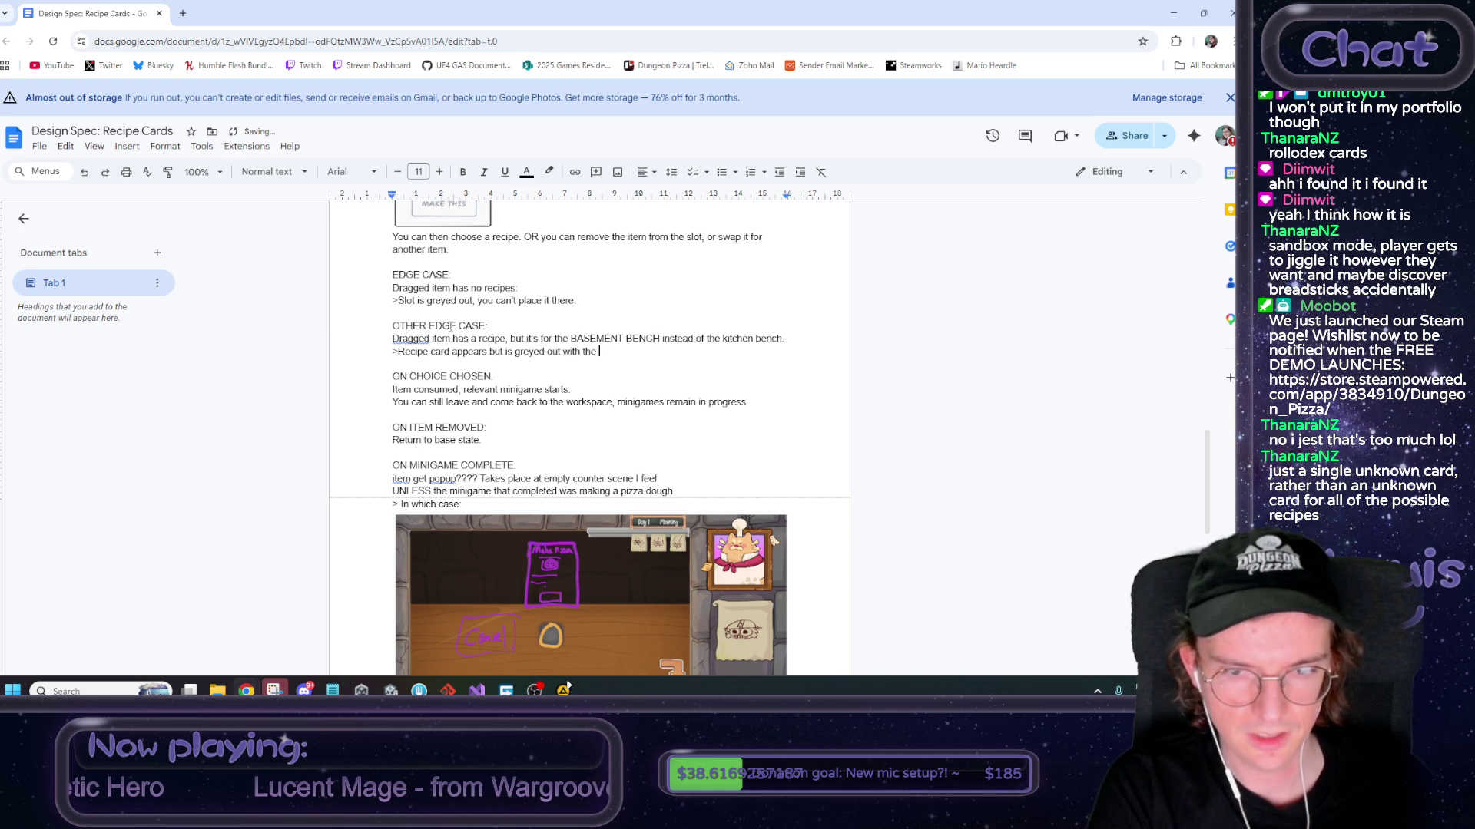
text(ext ")
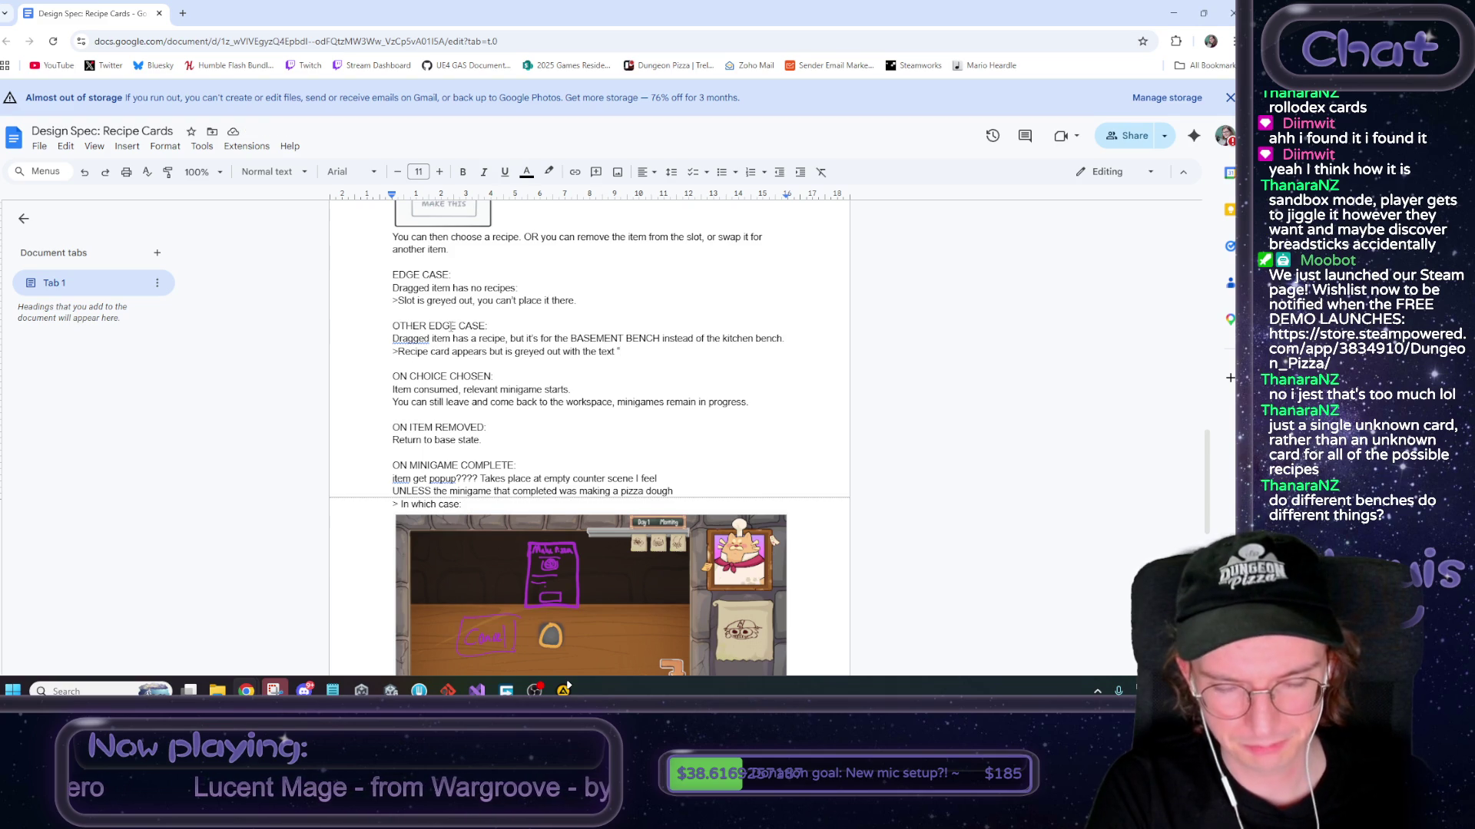
text(required )
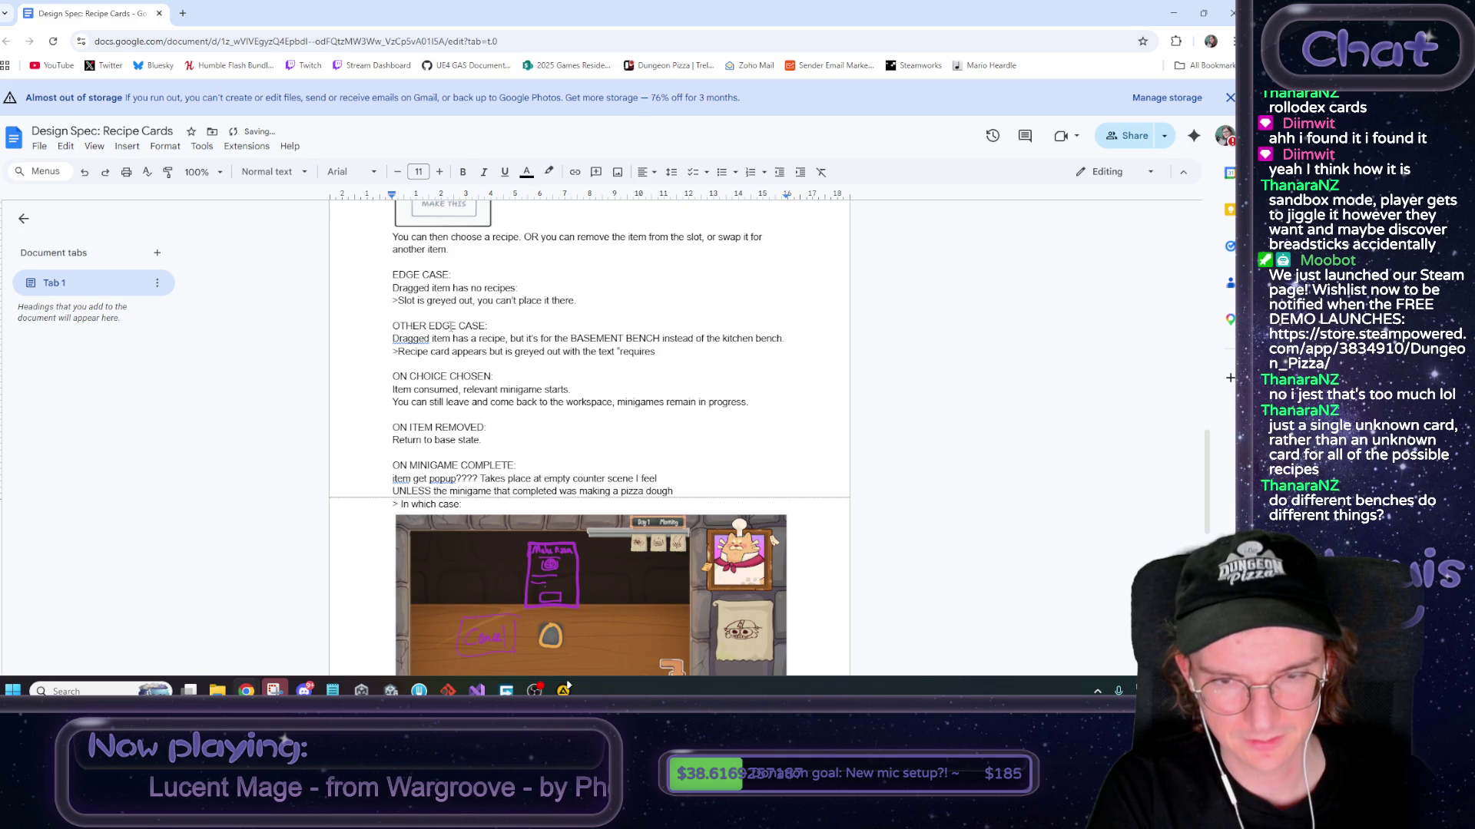
text(differ)
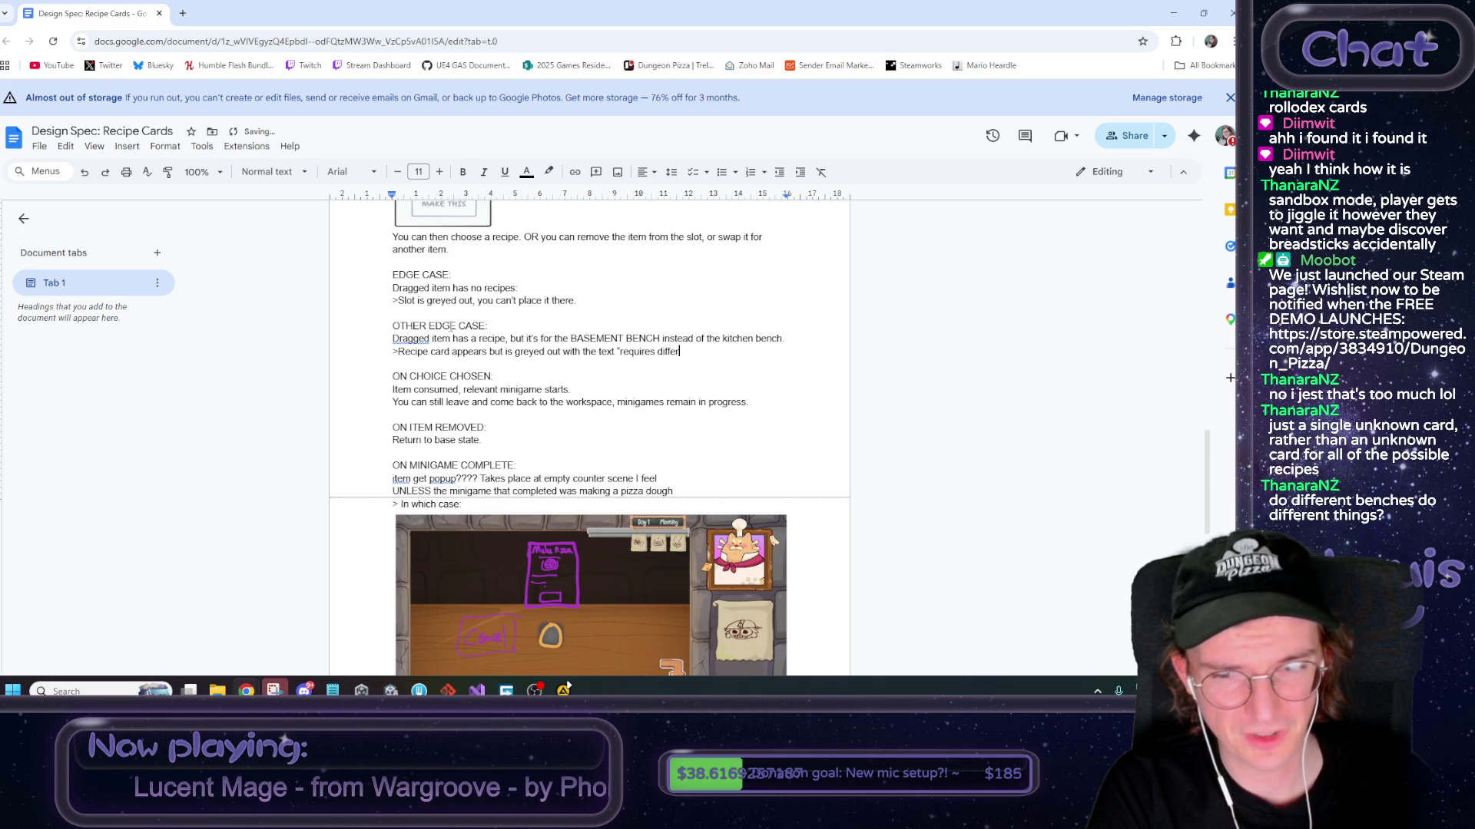
text(ent ion)
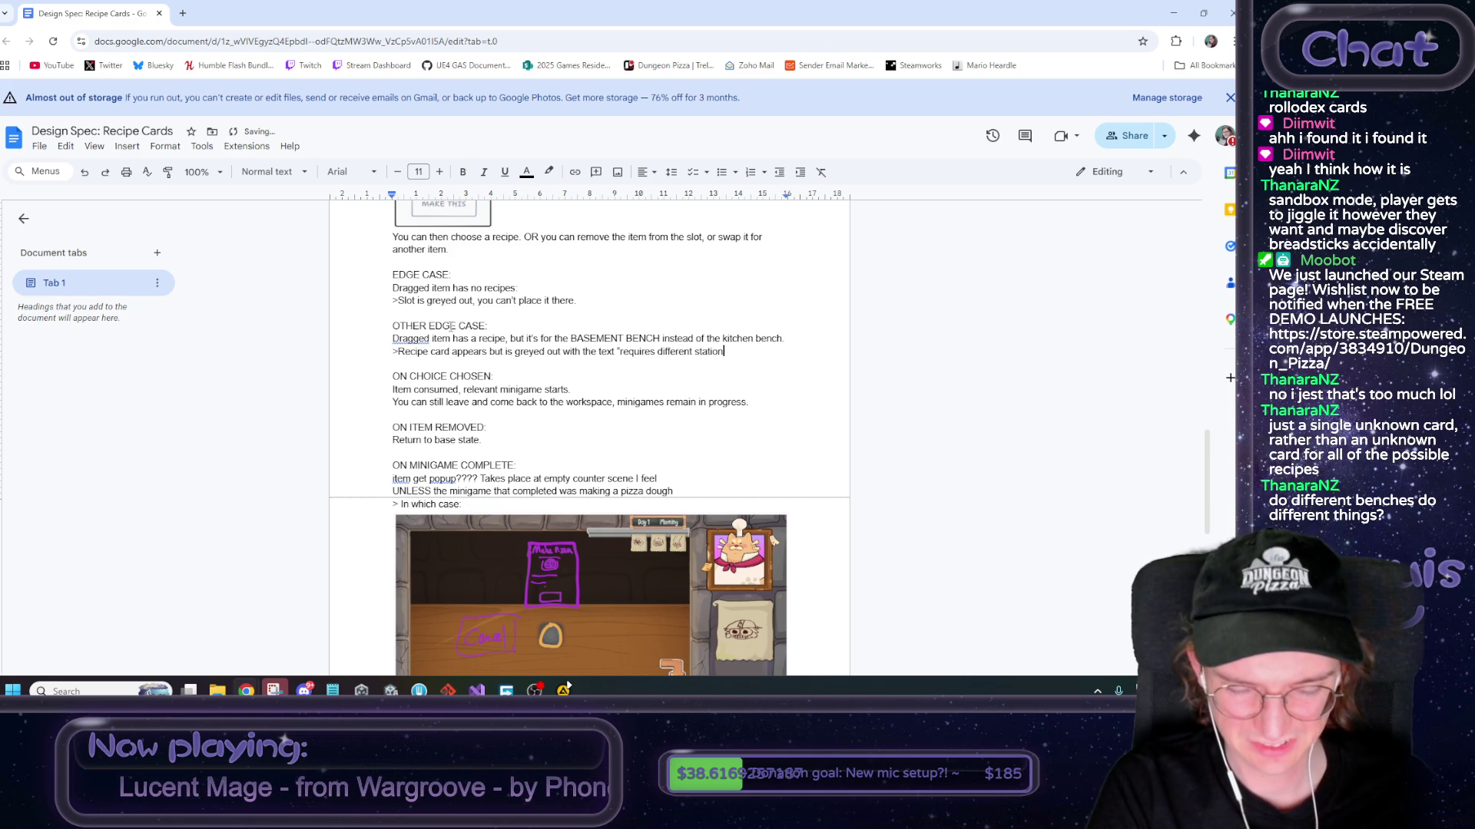
text(rep )
text(on)
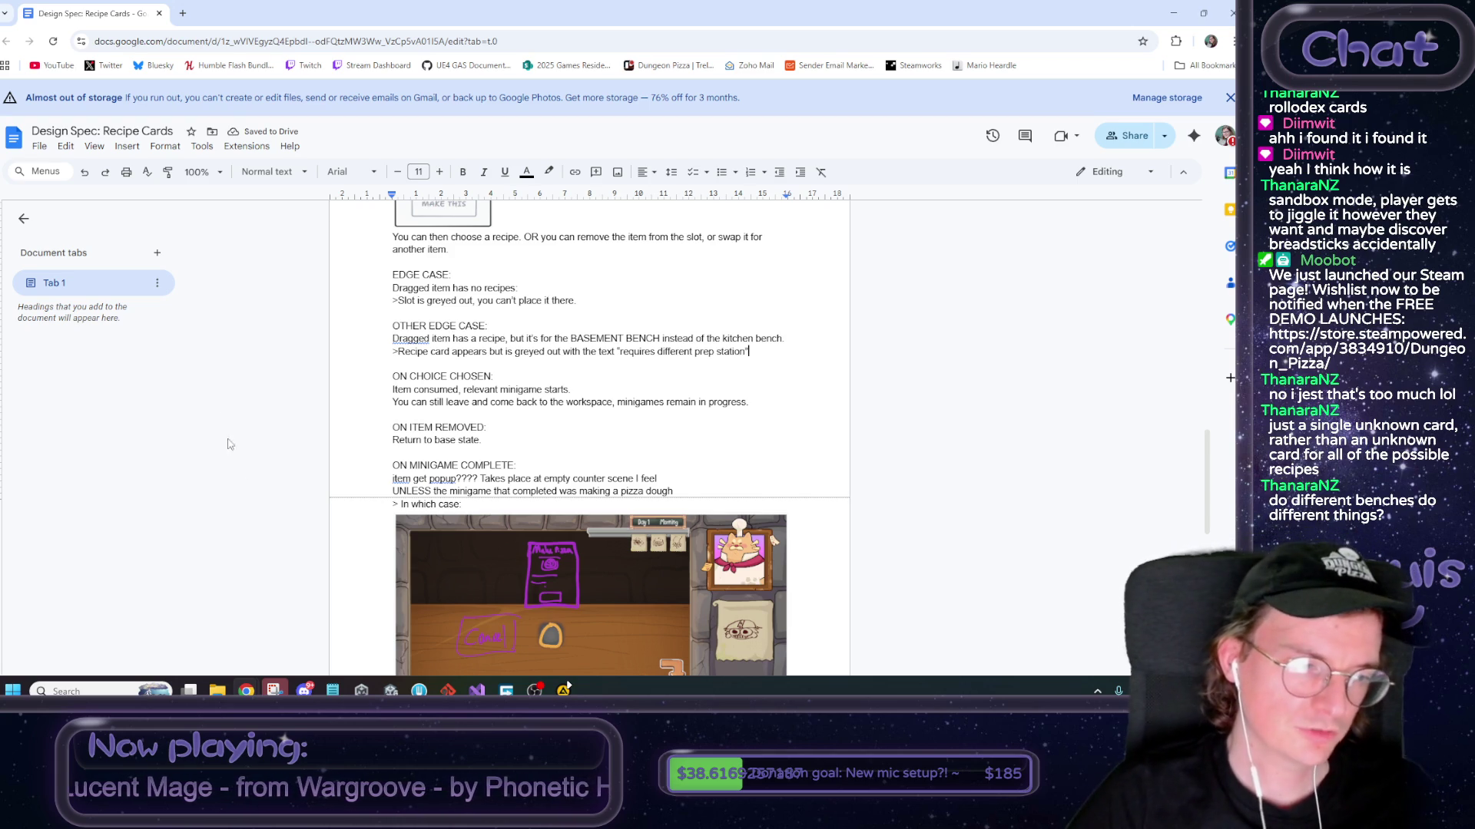
Run the Kitchen scene in Unity's play mode with the Game view maximized
click(390, 690)
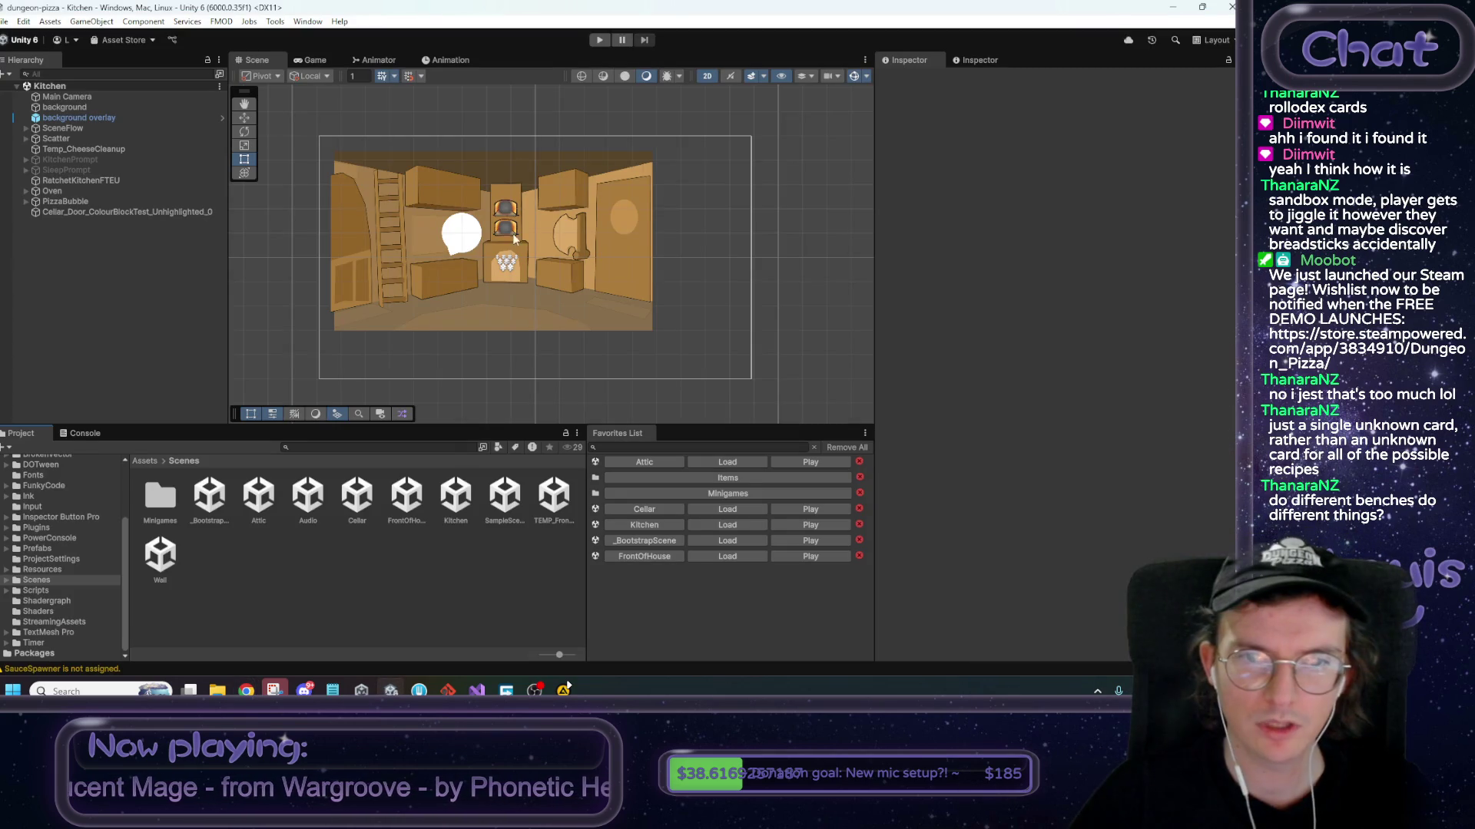
click(593, 42)
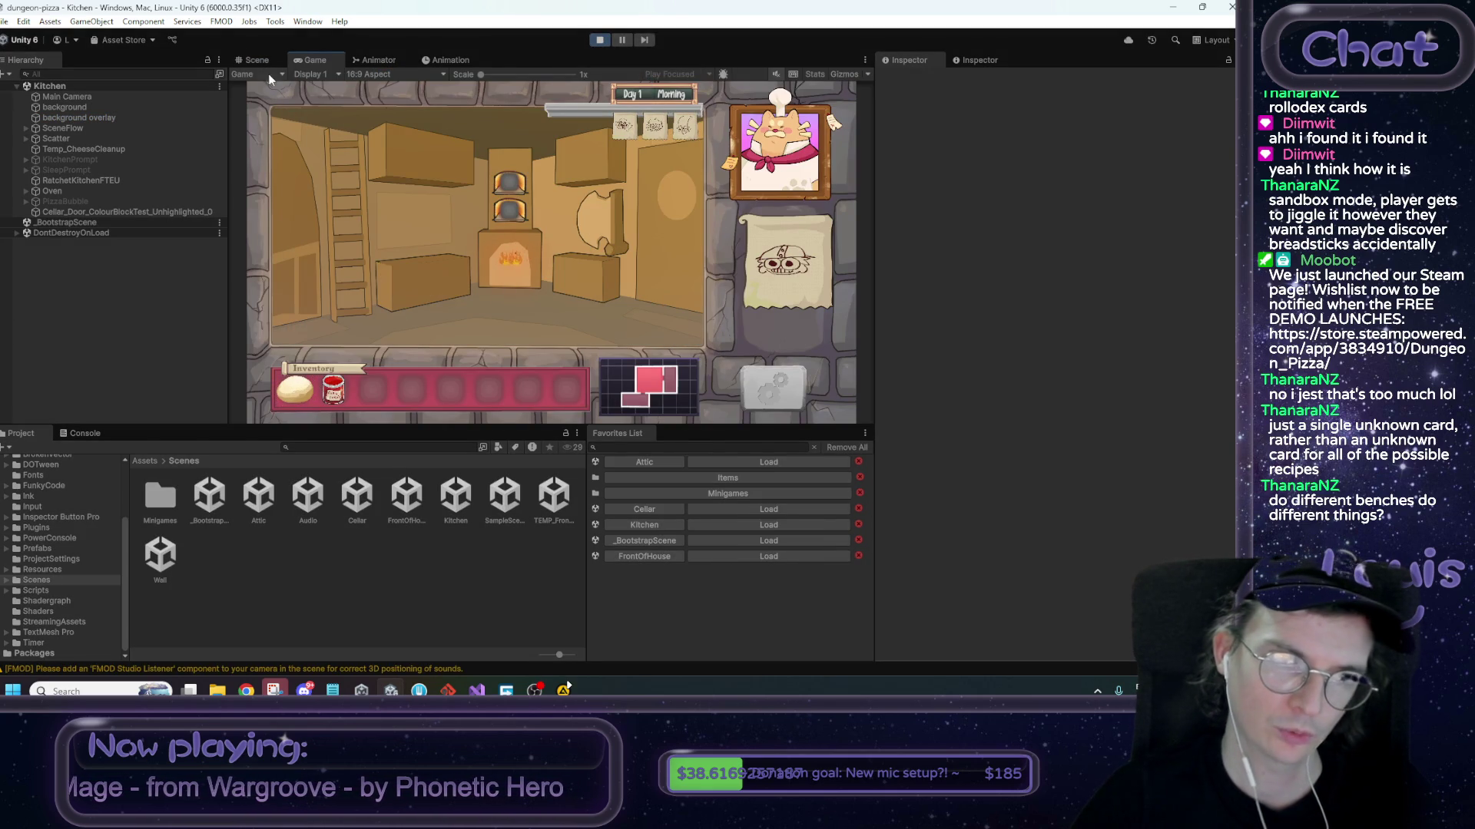
right_click(306, 61)
click(358, 115)
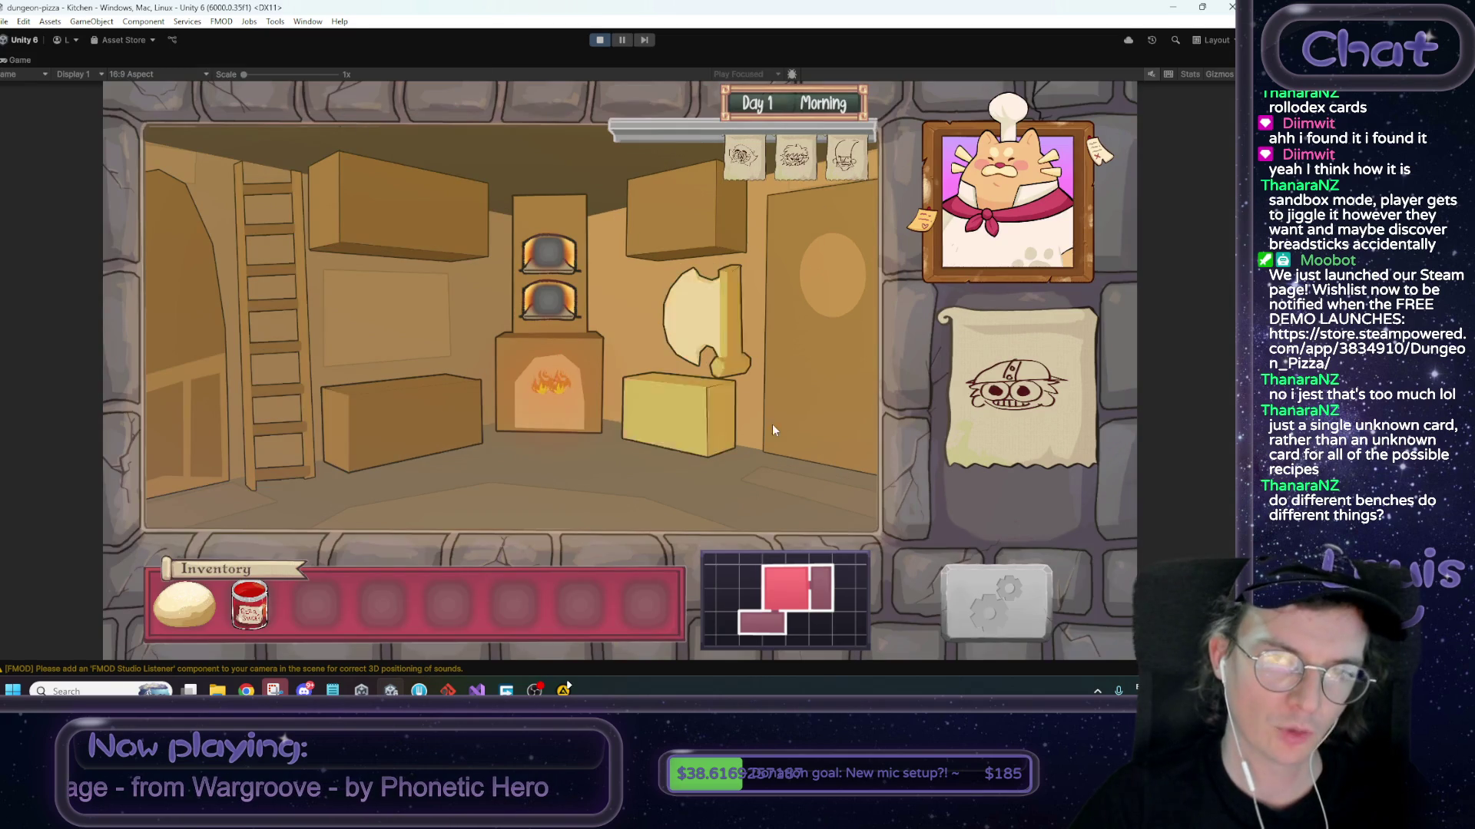
Open the kitchen bench close-up, place the dough ball on the table and try dragging the recipe card
click(363, 435)
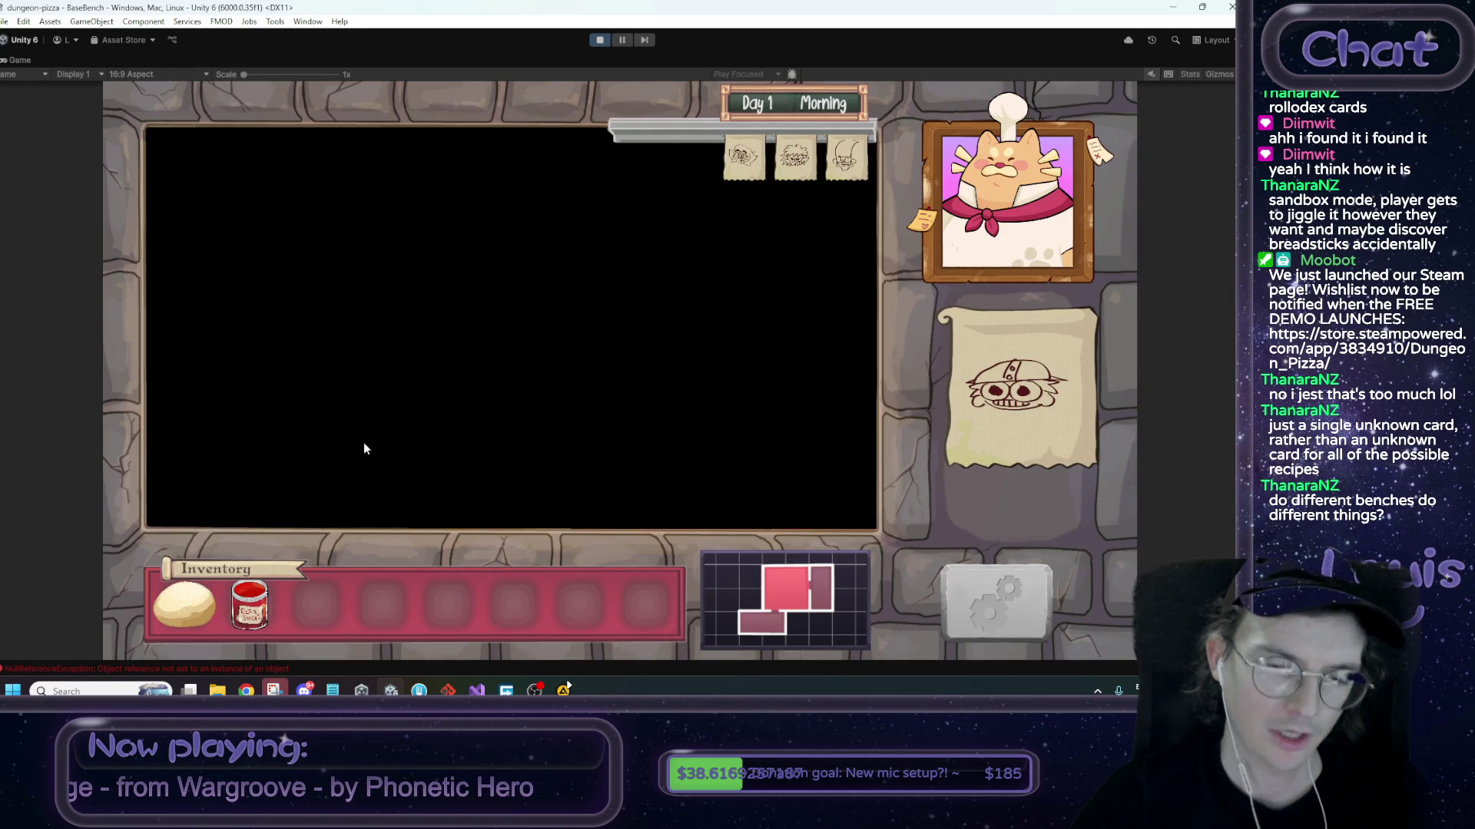
drag(212, 604, 385, 467)
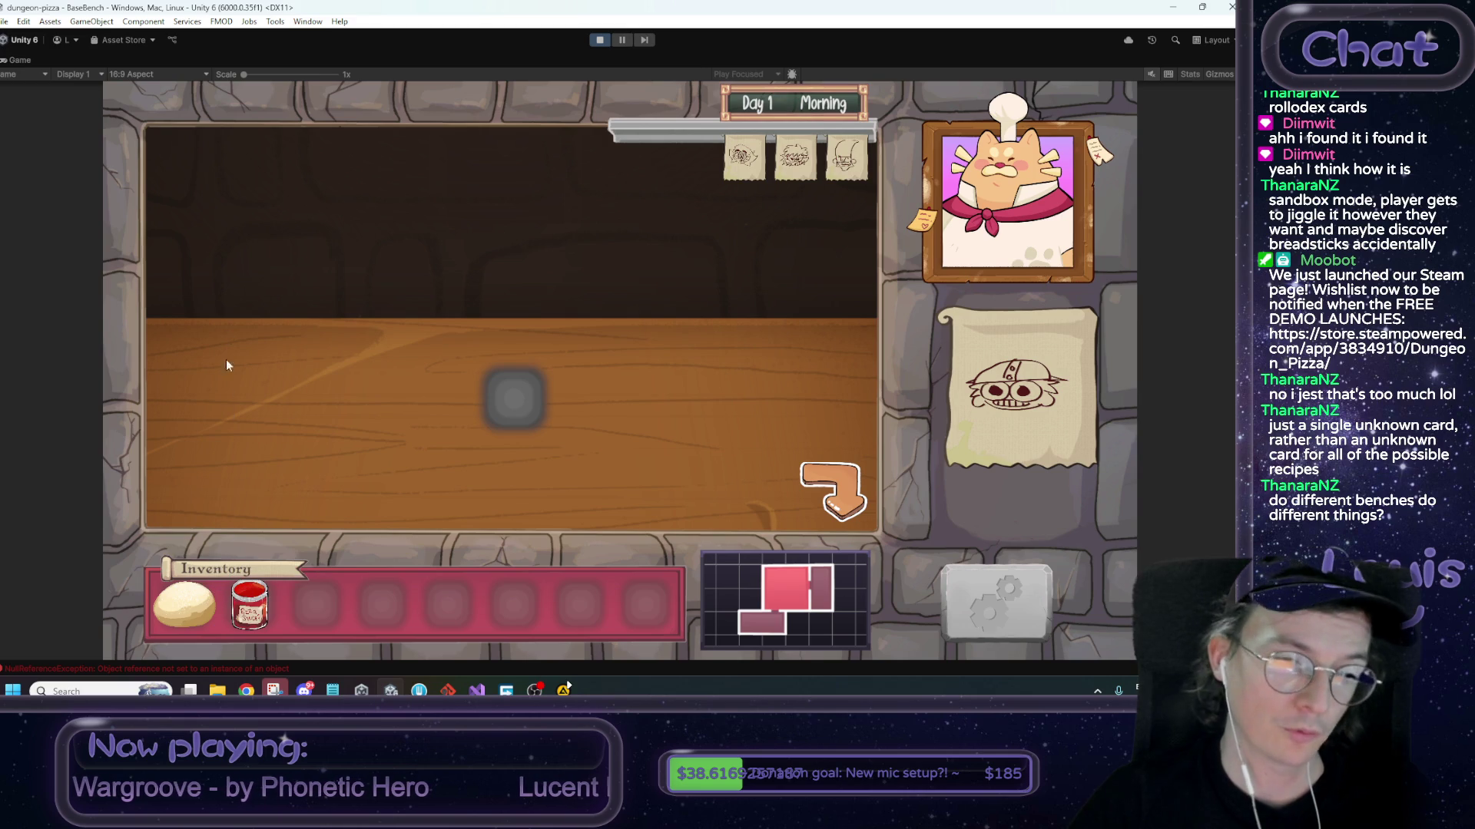
mouse_move(974, 405)
mouse_down()
mouse_move(1048, 389)
mouse_move(866, 350)
mouse_up()
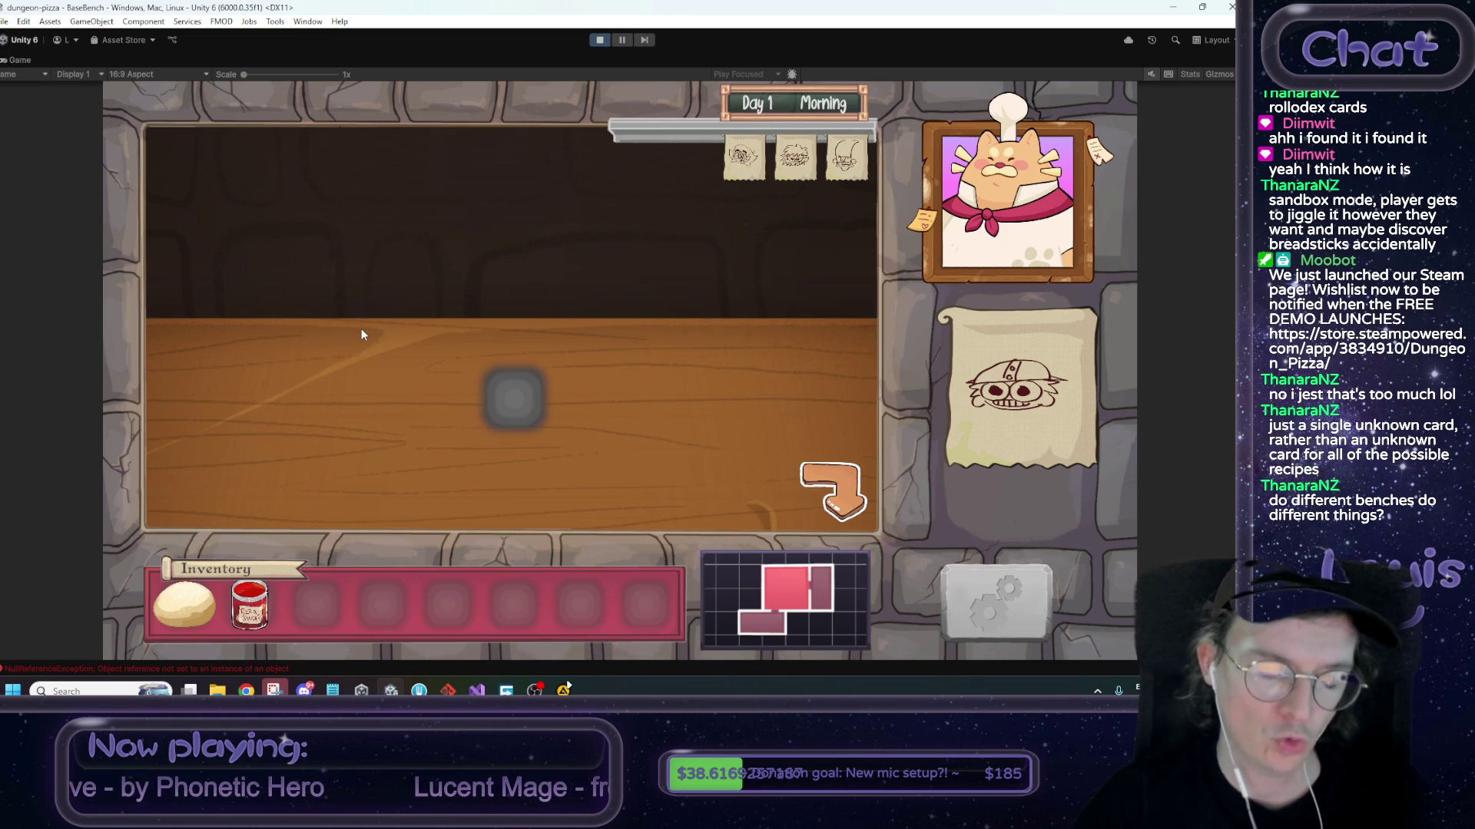
click(830, 488)
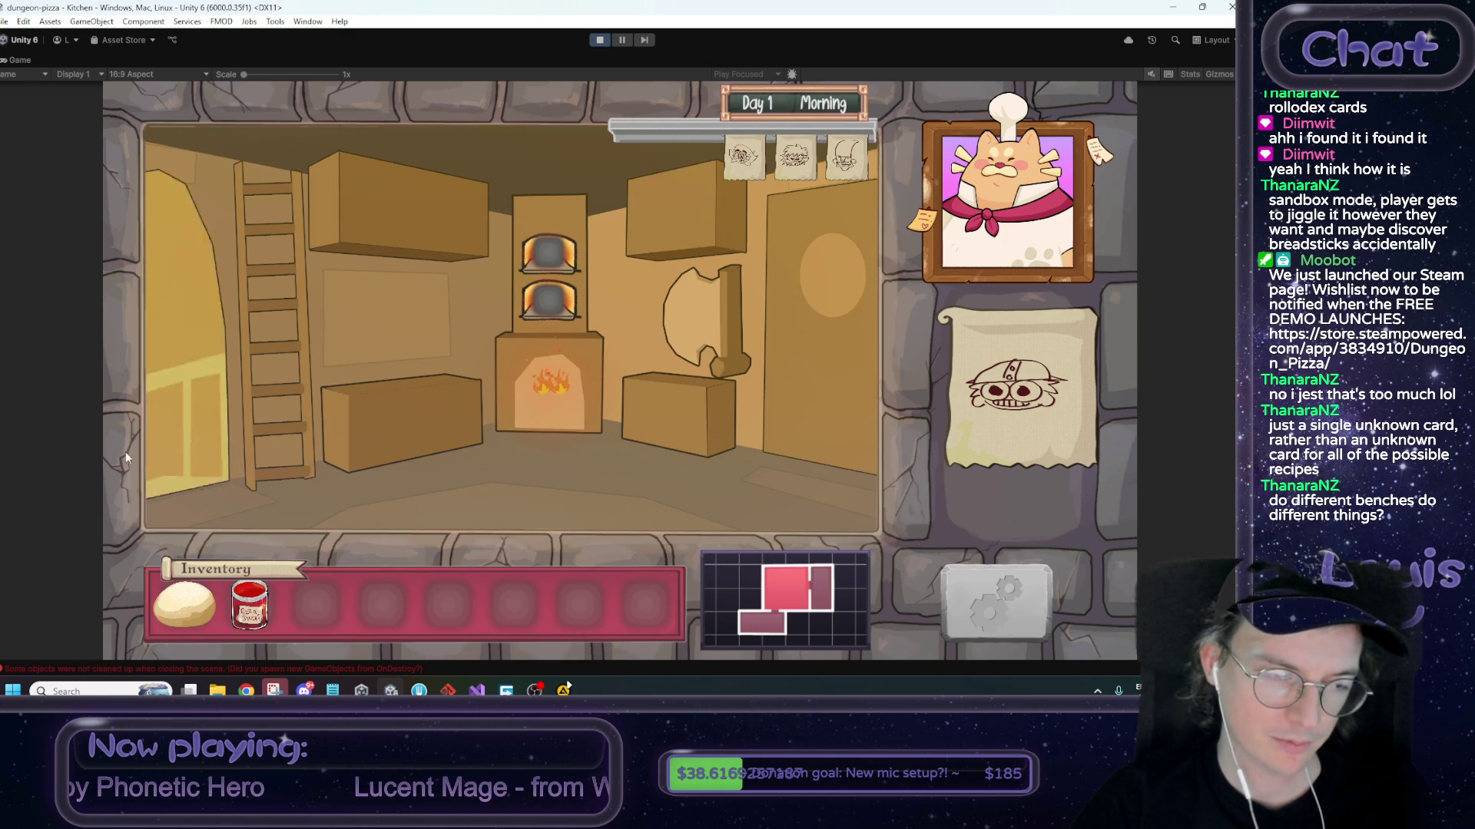
Walk between kitchen, cellar and bench, then stop the game and return to the Recipe Cards doc
click(216, 438)
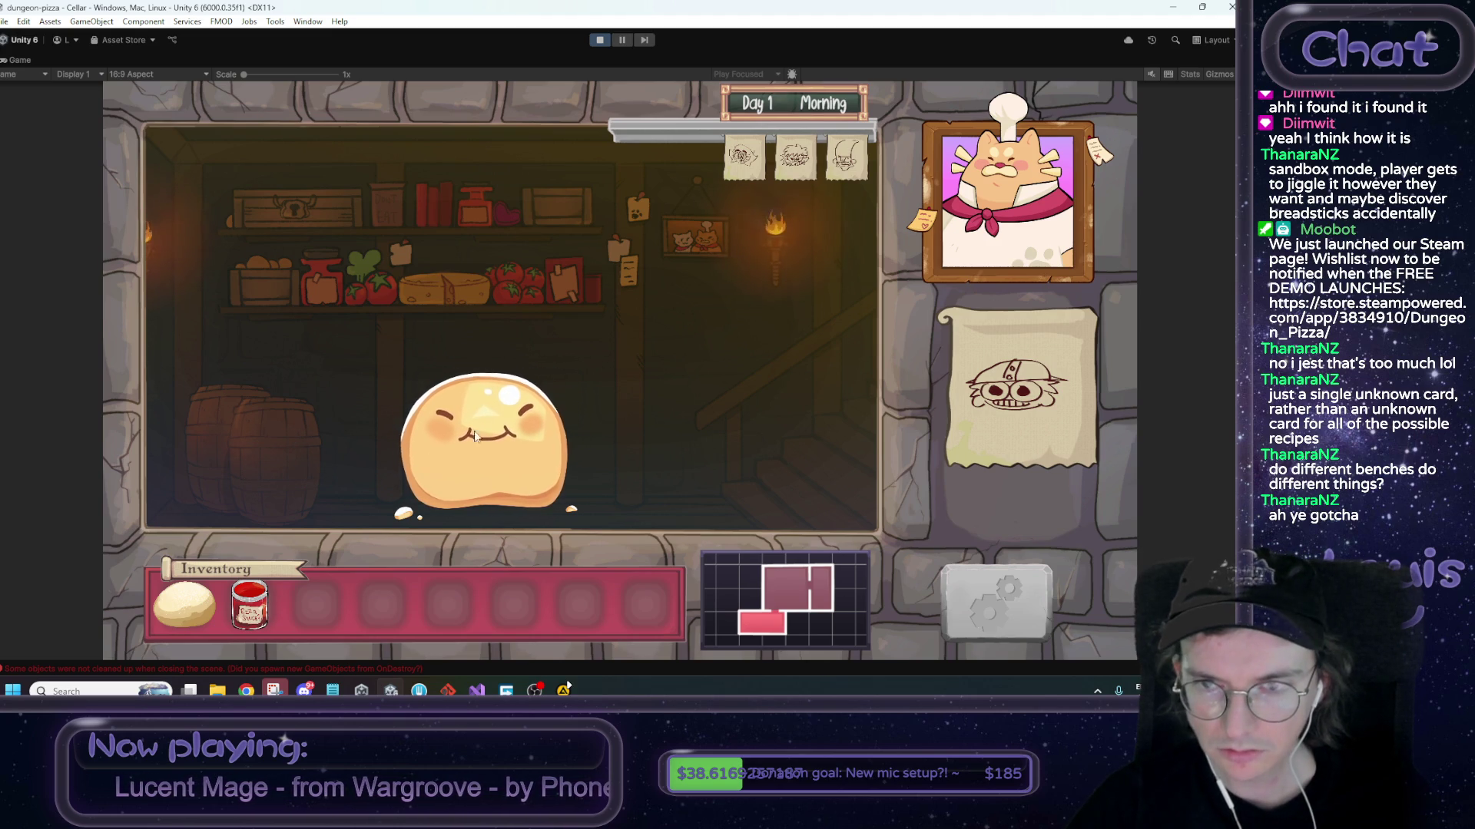
click(849, 457)
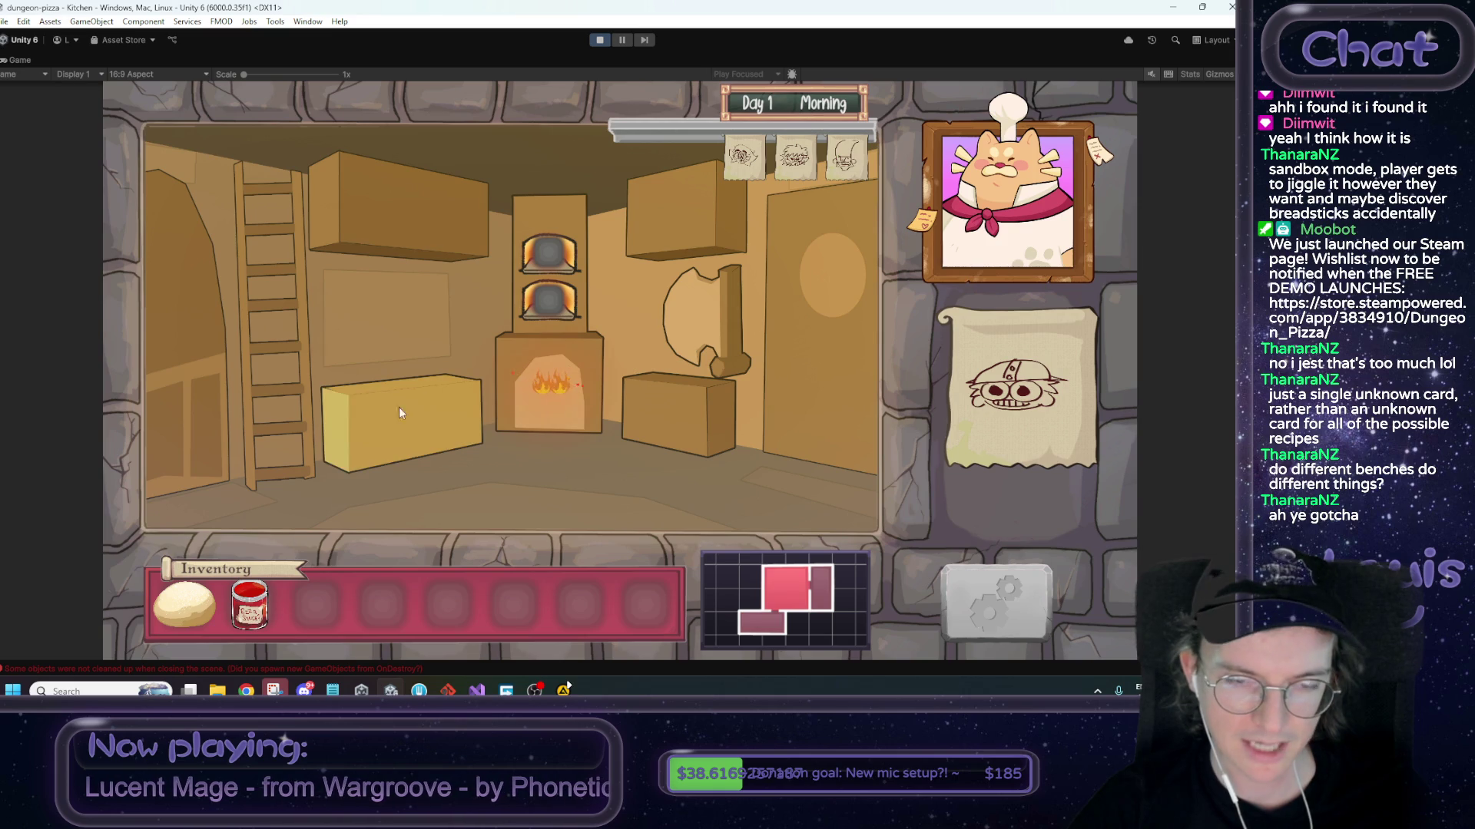
click(427, 369)
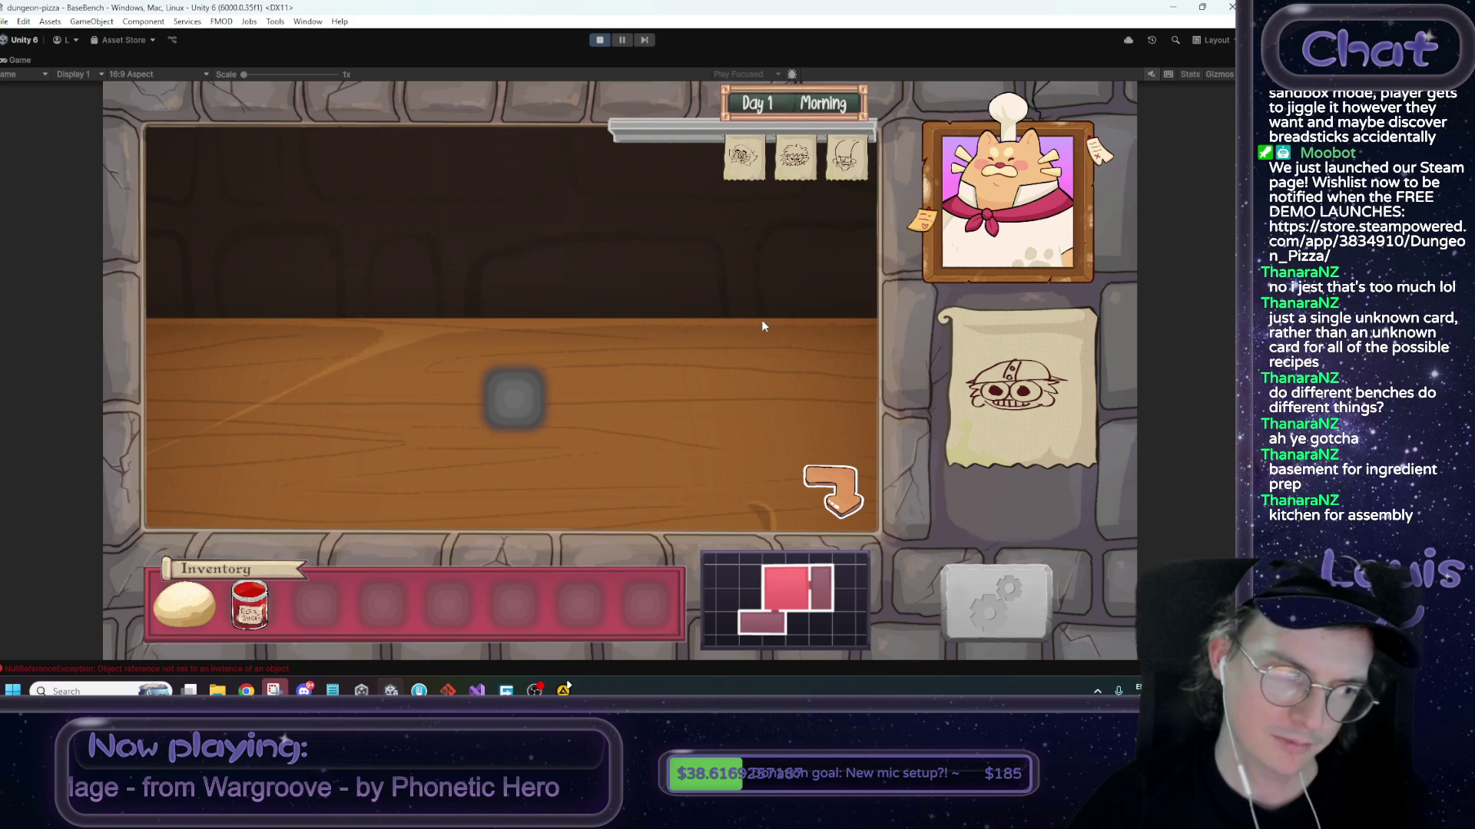
click(837, 490)
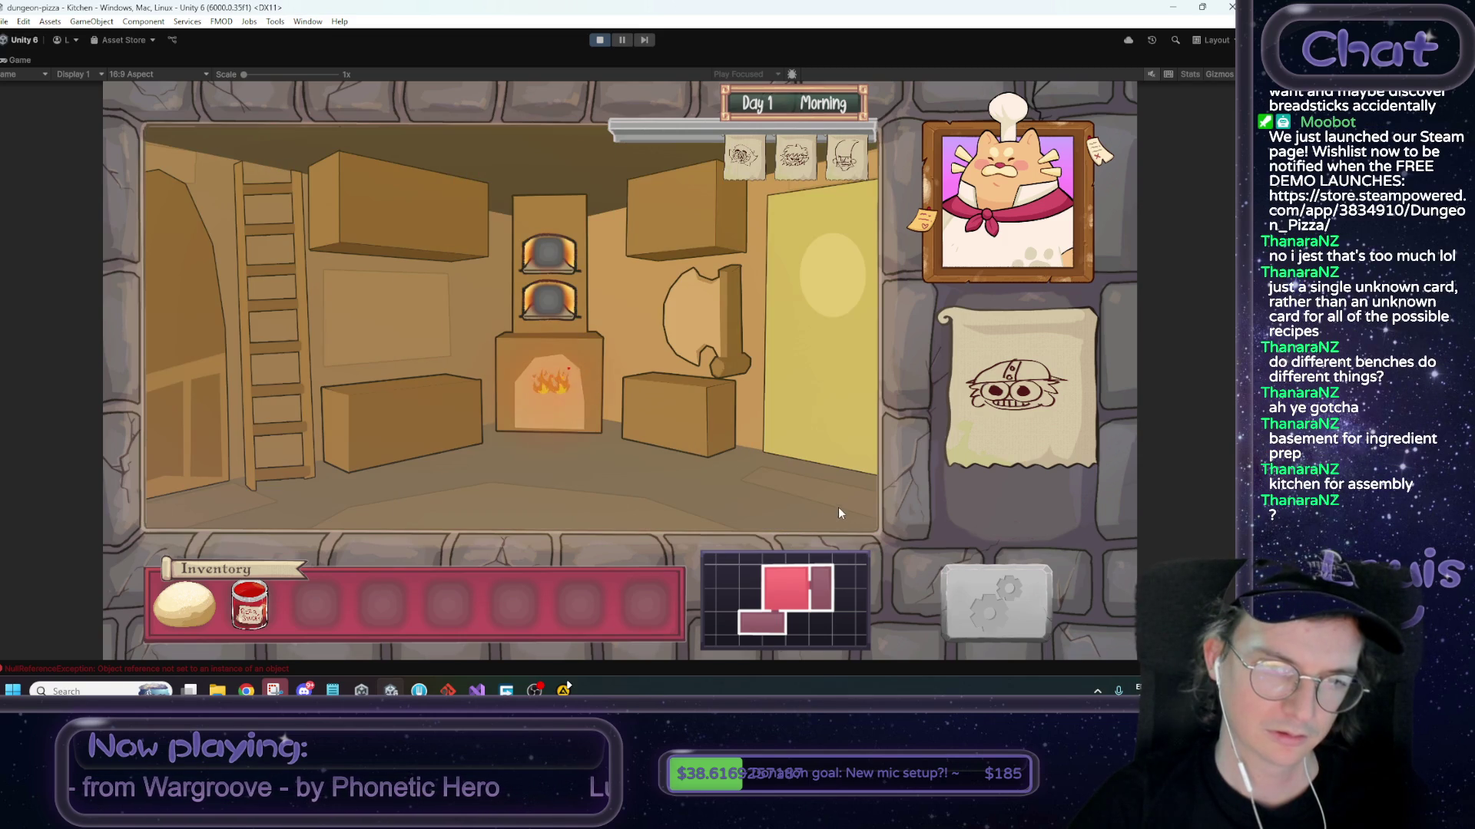
click(202, 467)
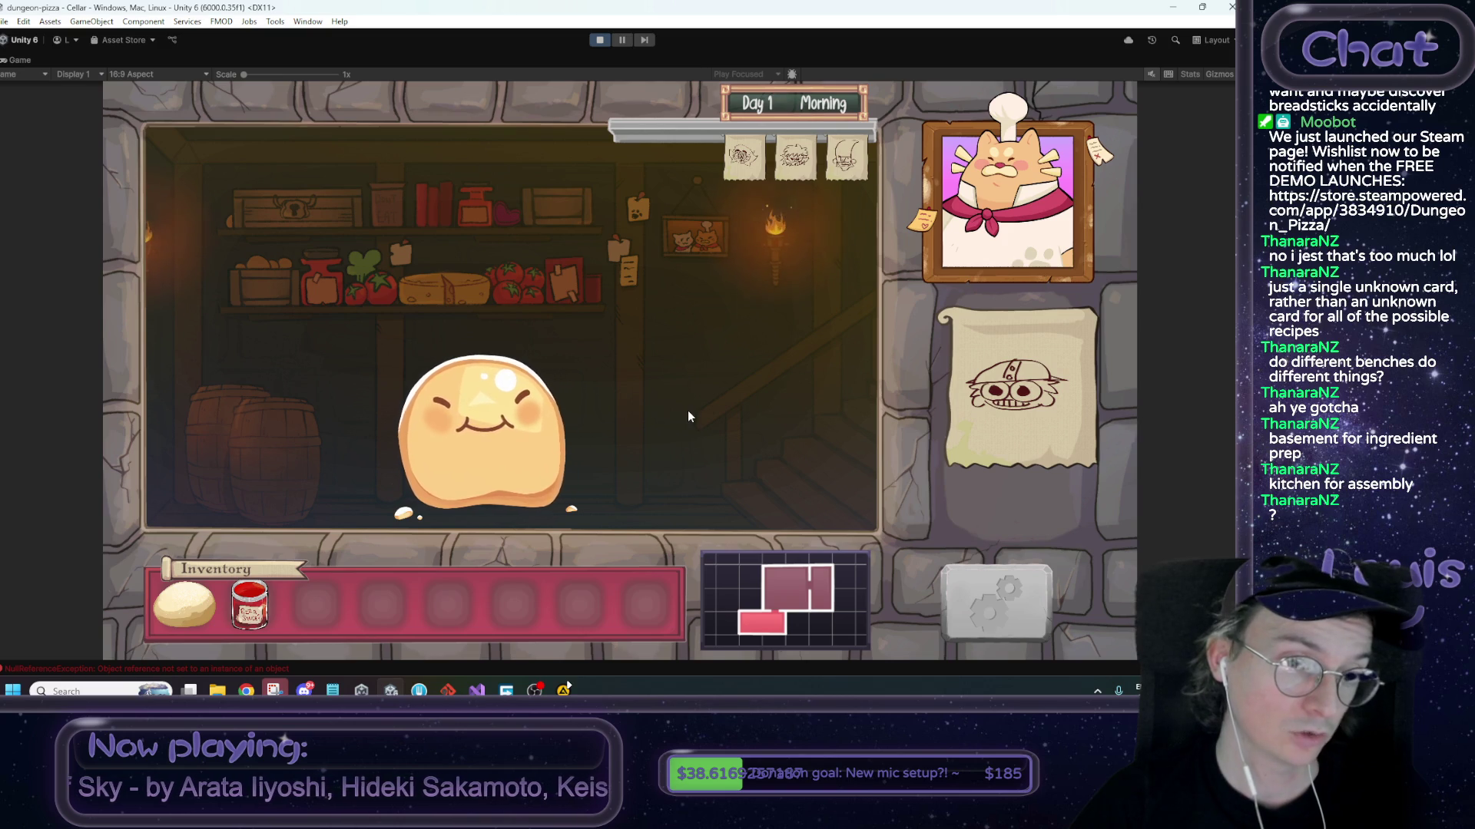
click(832, 486)
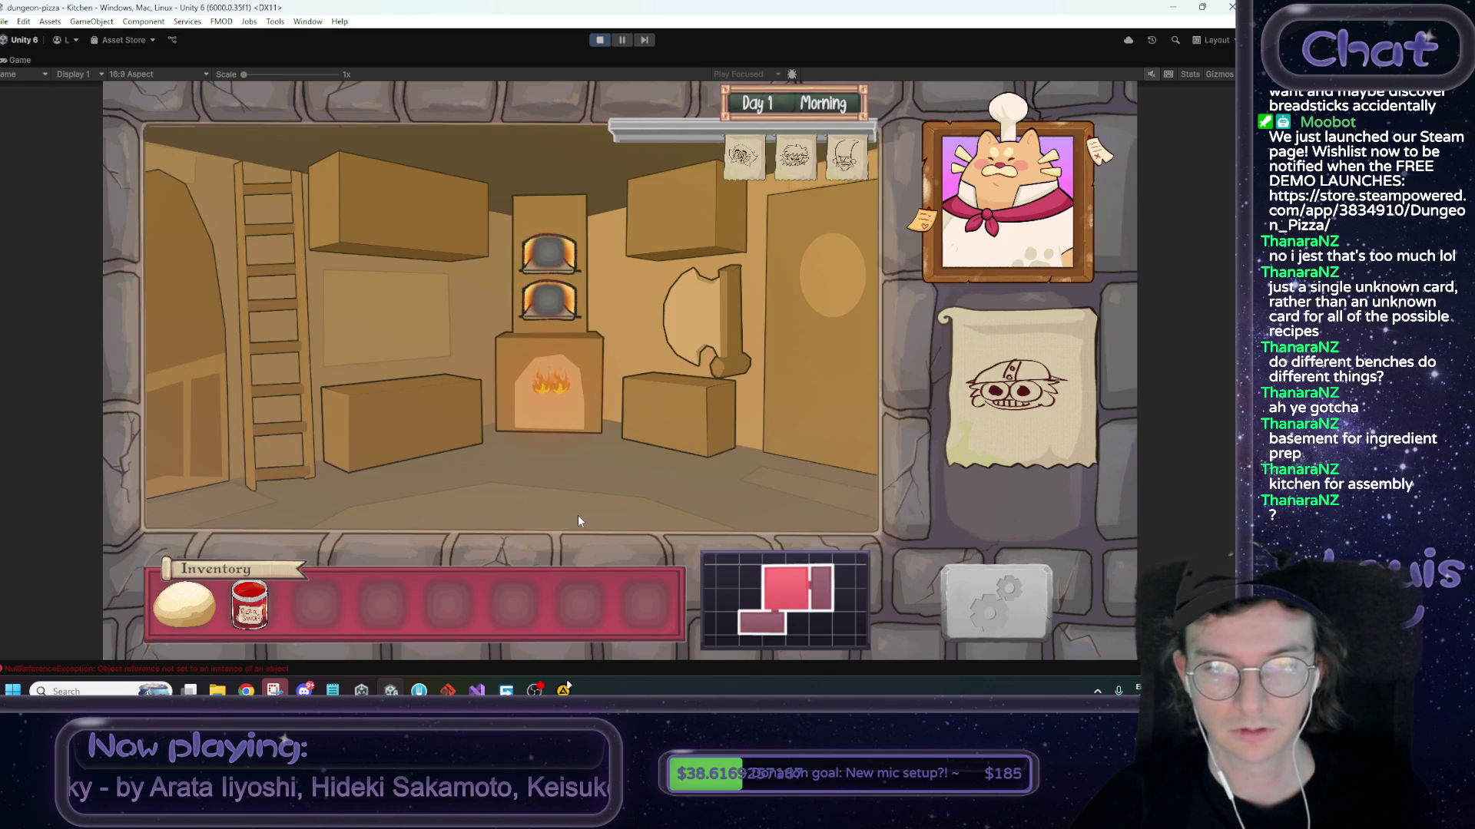
click(599, 40)
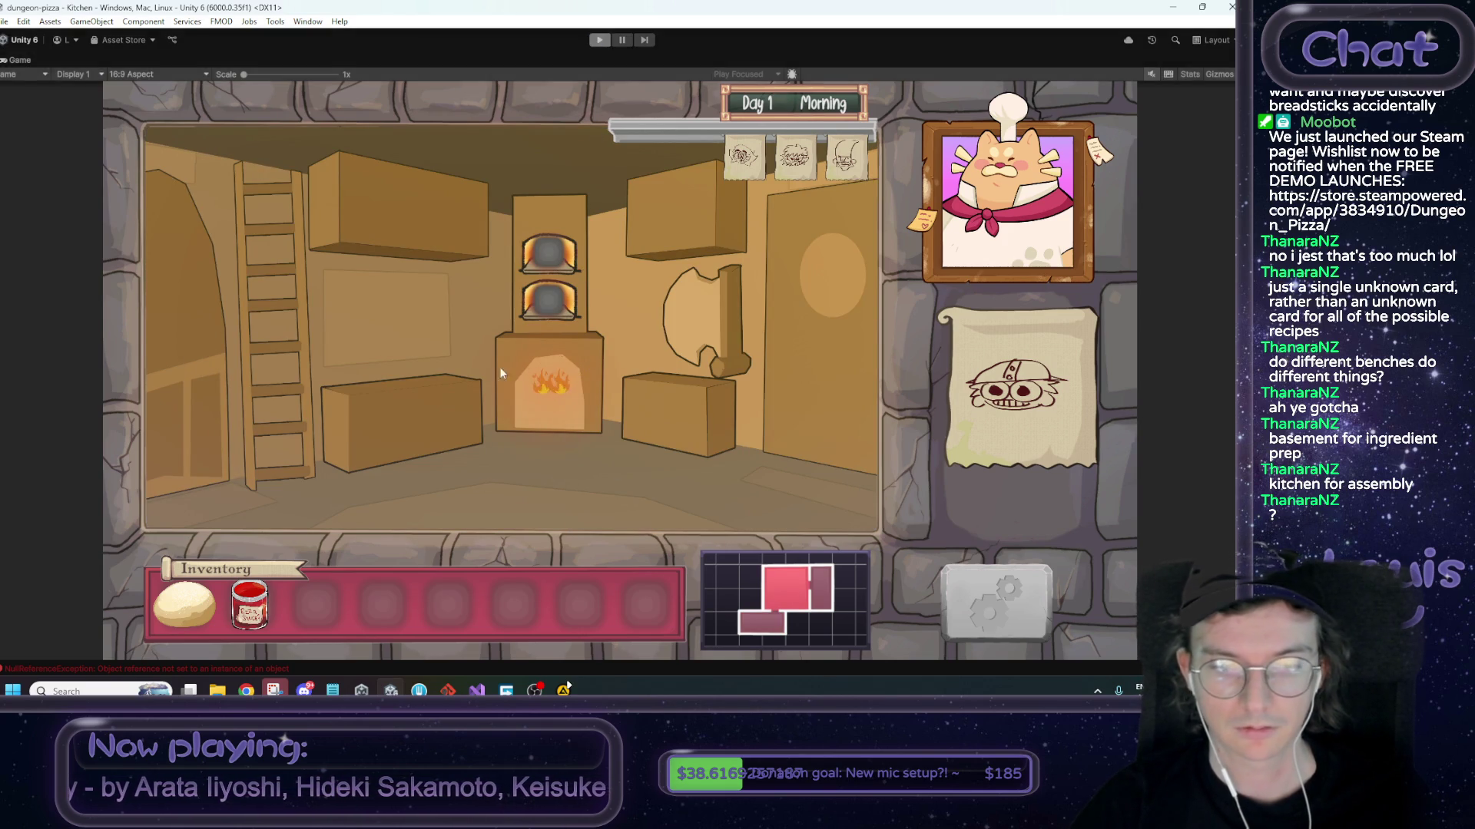
click(356, 622)
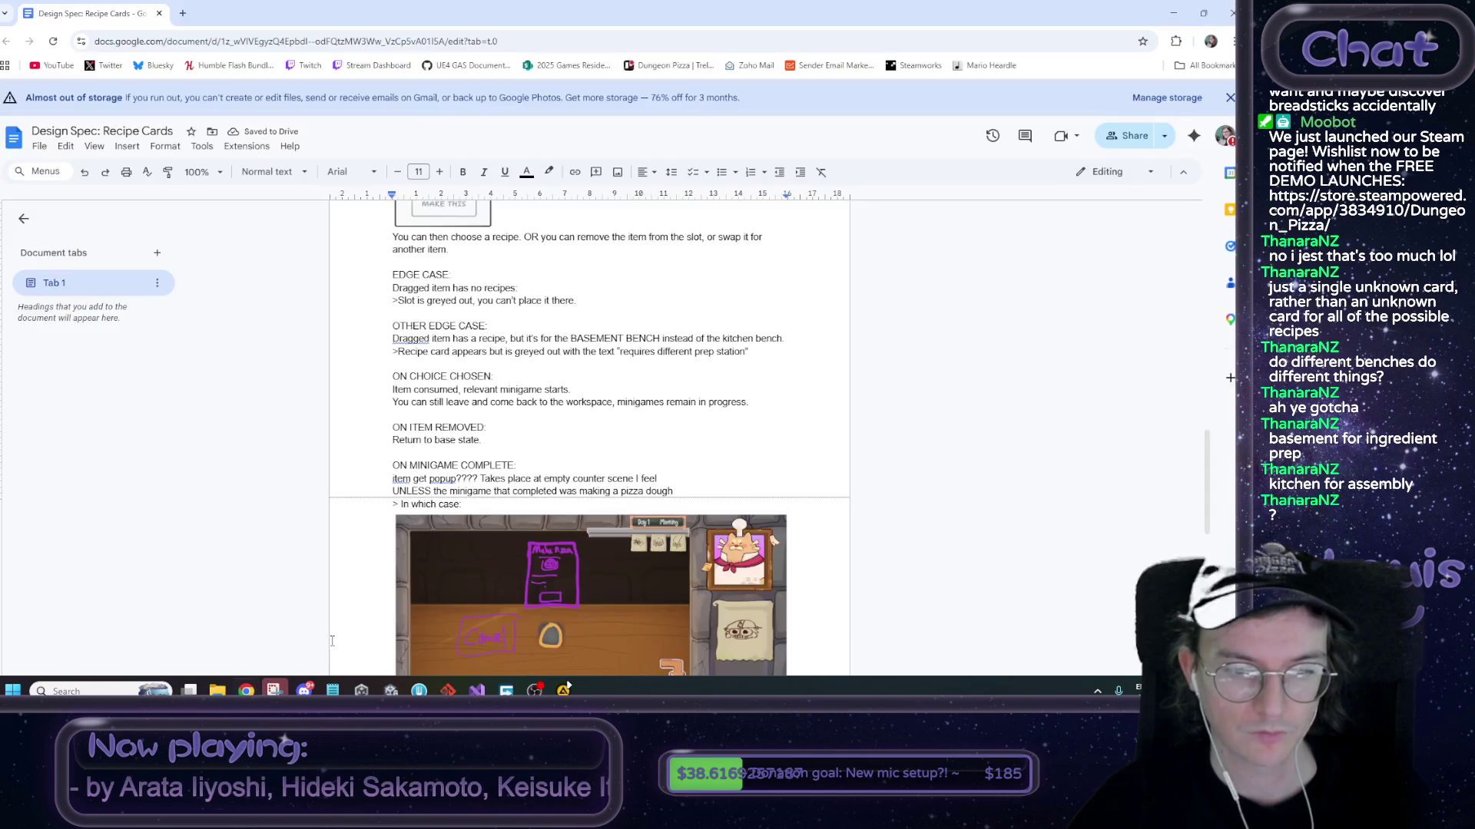
Move the edge-case text into a new one-row, two-column table
scroll(503, 473, up, 3)
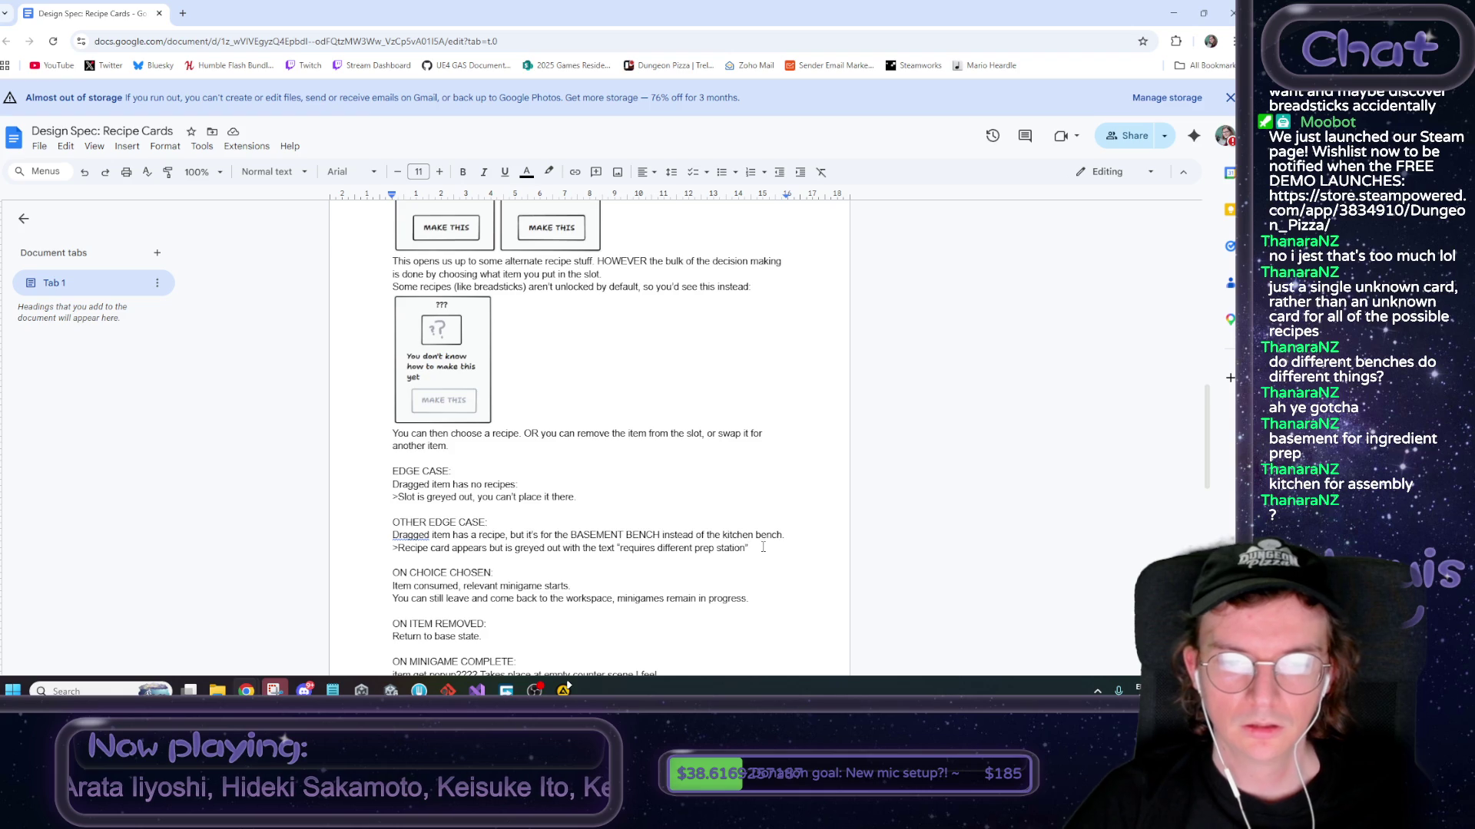
scroll(763, 548, down, 3)
scroll(482, 435, up, 5)
scroll(483, 435, down, 3)
drag(749, 482, 379, 403)
key(ctrl+c)
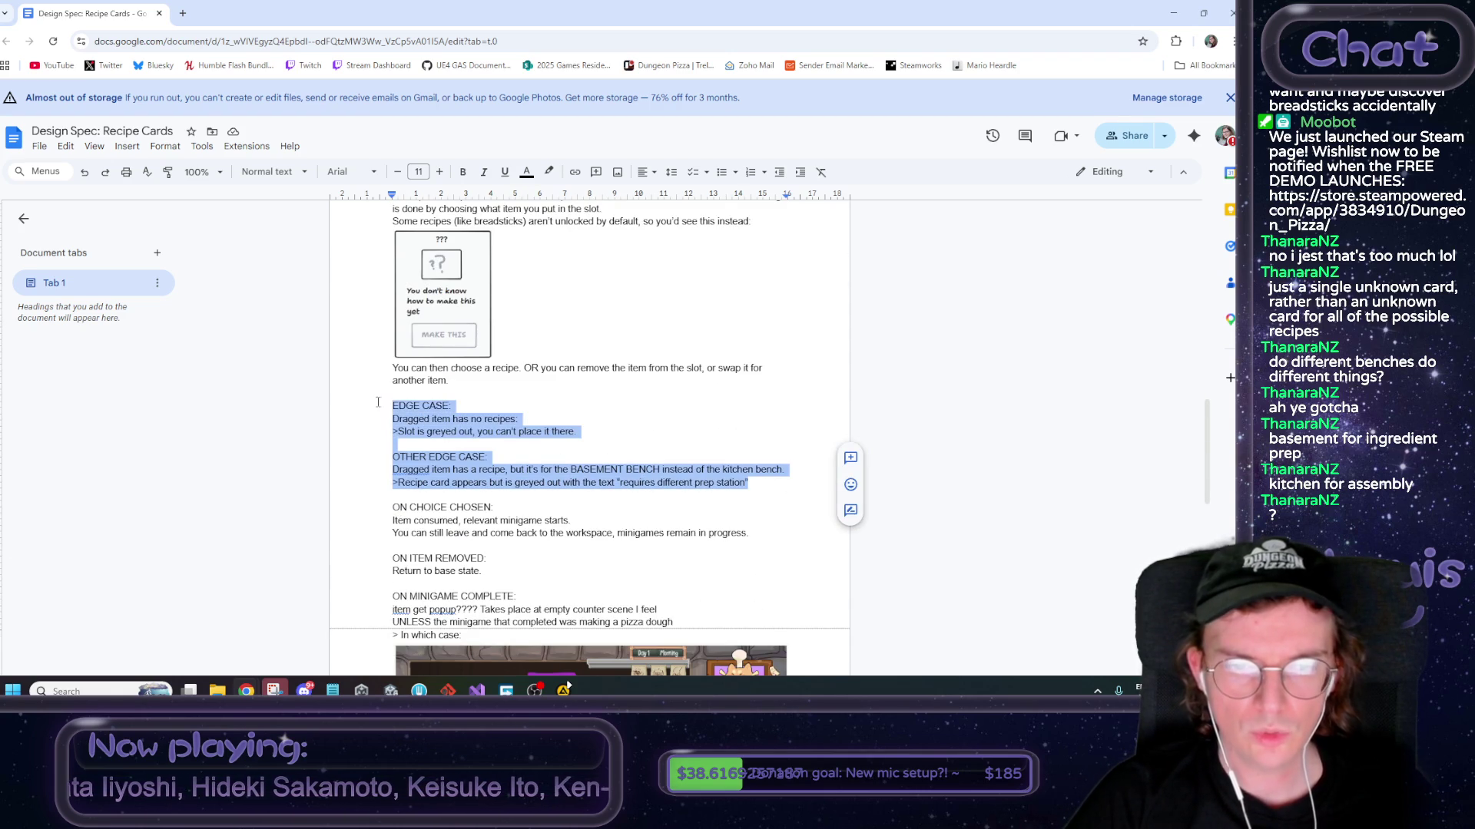
key(Delete)
click(126, 146)
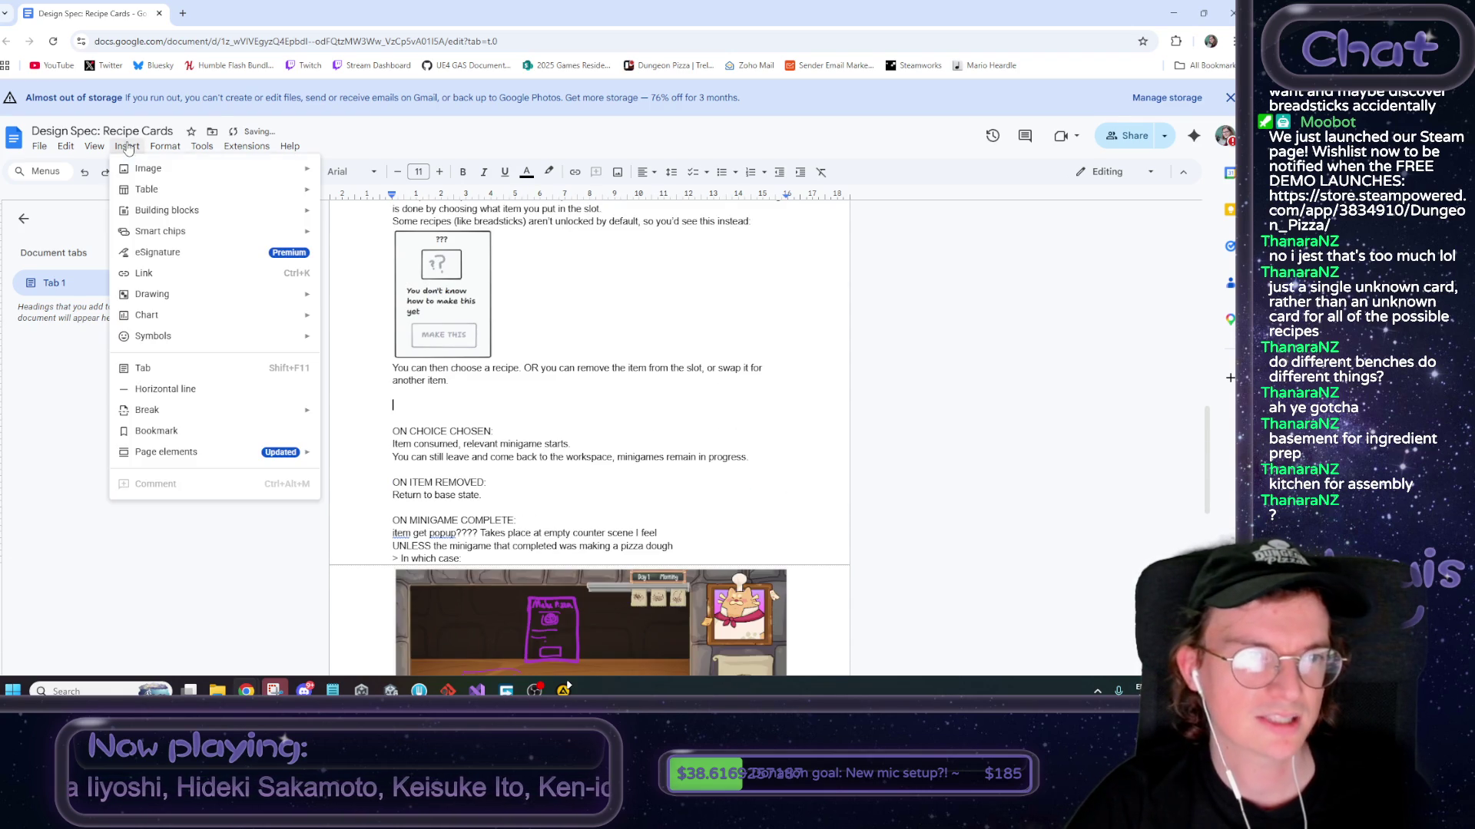
mouse_move(146, 189)
click(347, 218)
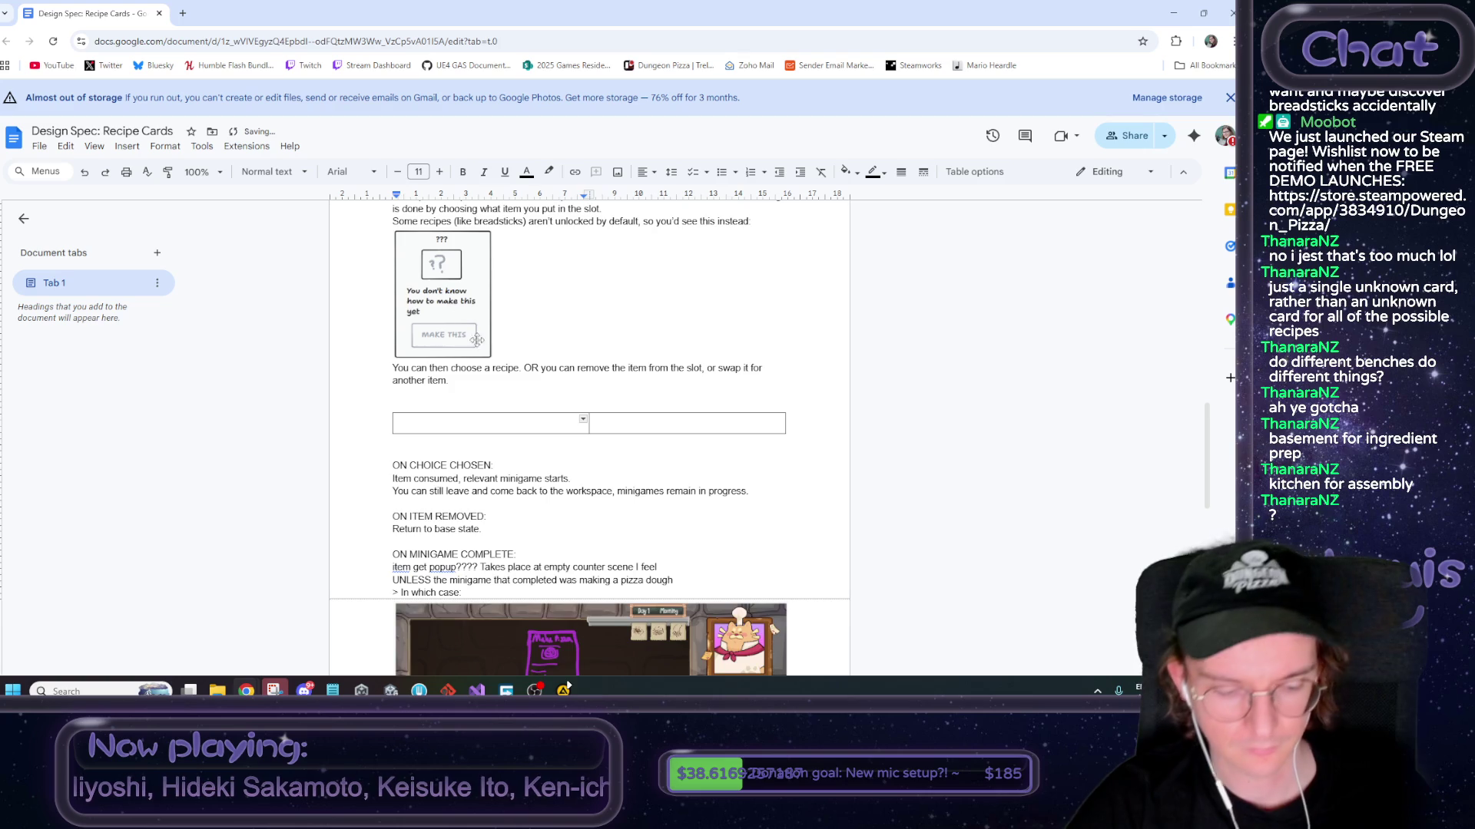
key(ctrl+v)
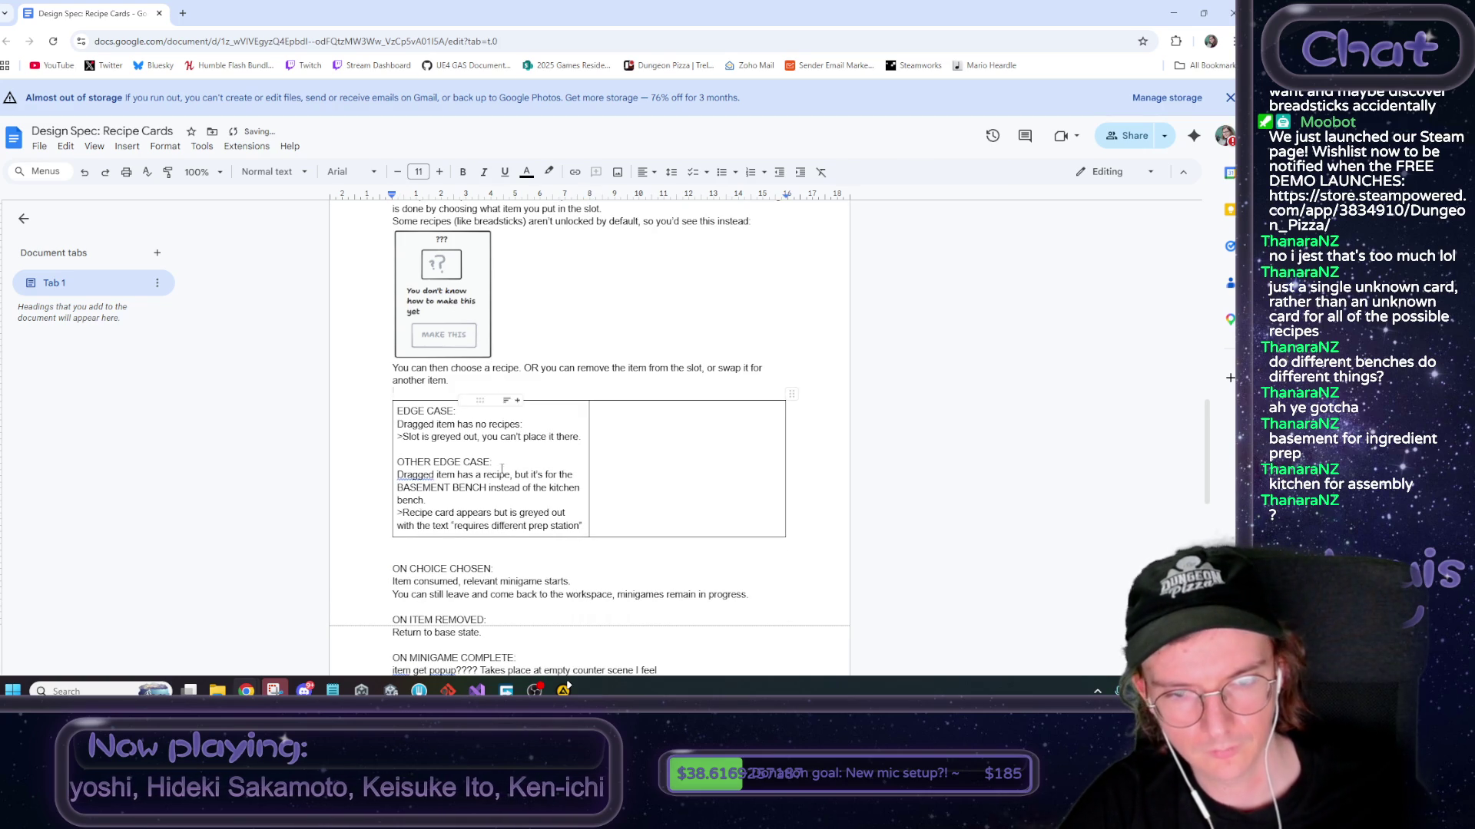
Put OTHER EDGE CASE in the right cell, remove the blank line below, and bold EDGE CASE:
mouse_move(582, 526)
mouse_down()
mouse_move(399, 512)
mouse_move(407, 461)
mouse_up()
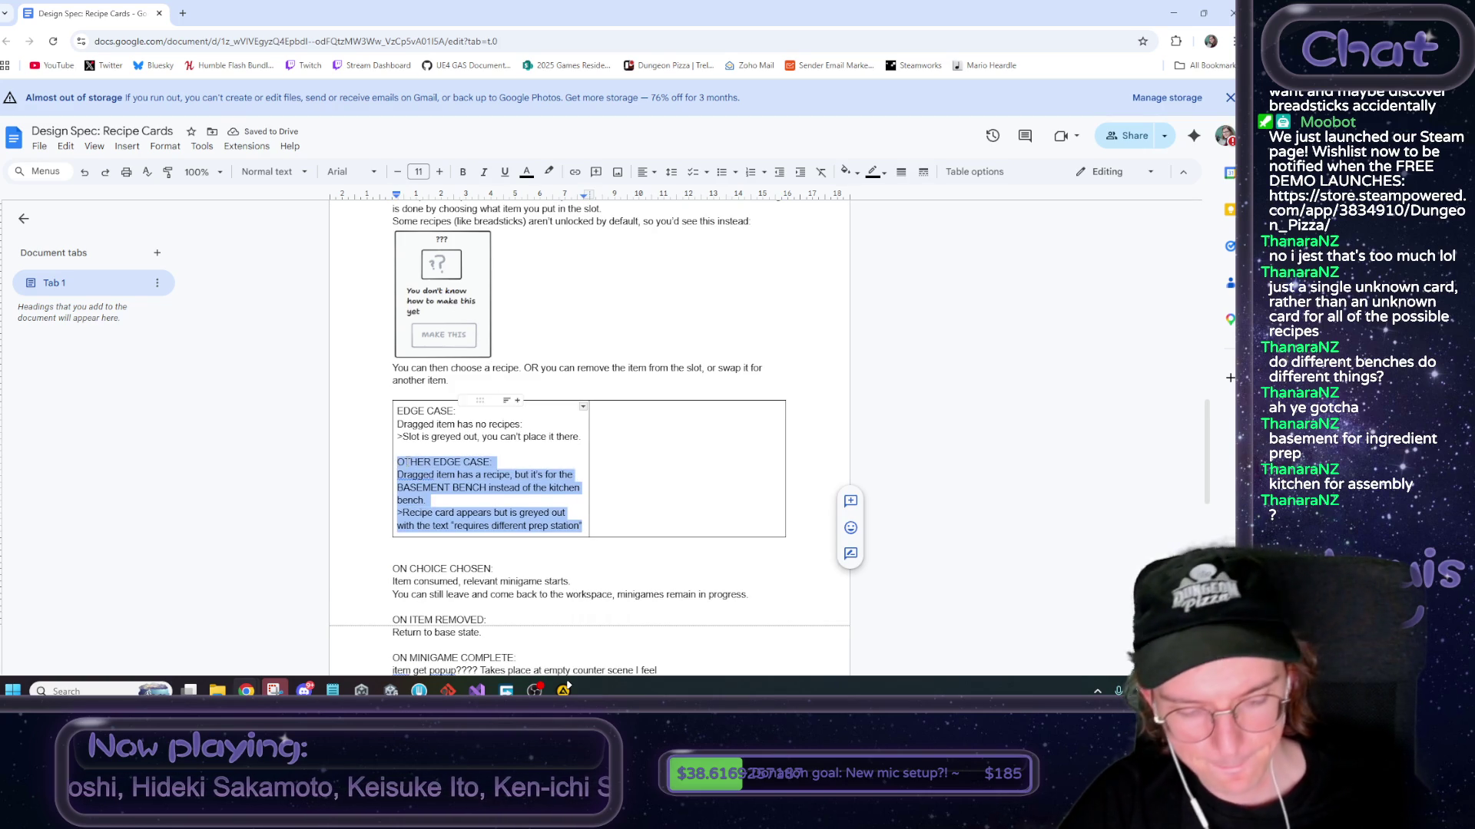
key(ctrl+x)
key(BackSpace)
key(Tab)
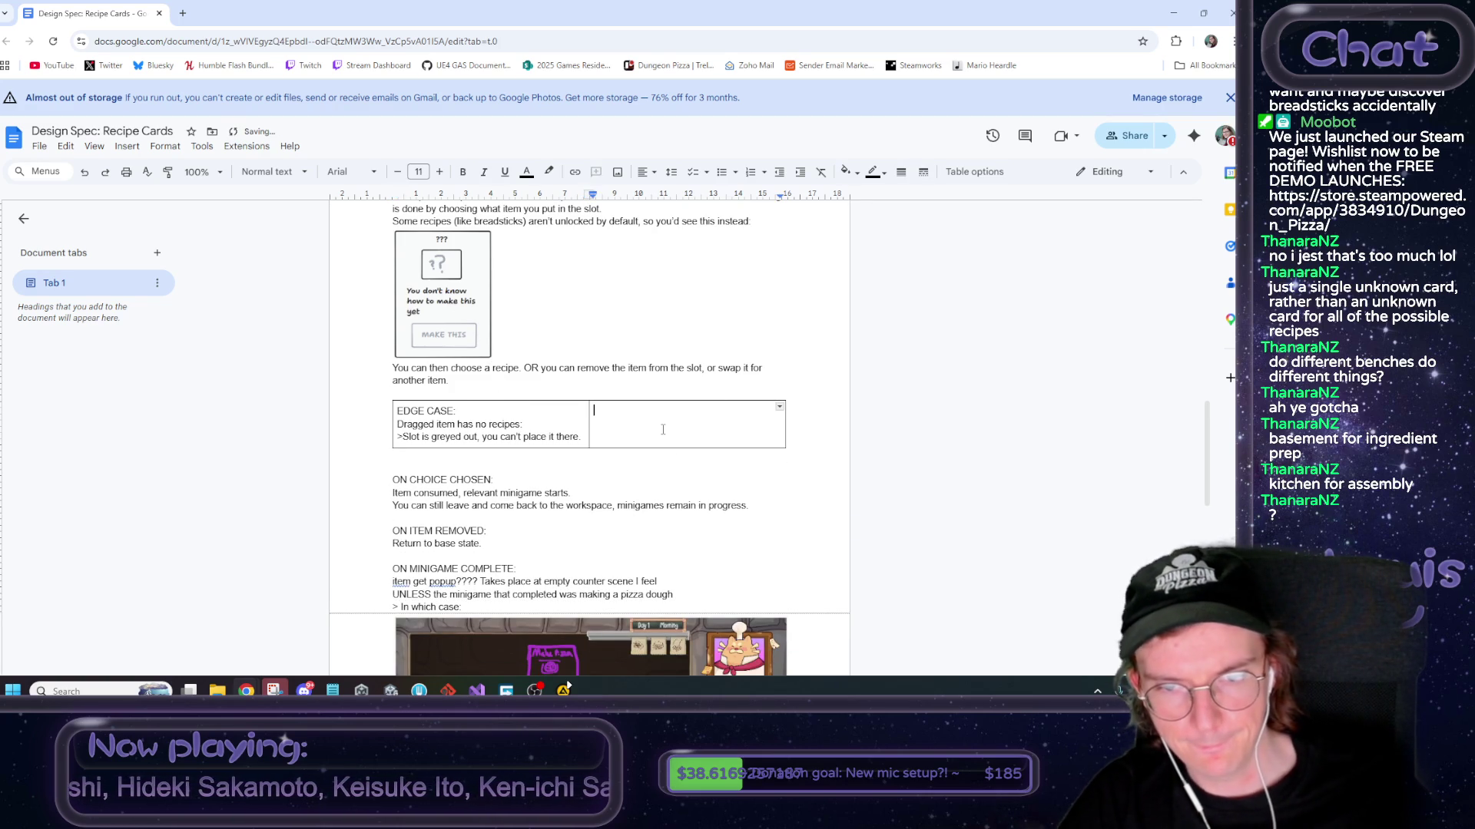
key(ctrl+v)
click(489, 504)
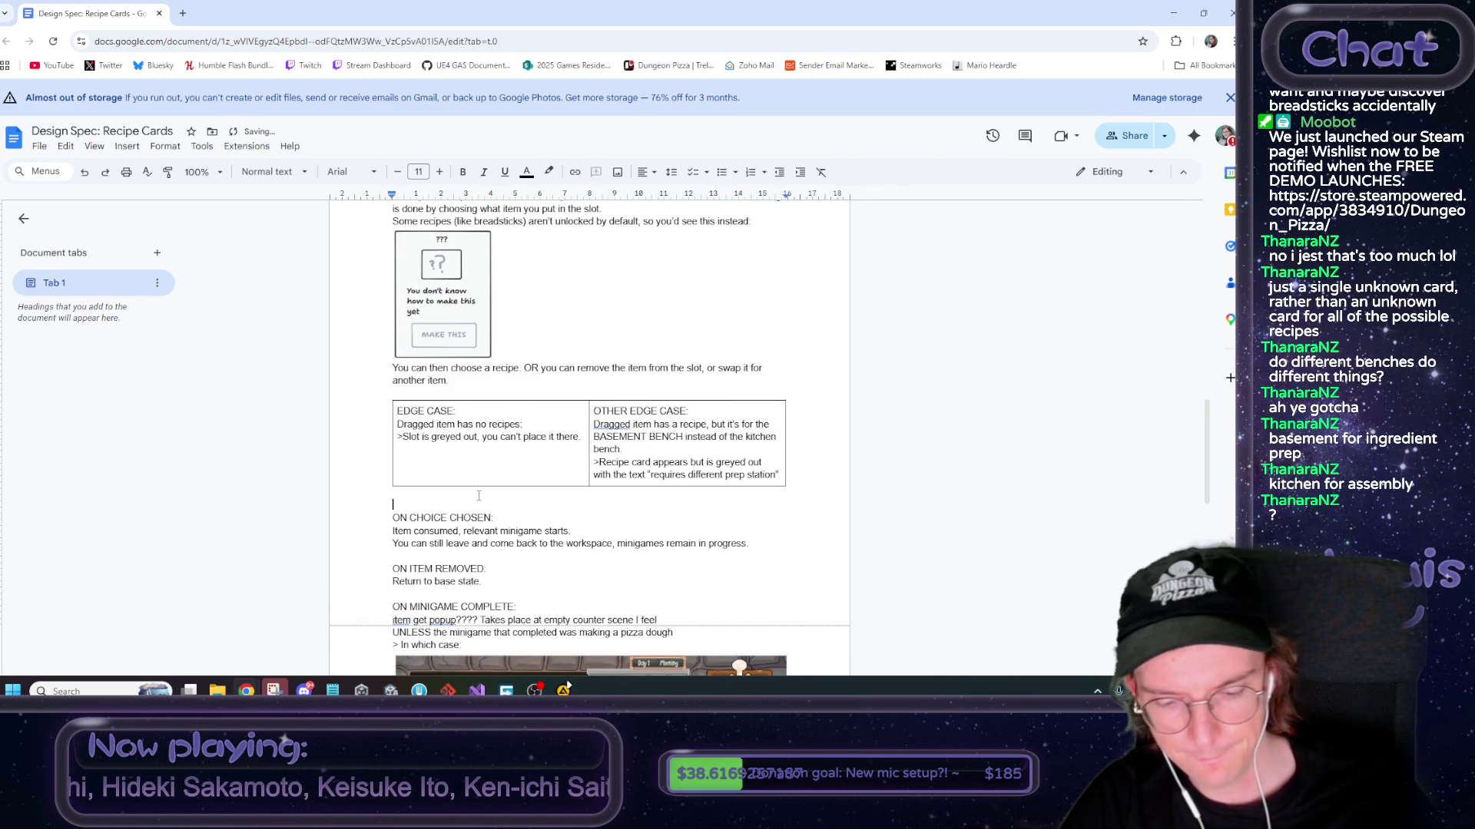
key(BackSpace)
drag(458, 412, 394, 404)
key(ctrl+b)
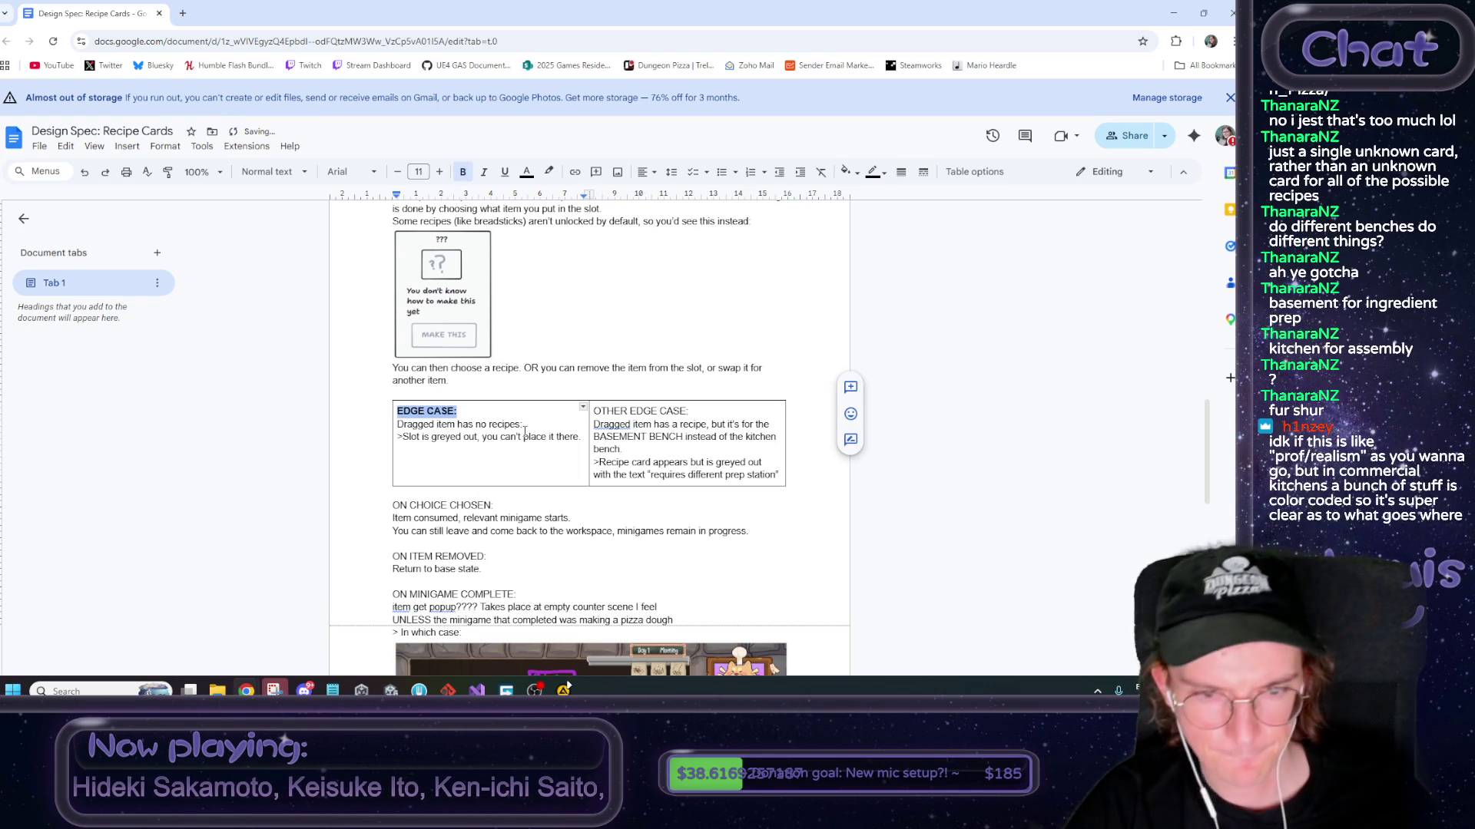
Bold the 'OTHER EDGE CASE:' and 'ON CHOICE CHOSEN:' headings
drag(698, 413, 596, 412)
key(ctrl+b)
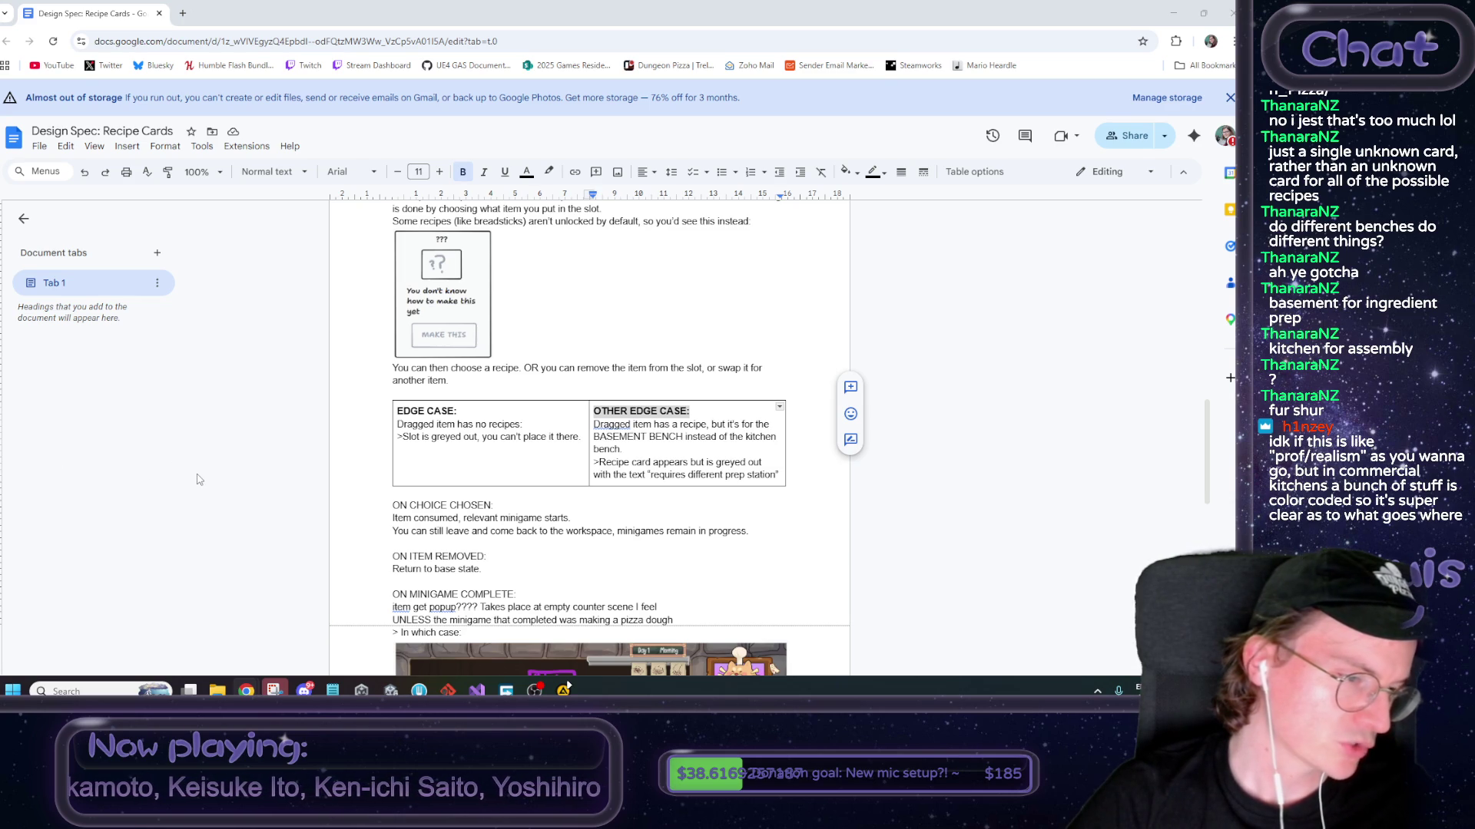
click(647, 436)
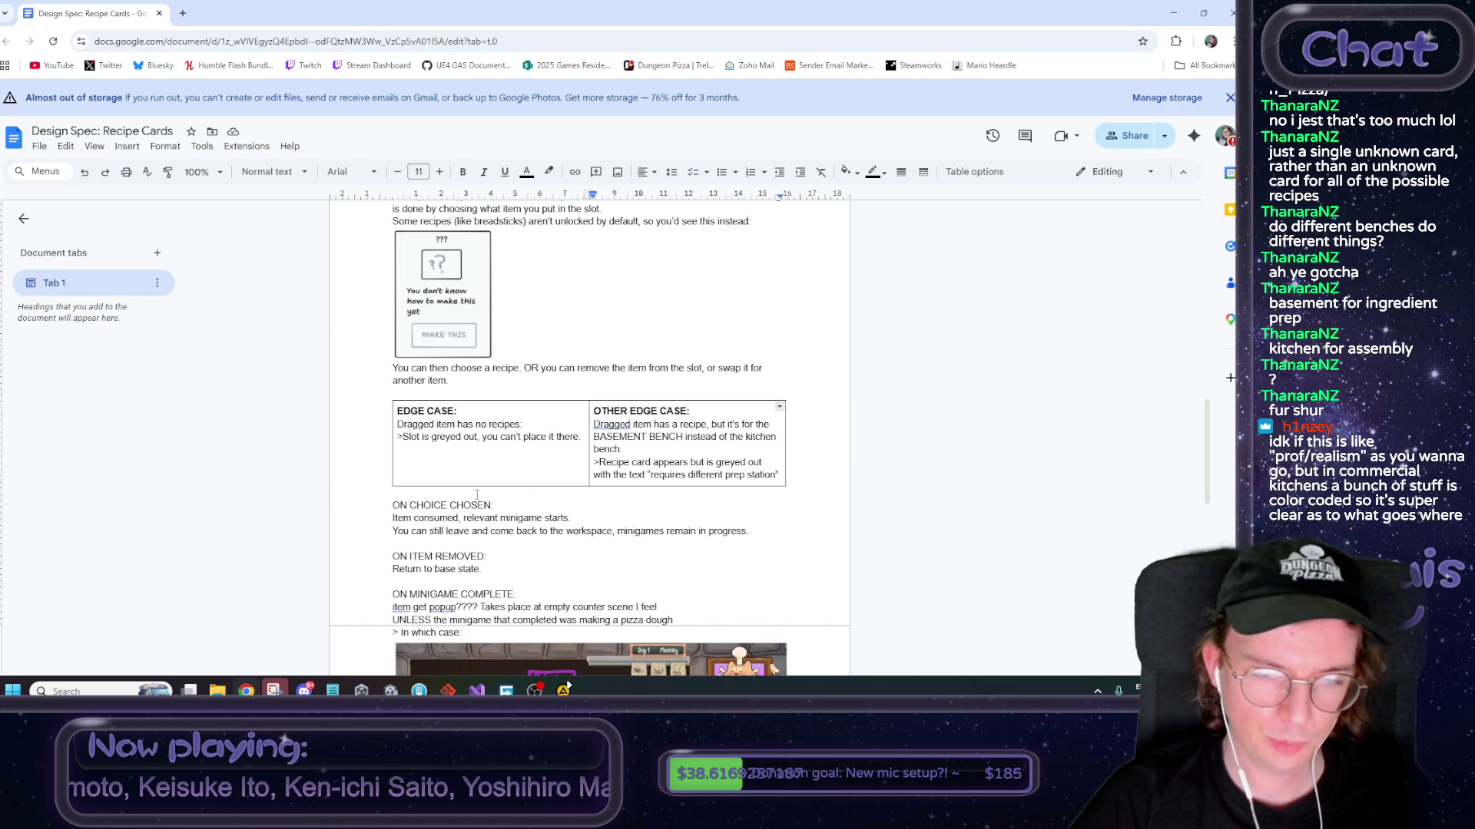
scroll(491, 495, down, 1)
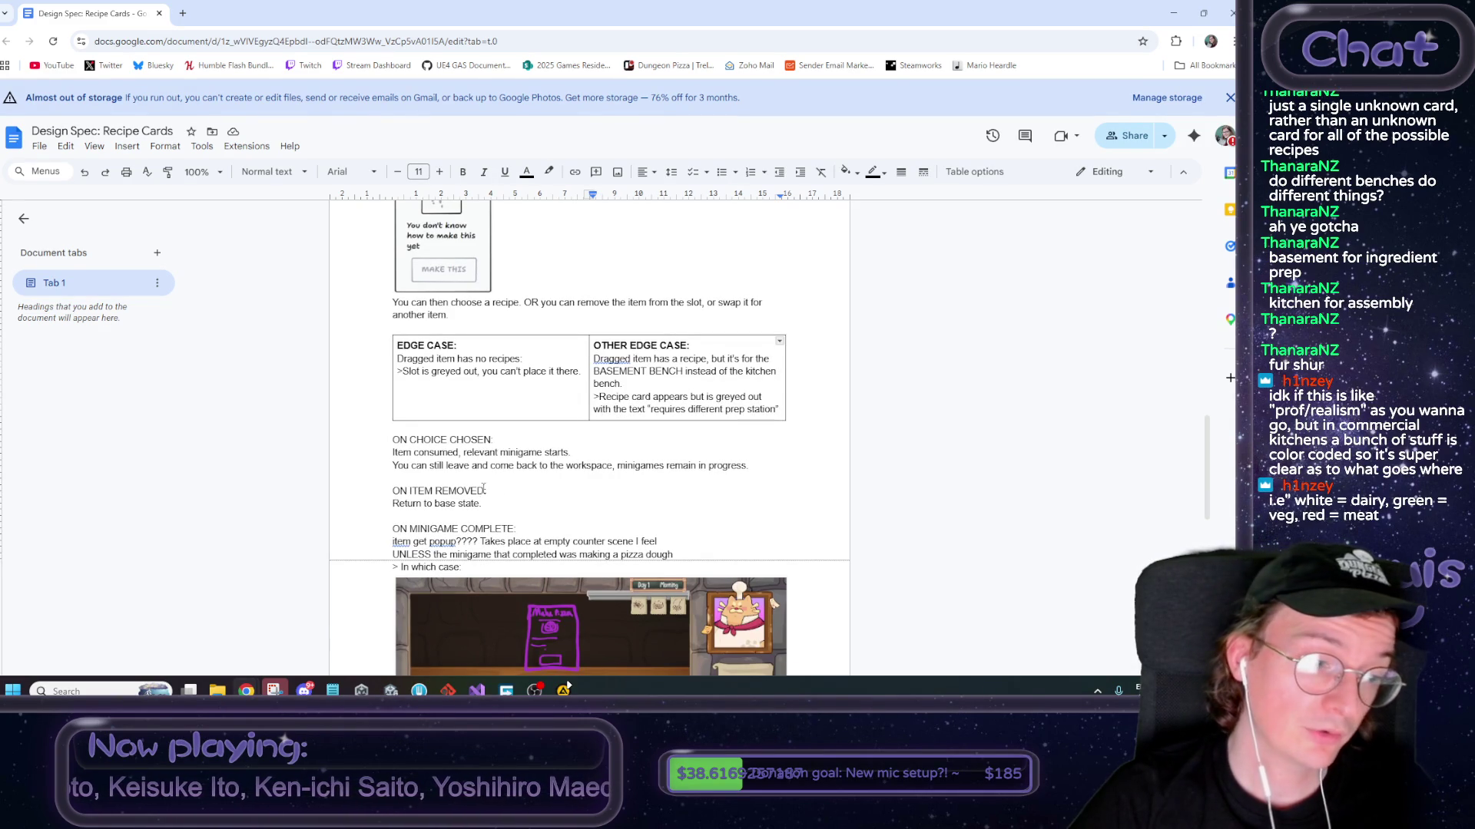
drag(495, 439, 371, 440)
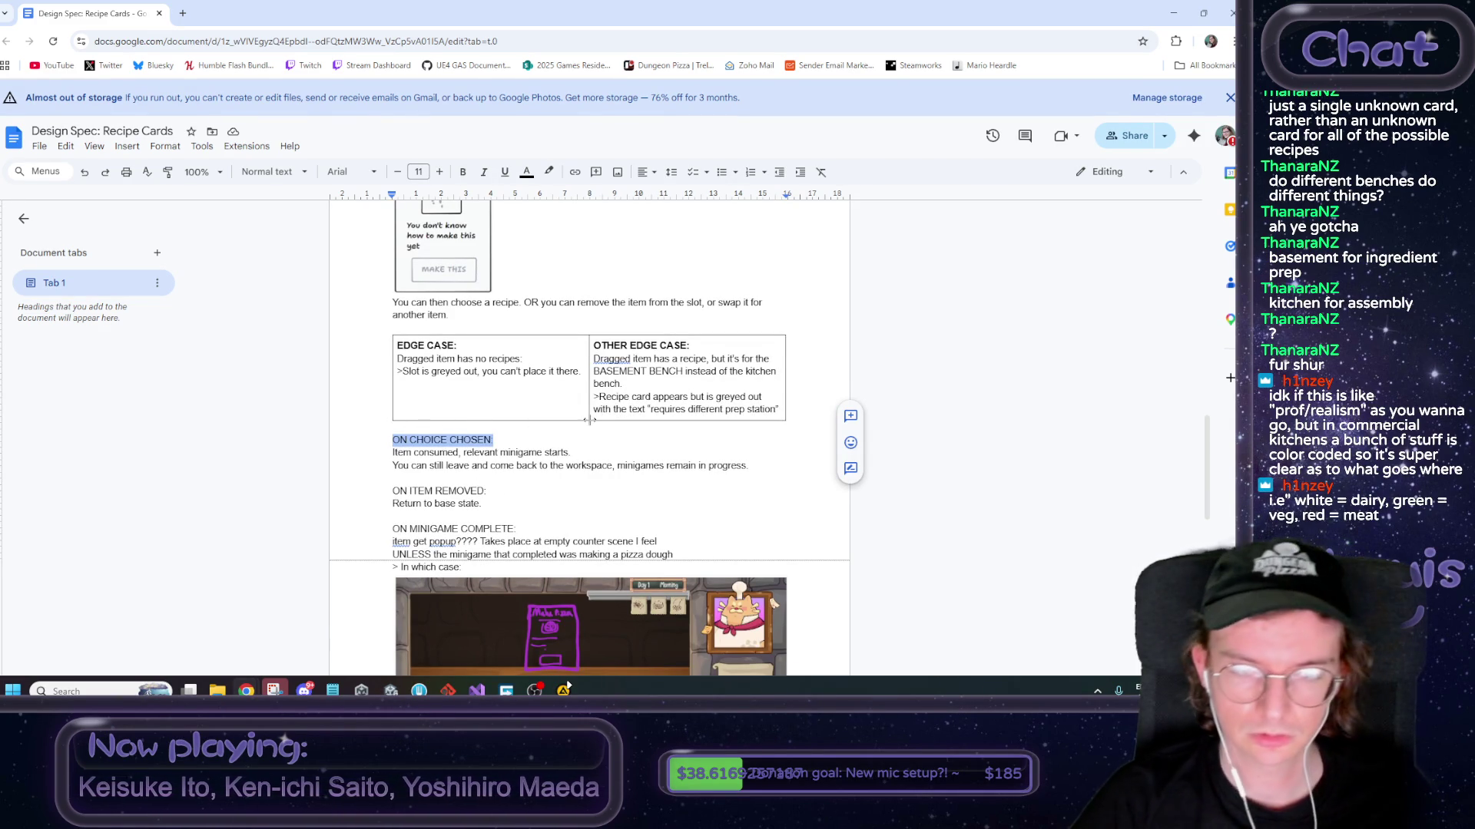
key(ctrl+b)
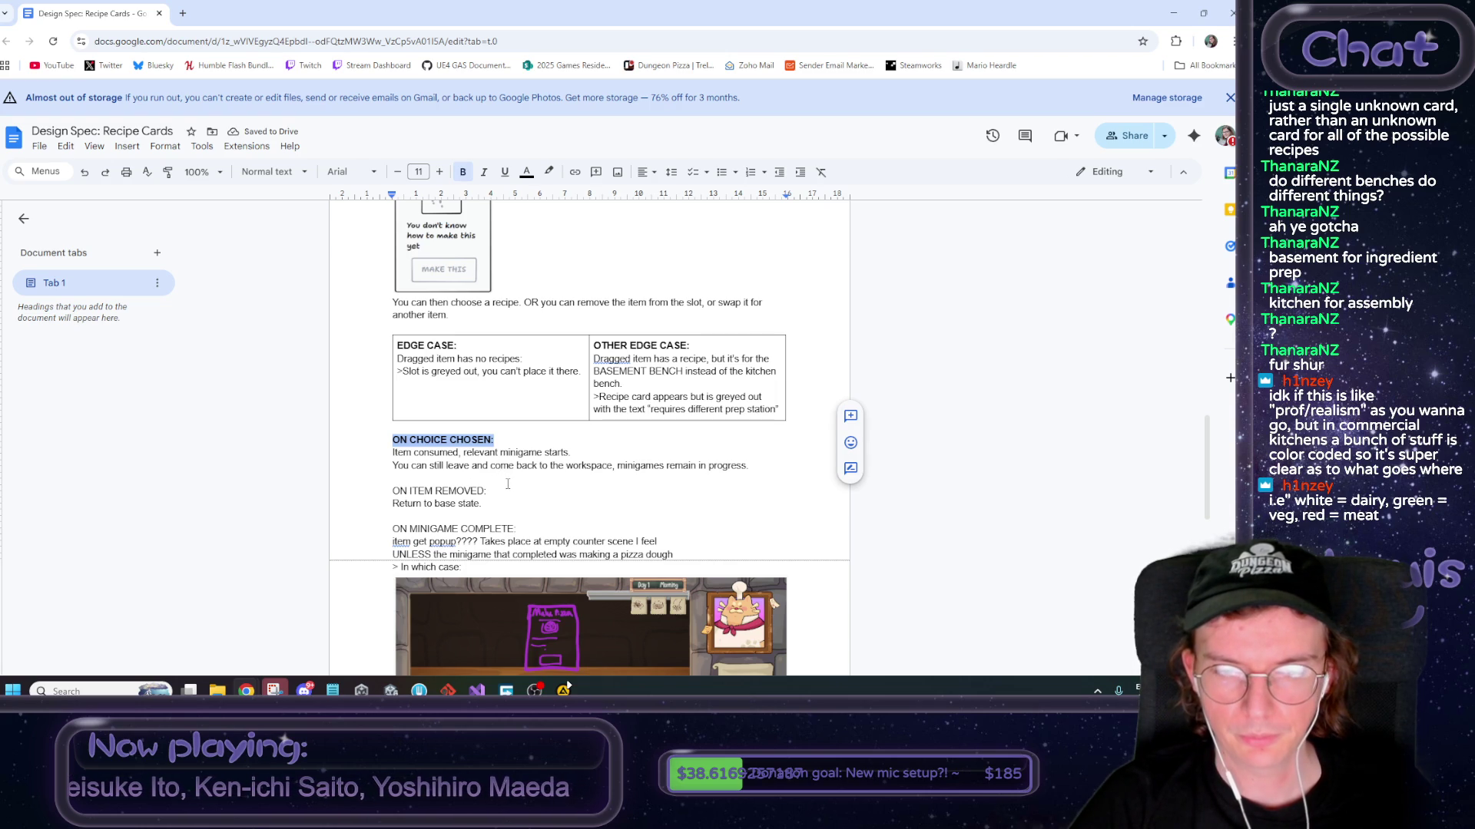
click(762, 466)
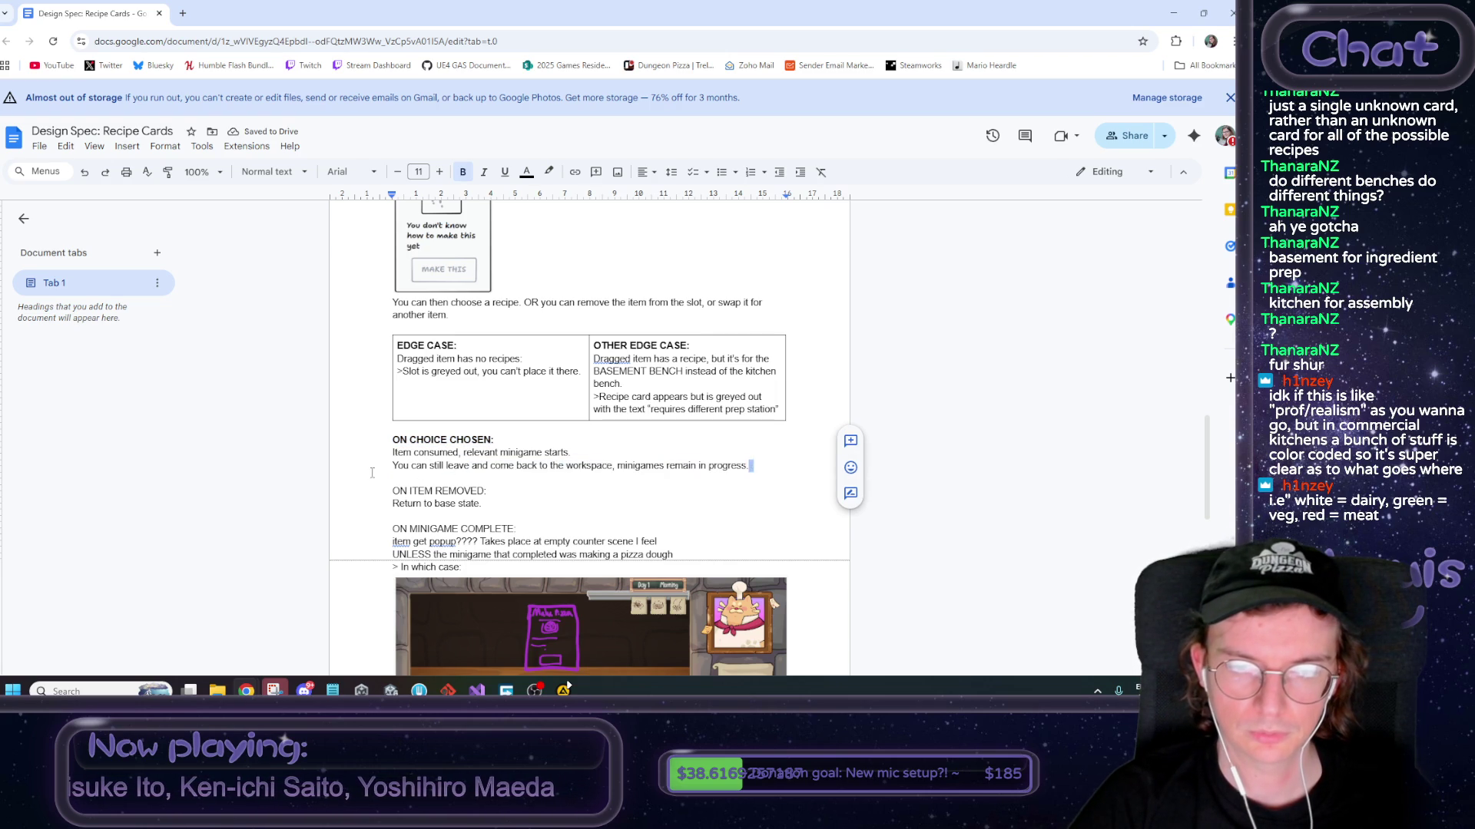
Highlight the line about leaving and returning with minigames in progress in yellow
drag(756, 466, 368, 469)
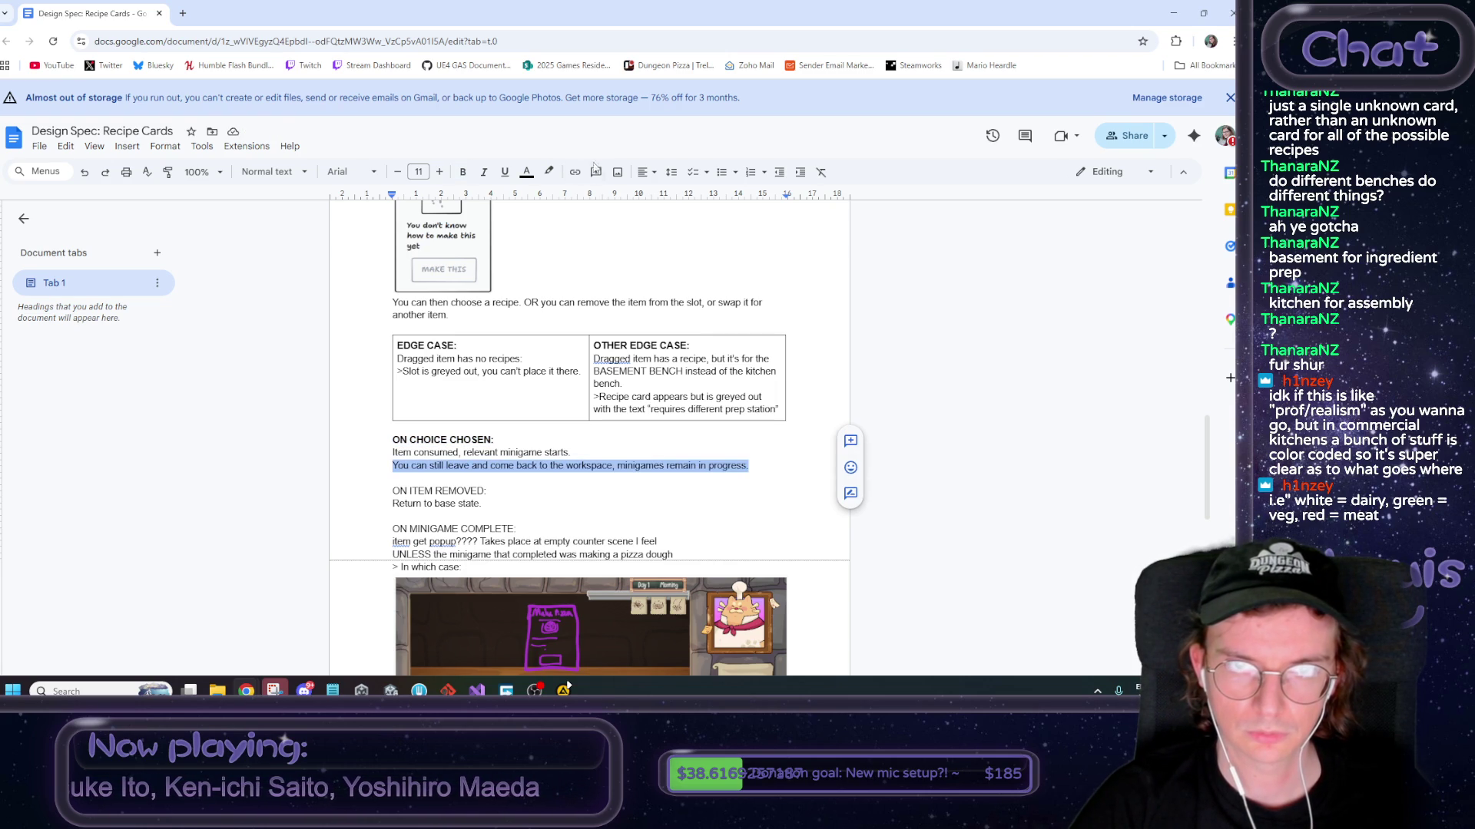
click(548, 171)
click(596, 233)
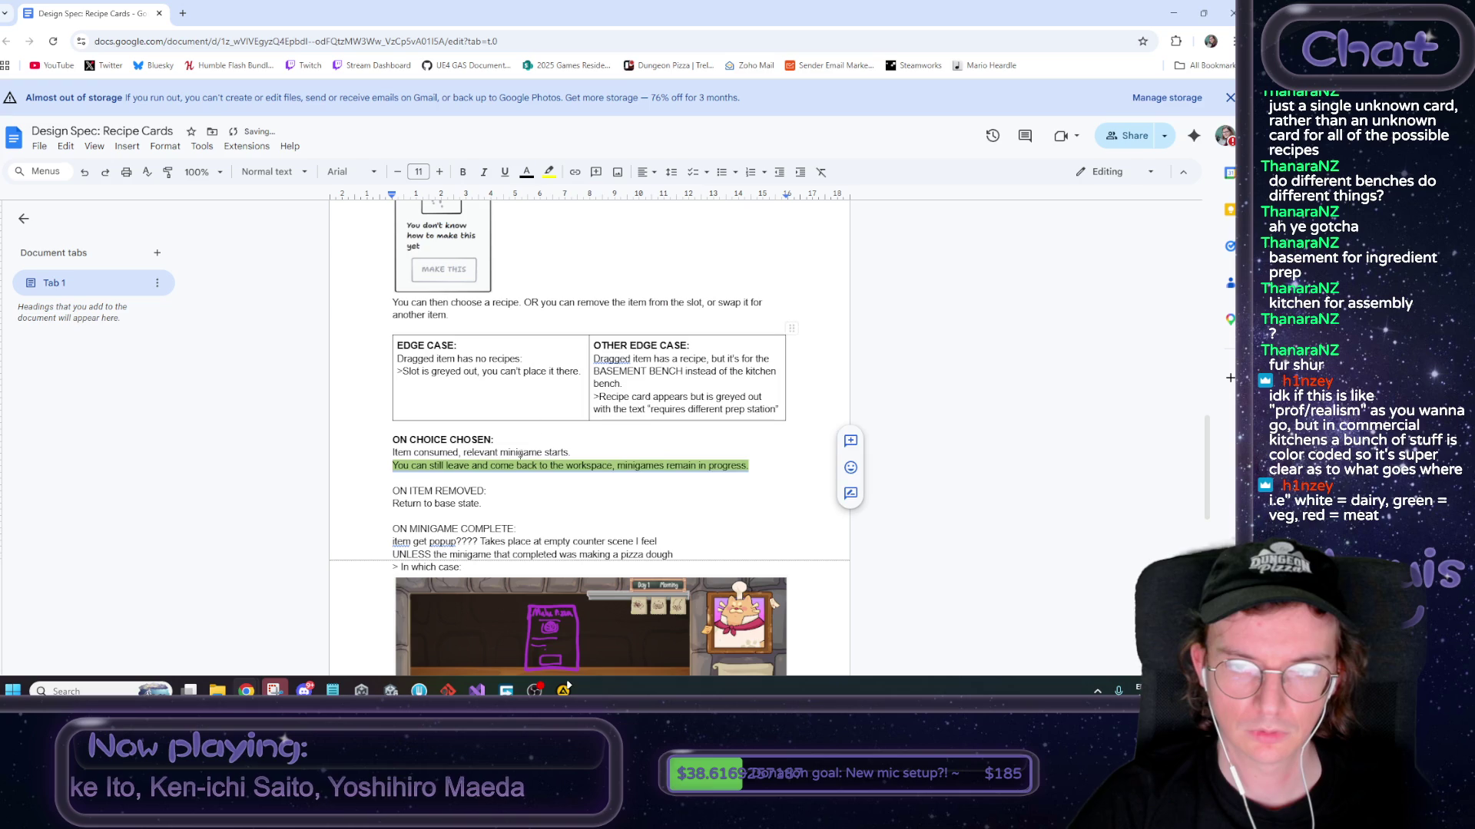
Bold the ON ITEM REMOVED: heading and replace the period after 'Return to base state' with '(ie. counter with item slot)'
drag(518, 485, 362, 493)
key(ctrl+b)
click(498, 503)
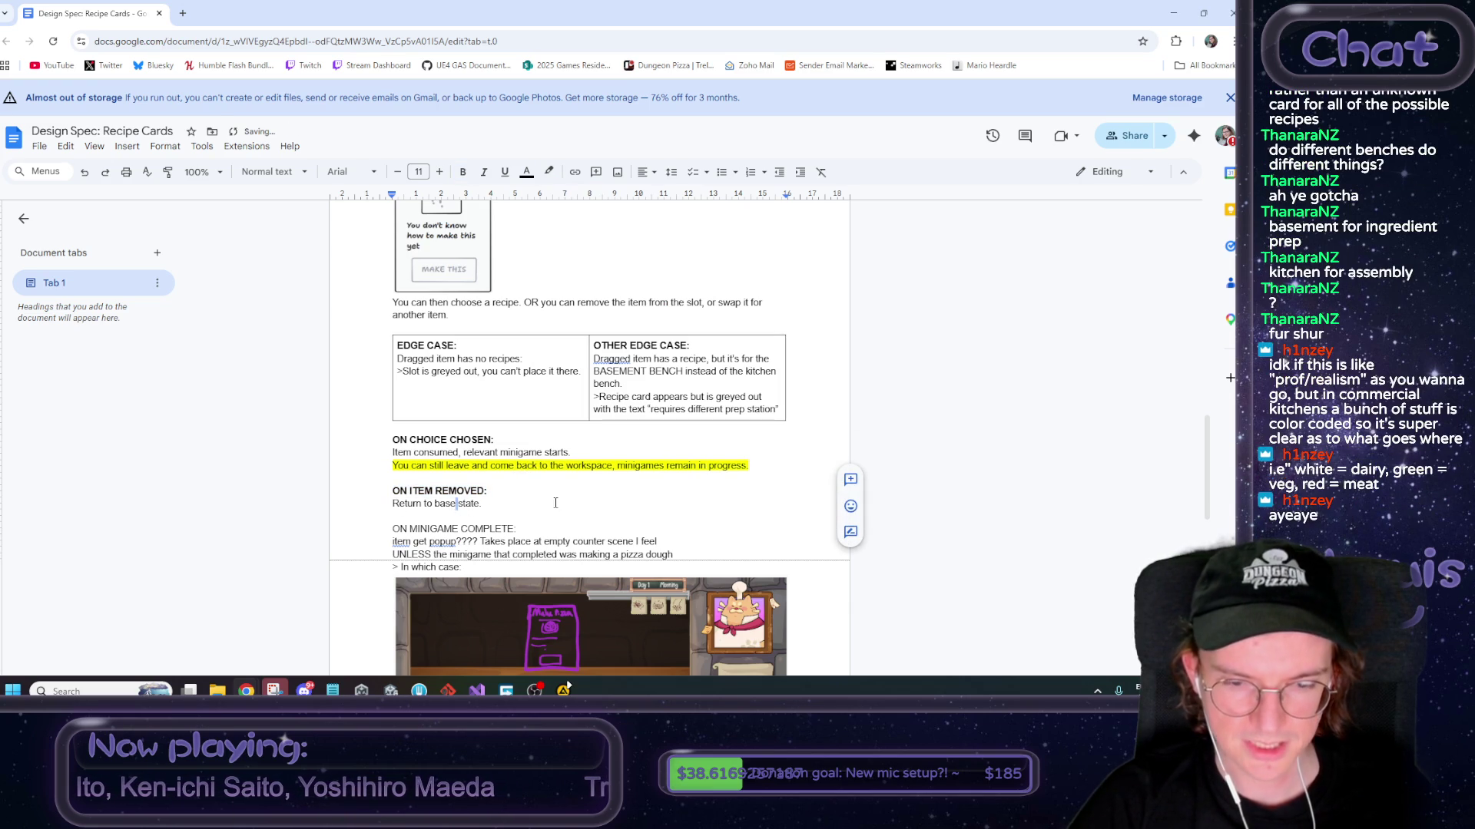
key(BackSpace)
text((ie.)
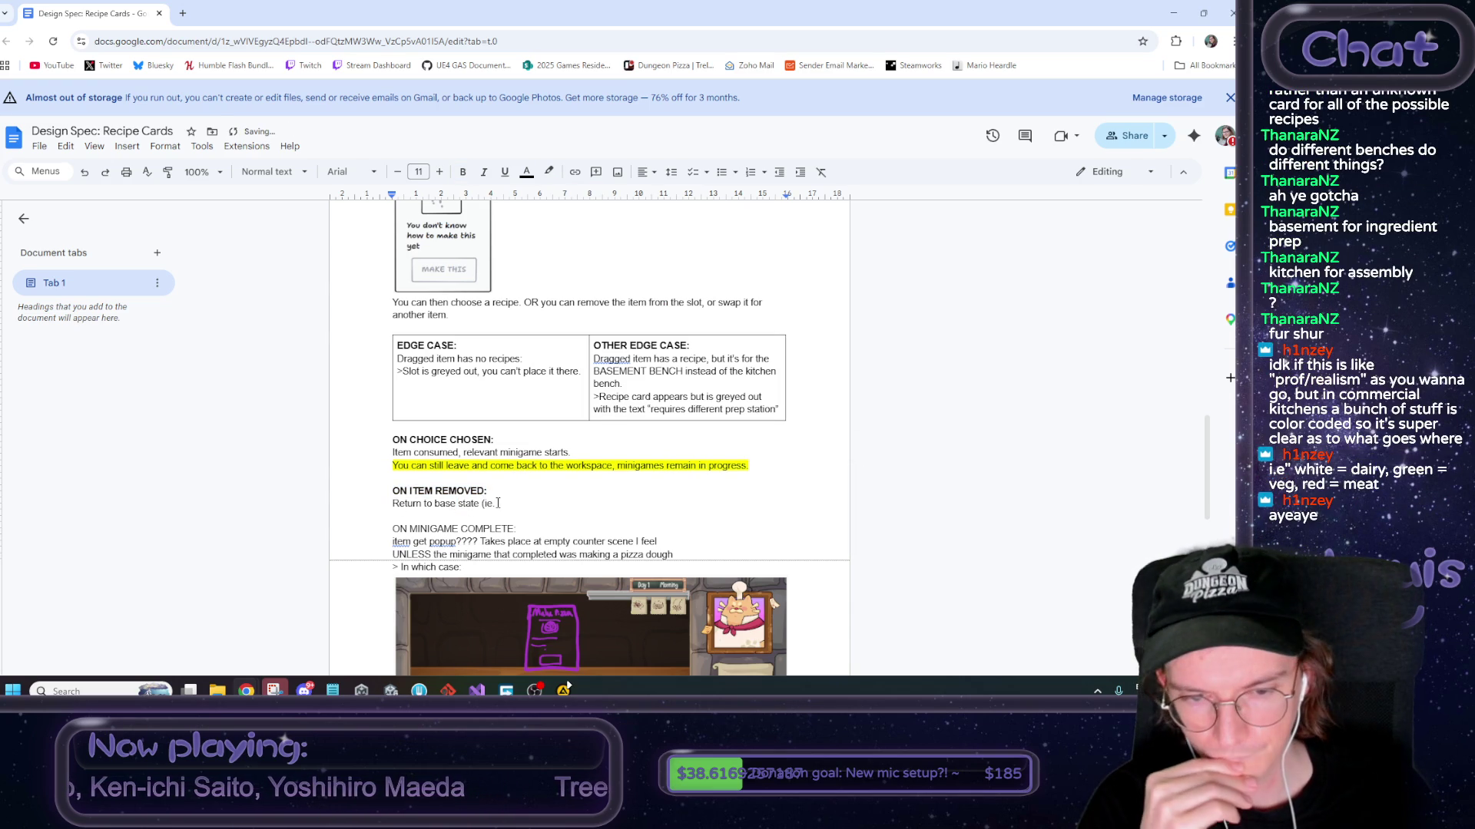
text( co)
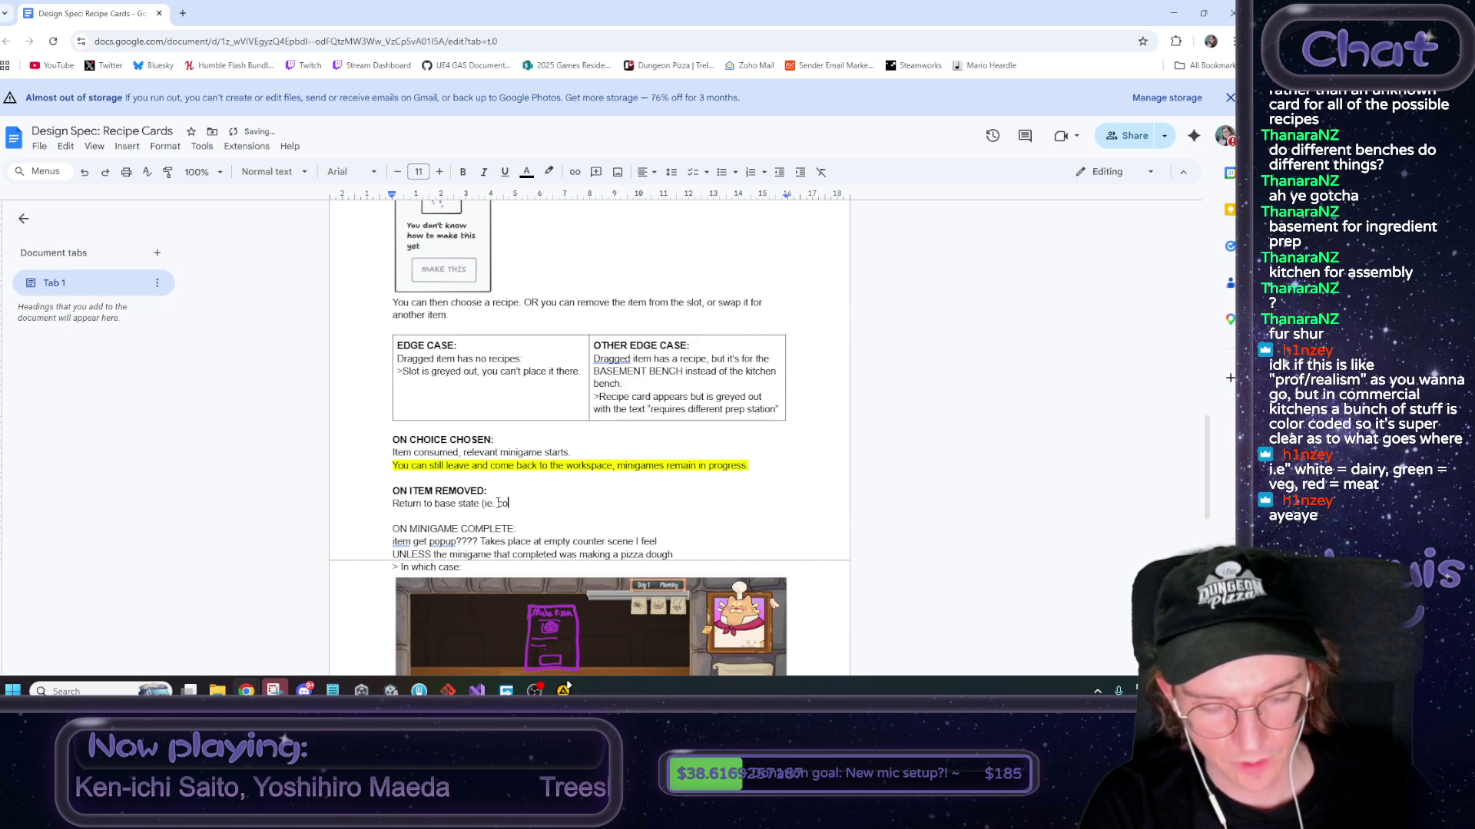
text(unter with item slot))
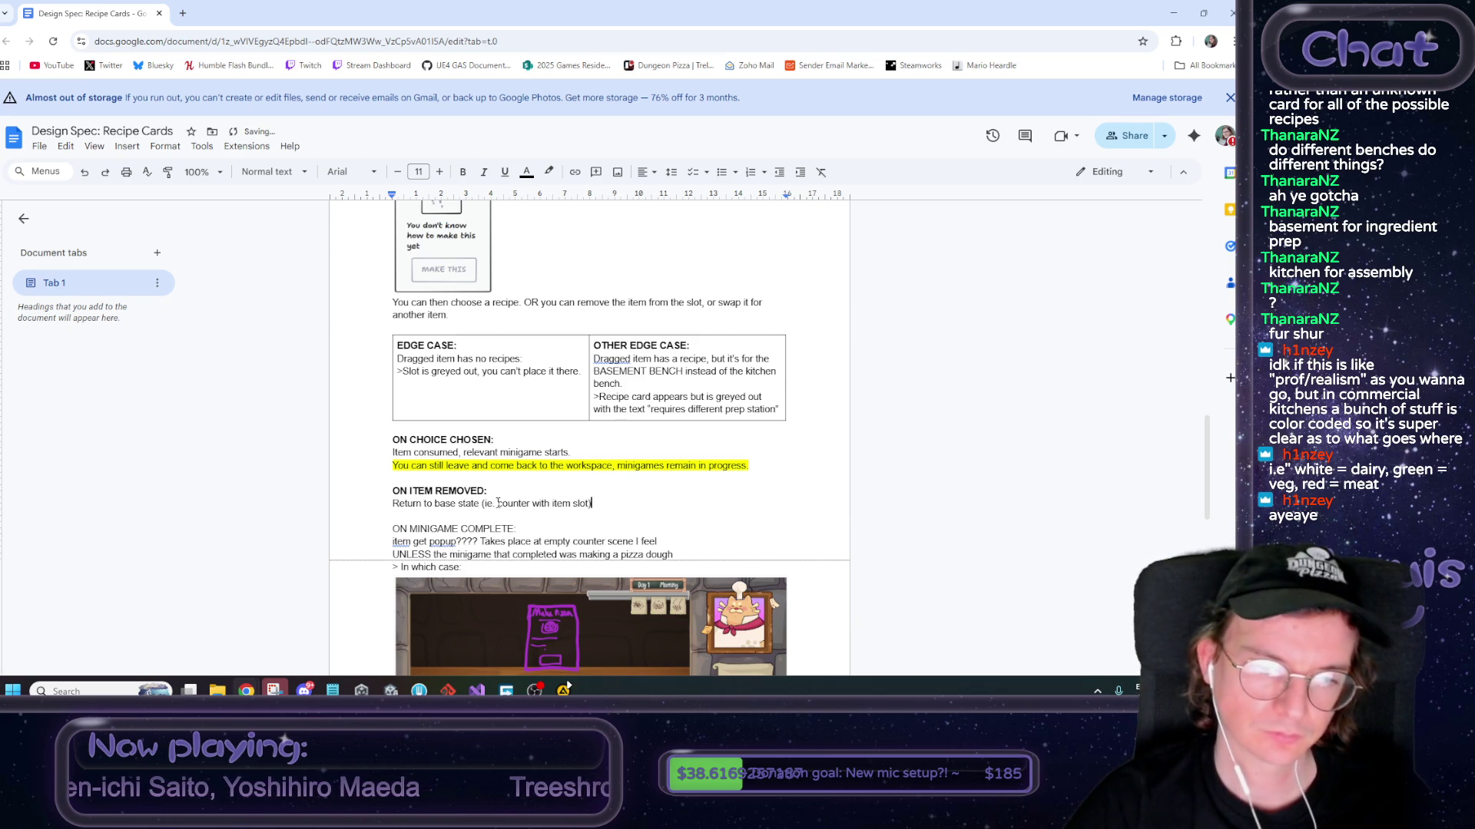
Bold the ON MINIGAME COMPLETE: heading, then move to the item get popup line
scroll(498, 503, down, 3)
drag(522, 398, 321, 393)
key(ctrl+b)
key(Up)
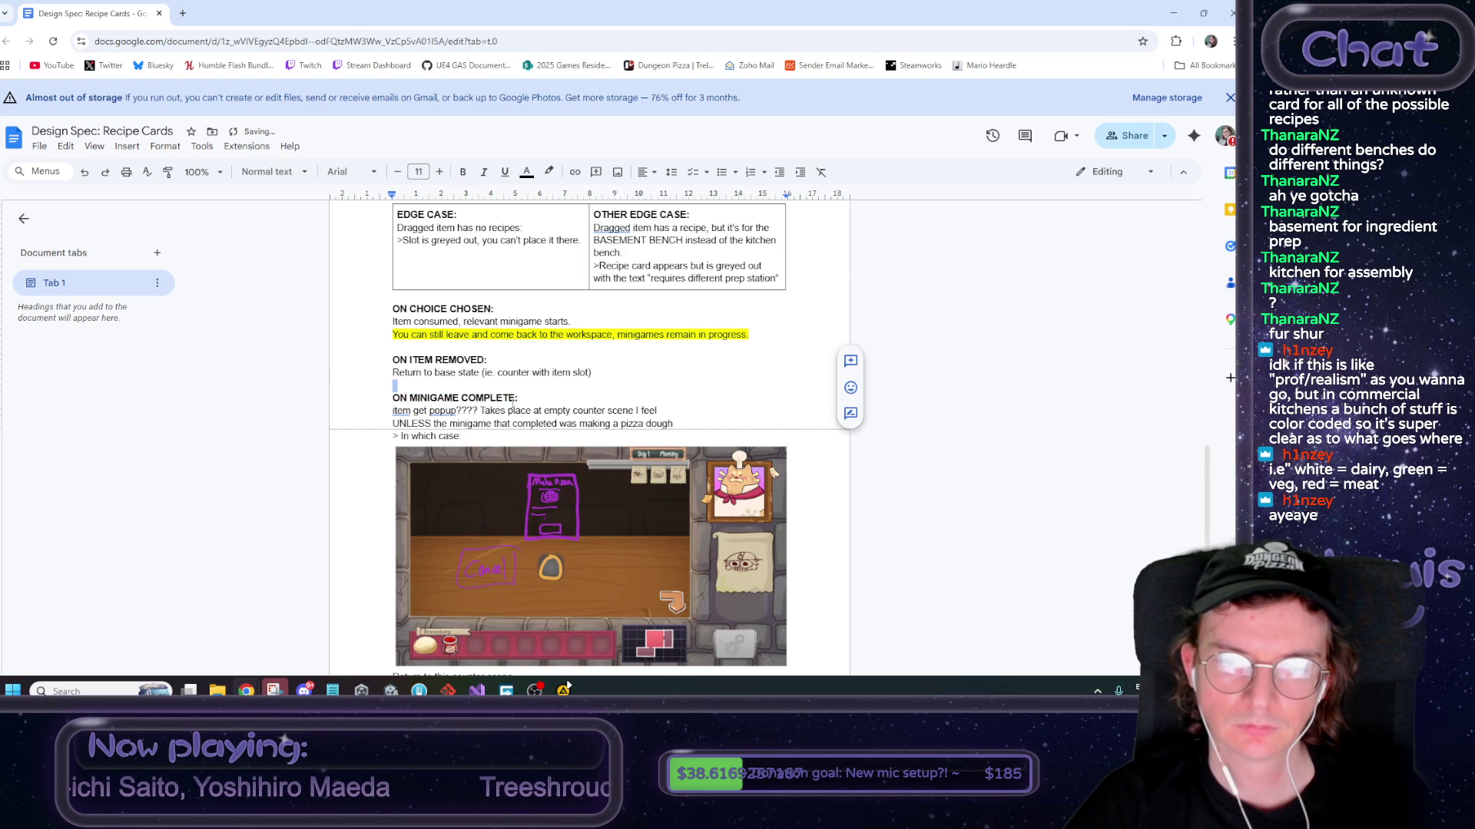
click(550, 413)
key(Home)
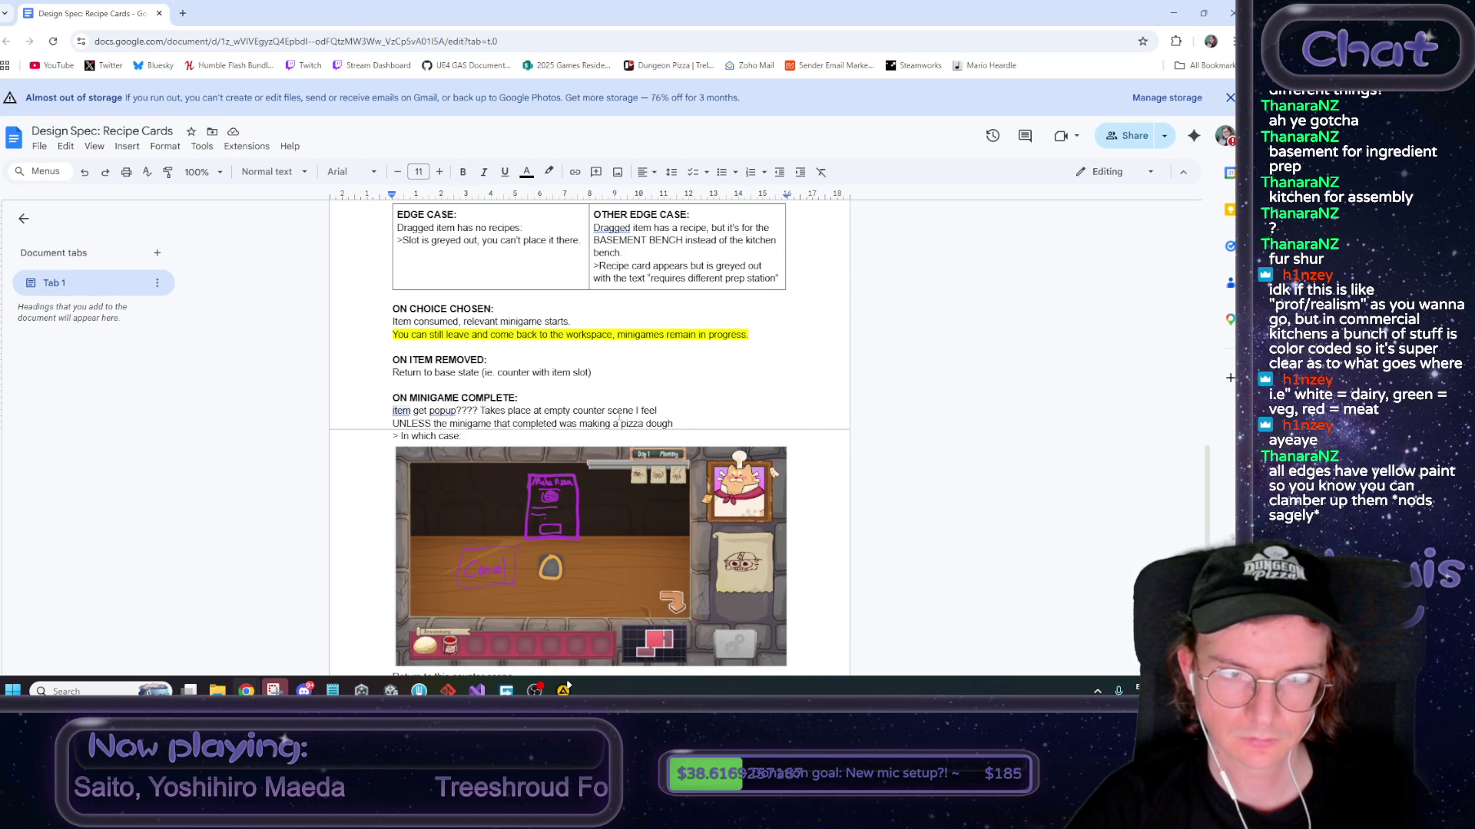
scroll(616, 413, down, 3)
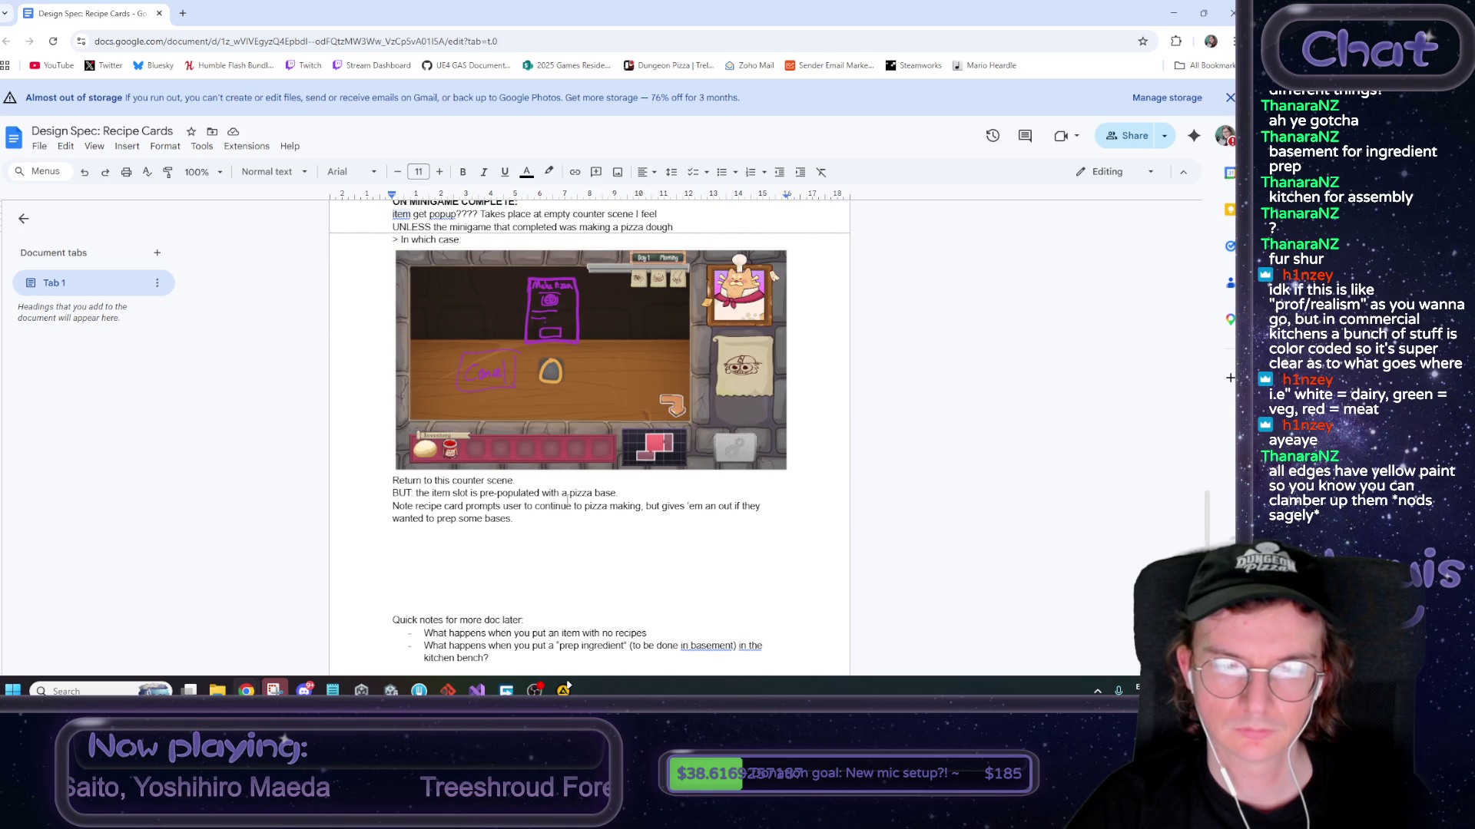
scroll(561, 508, up, 1)
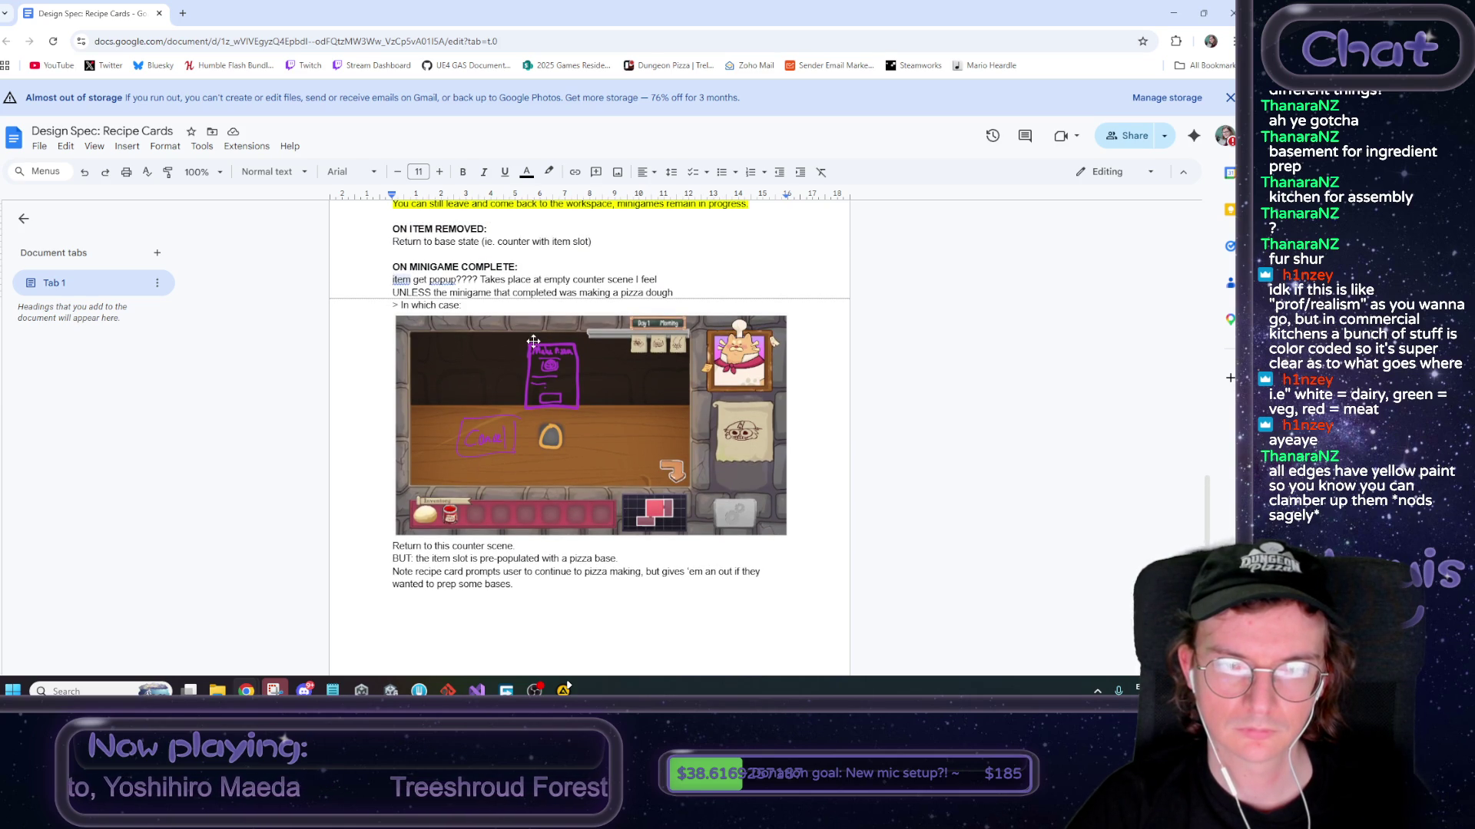
key(Down)
Comment on 'UNLESS' that there should be special cases, with ingredients showing in the counter slot
key(ctrl+shift+Right)
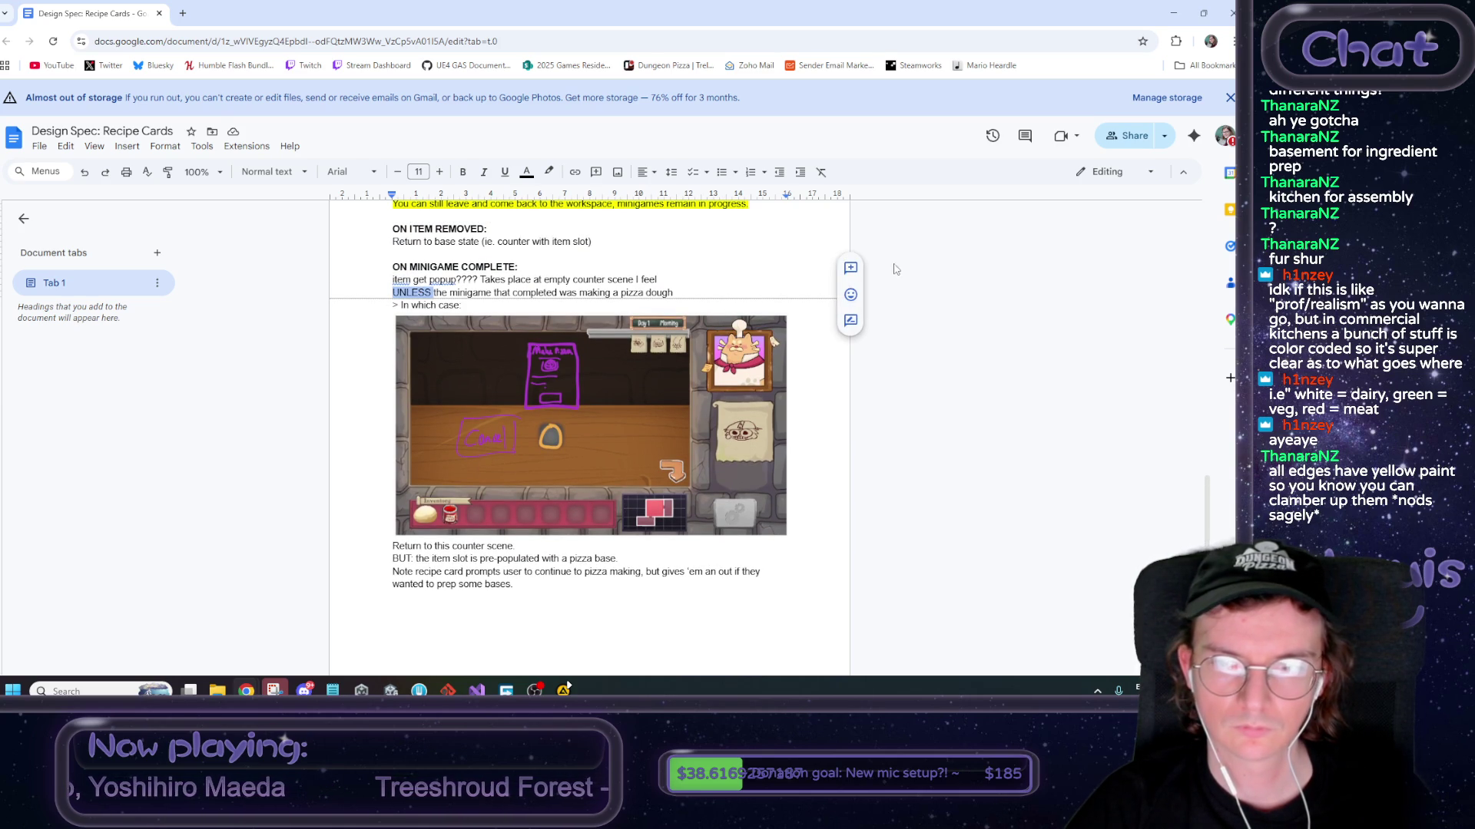
click(849, 265)
text(as y)
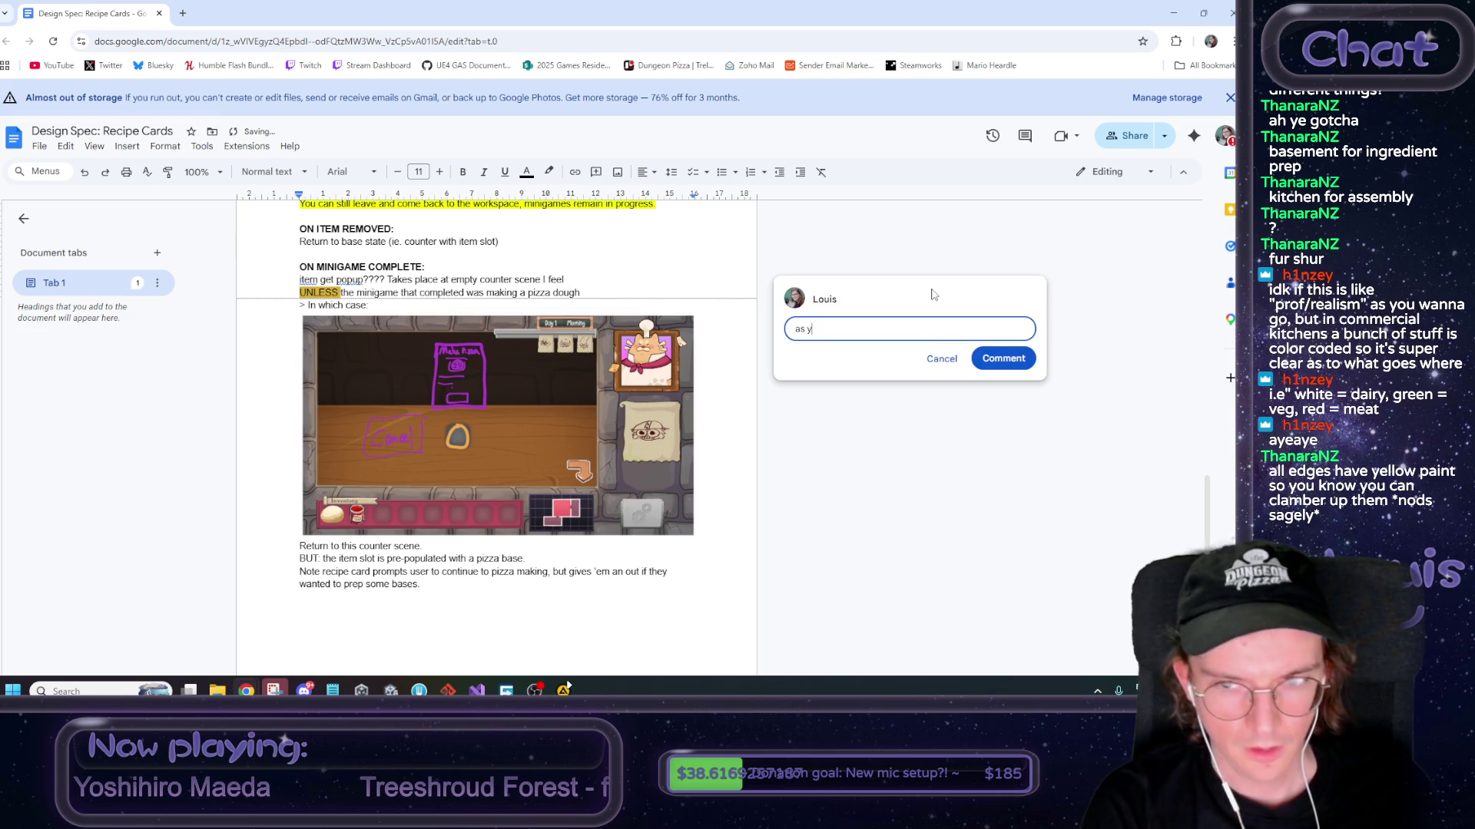
text(ou canpro)
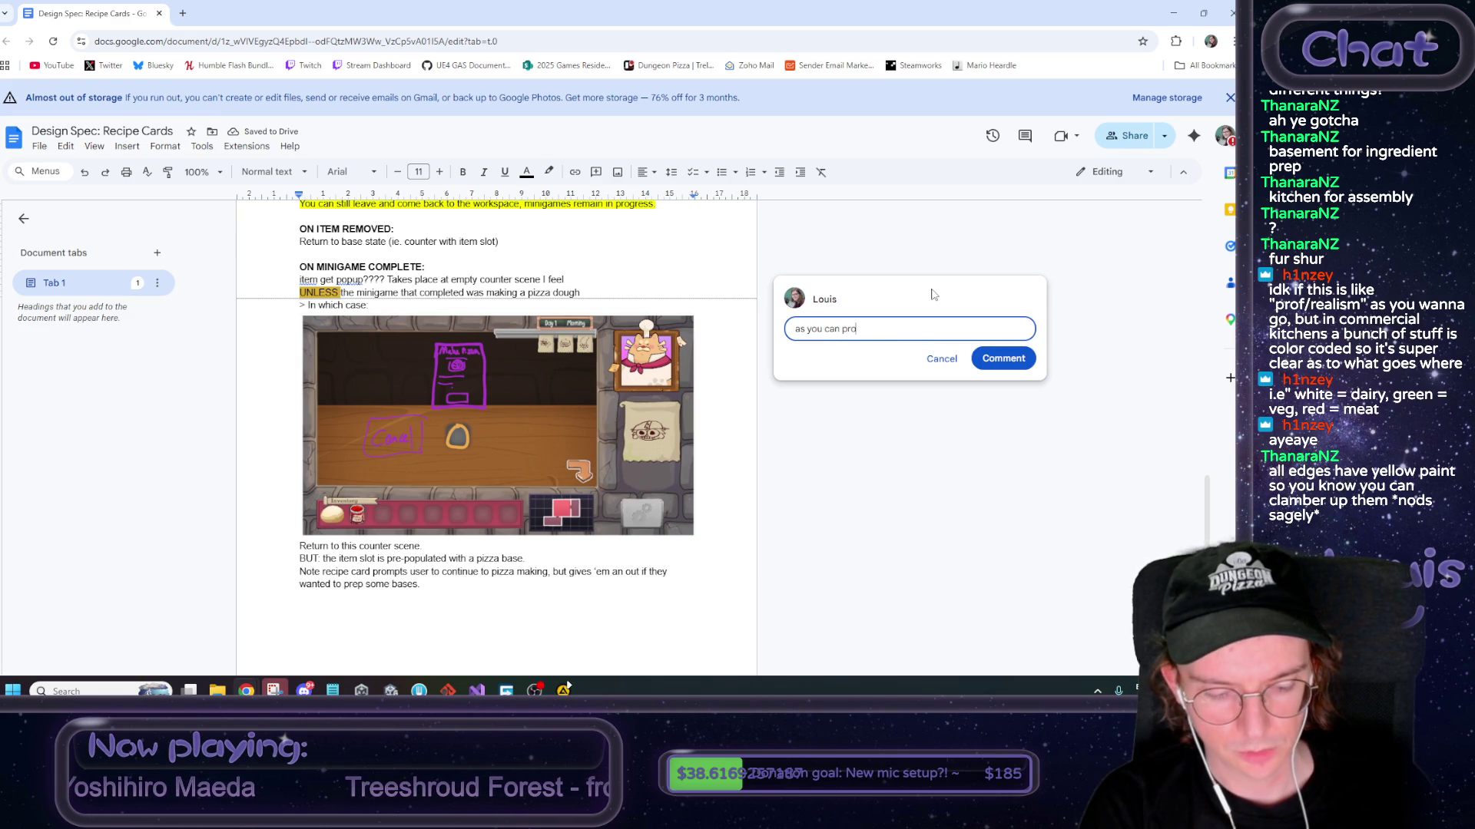
text(babtell i)
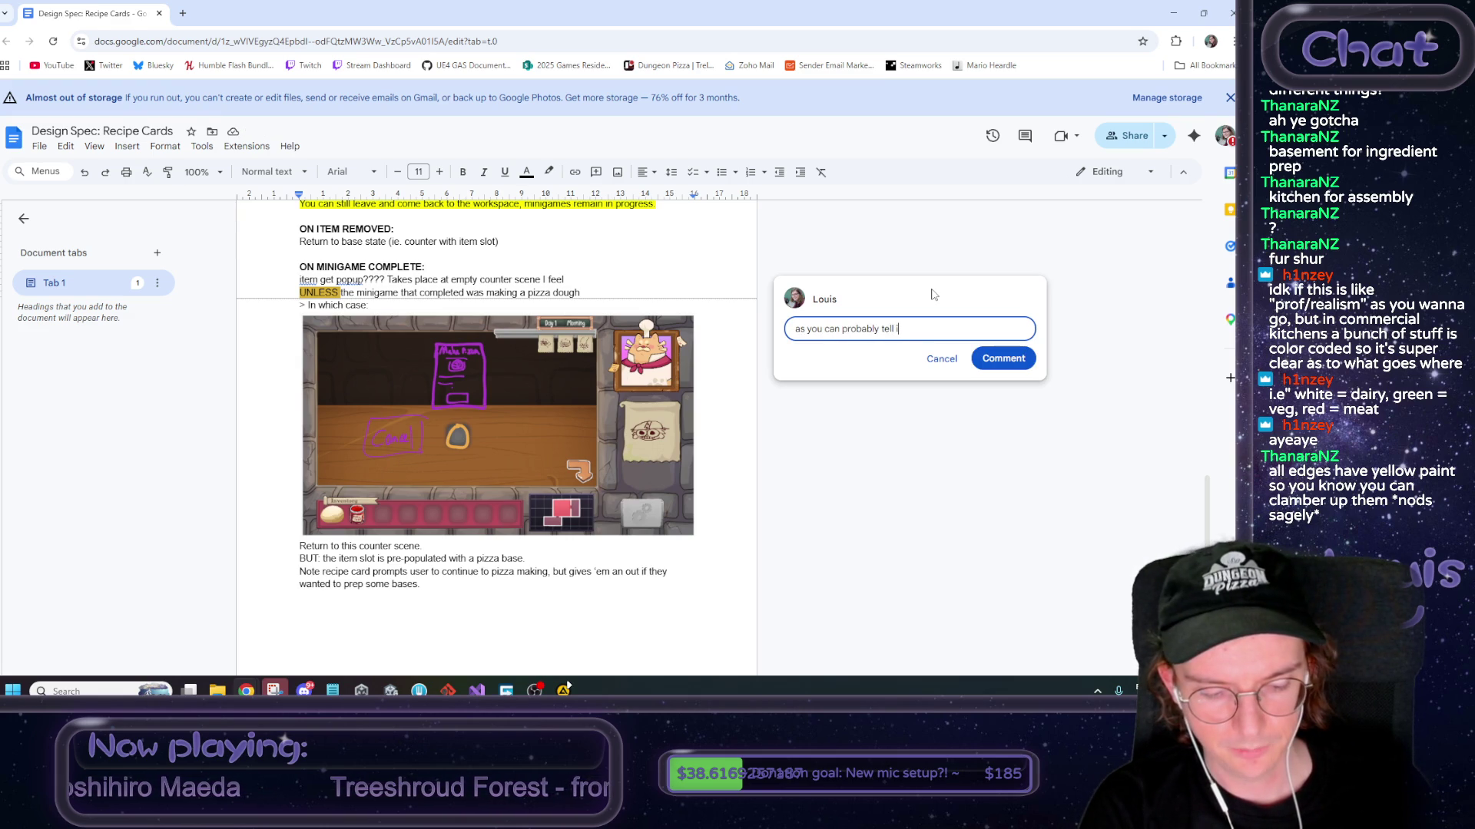
text(not con)
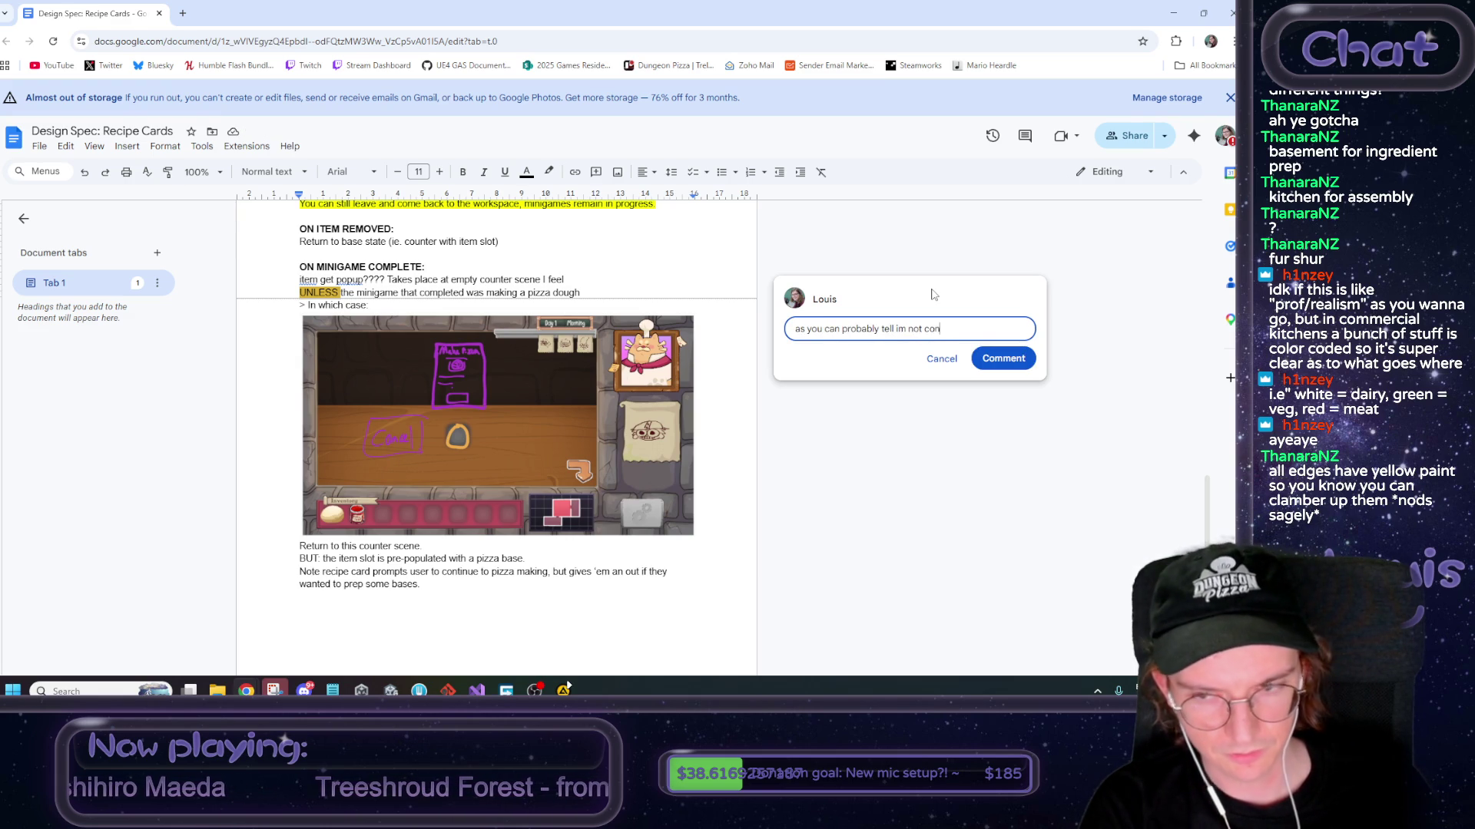
text(vinced ther)
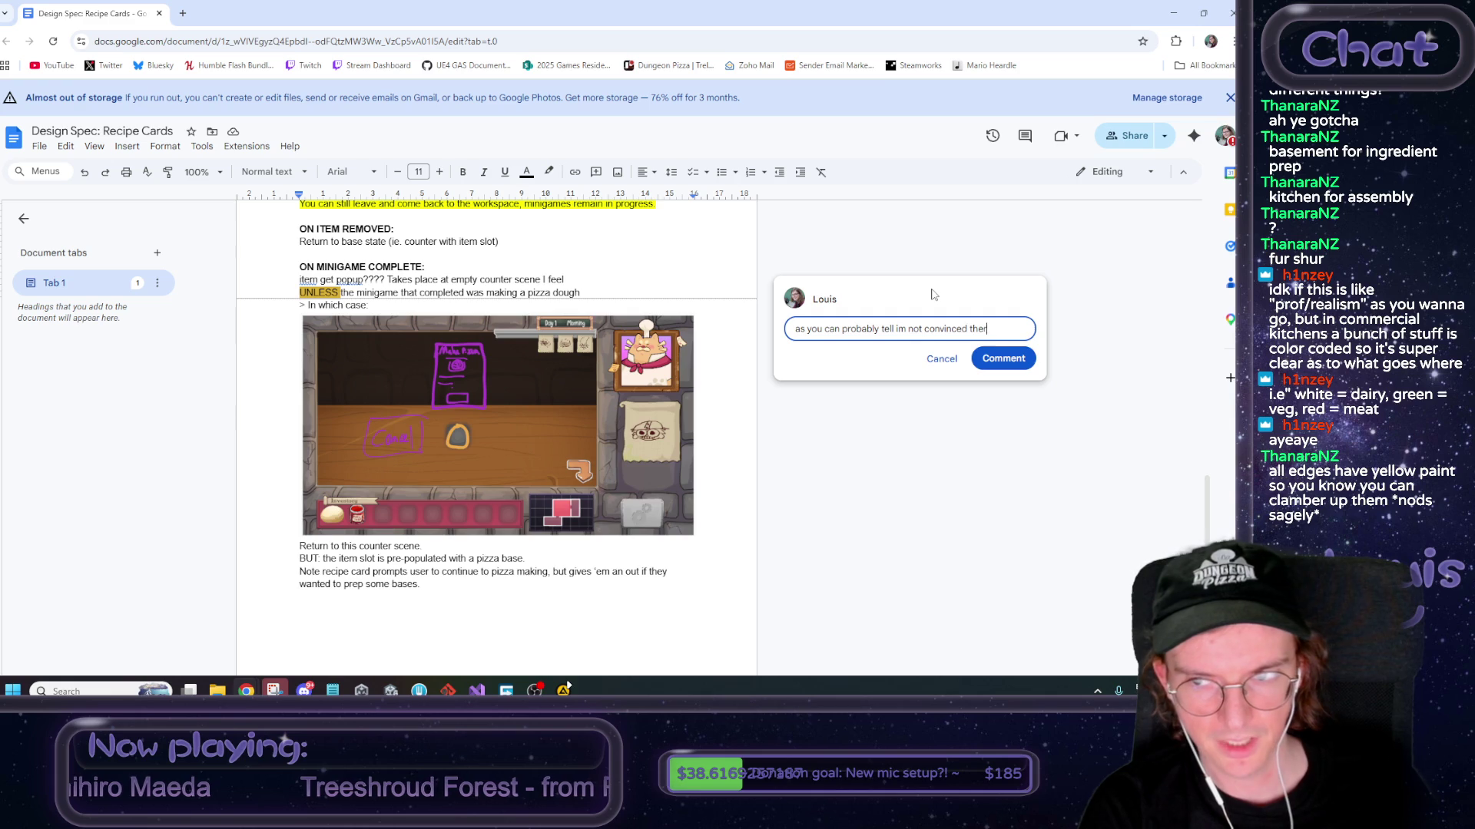
text(e should be spec)
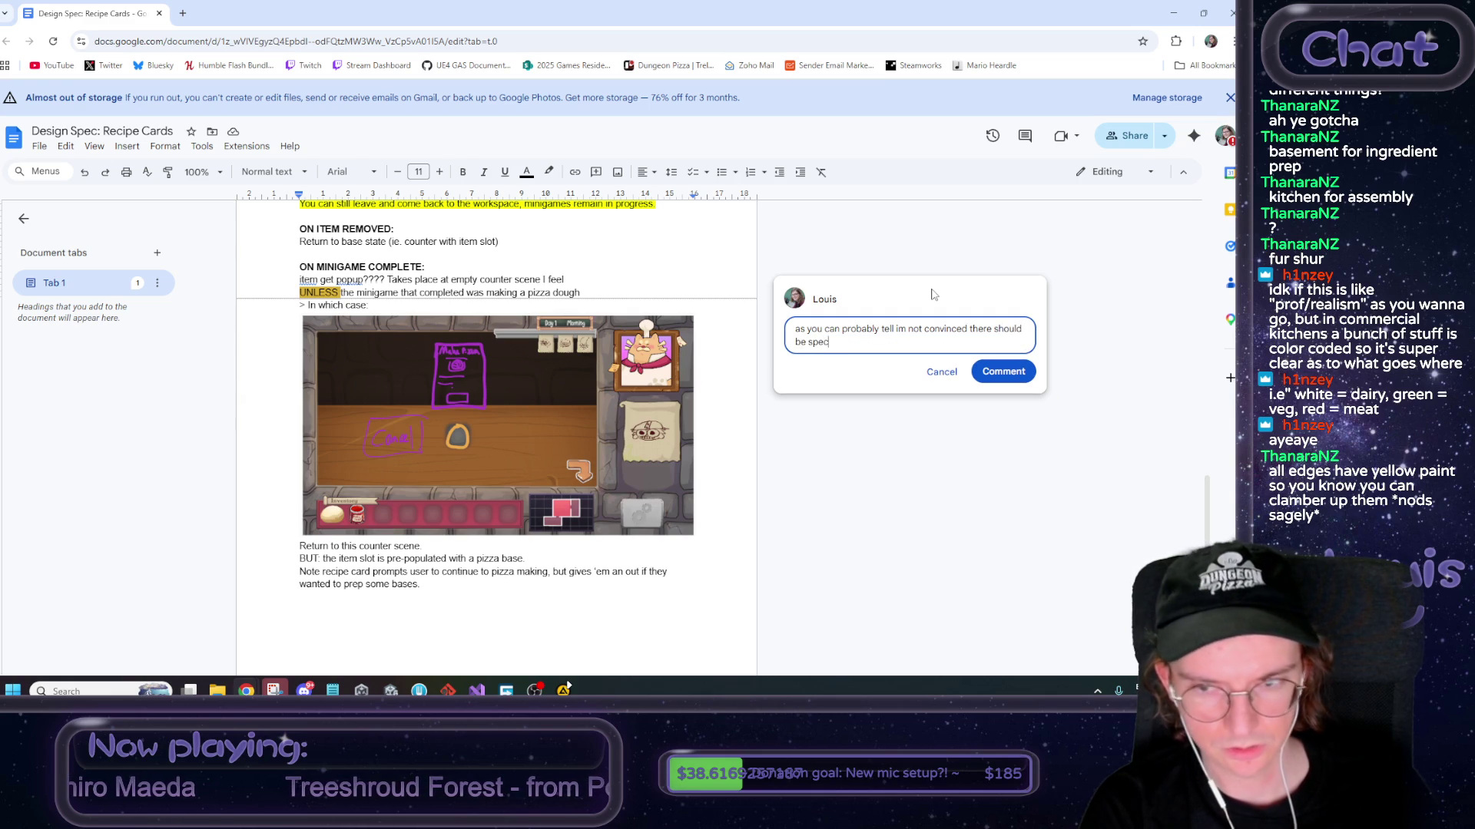
text(aicases.)
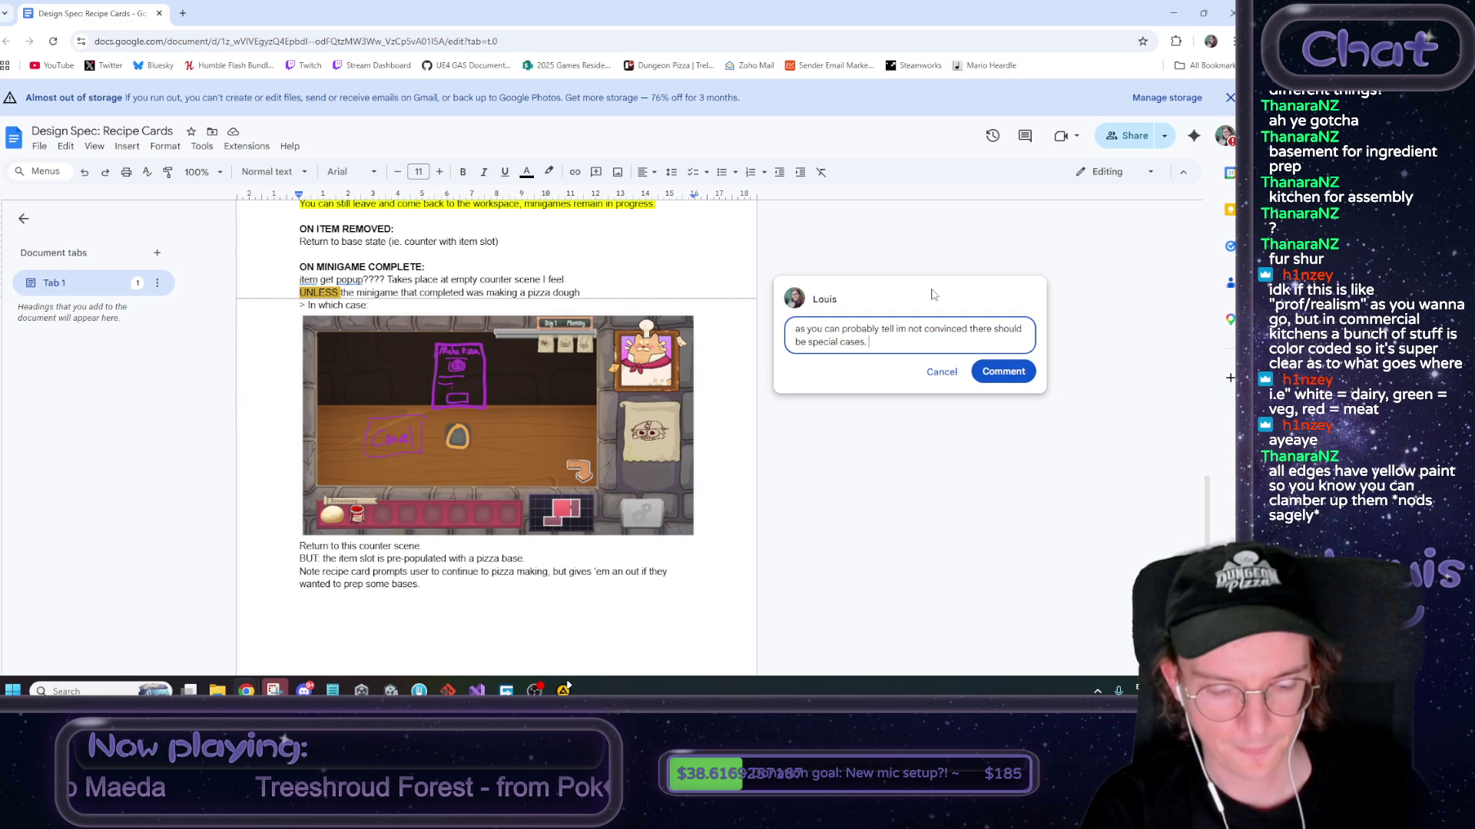
key(Return)
text(maybe)
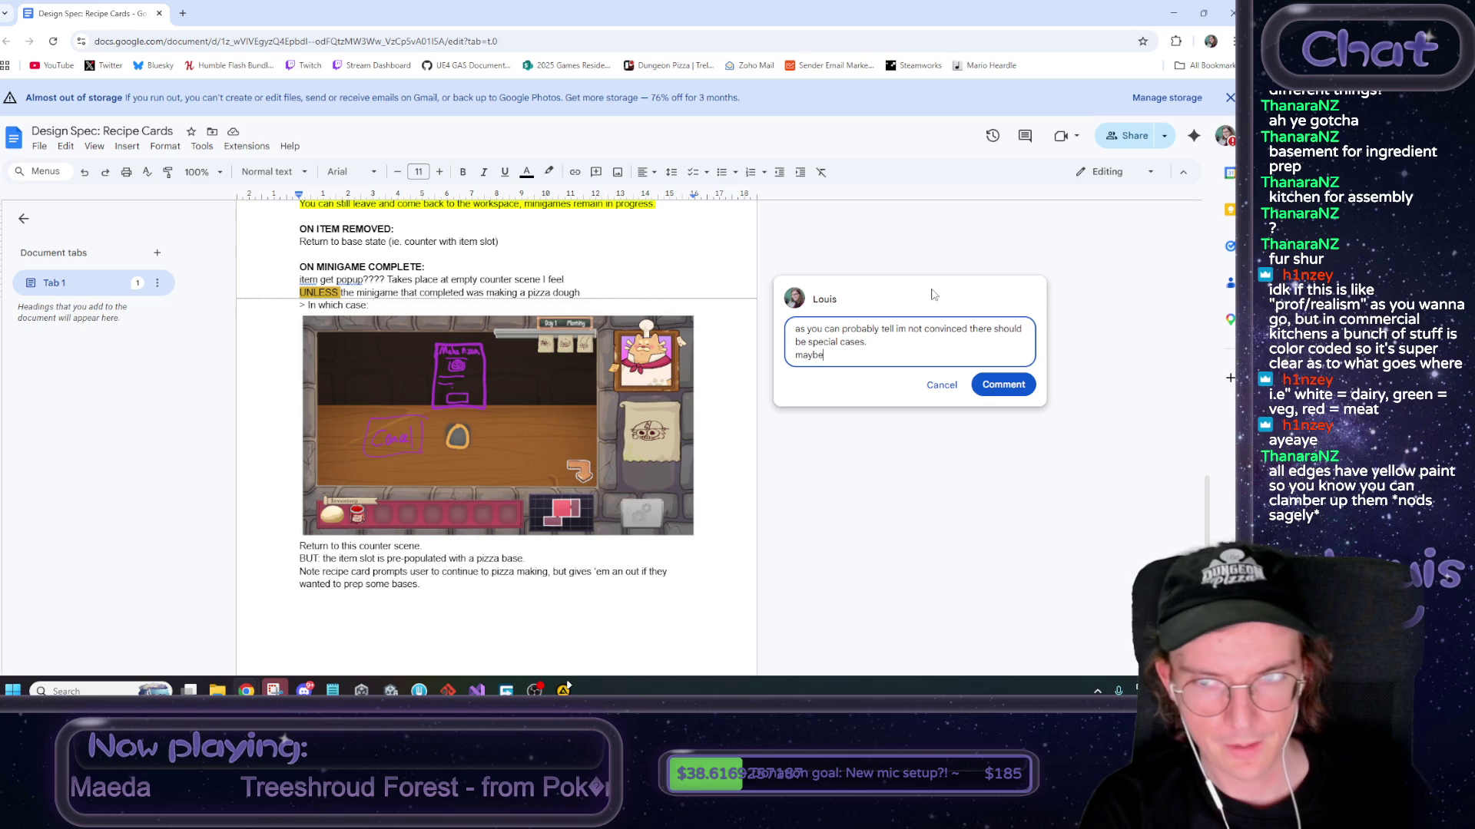
text(everyingredient s)
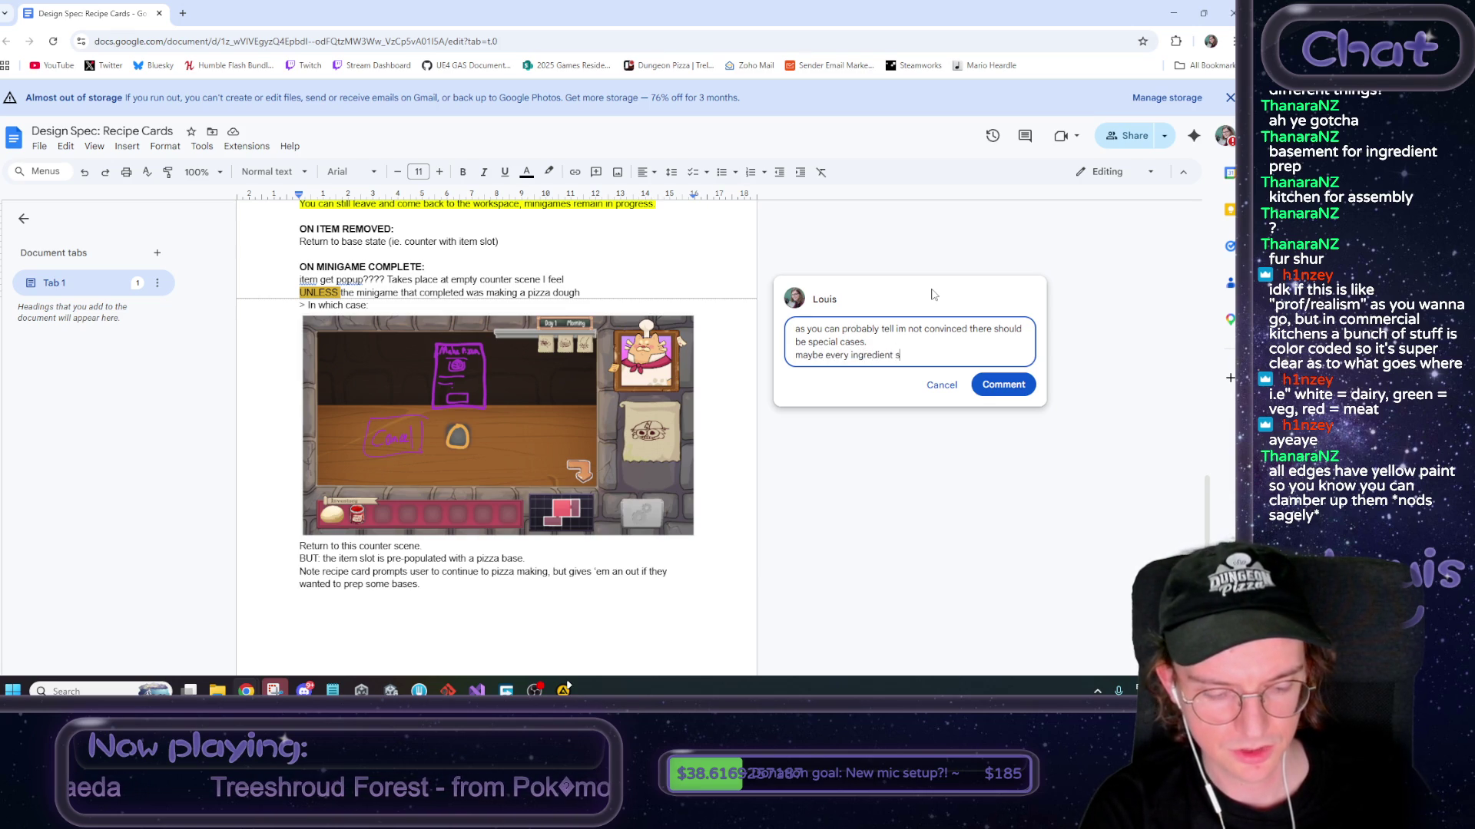
text(ust shows)
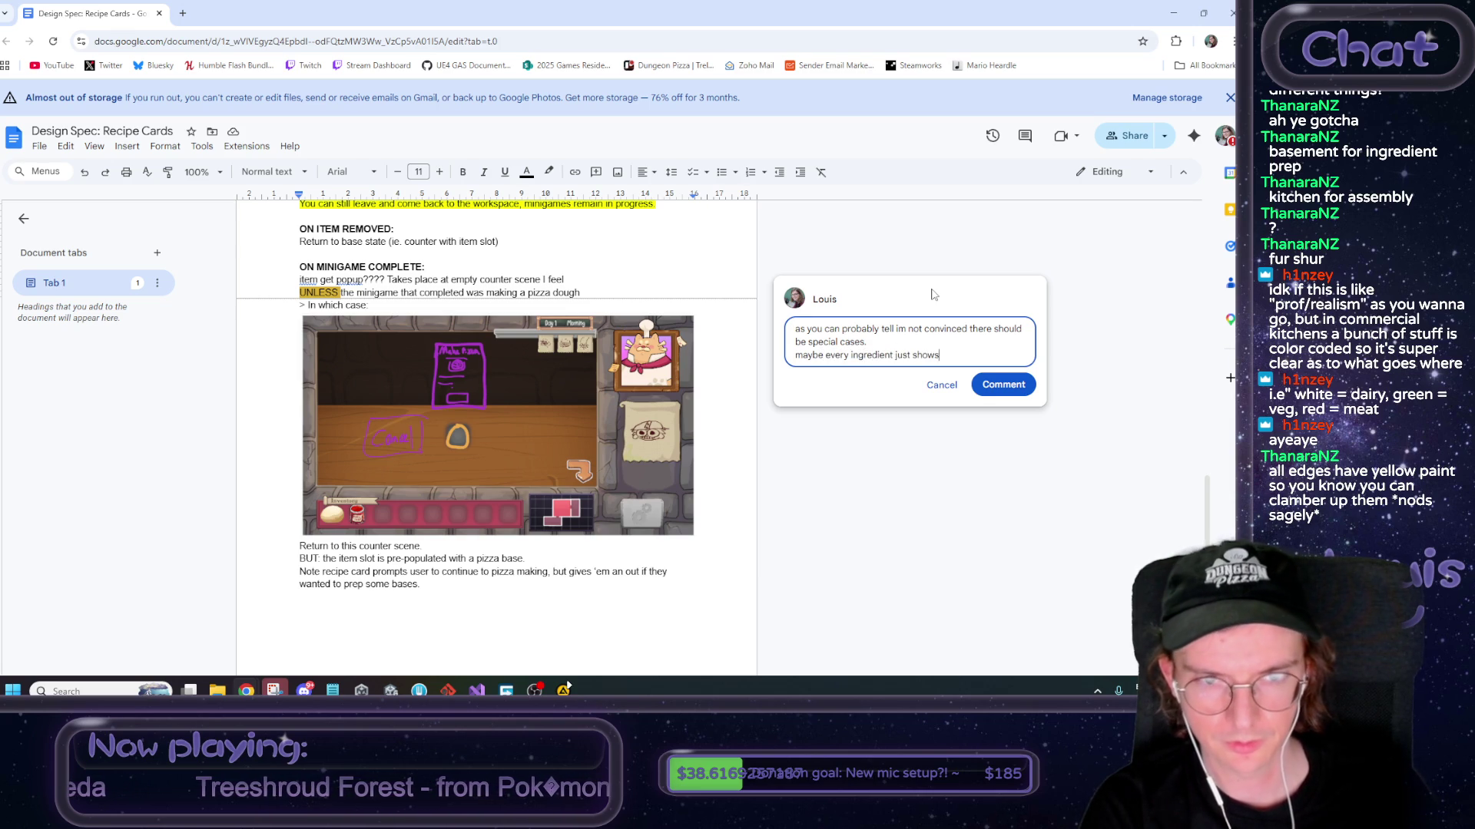
text( up in the )
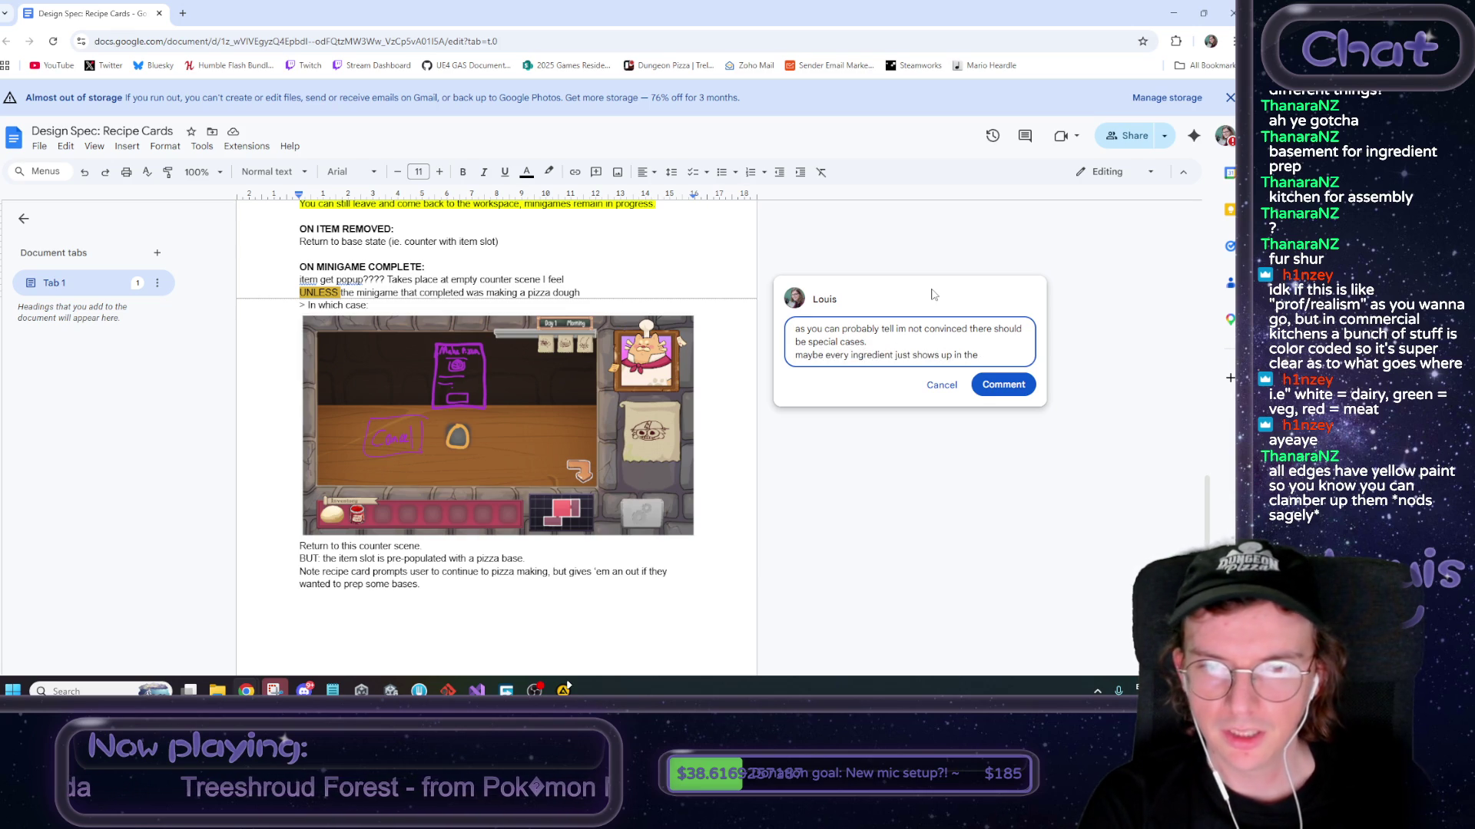
text(counter ite)
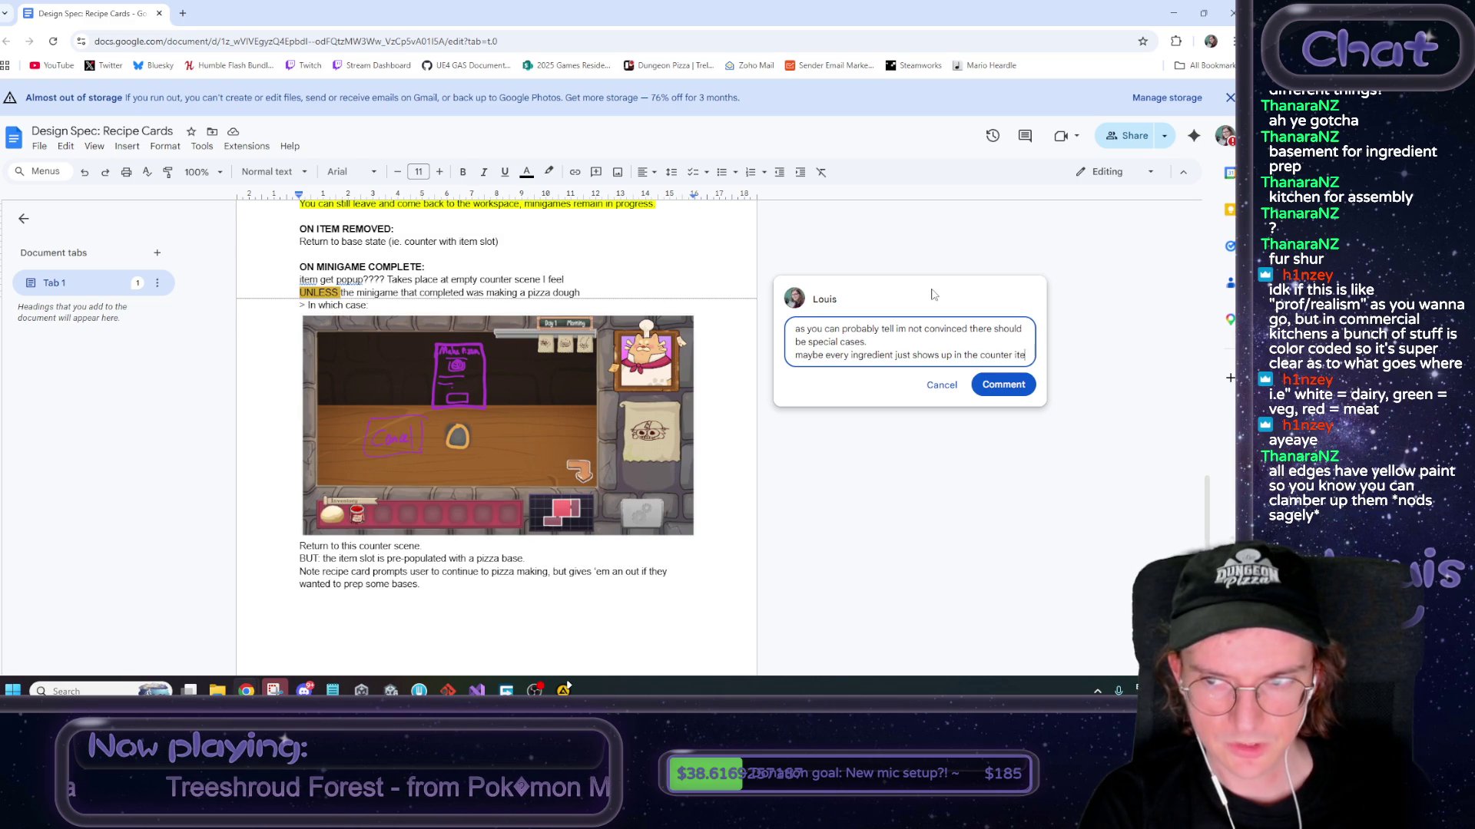
text(m slotand)
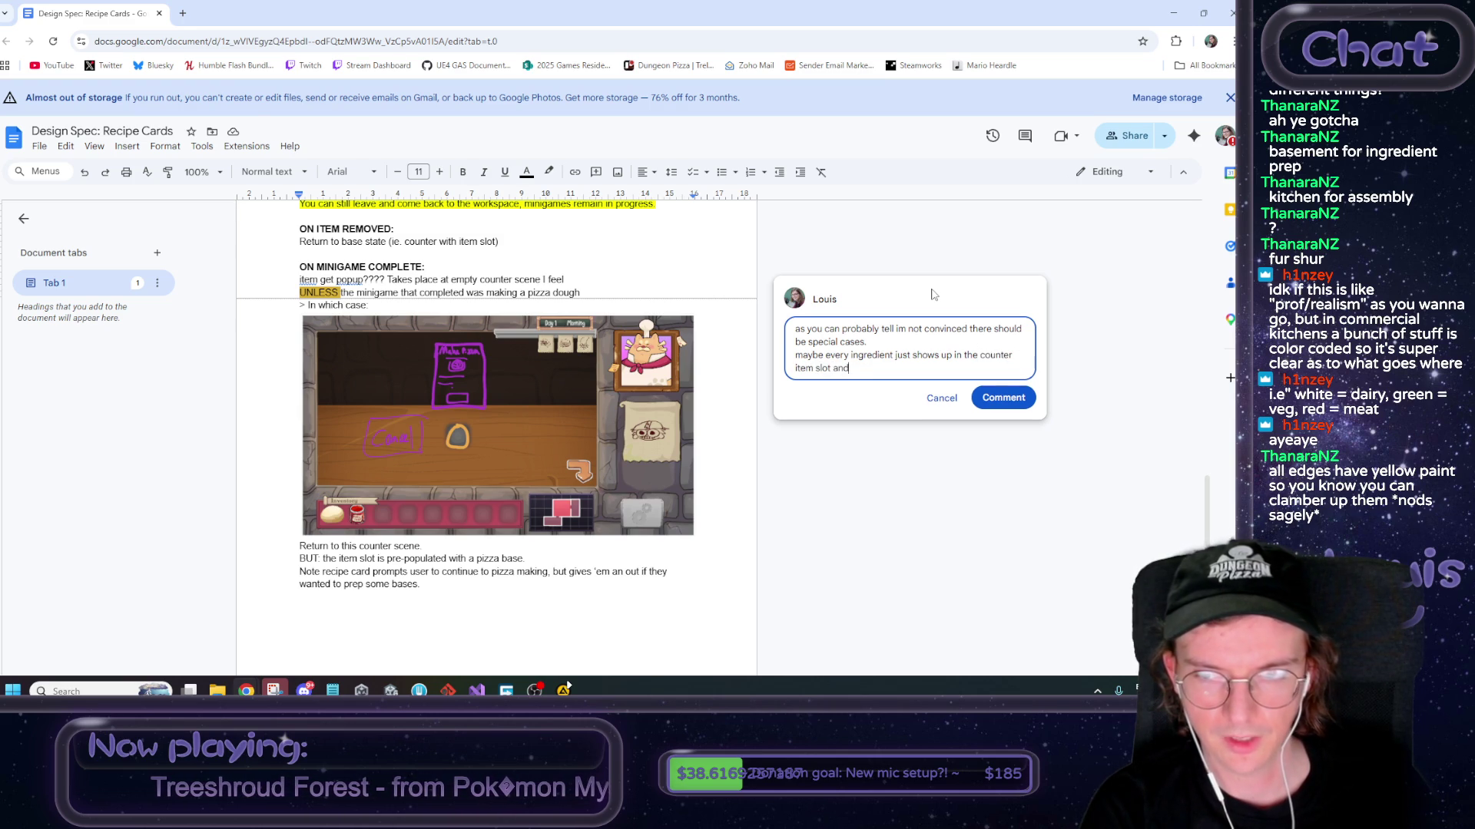
text(you can tak)
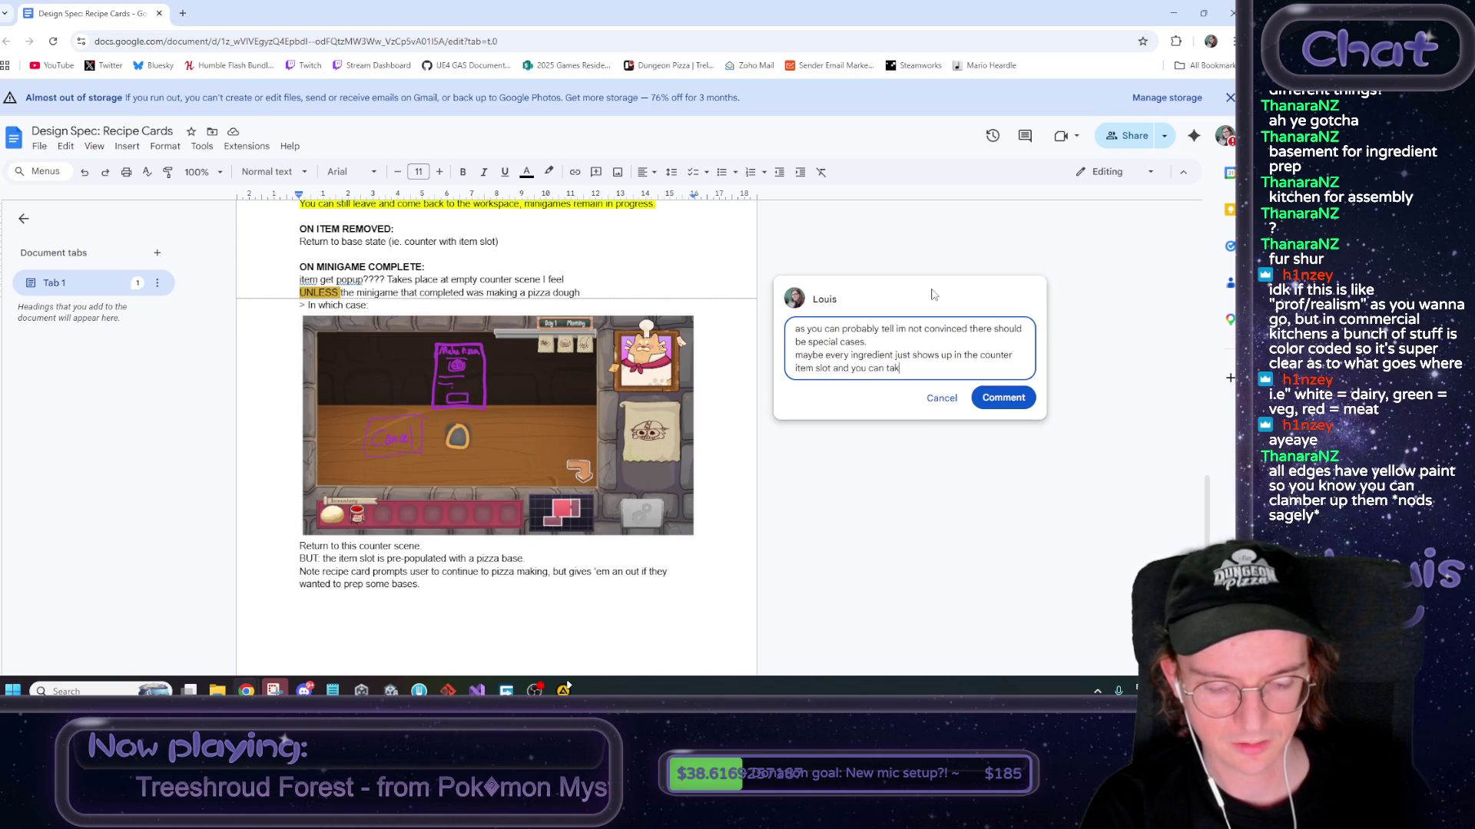
text(e fro the)
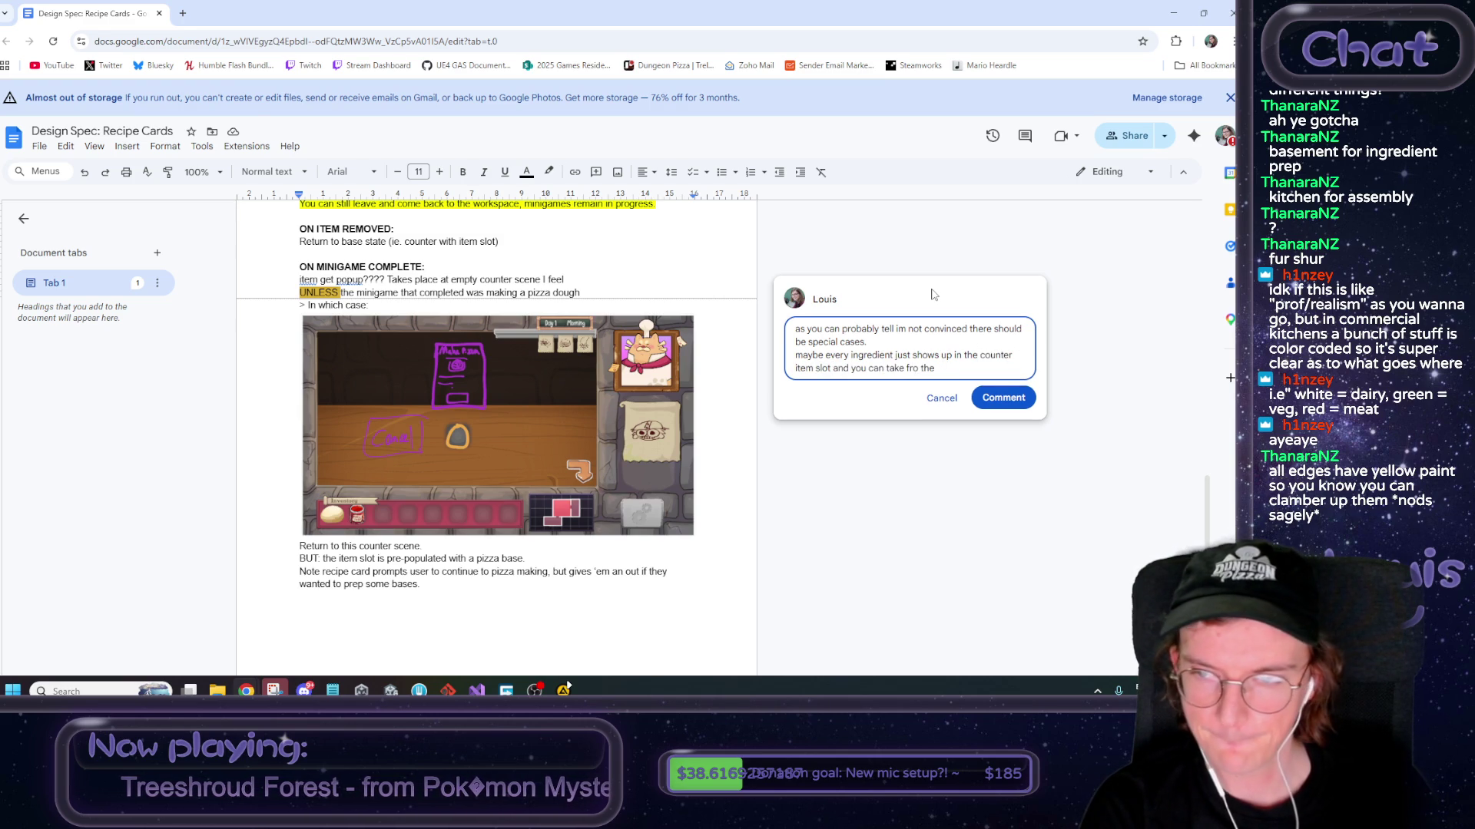
text(rem)
text( ther)
text( but)
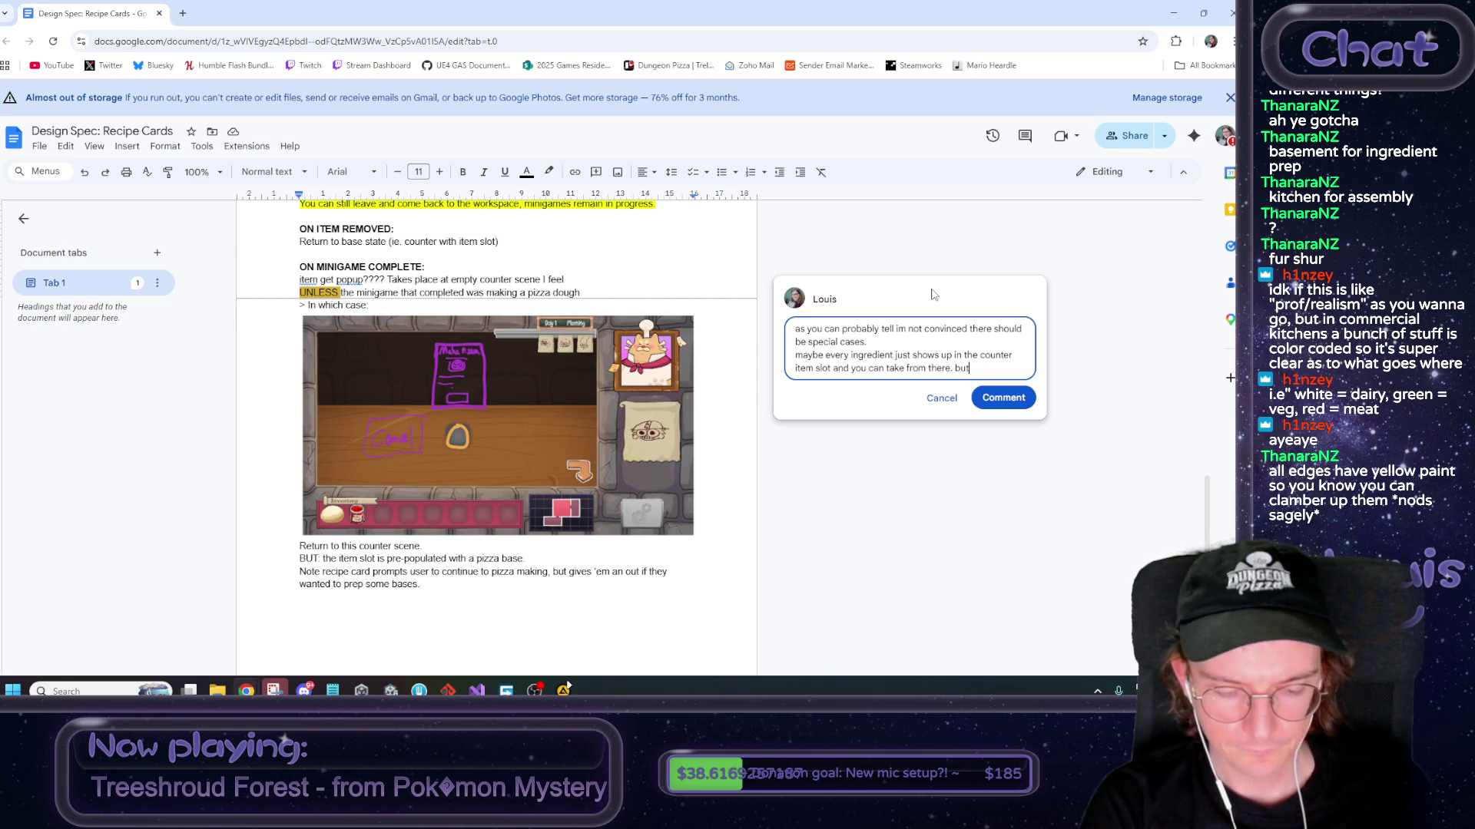
Add a final line saying 'BUT i like the fanfare! from finishing something!!' and post the comment
key(BackSpace)
key(BackSpace)
key(BackSpace)
key(Return)
text(BUT i like)
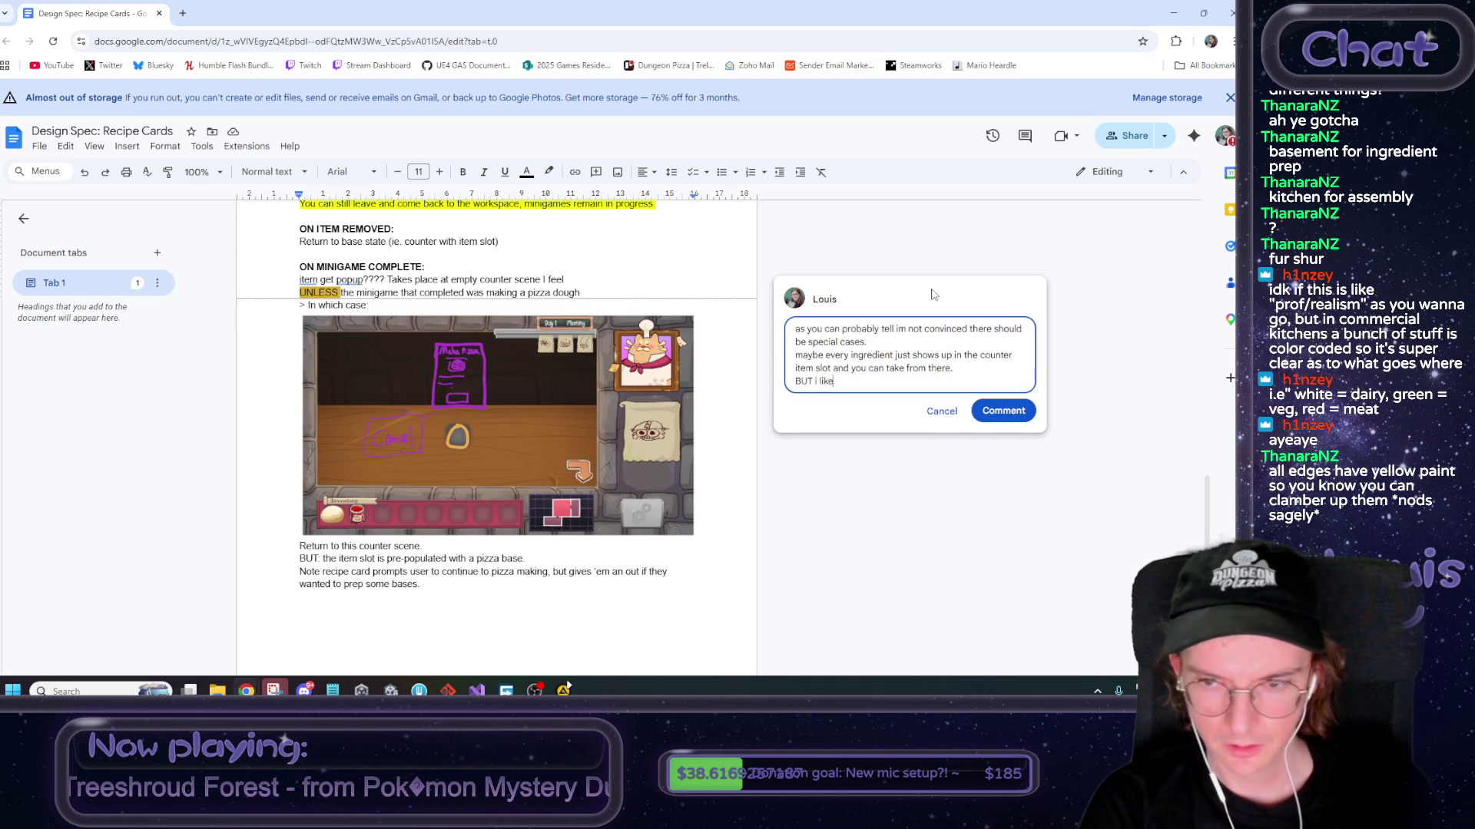
text( the fanfa)
text(re )
text( from)
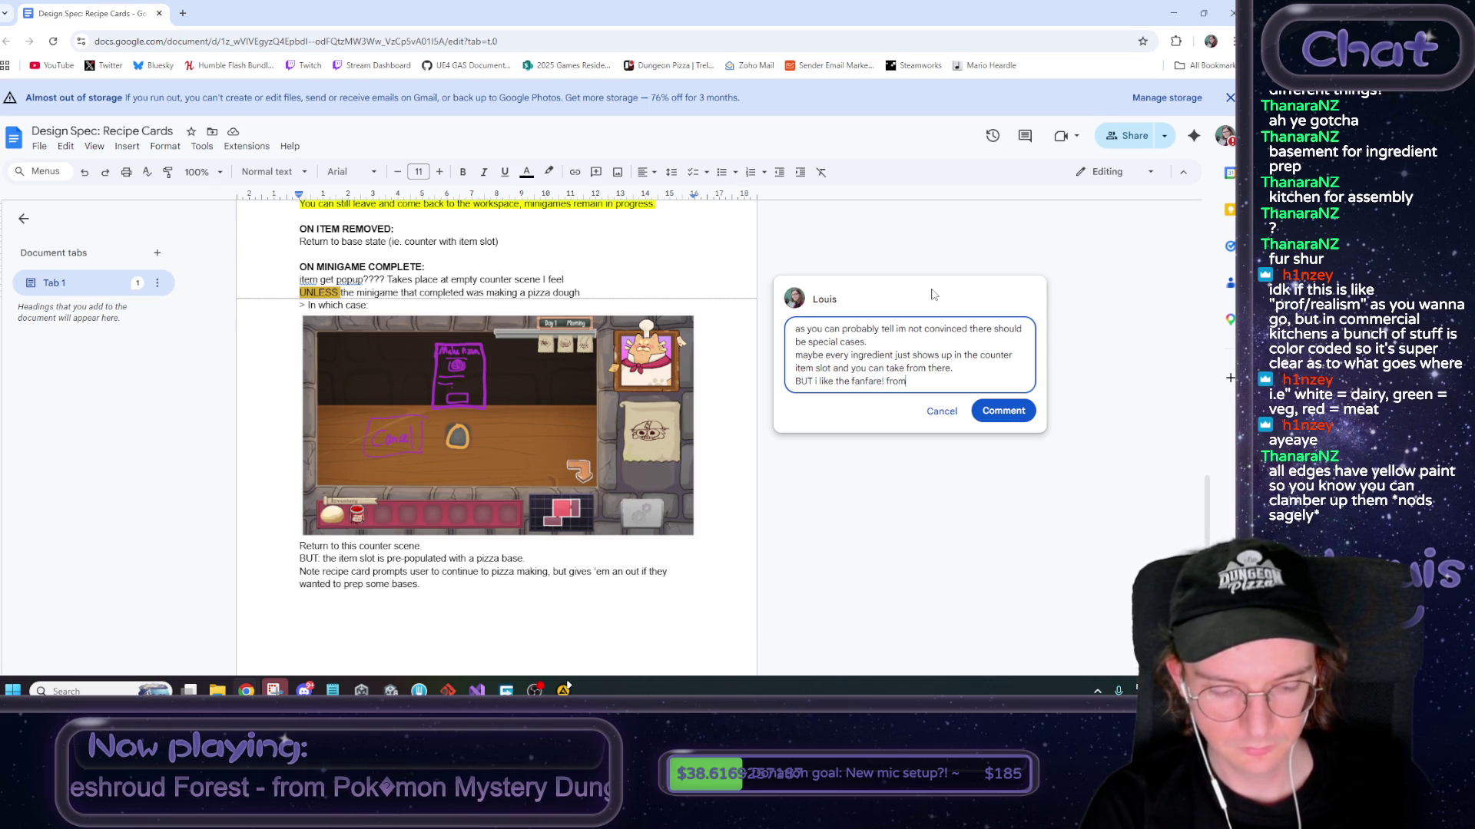
text( fing some)
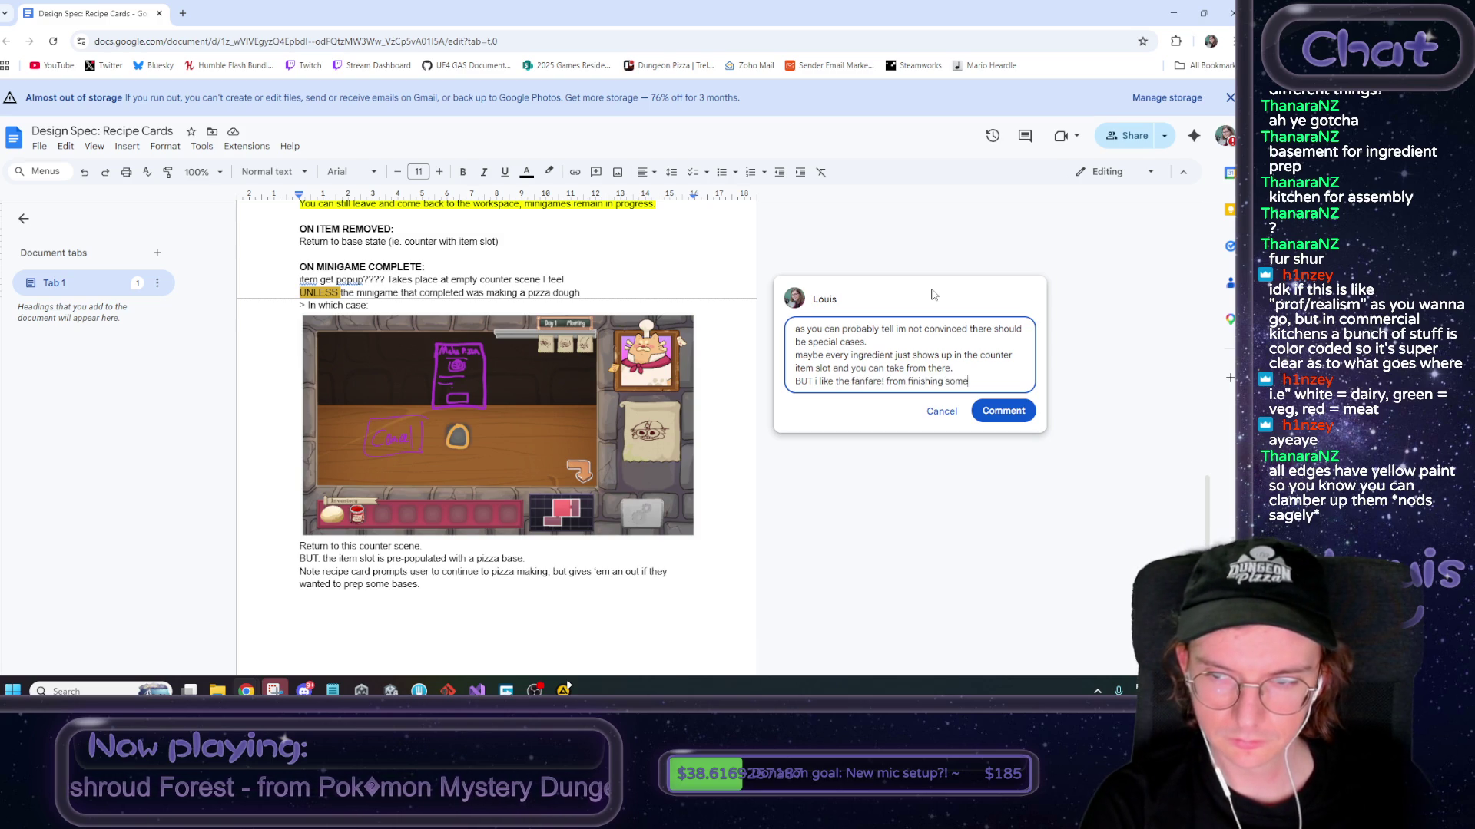
text(thing!!)
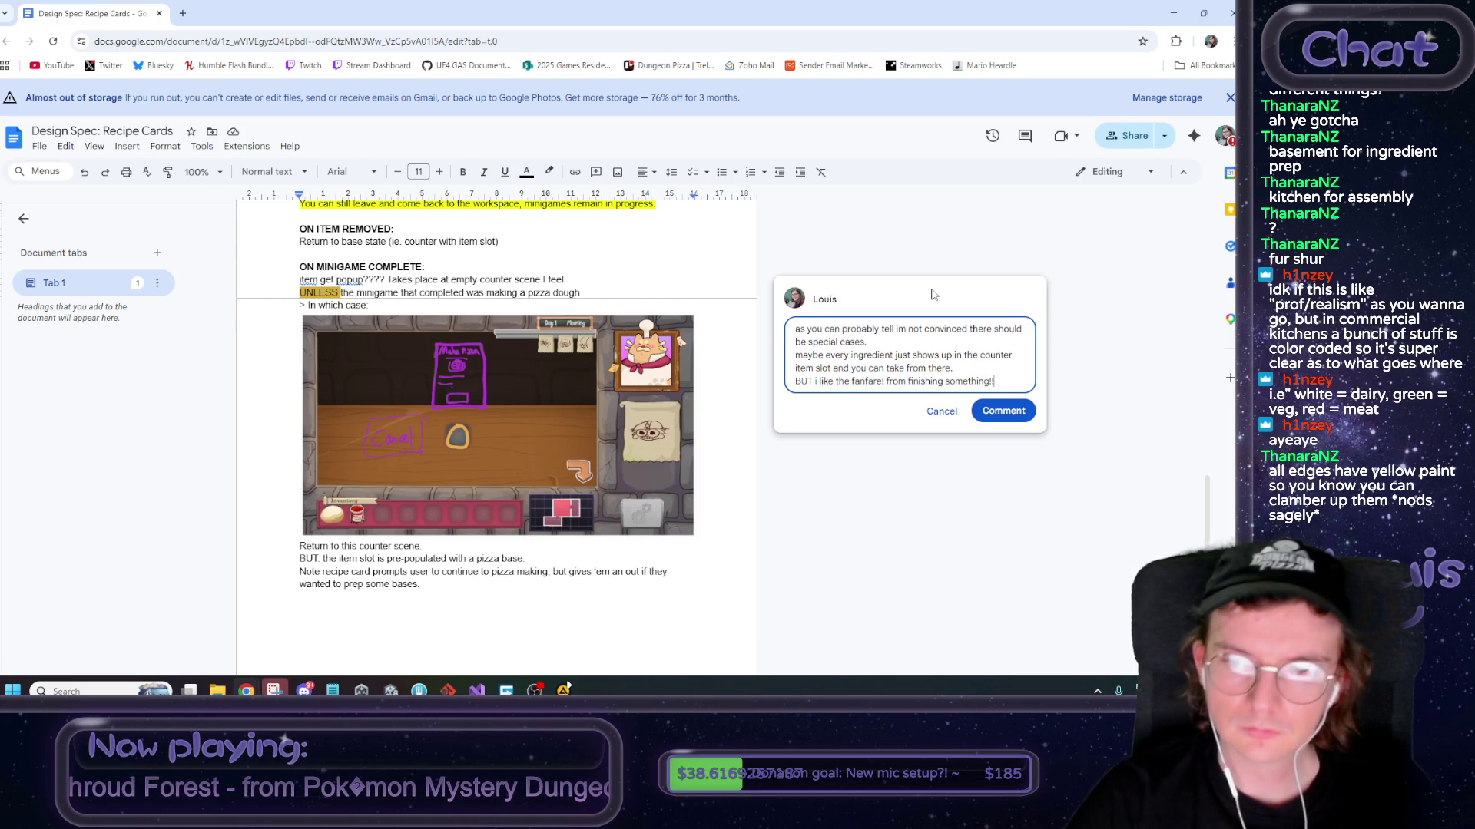
click(1000, 415)
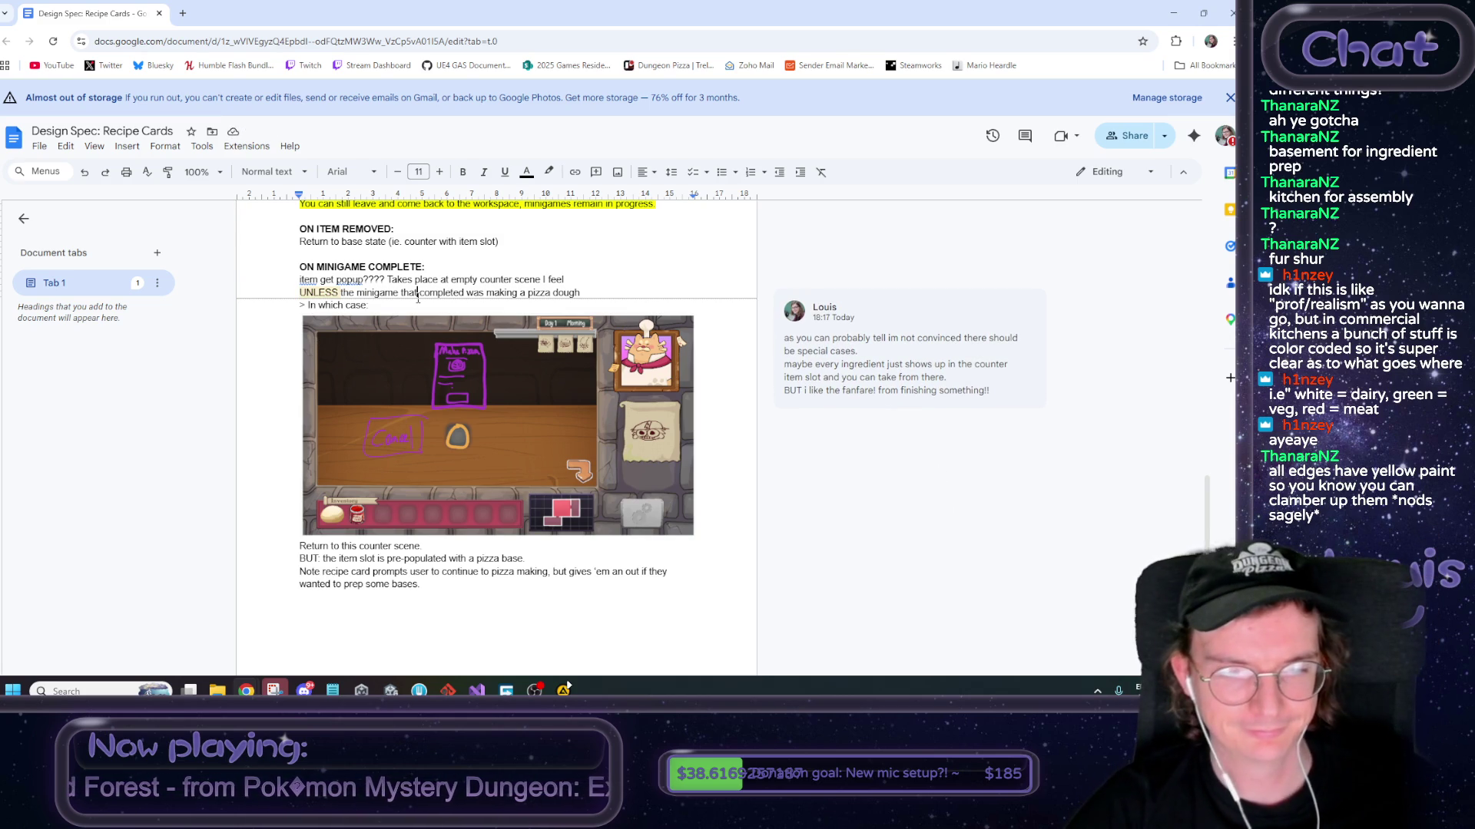
Delete the 'Quick notes for more doc later' list and blank lines at the document's end
scroll(415, 323, down, 3)
scroll(413, 324, down, 1)
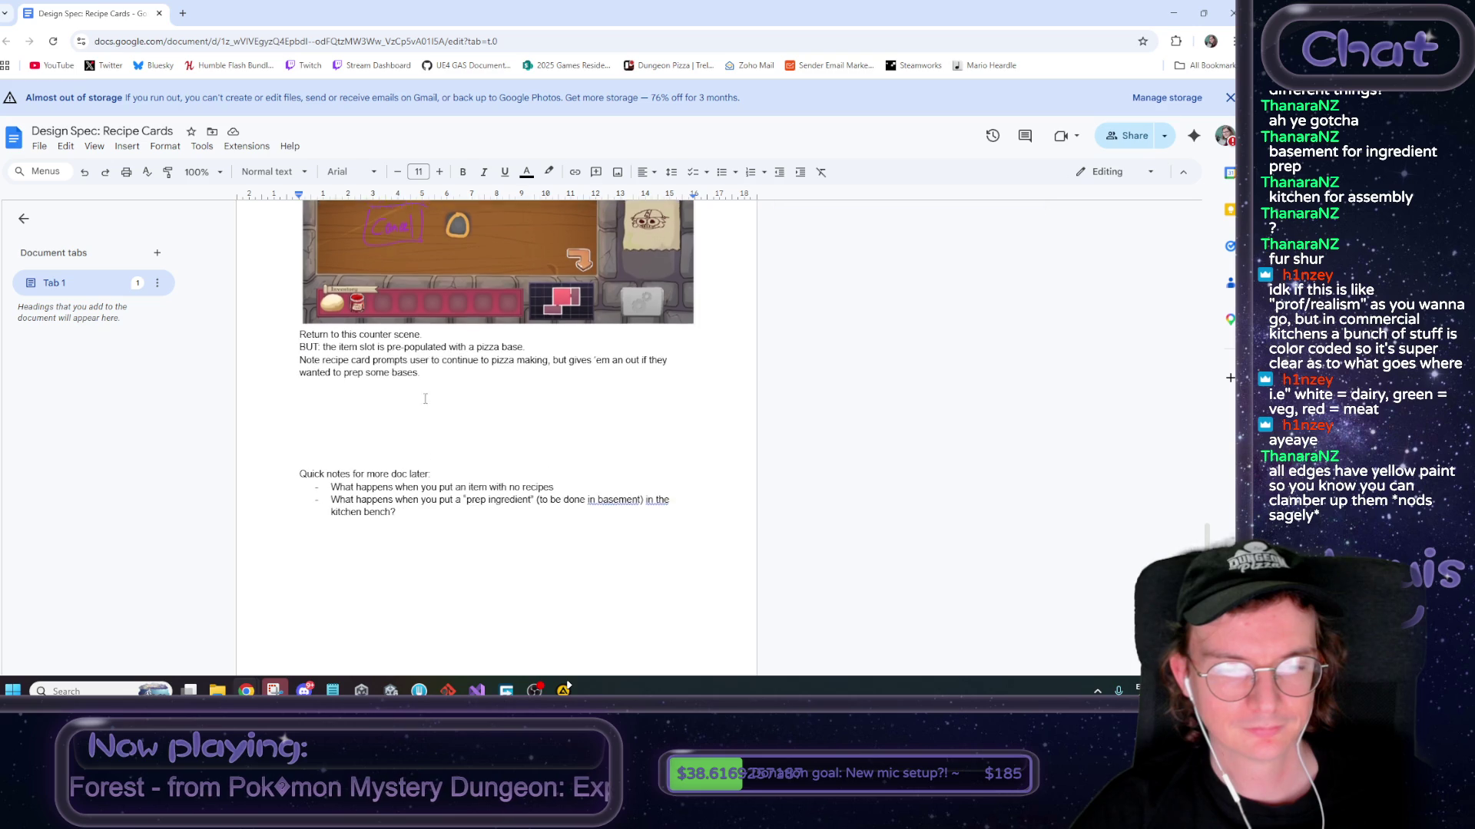
mouse_move(489, 436)
mouse_down()
mouse_move(421, 438)
mouse_move(423, 455)
mouse_move(191, 421)
mouse_move(207, 426)
mouse_up()
key(BackSpace)
key(BackSpace)
key(BackSpace)
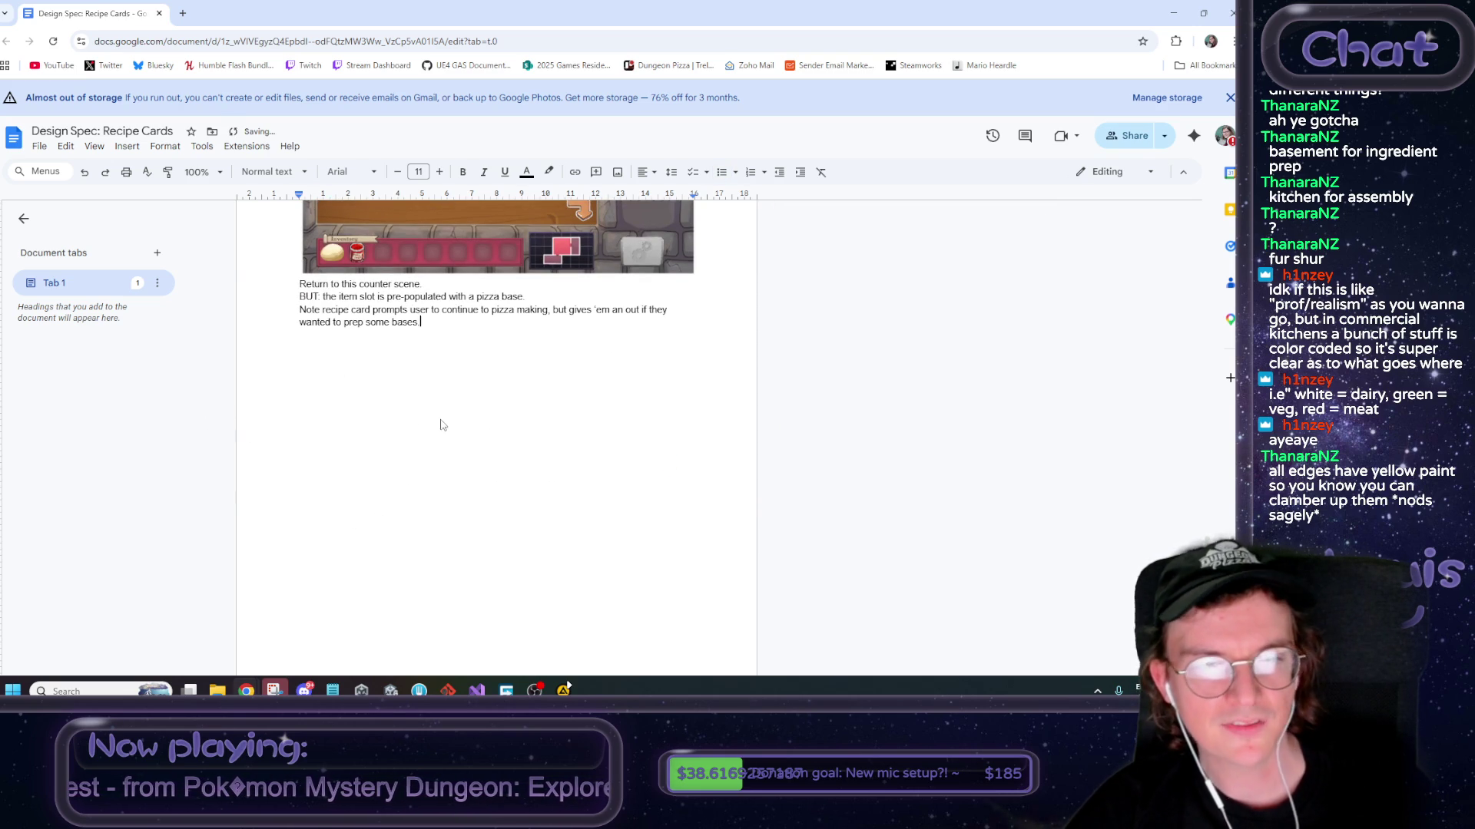
scroll(444, 422, up, 20)
scroll(444, 422, up, 1)
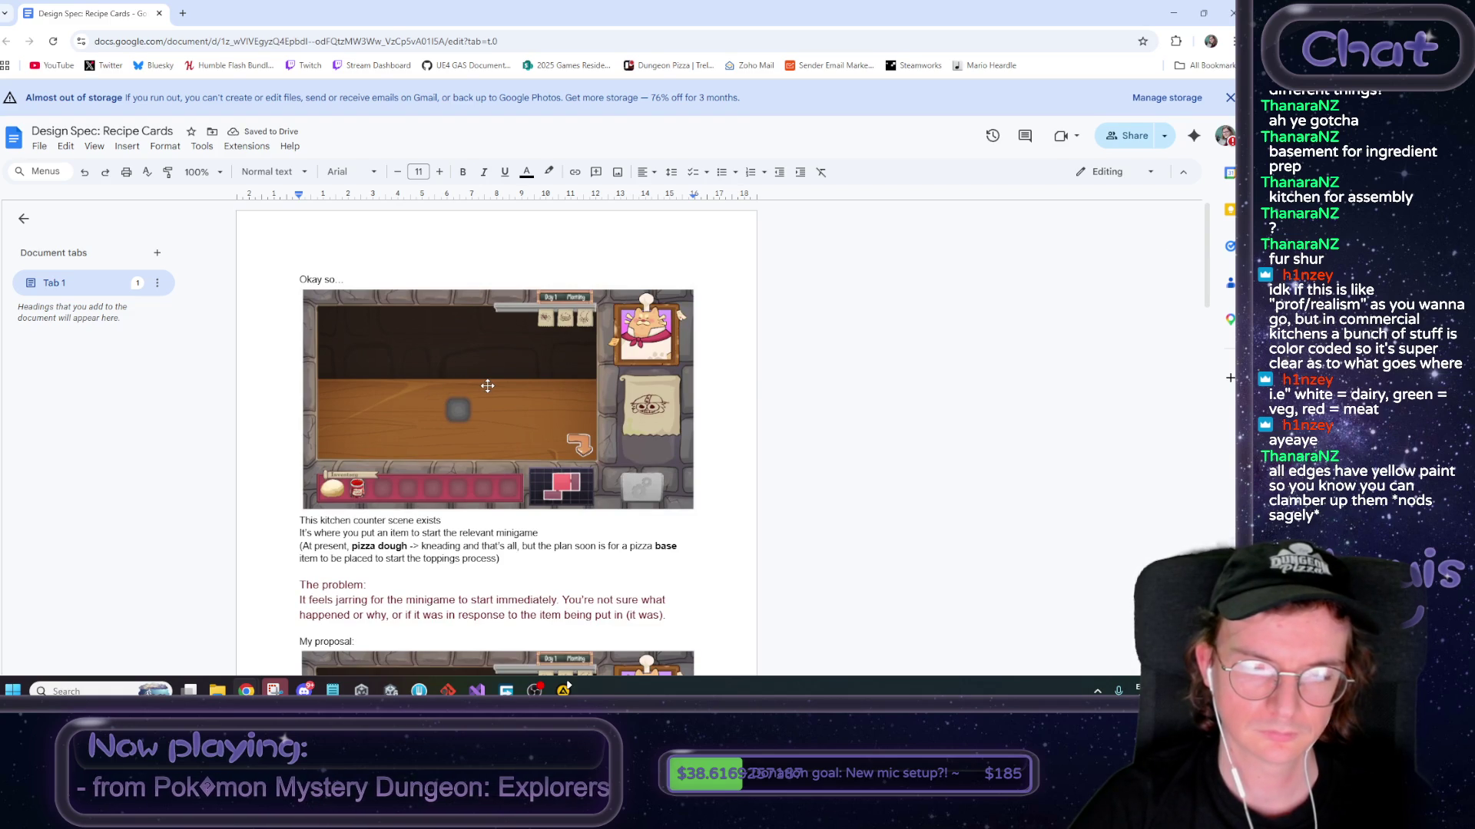
drag(666, 616, 283, 586)
key(ctrl+c)
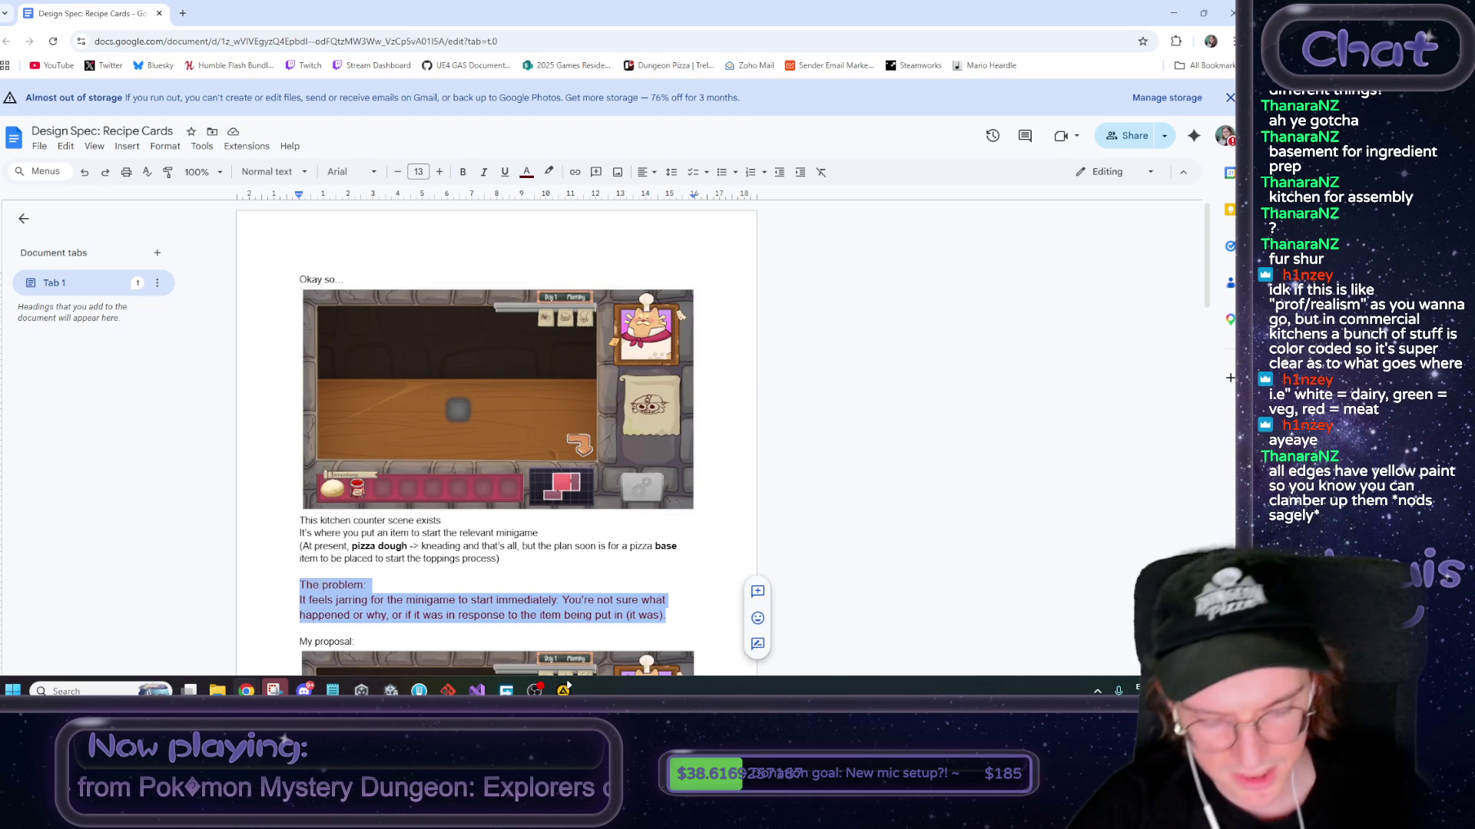
Move the problem statement into a newly inserted 1x1 table
key(BackSpace)
click(127, 146)
mouse_move(154, 189)
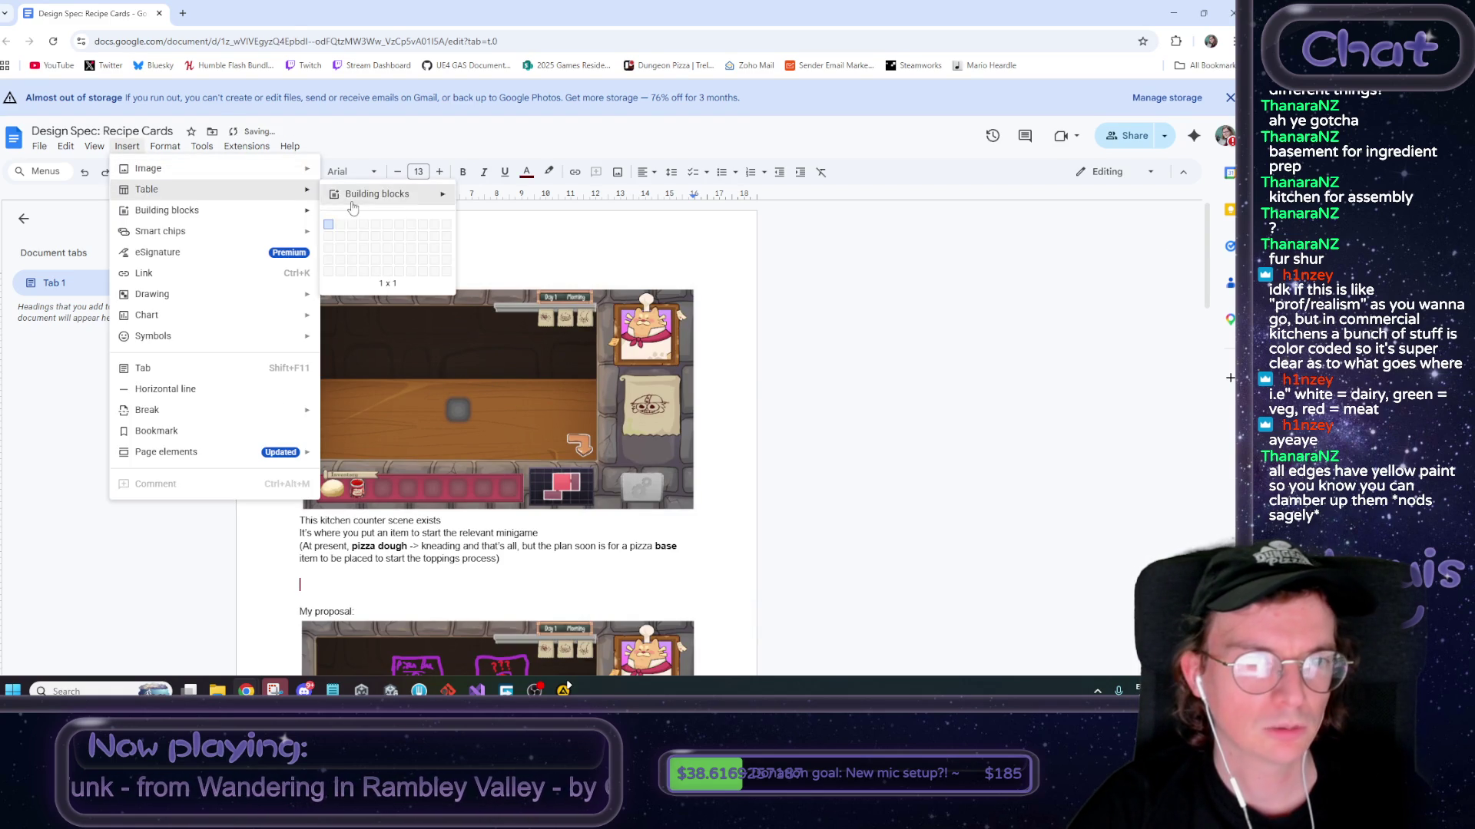
click(328, 224)
key(ctrl+v)
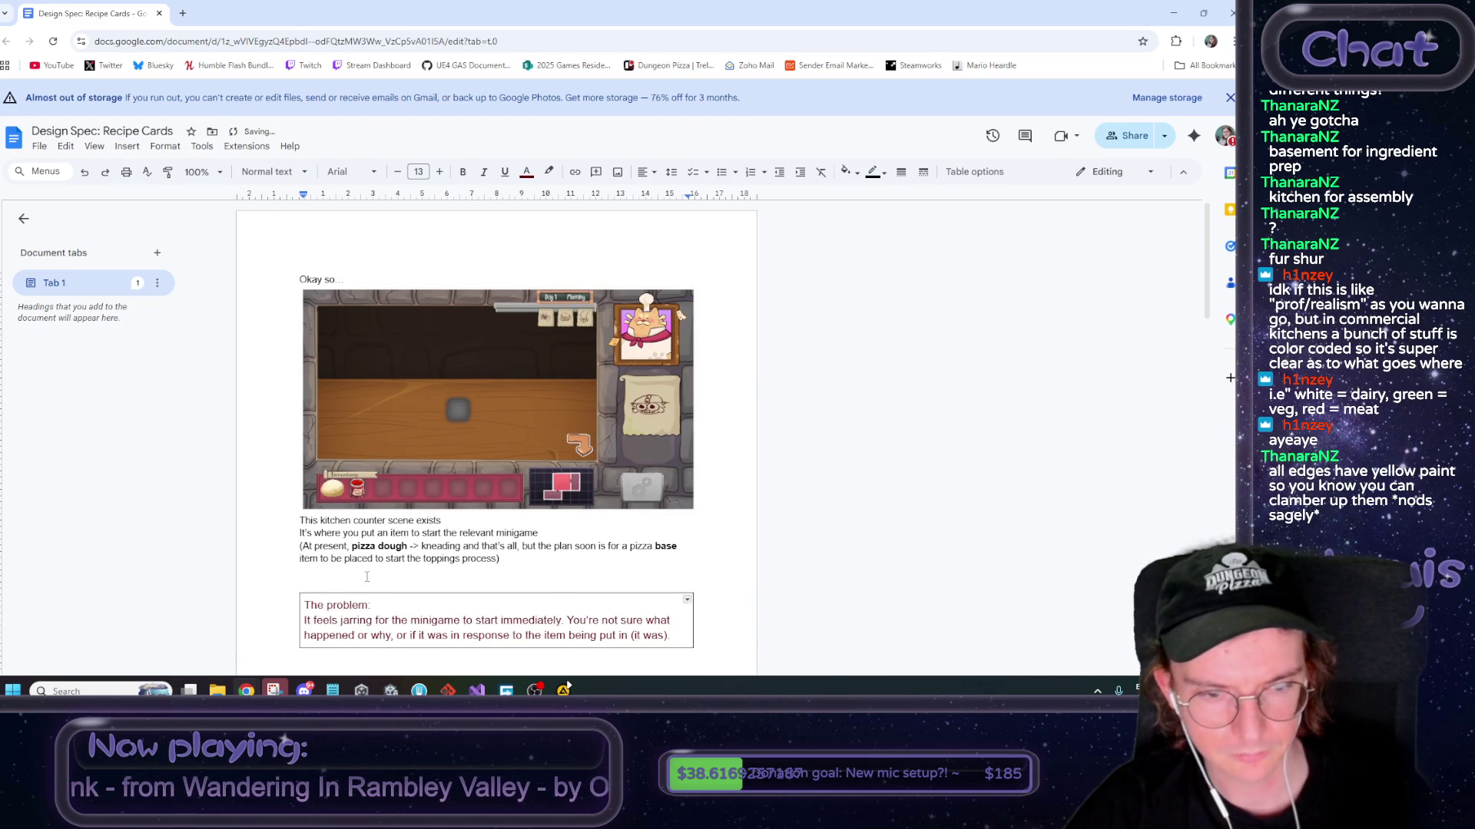
Delete the empty line below the problem box
scroll(345, 560, down, 2)
click(324, 522)
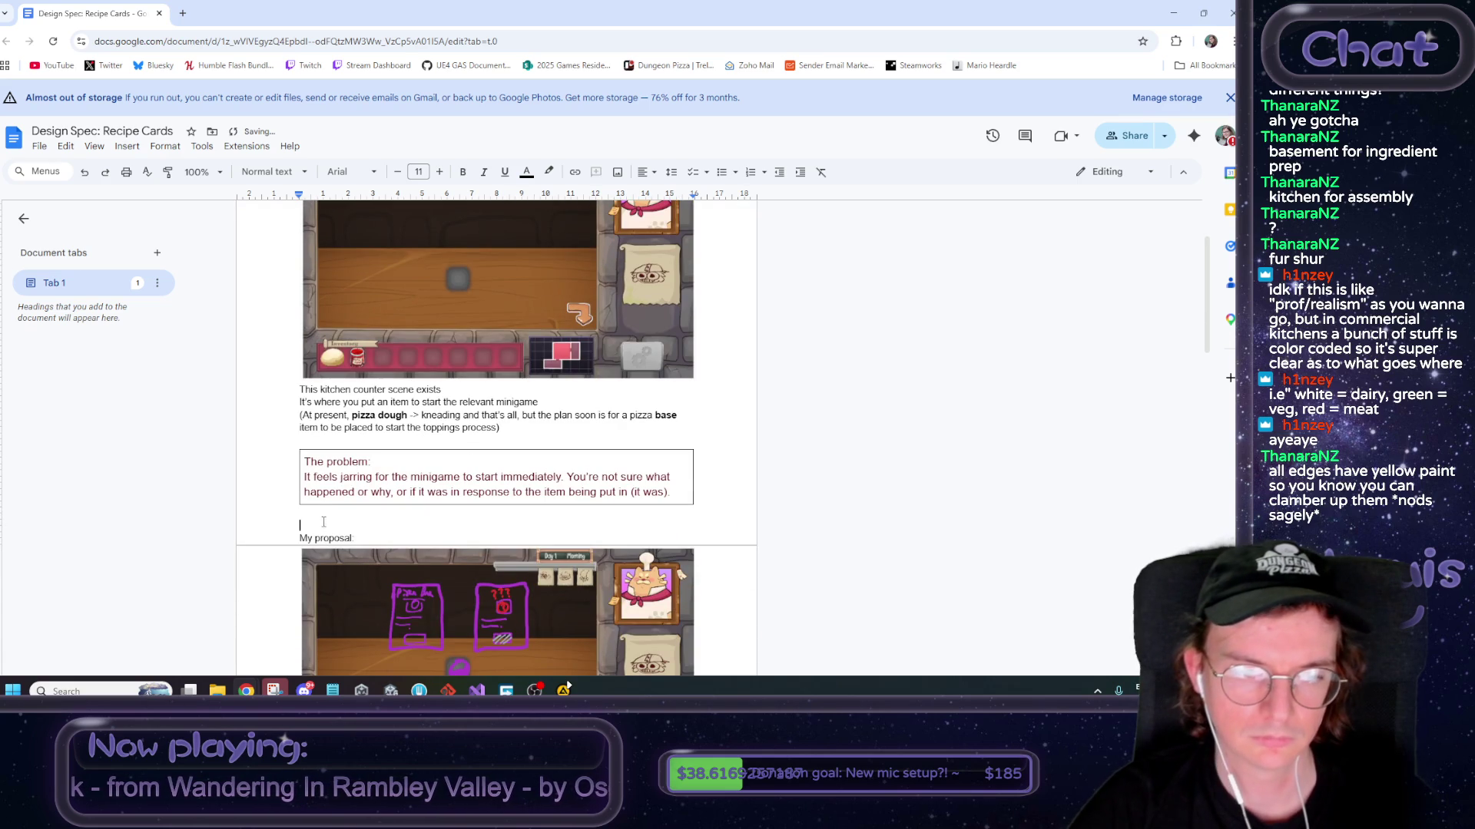
key(Delete)
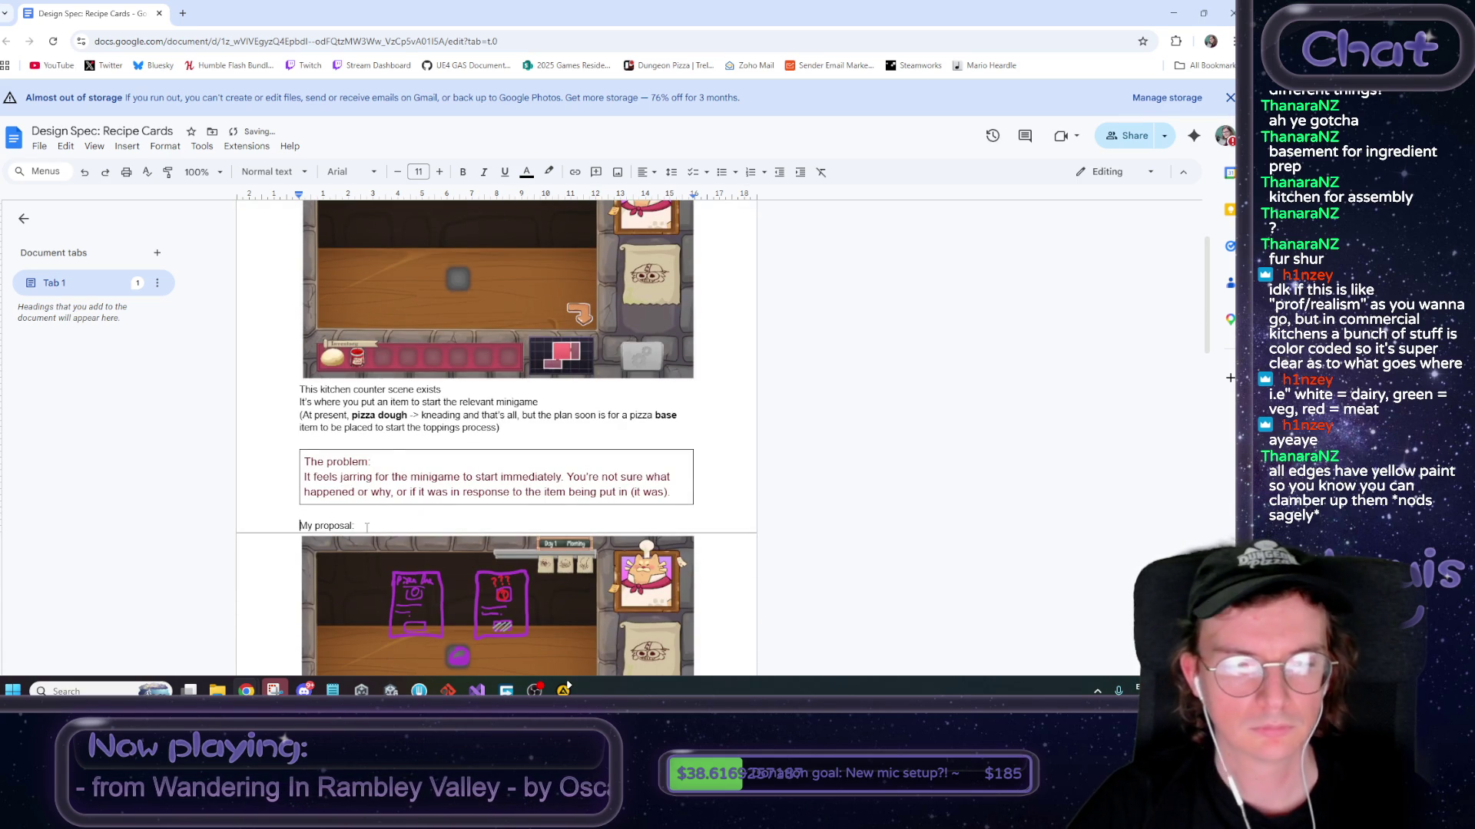
scroll(375, 510, down, 3)
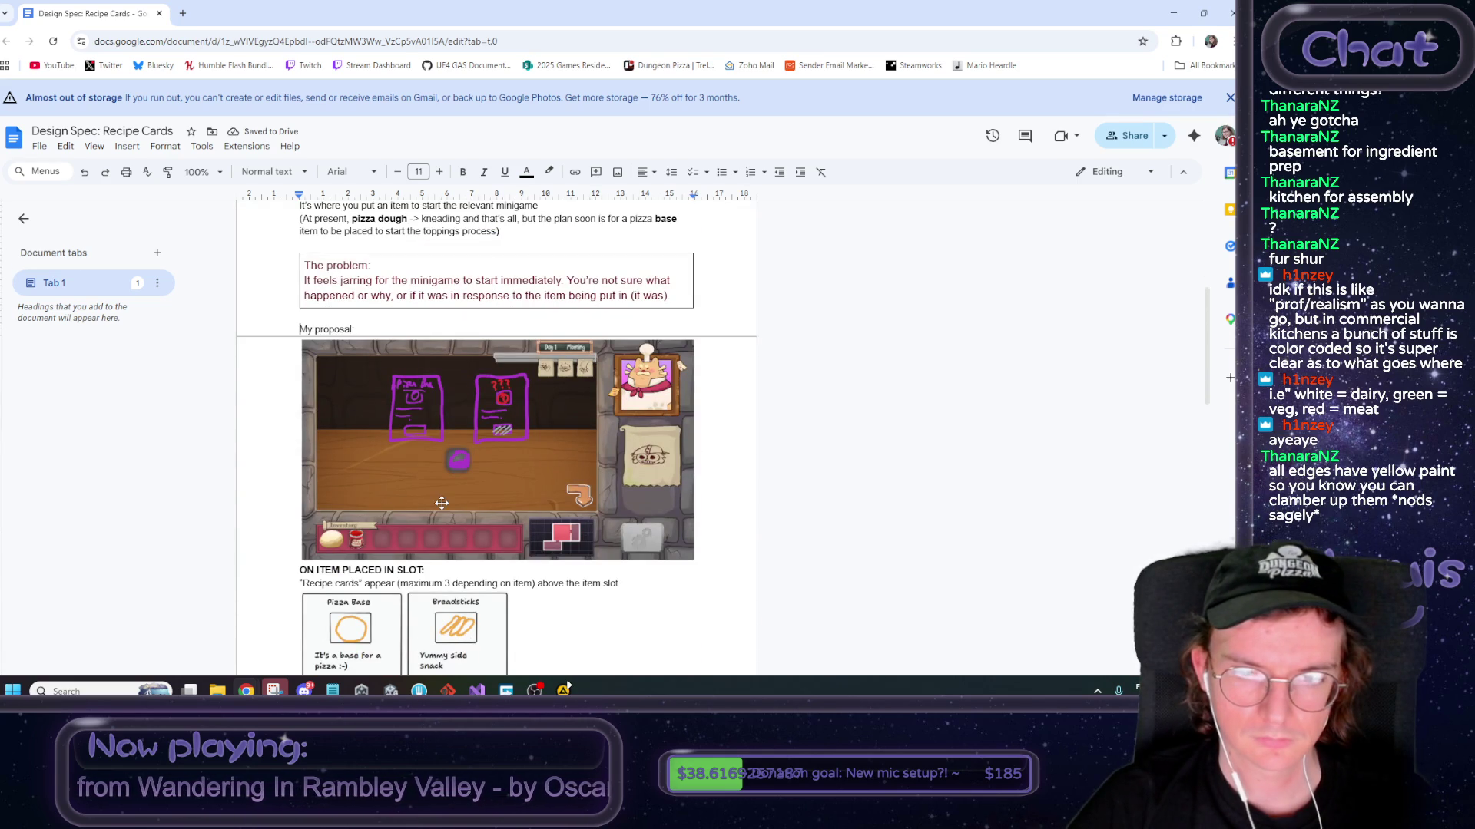
scroll(507, 500, down, 2)
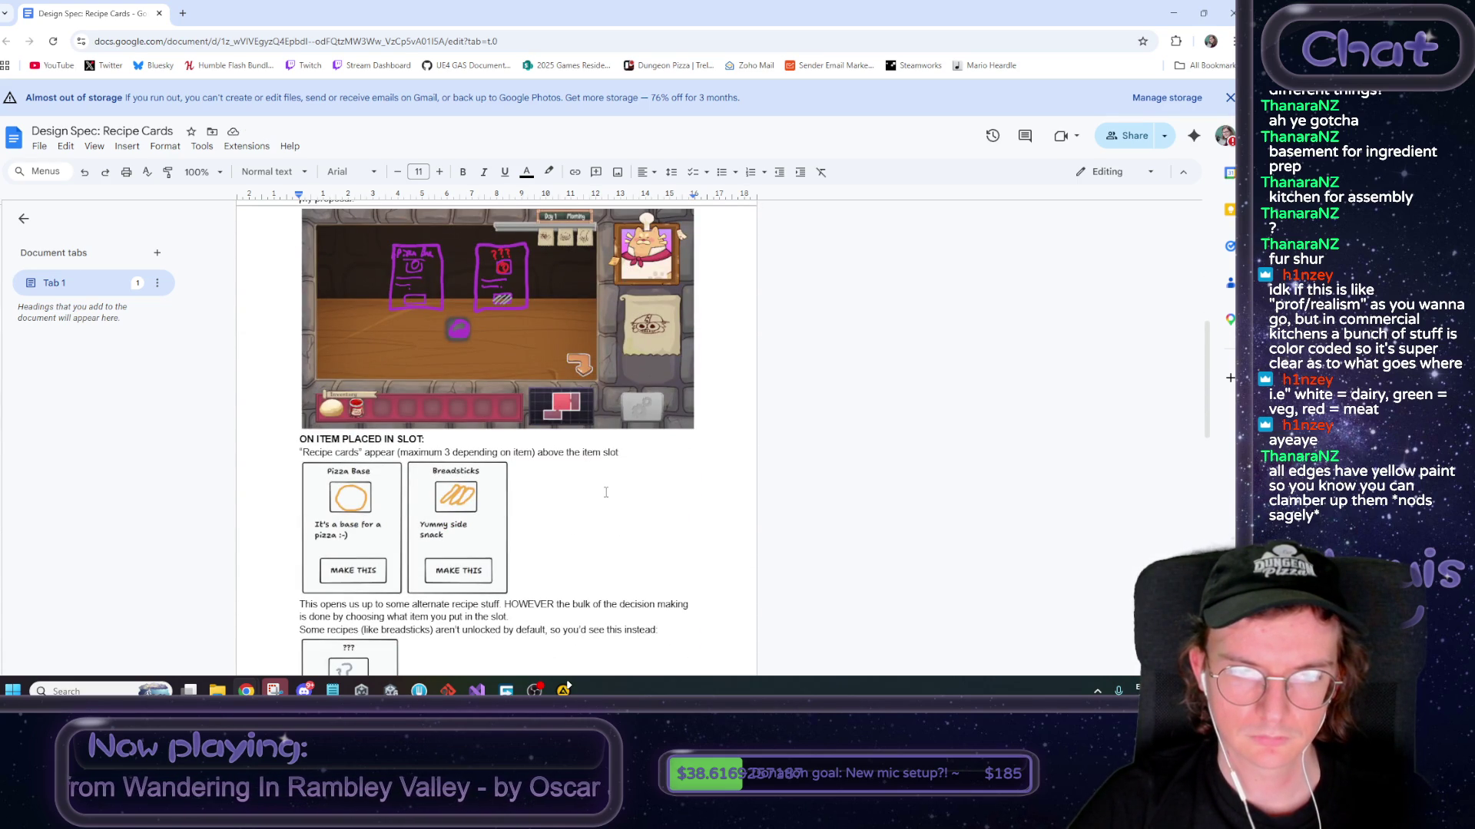
scroll(606, 492, down, 2)
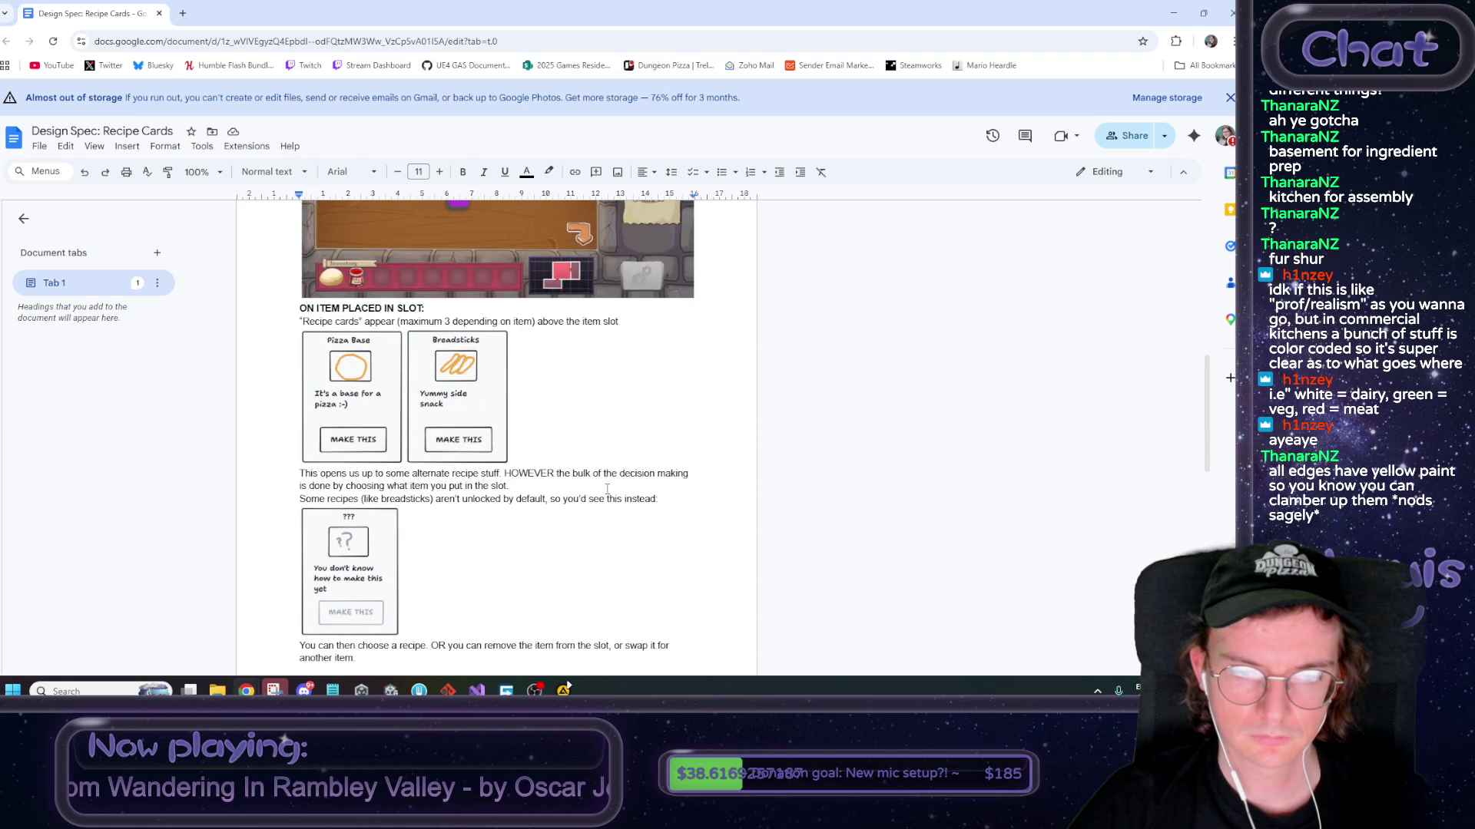
Slightly enlarge the locked '???' recipe card image and review the edge-case table
click(375, 591)
drag(398, 636, 404, 640)
click(444, 615)
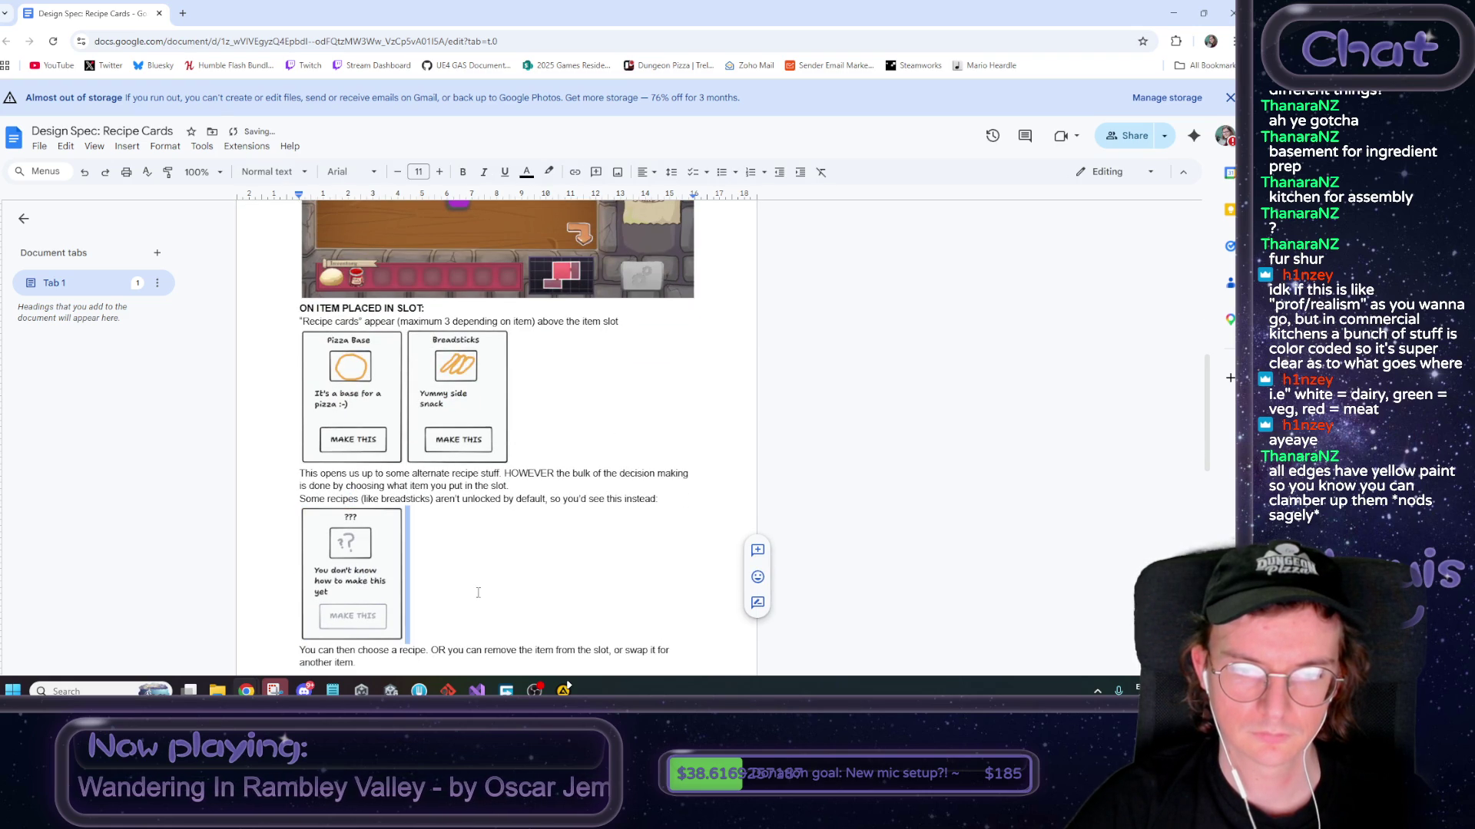
scroll(480, 583, down, 1)
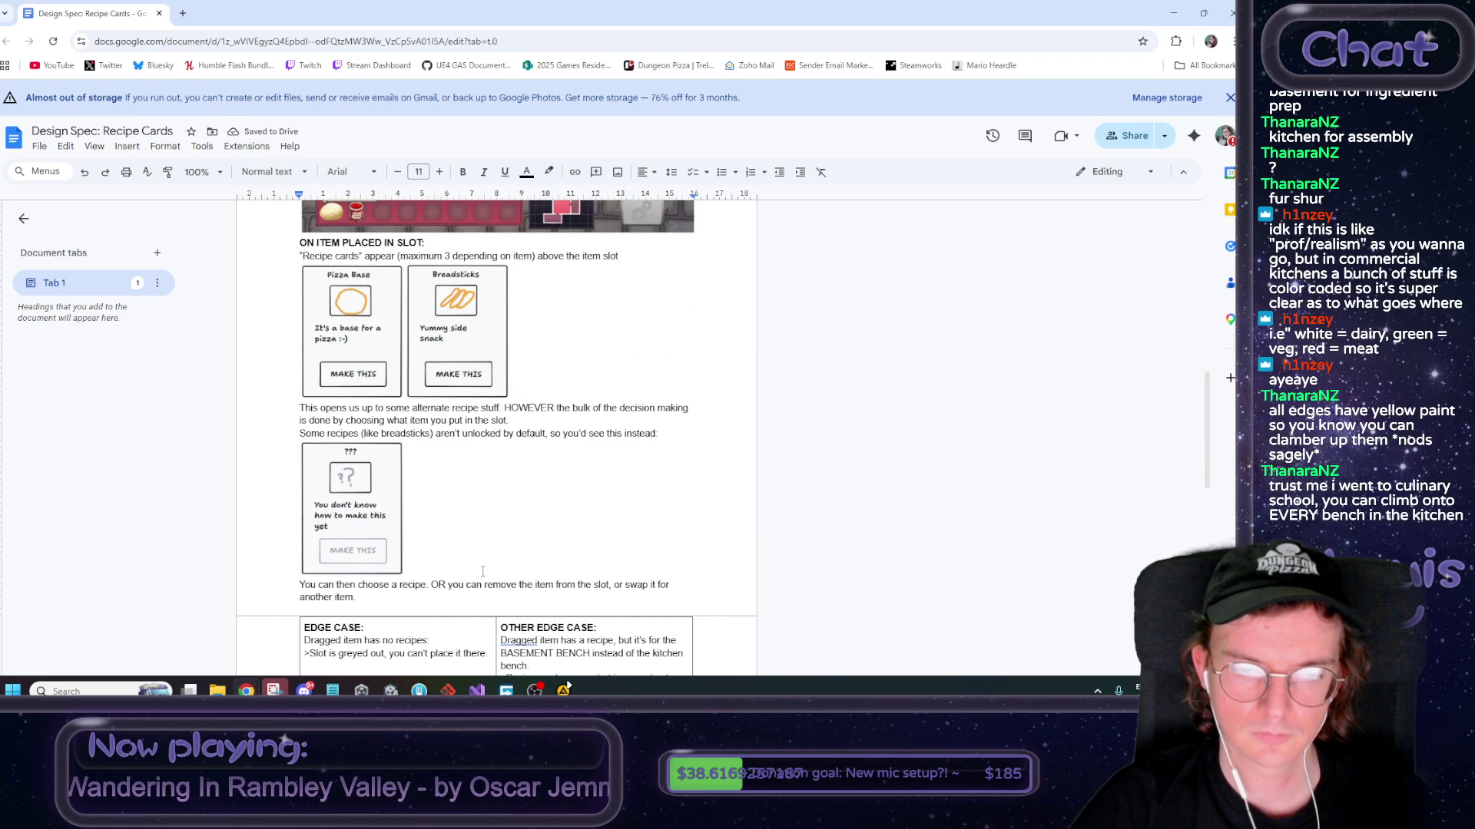
scroll(483, 569, down, 1)
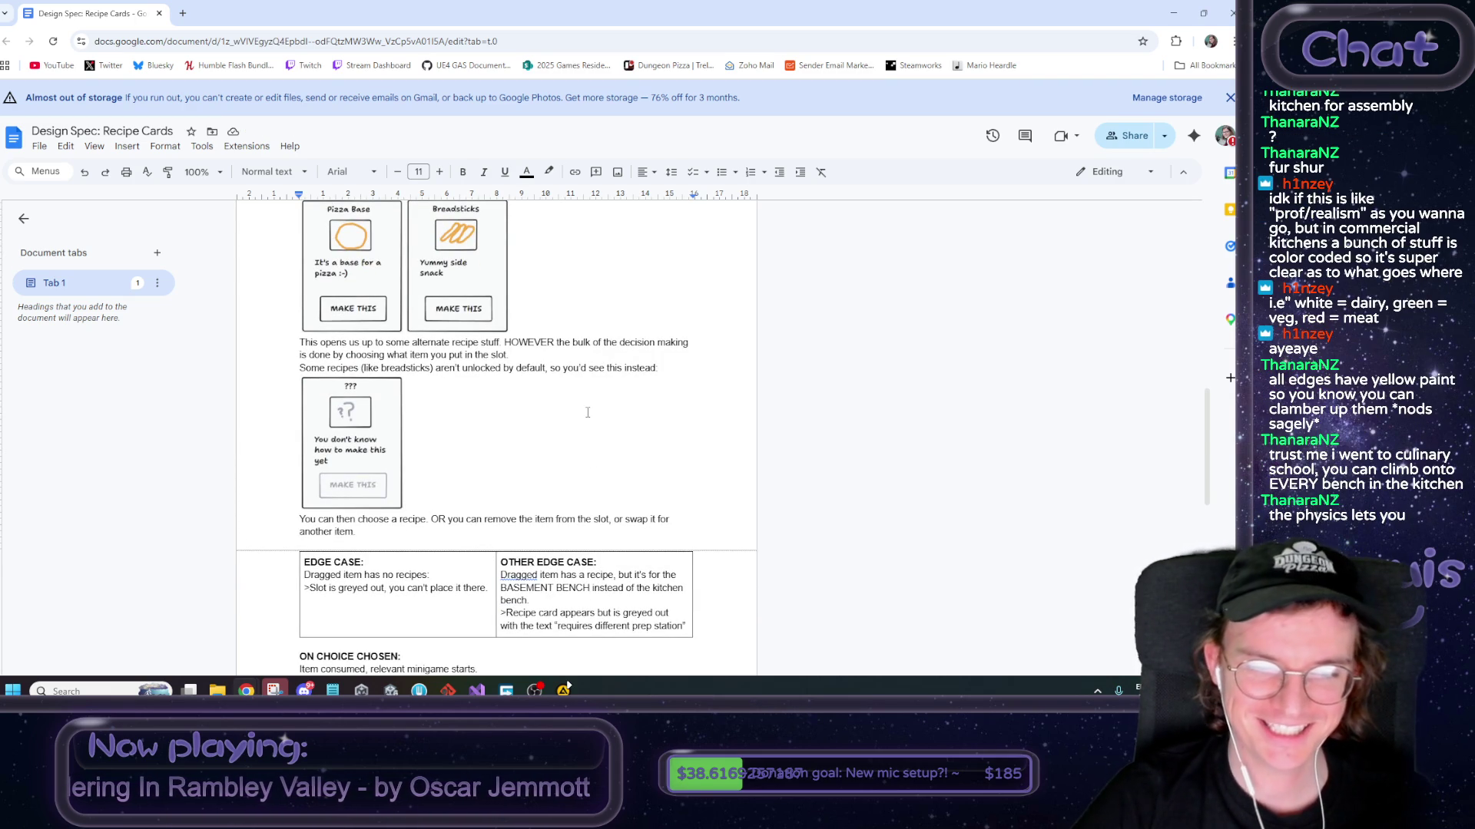
scroll(583, 388, down, 1)
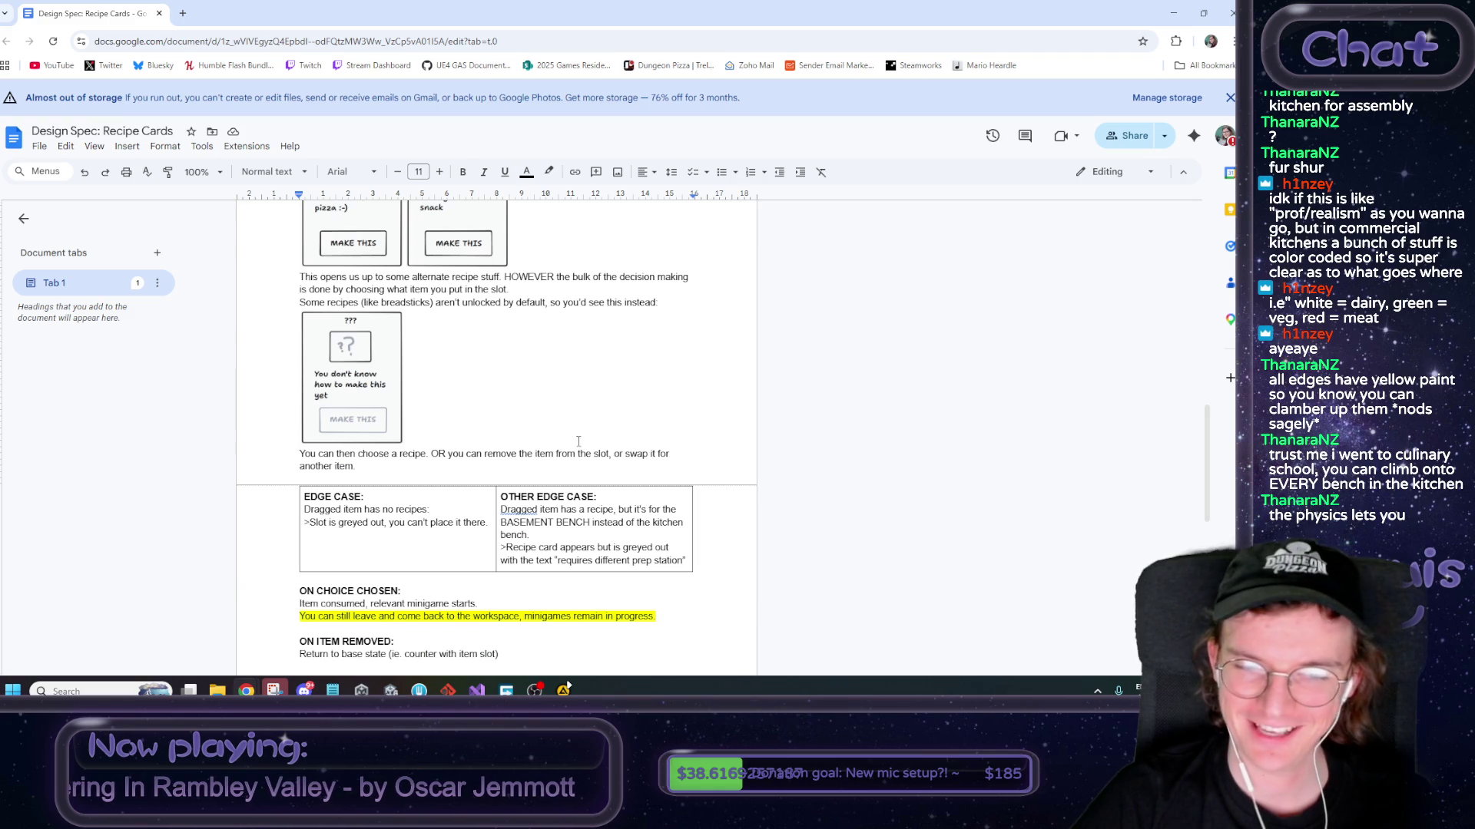
click(400, 475)
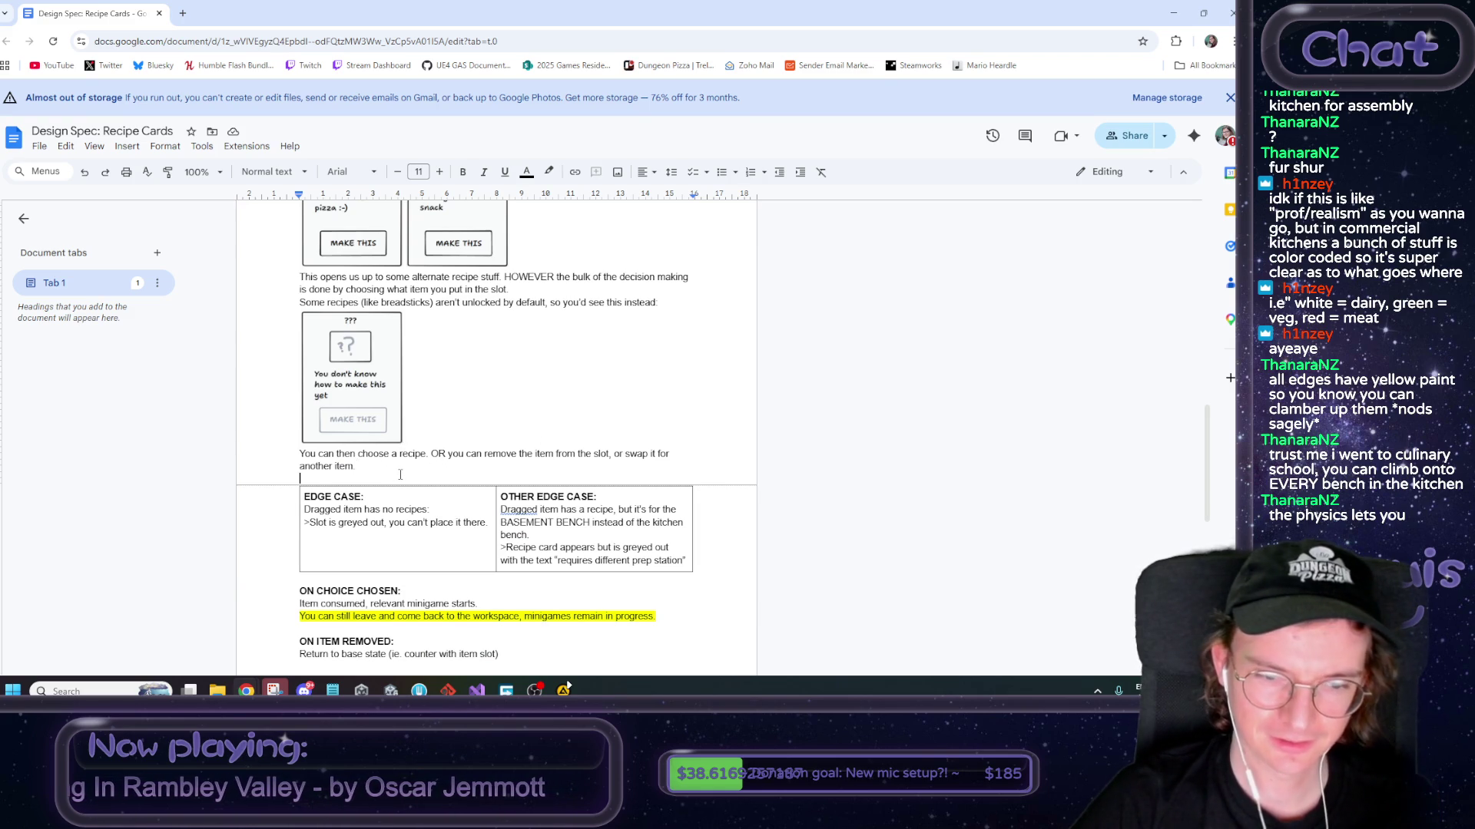
scroll(400, 475, down, 1)
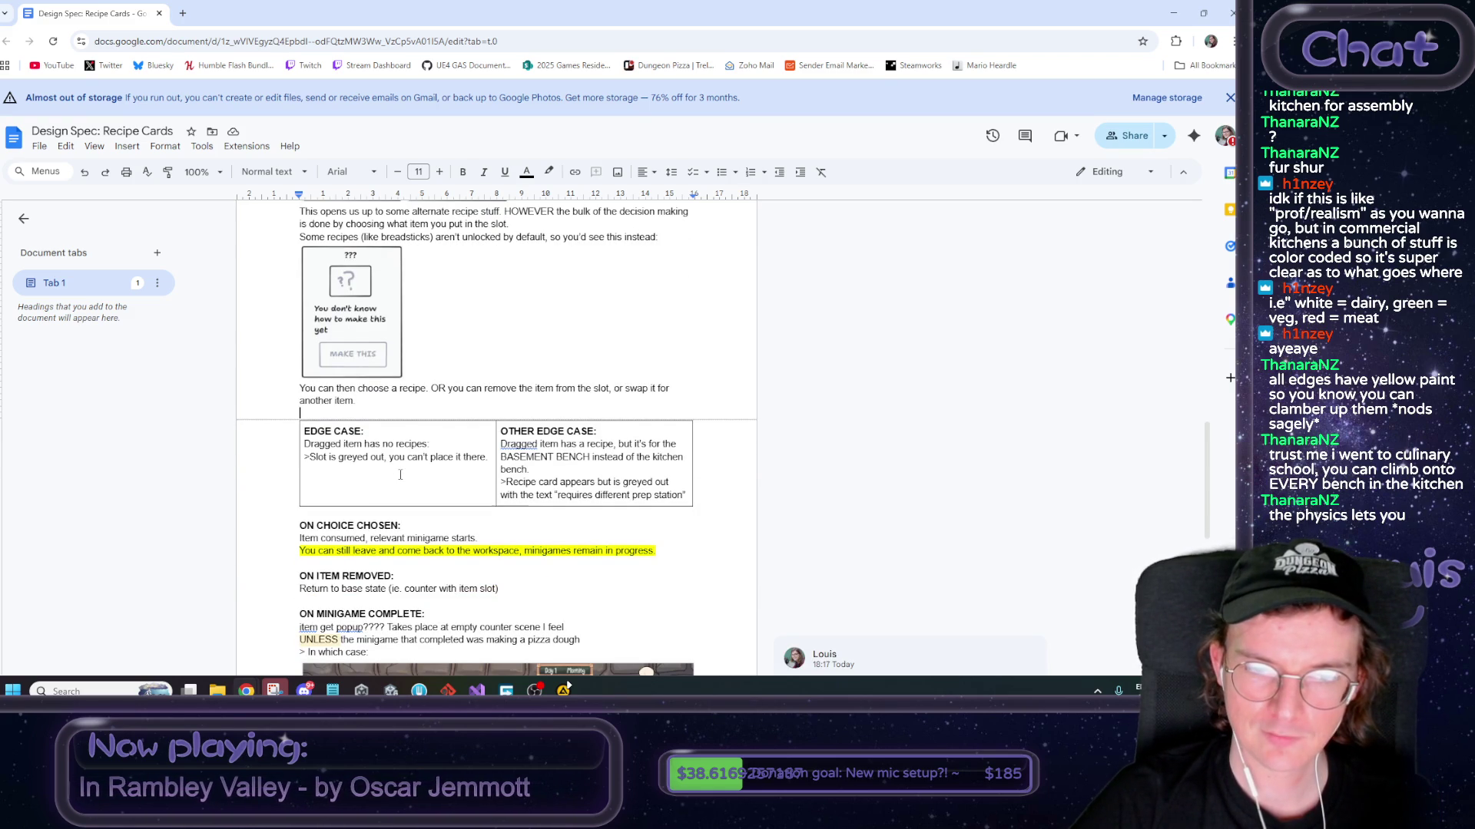
scroll(400, 474, down, 1)
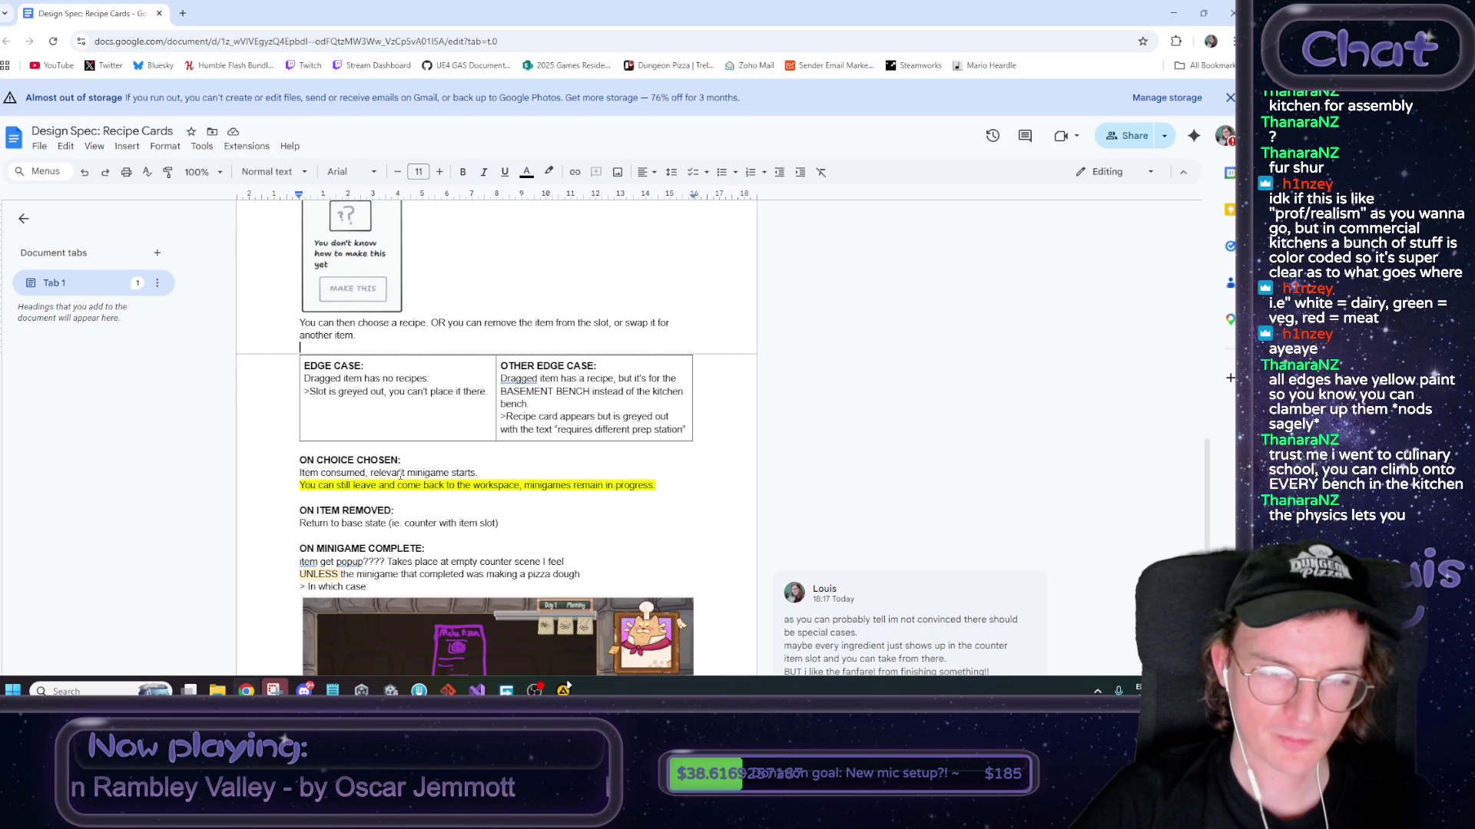
scroll(400, 474, down, 3)
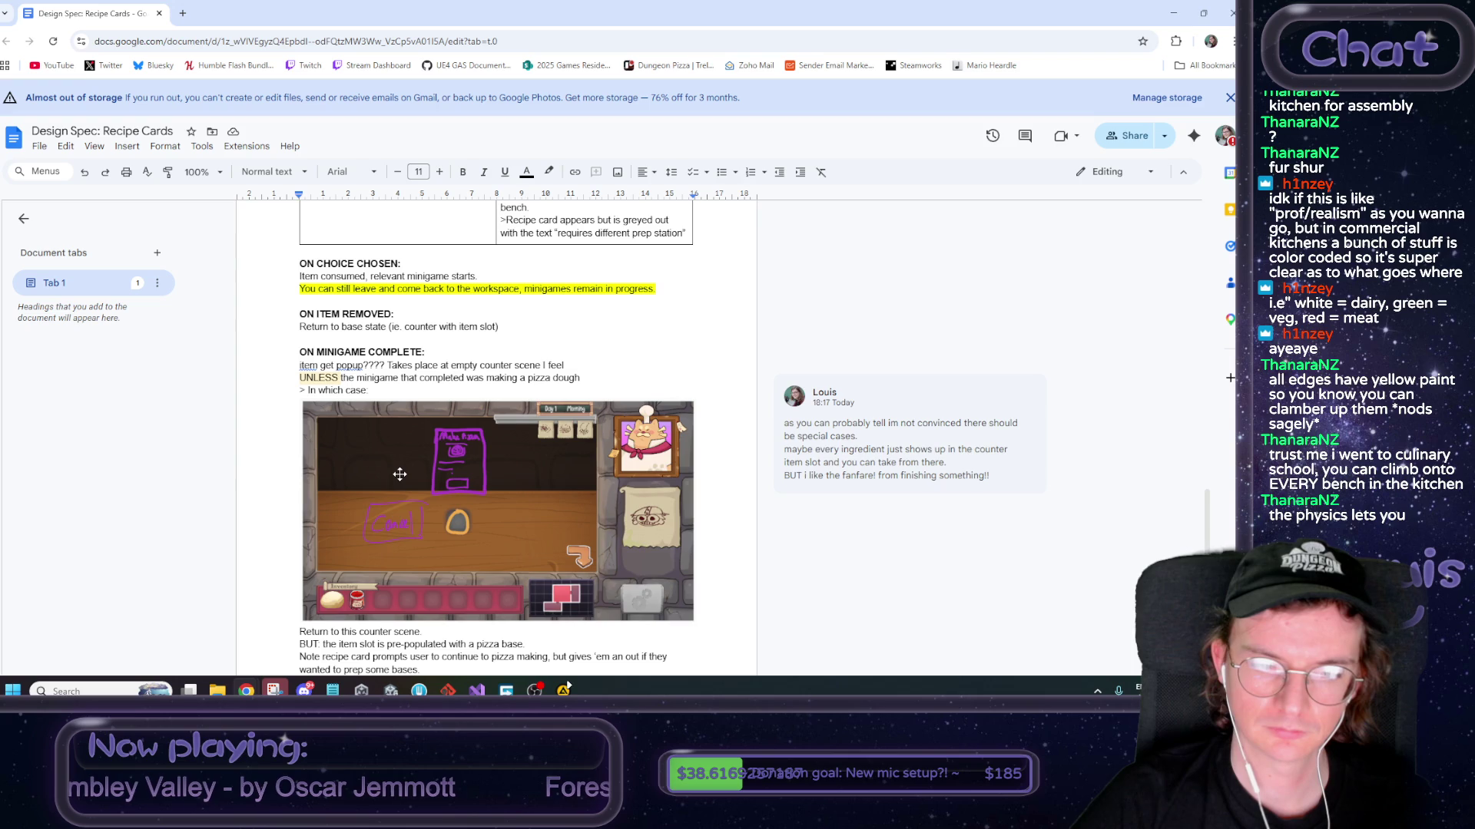
scroll(400, 475, down, 1)
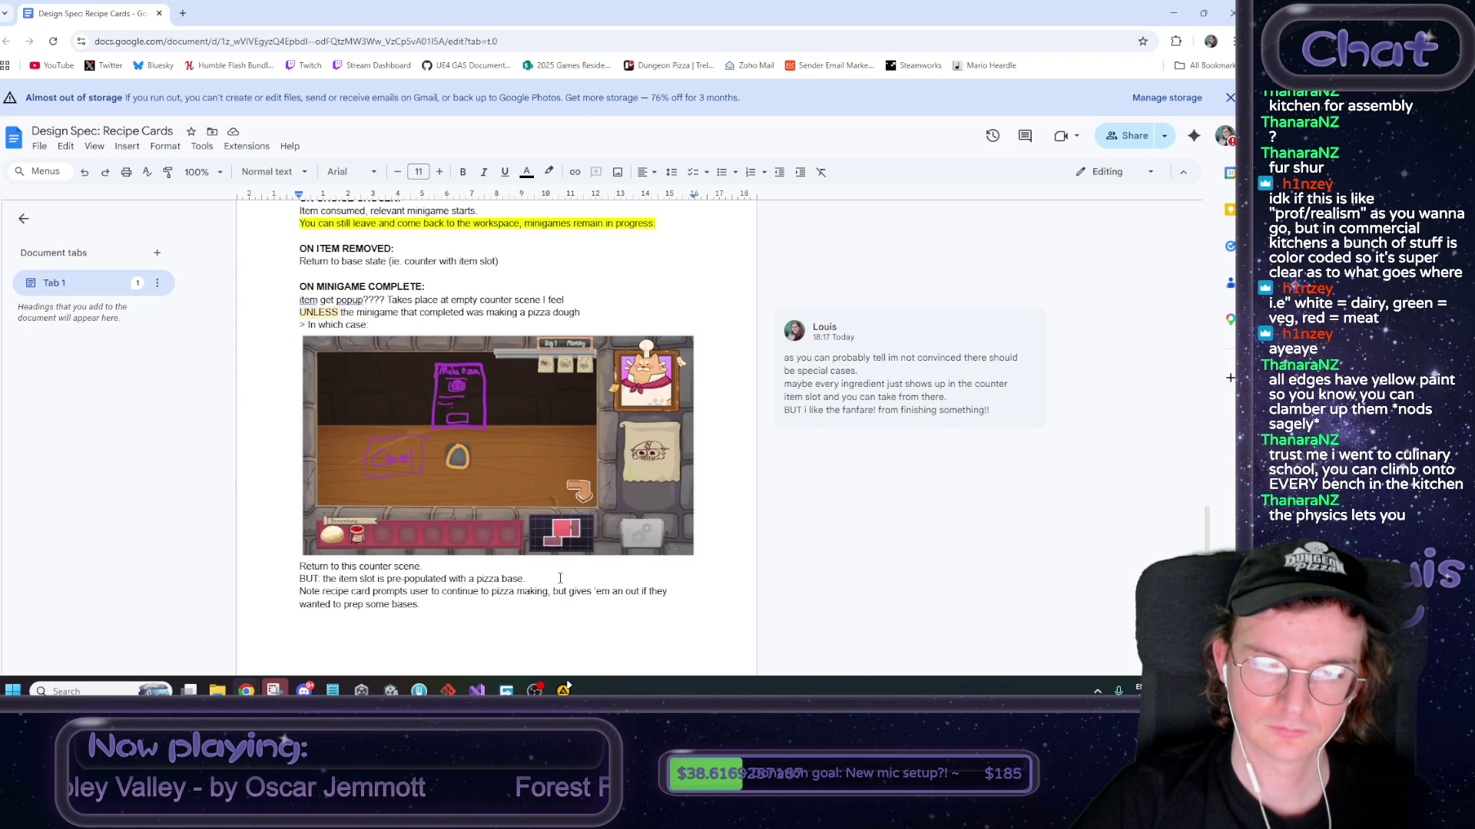
scroll(247, 244, up, 15)
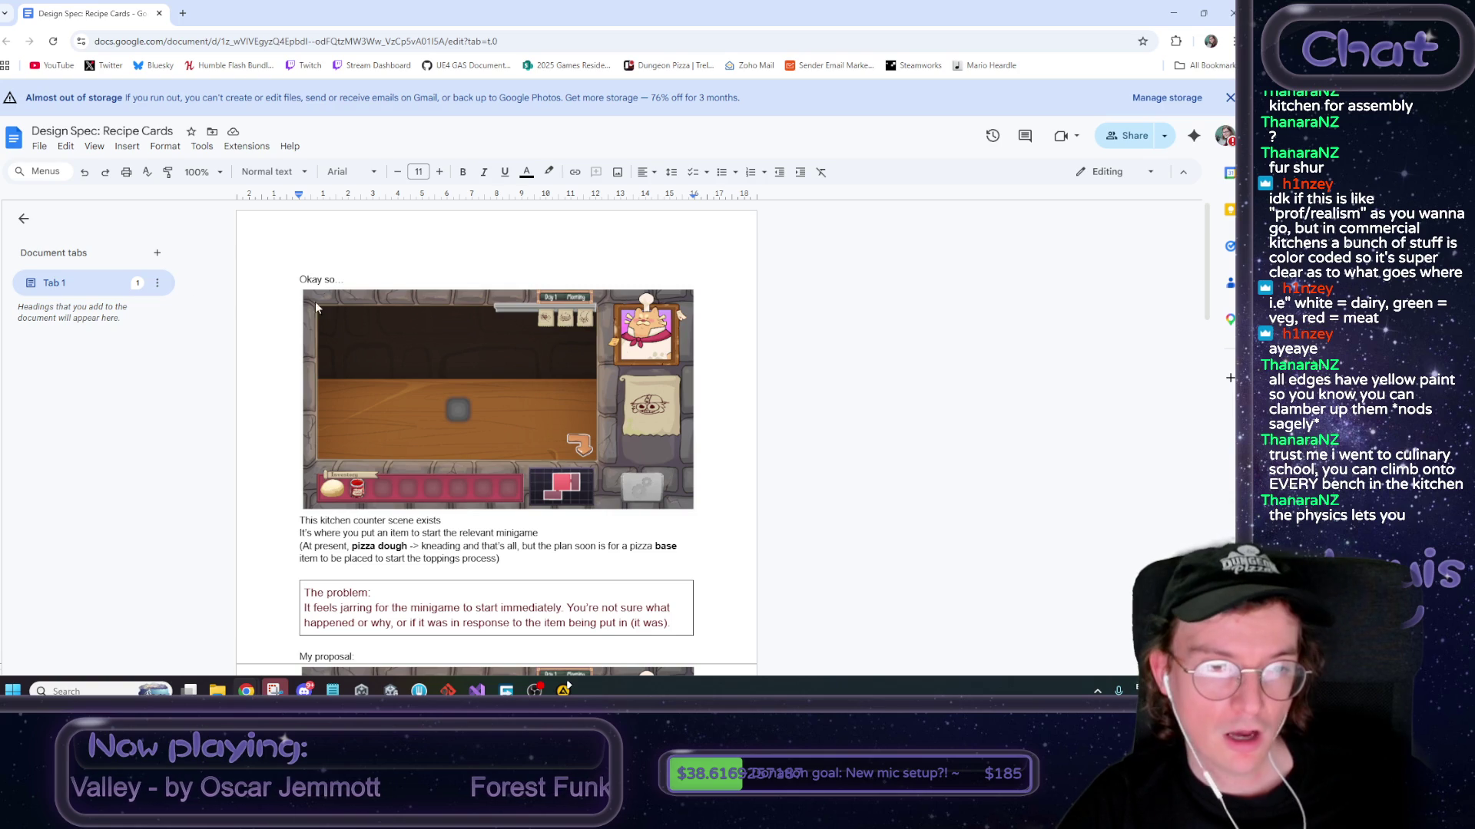
scroll(496, 437, down, 1)
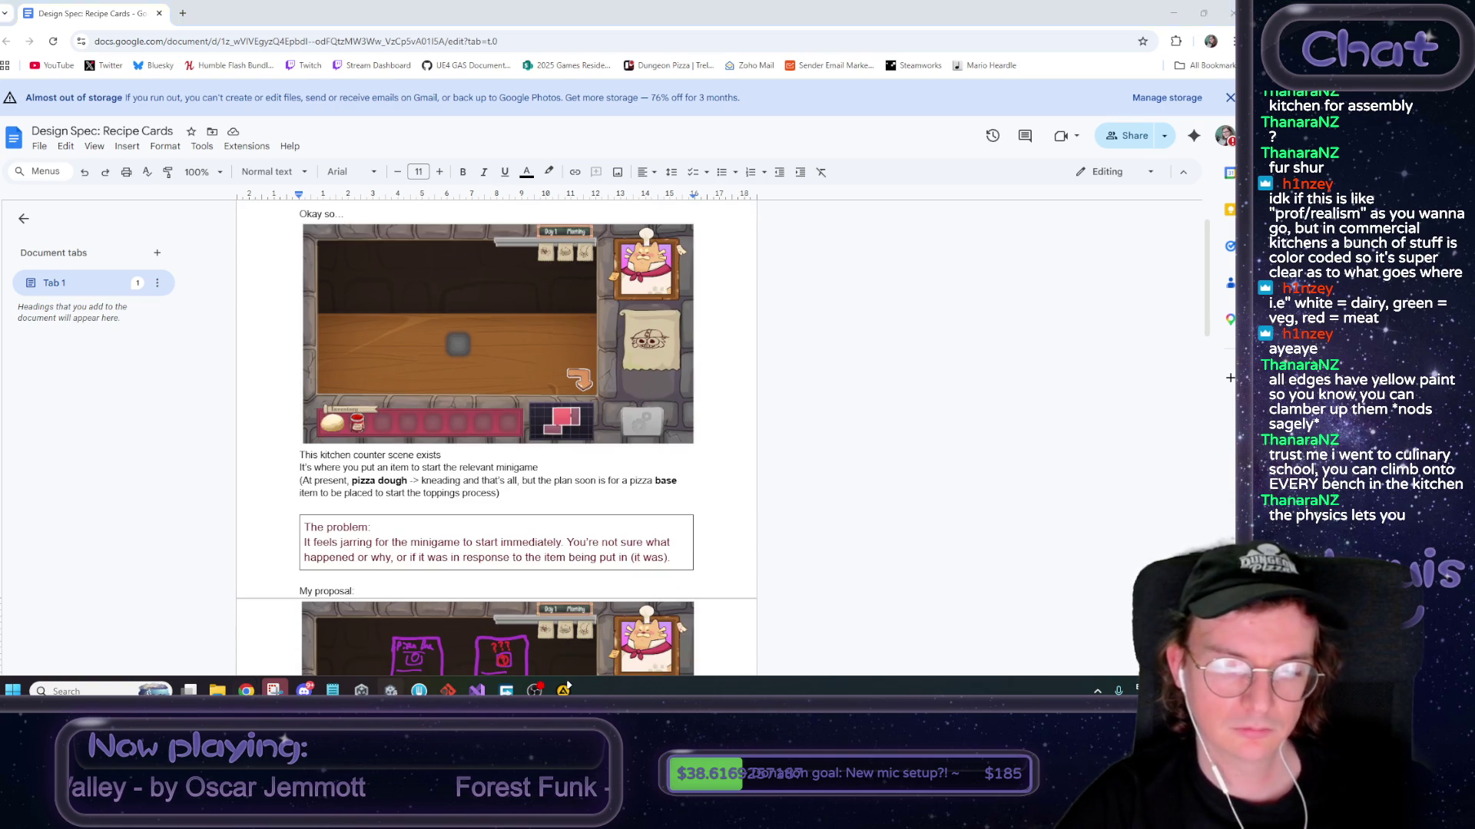
Switch to the Mario Heardle browser window and move it to the top of the screen
key(alt+Tab)
scroll(342, 348, up, 5)
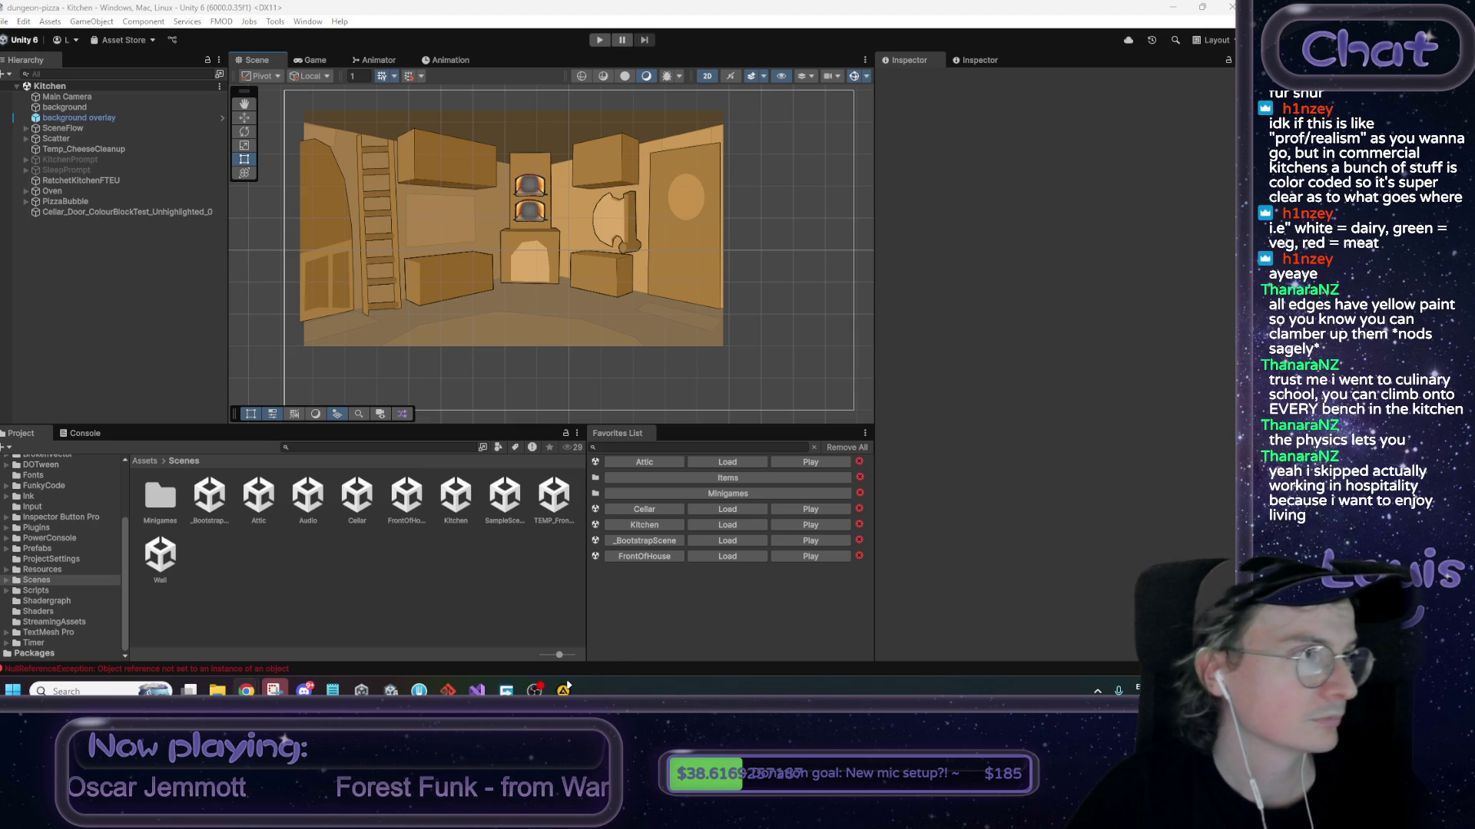
click(564, 689)
mouse_move(454, 255)
mouse_down()
mouse_move(465, 270)
mouse_move(590, 4)
mouse_up()
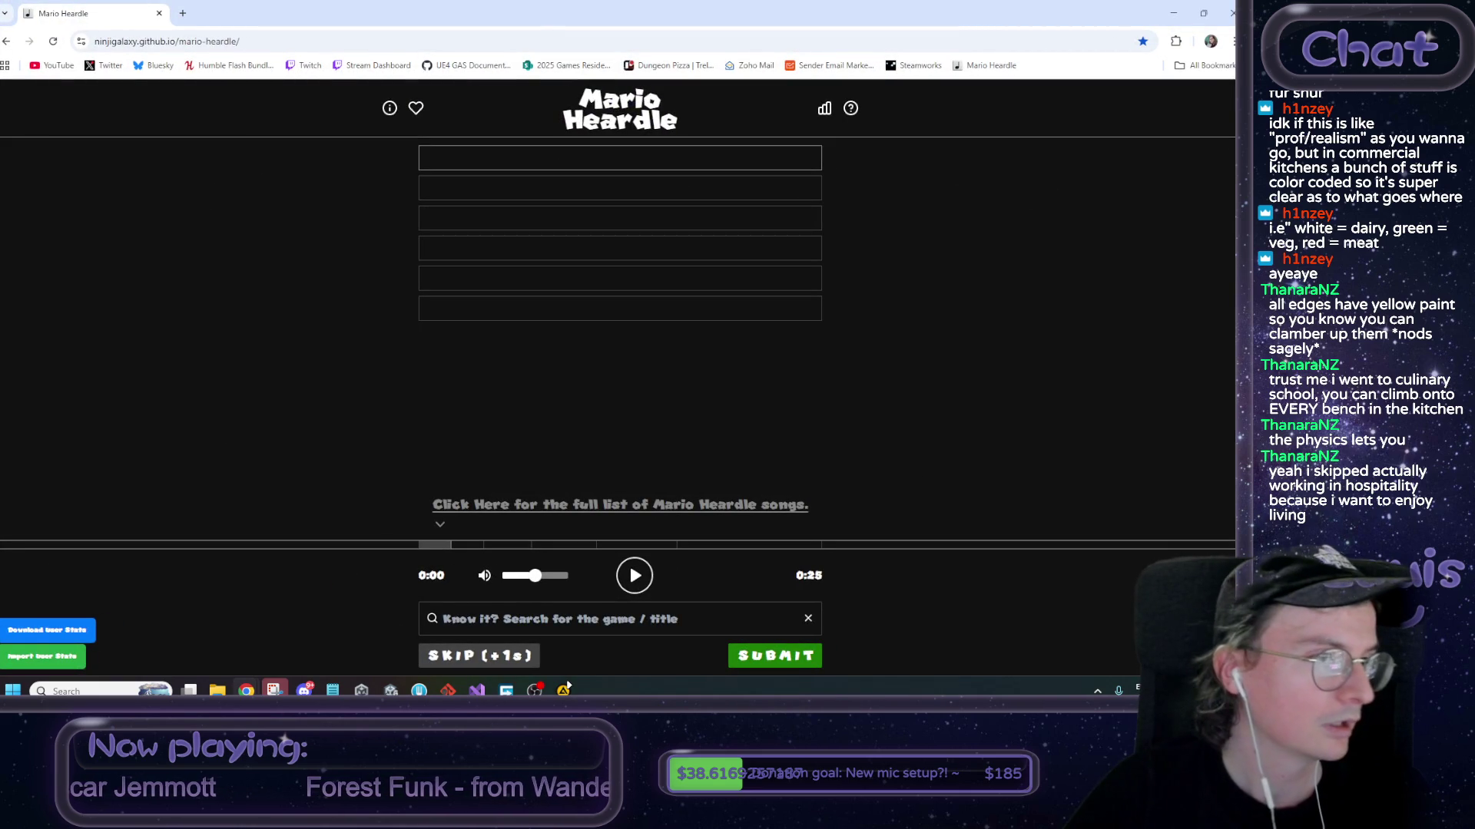
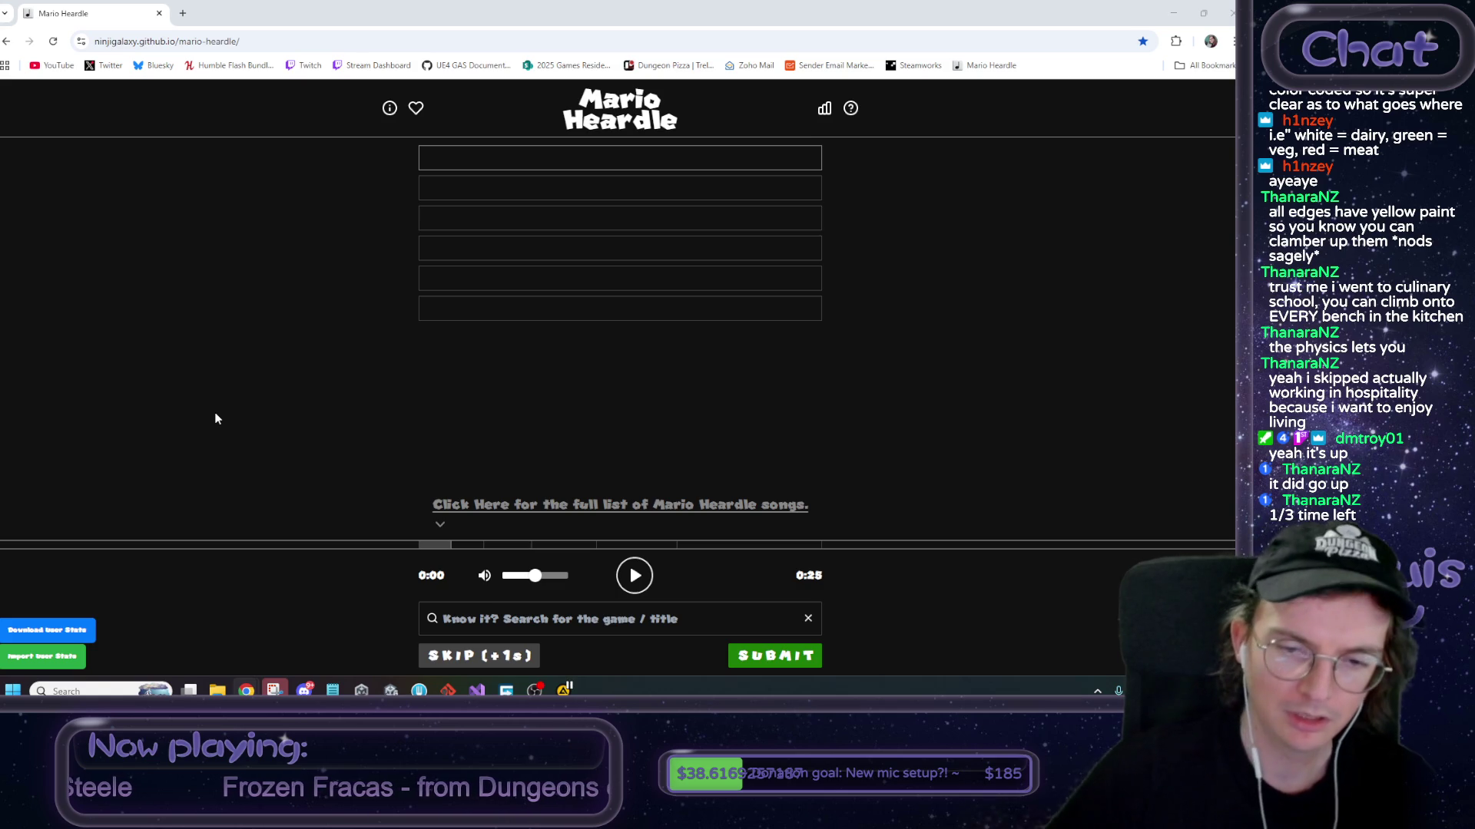
Turn the clip volume to maximum and play today's 1-second opening clip five times
drag(537, 577, 636, 590)
click(636, 588)
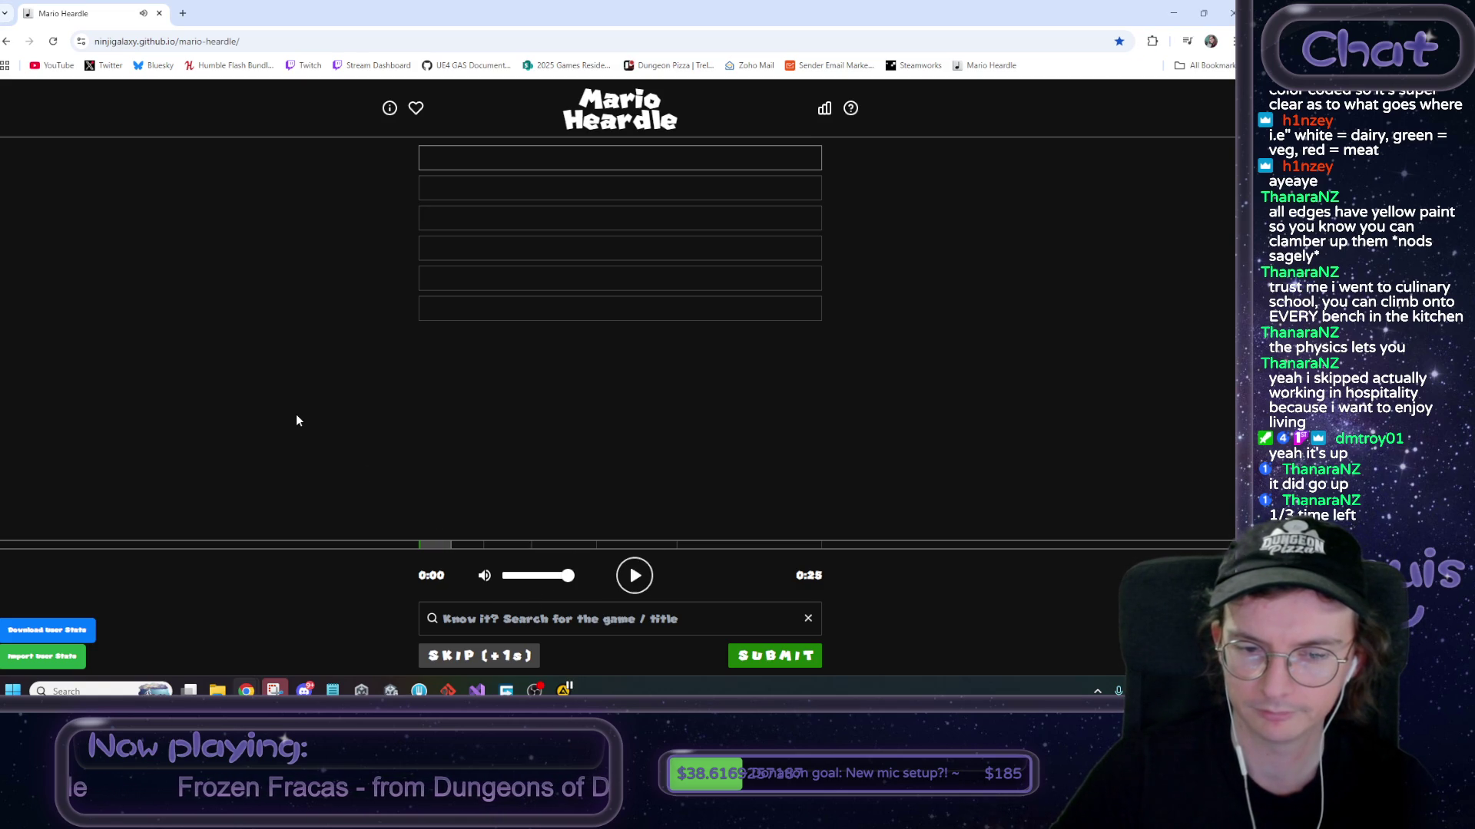
click(631, 578)
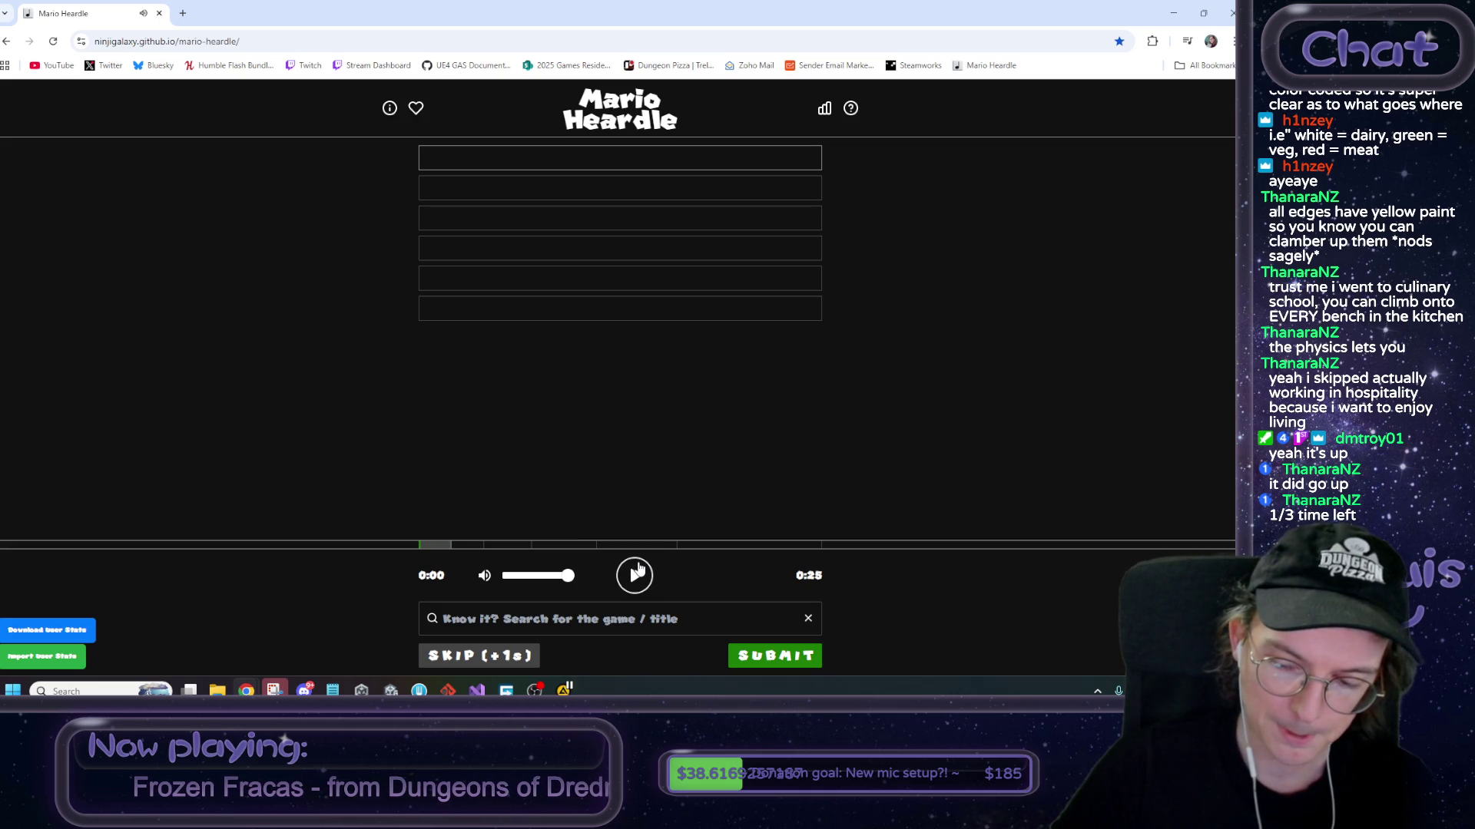
click(638, 567)
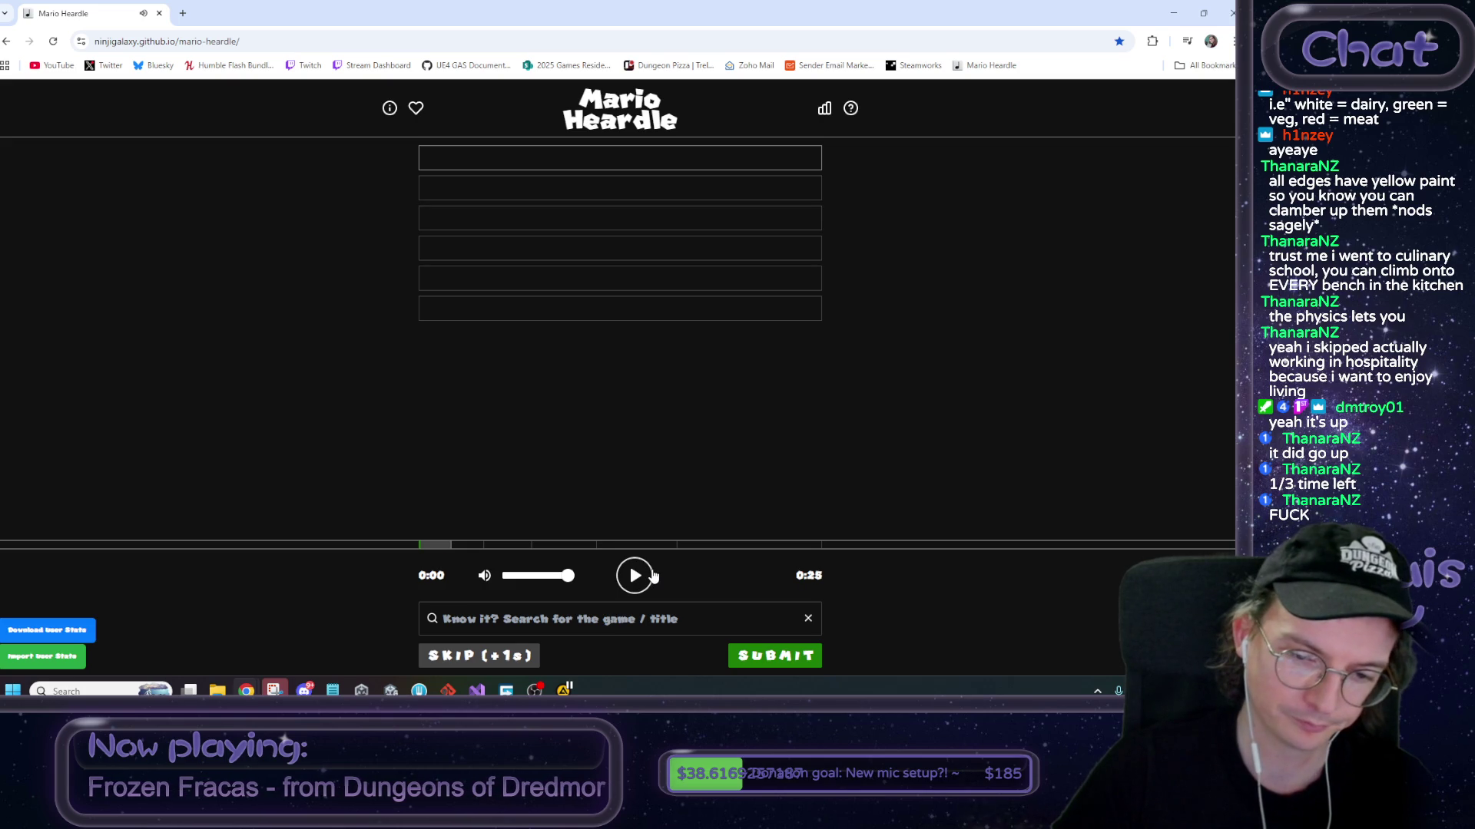
click(635, 578)
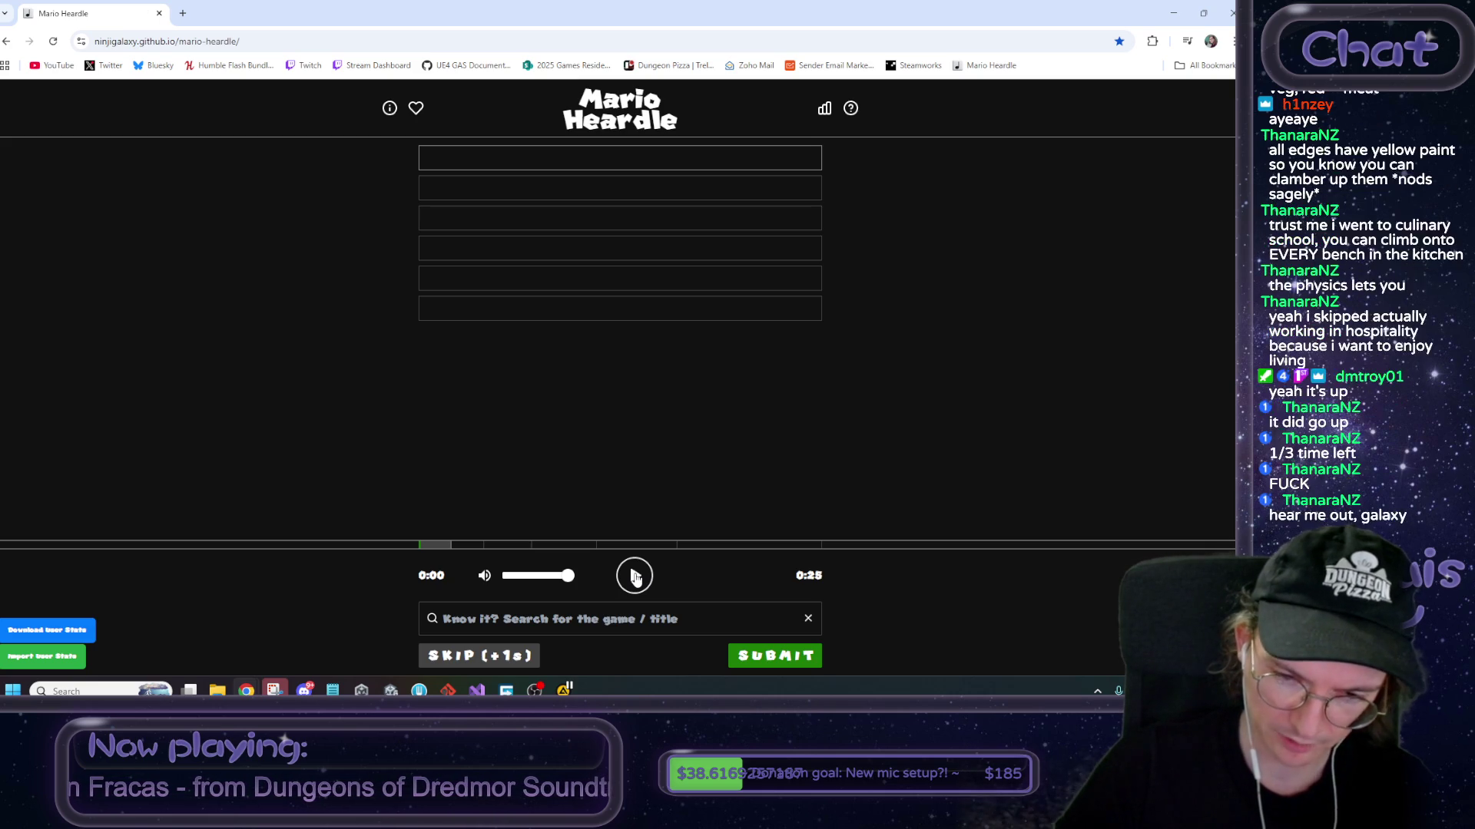
click(635, 576)
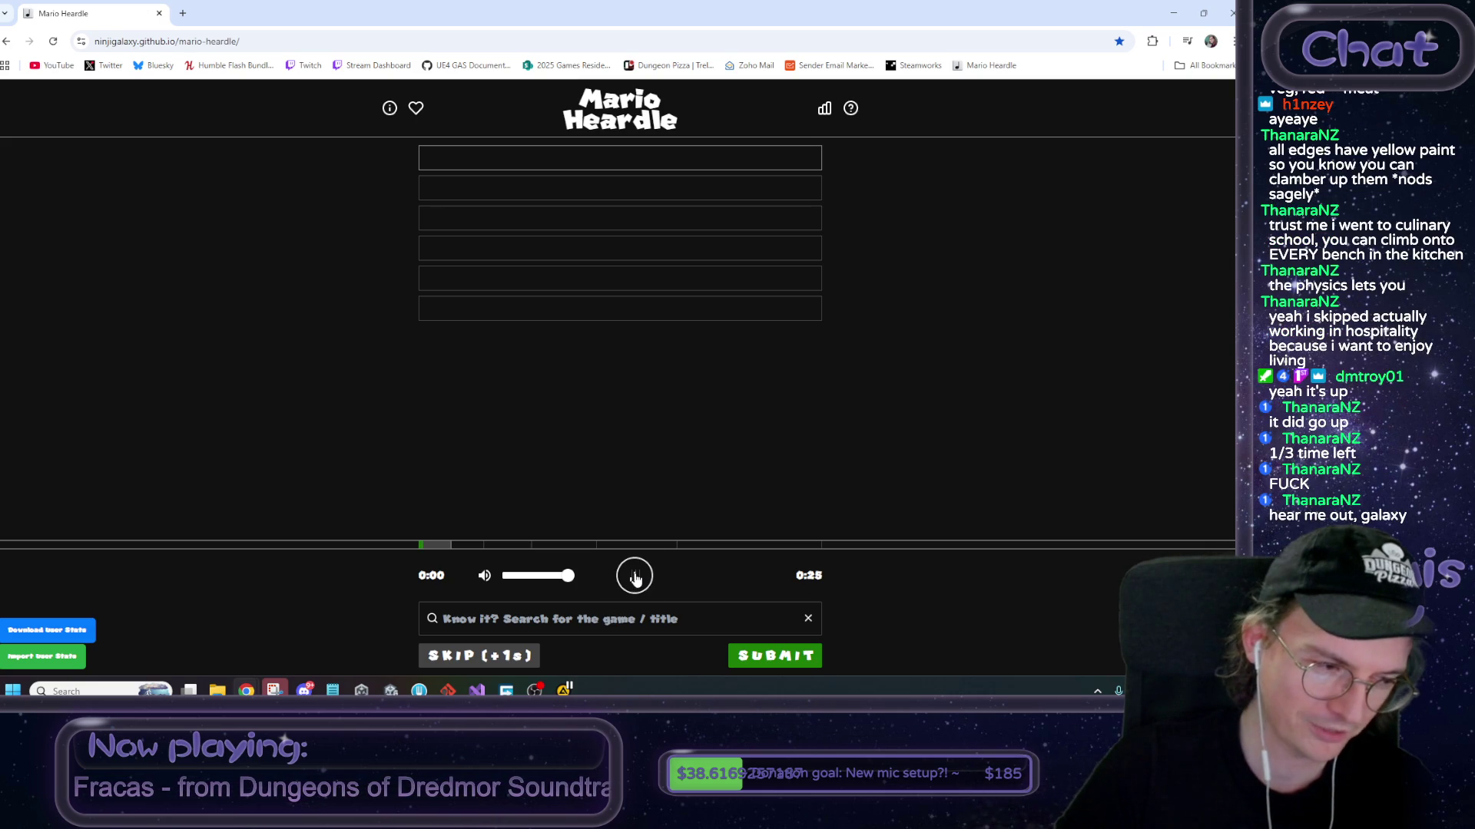
click(607, 619)
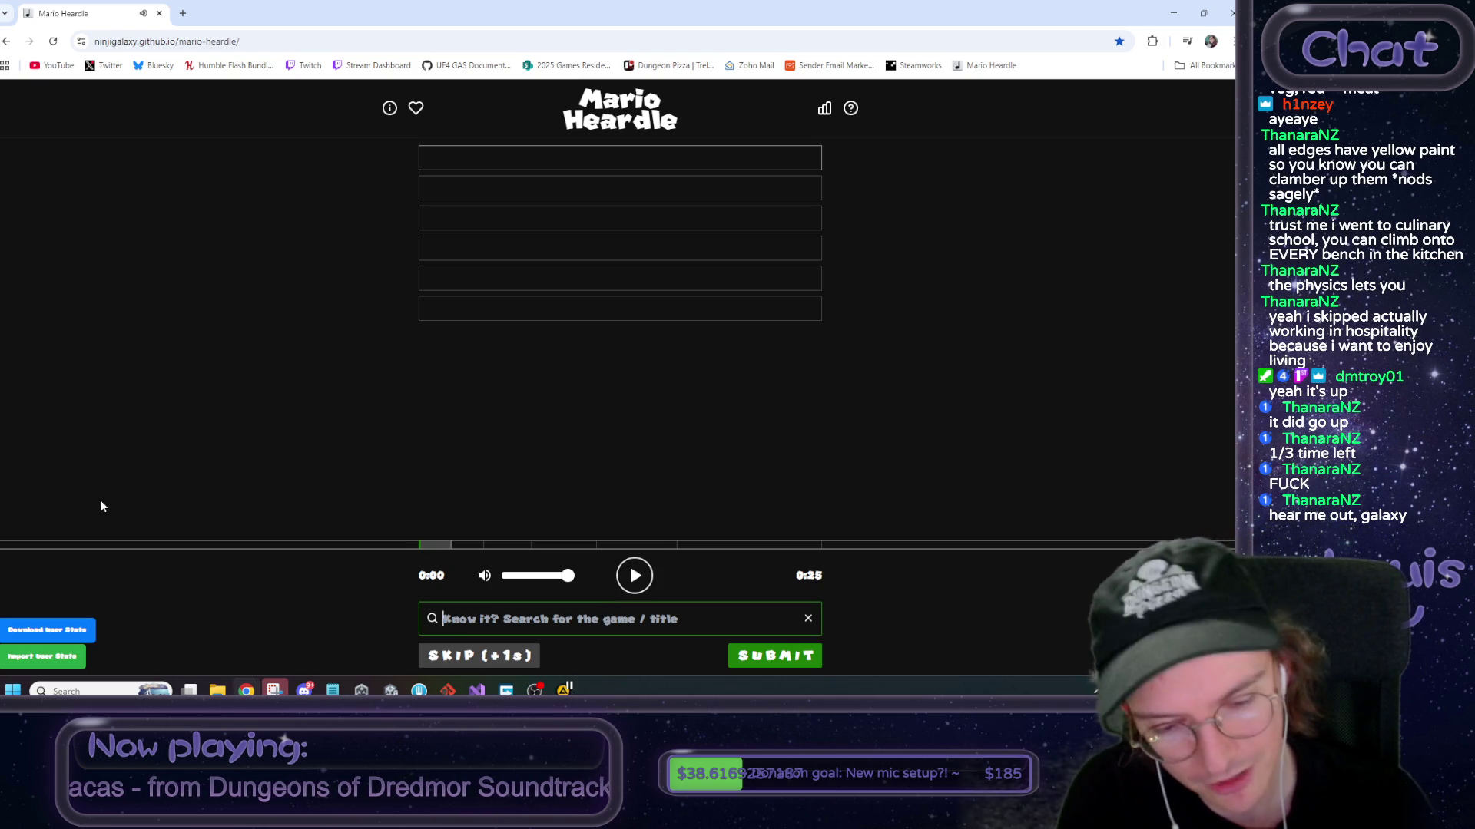
Search 'mario vs switch', replay the clip, and pick Twilight City A from the suggestions
text(mario vs)
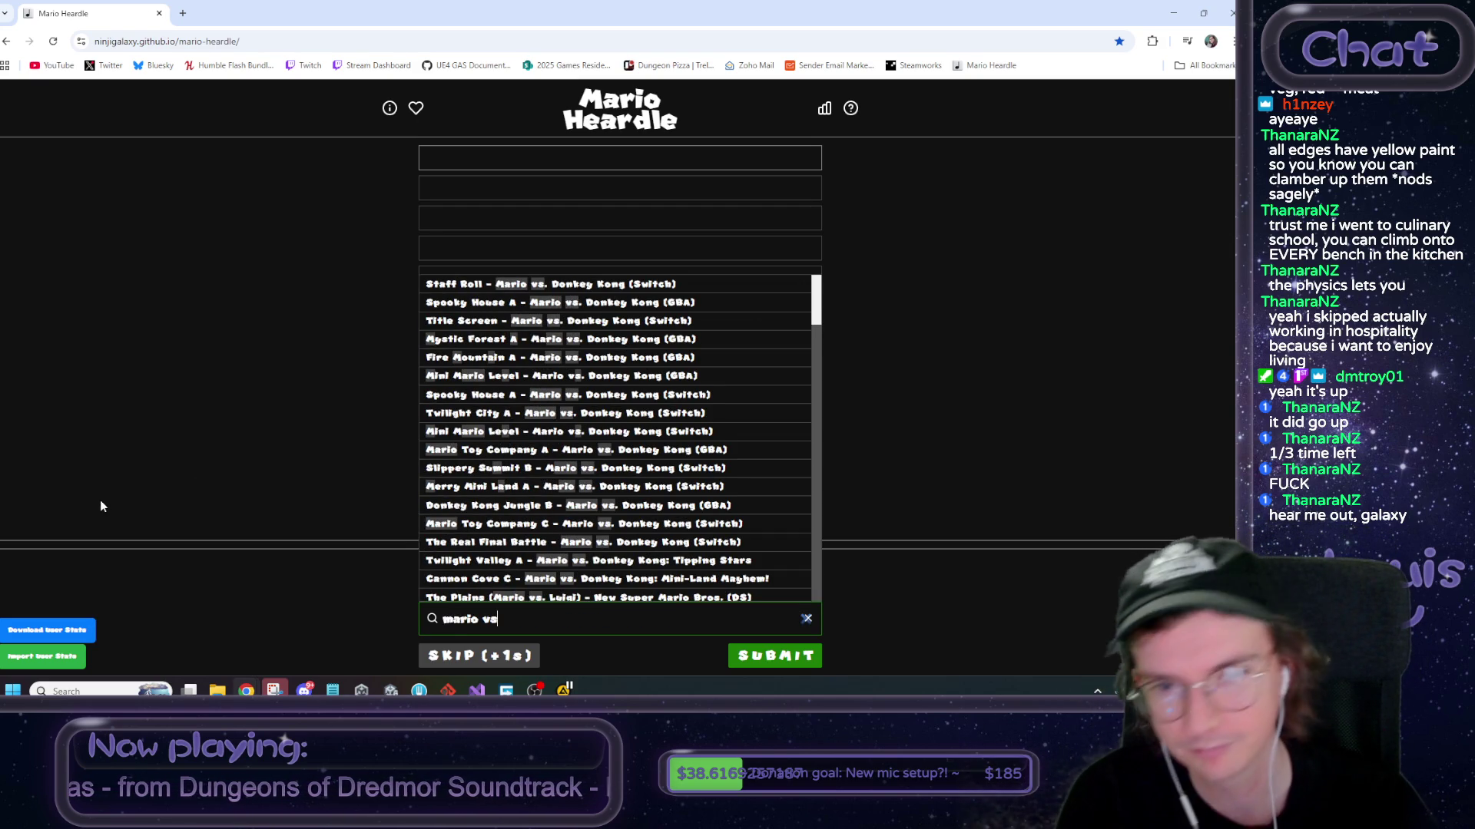
text( switch)
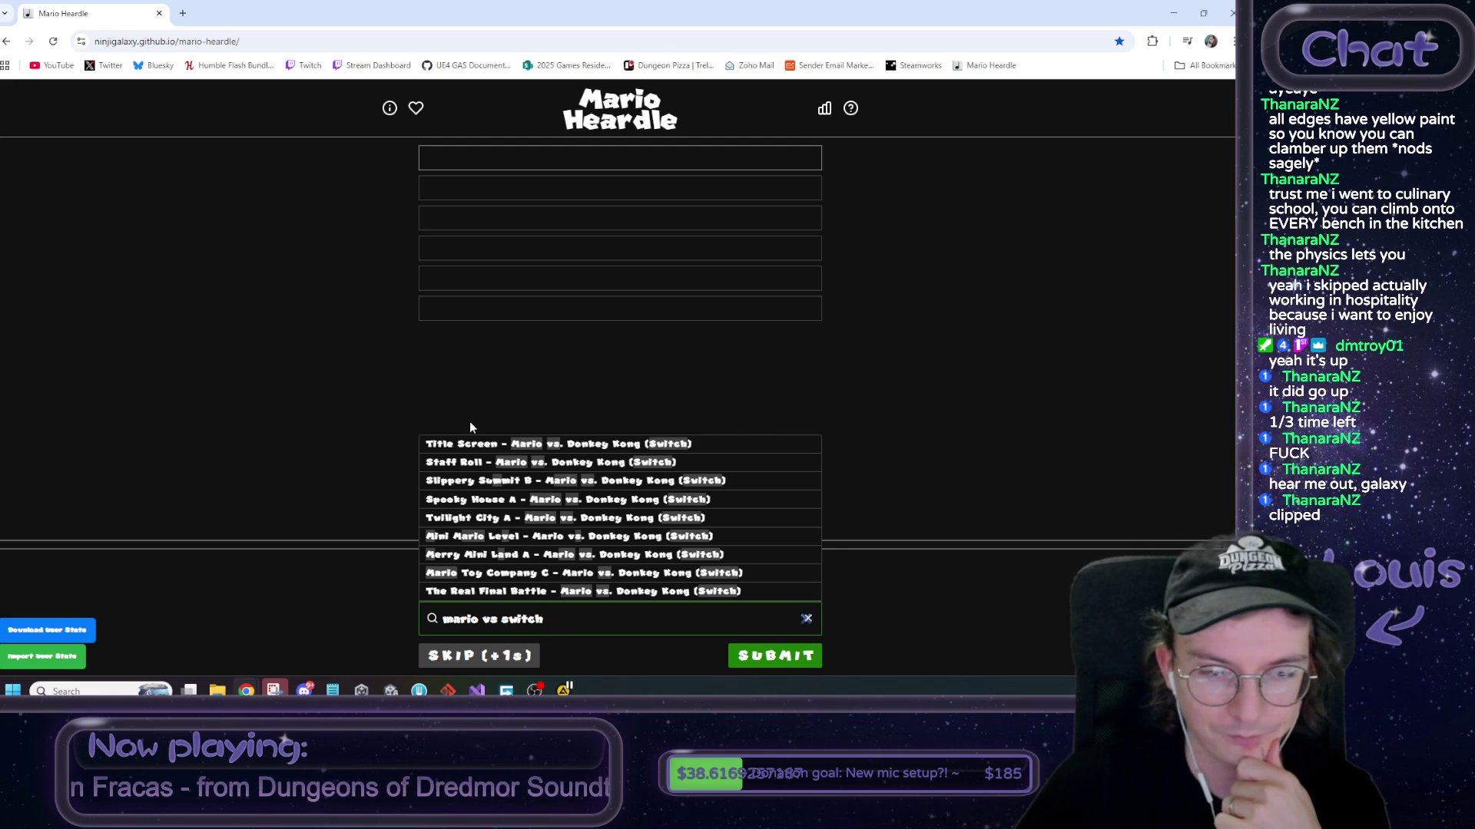
click(388, 470)
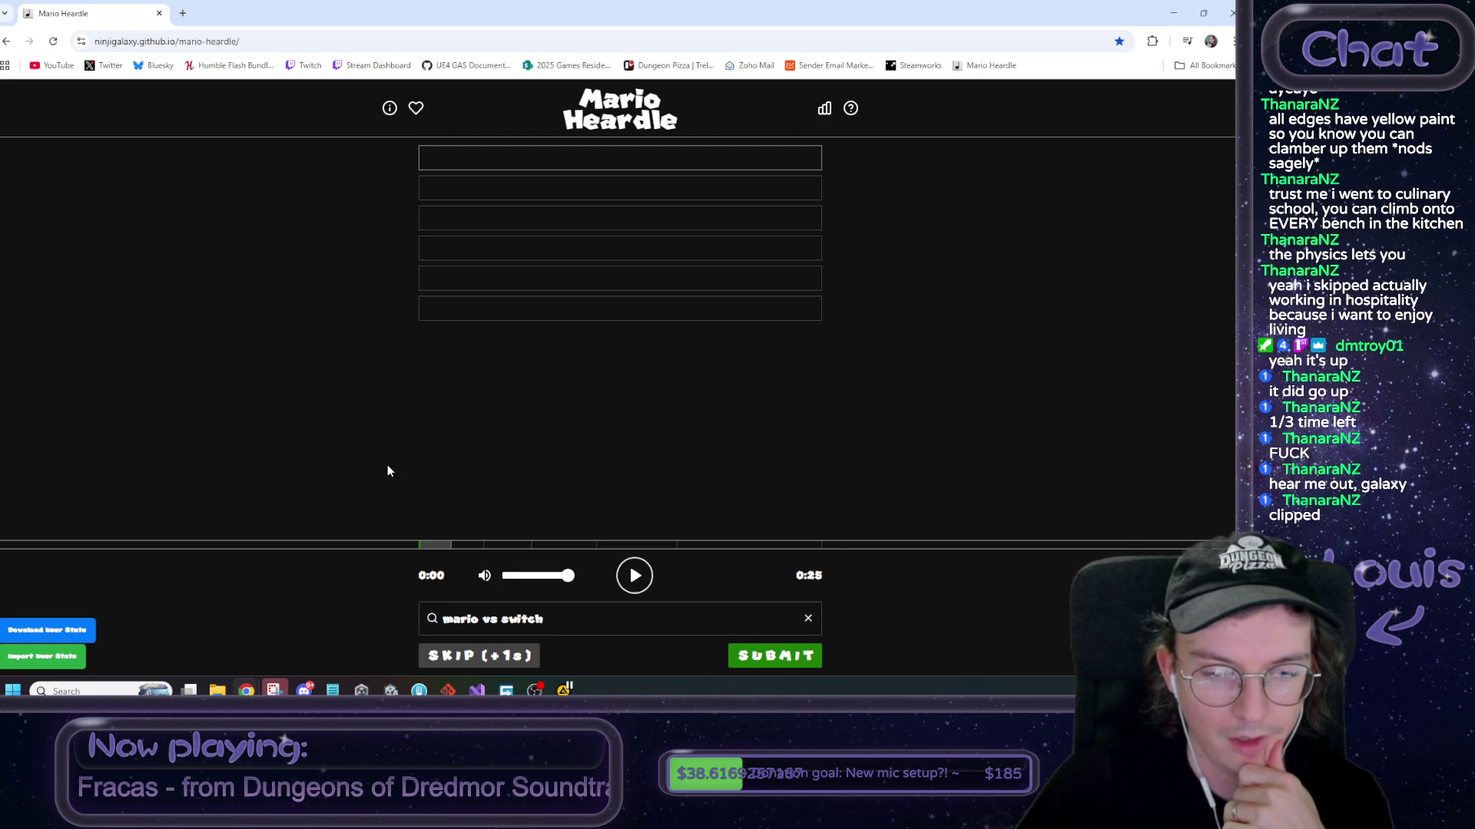
click(634, 576)
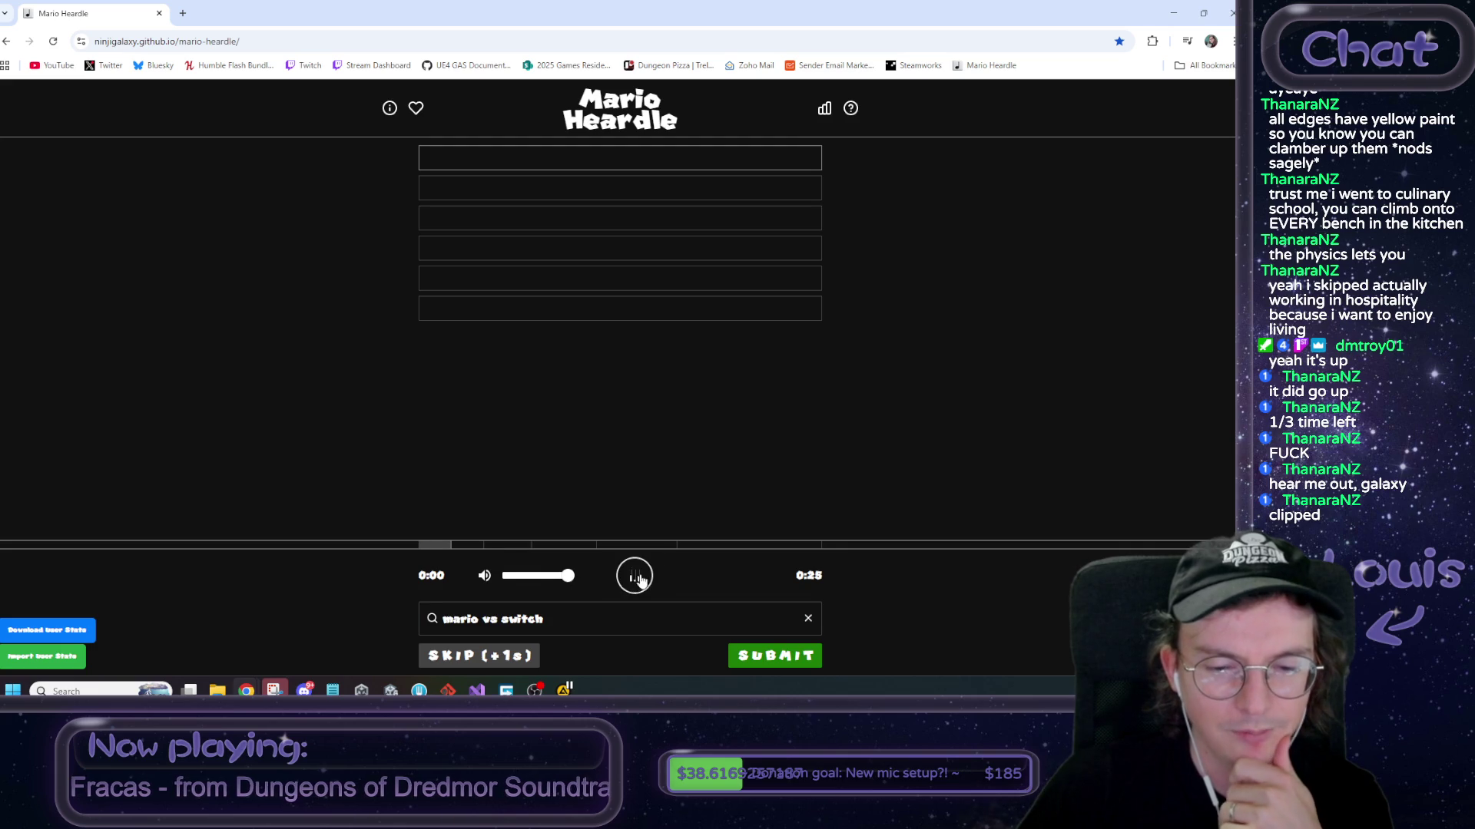
click(571, 615)
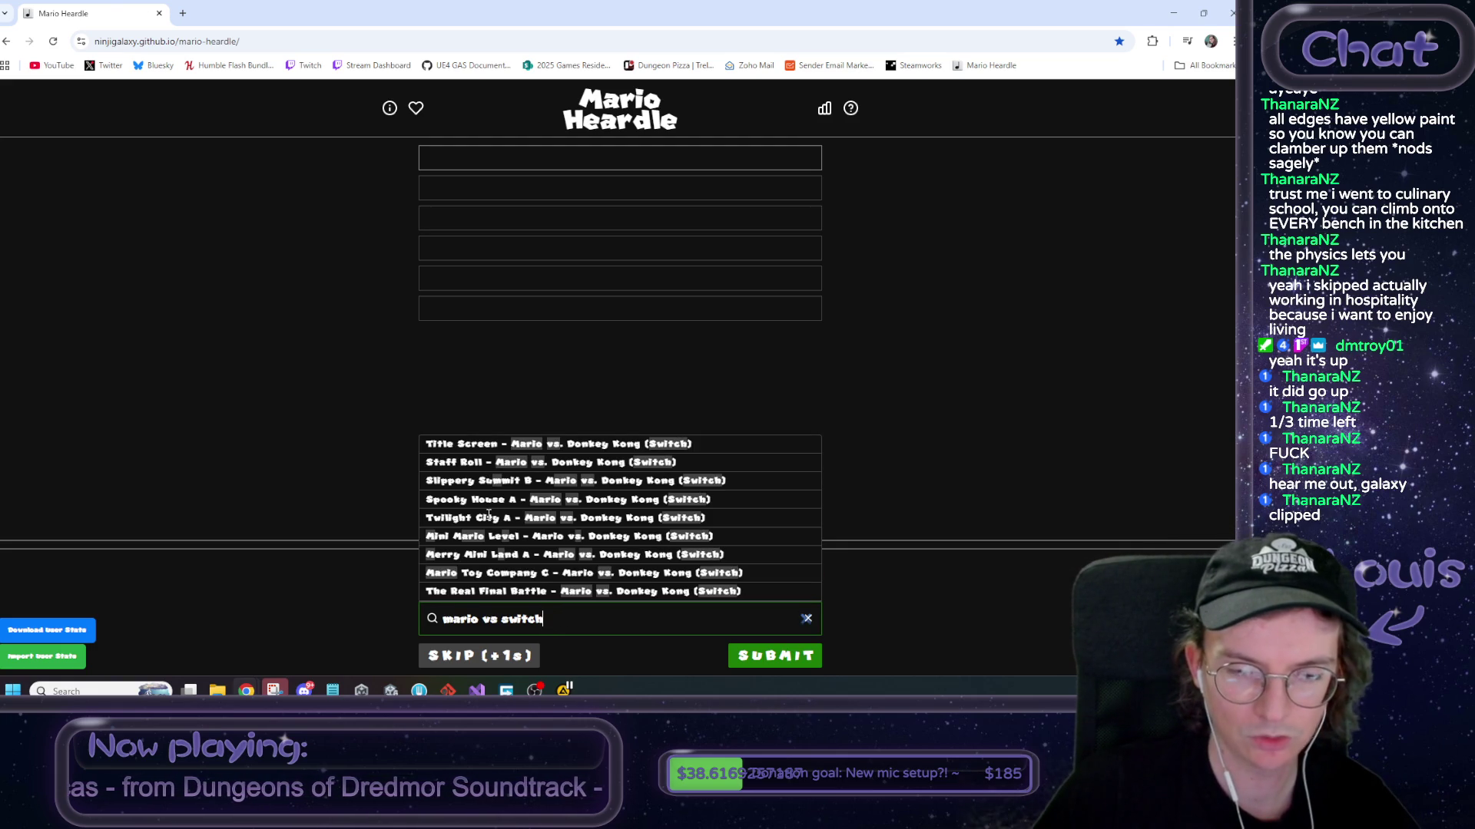
click(488, 518)
Submit Twilight City A, review its series-only match feedback, and replay the longer clip
click(768, 659)
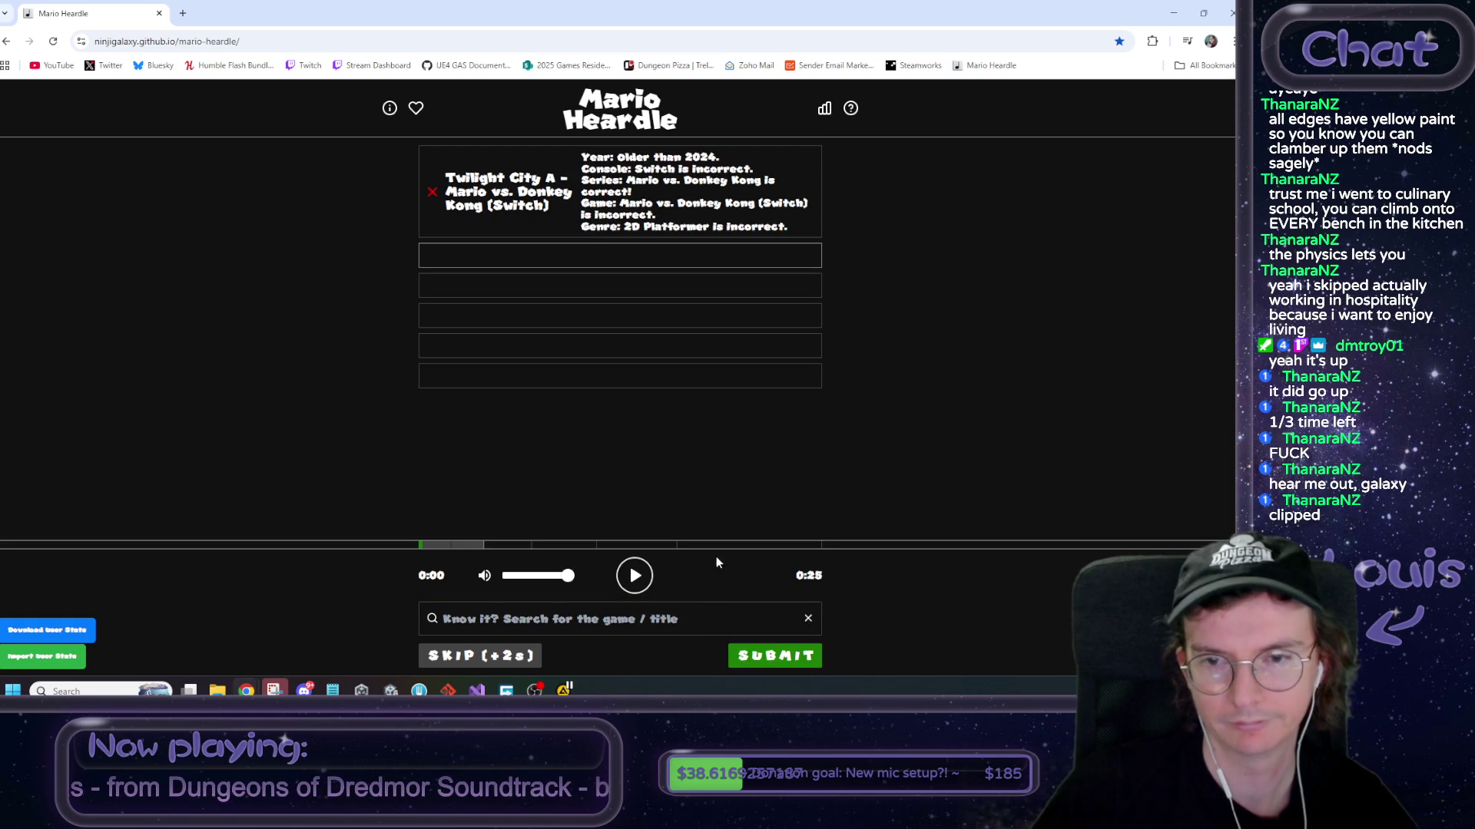
click(640, 568)
mouse_move(626, 181)
mouse_down()
mouse_move(742, 181)
mouse_move(634, 197)
mouse_up()
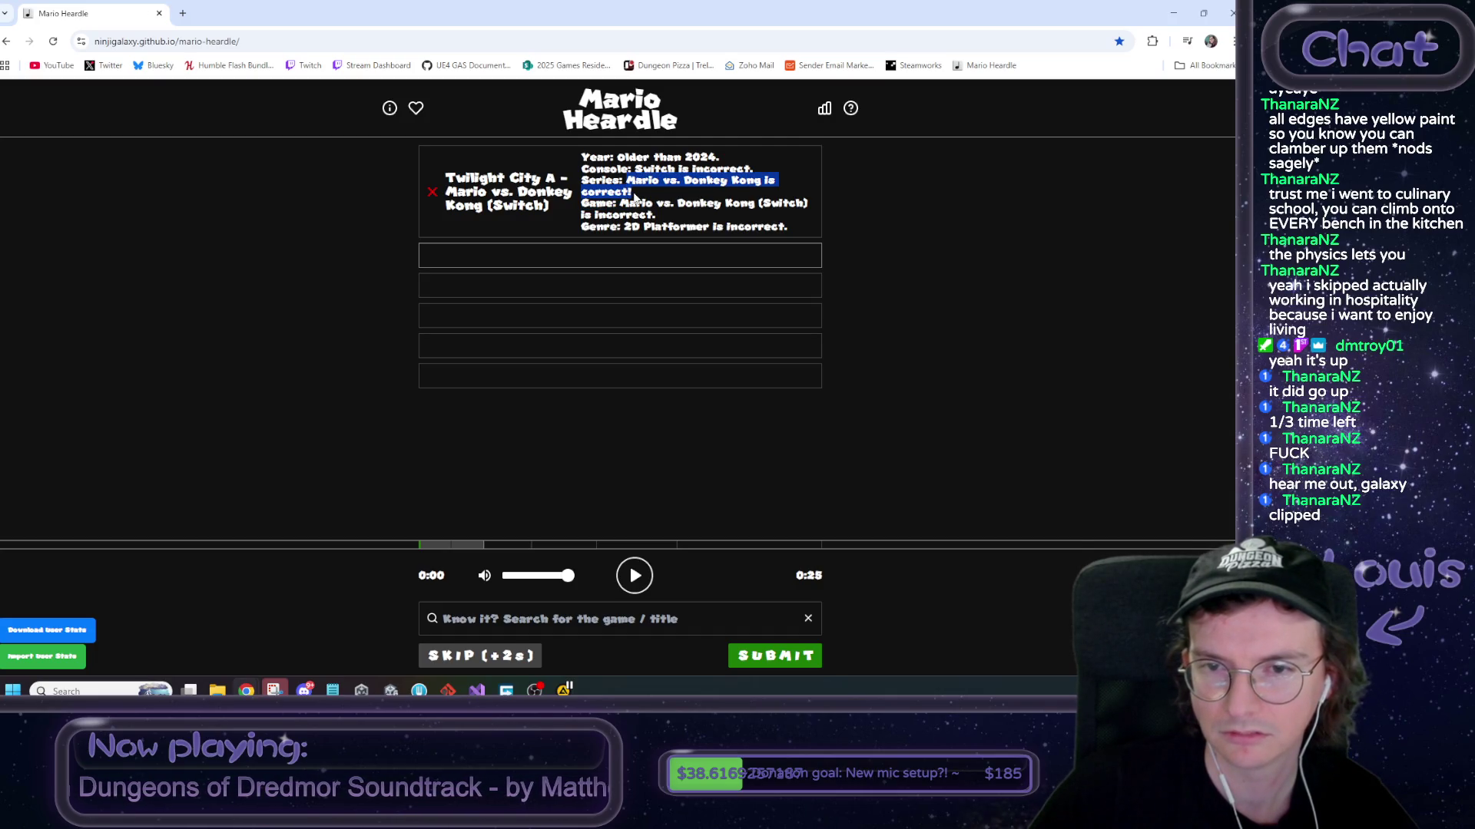
click(636, 197)
triple_click(739, 215)
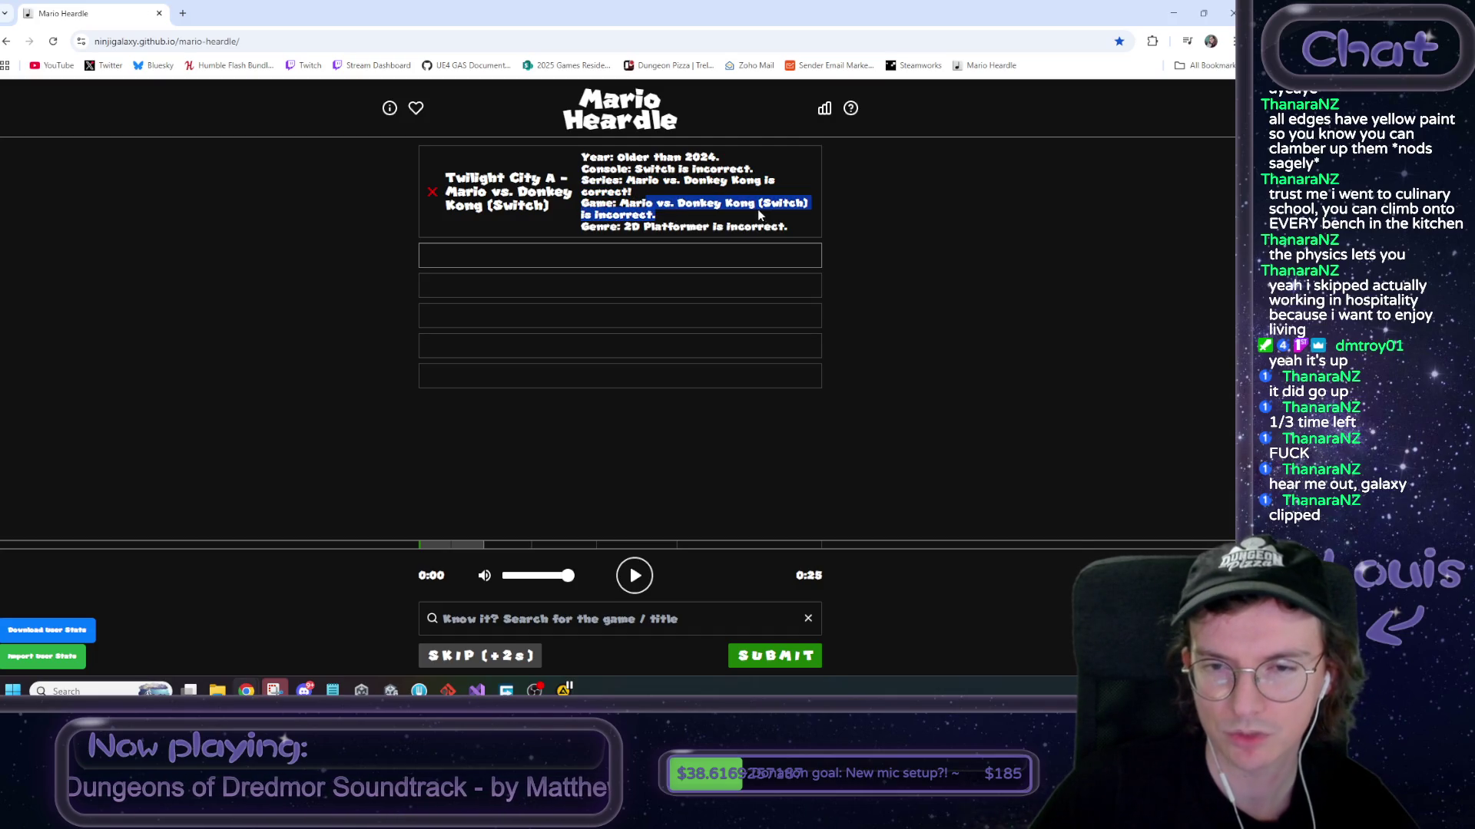
click(767, 204)
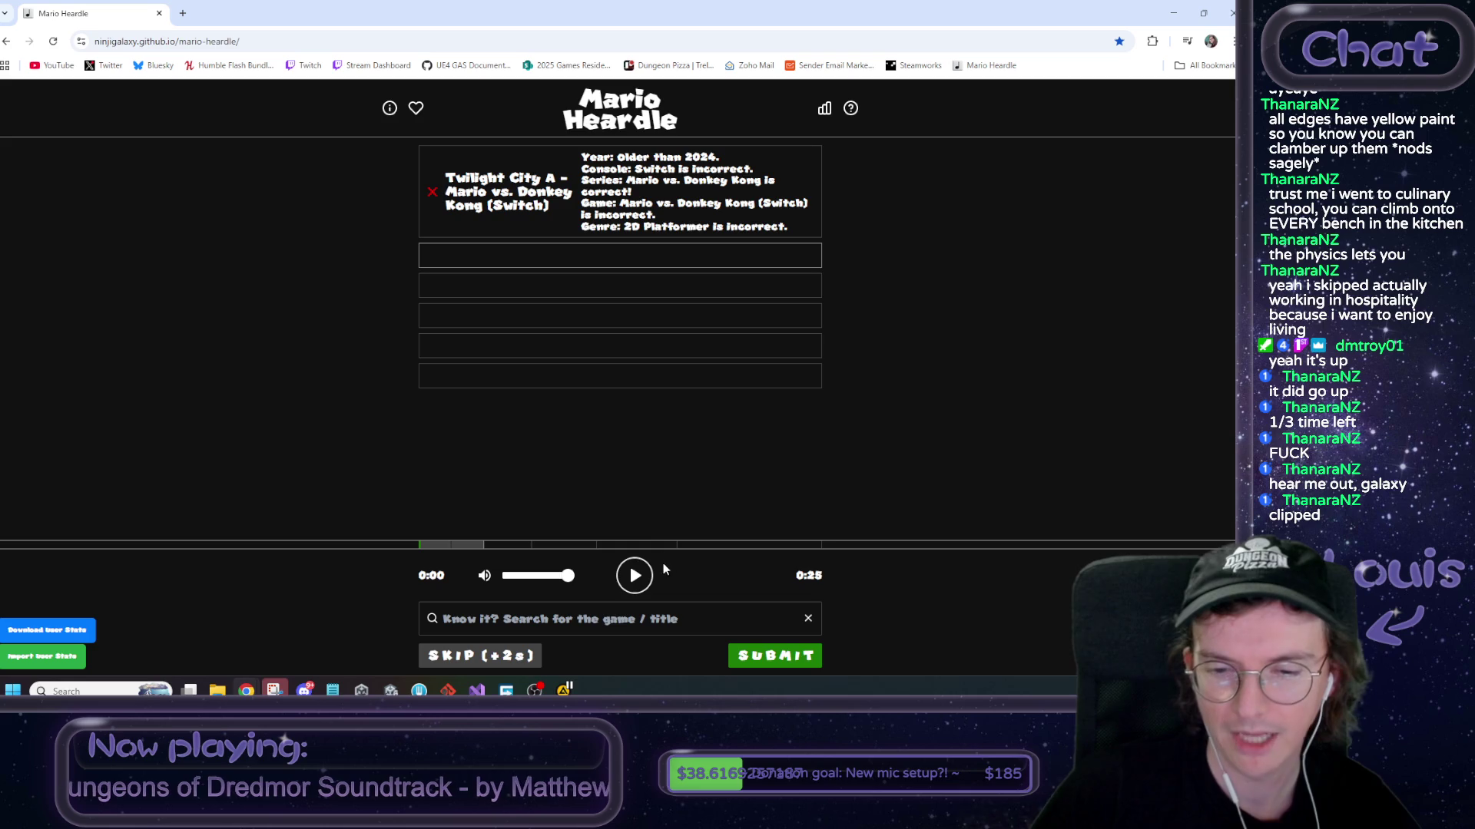
click(634, 576)
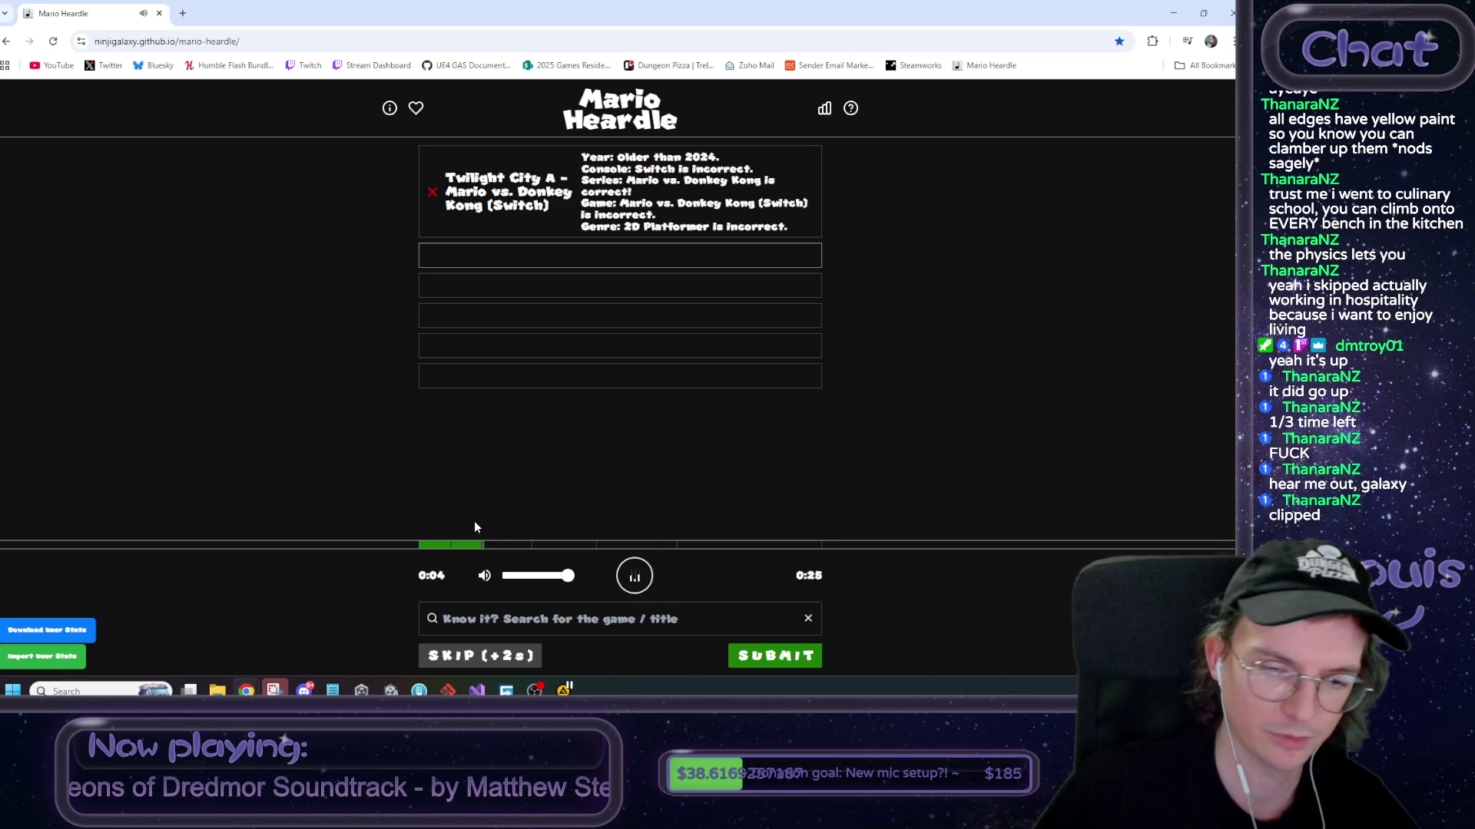
click(554, 620)
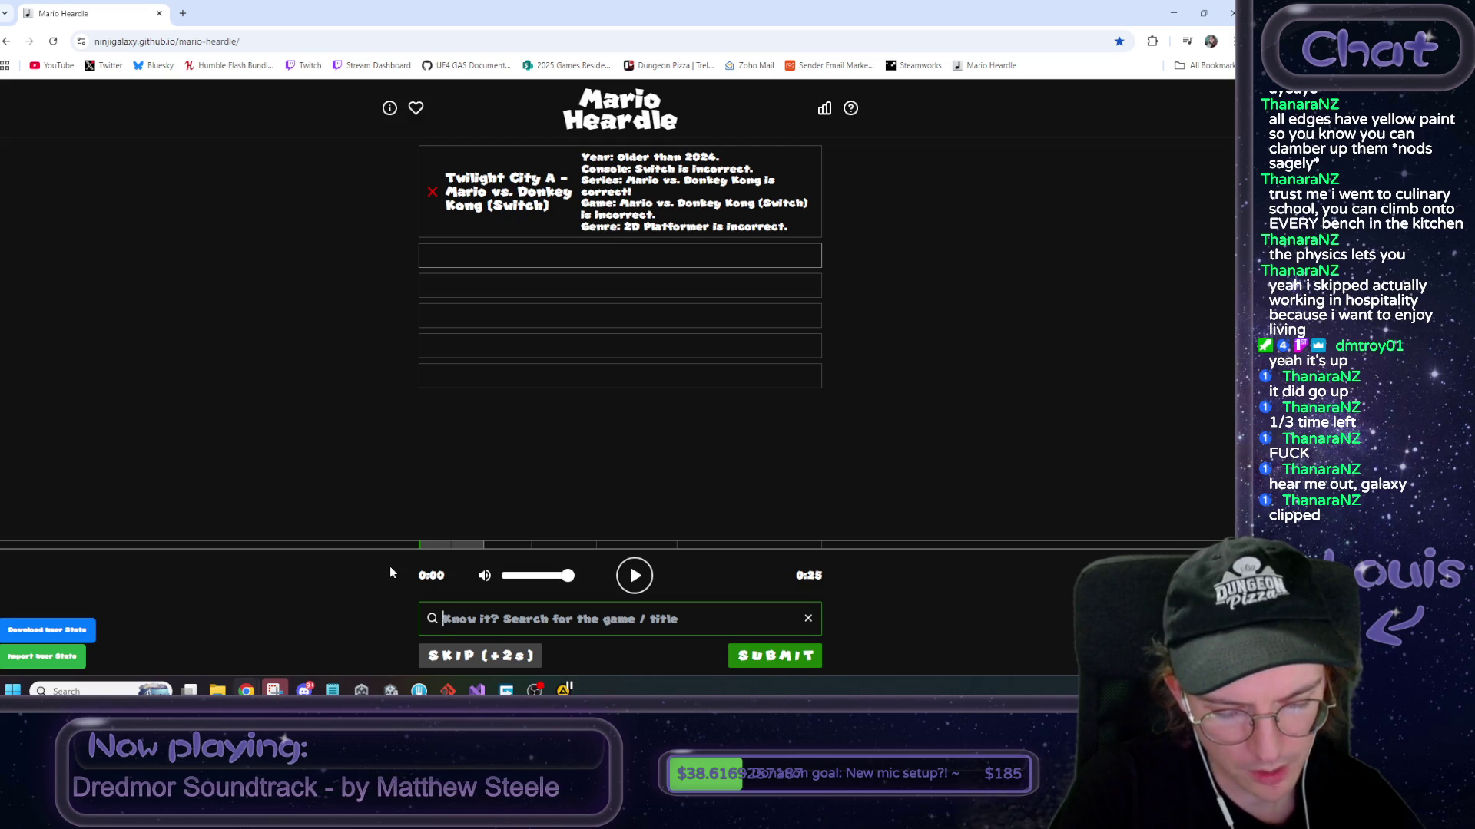
Replace the 'march of' search with 'mario vs donkey' and browse the suggested tracks
text(march of)
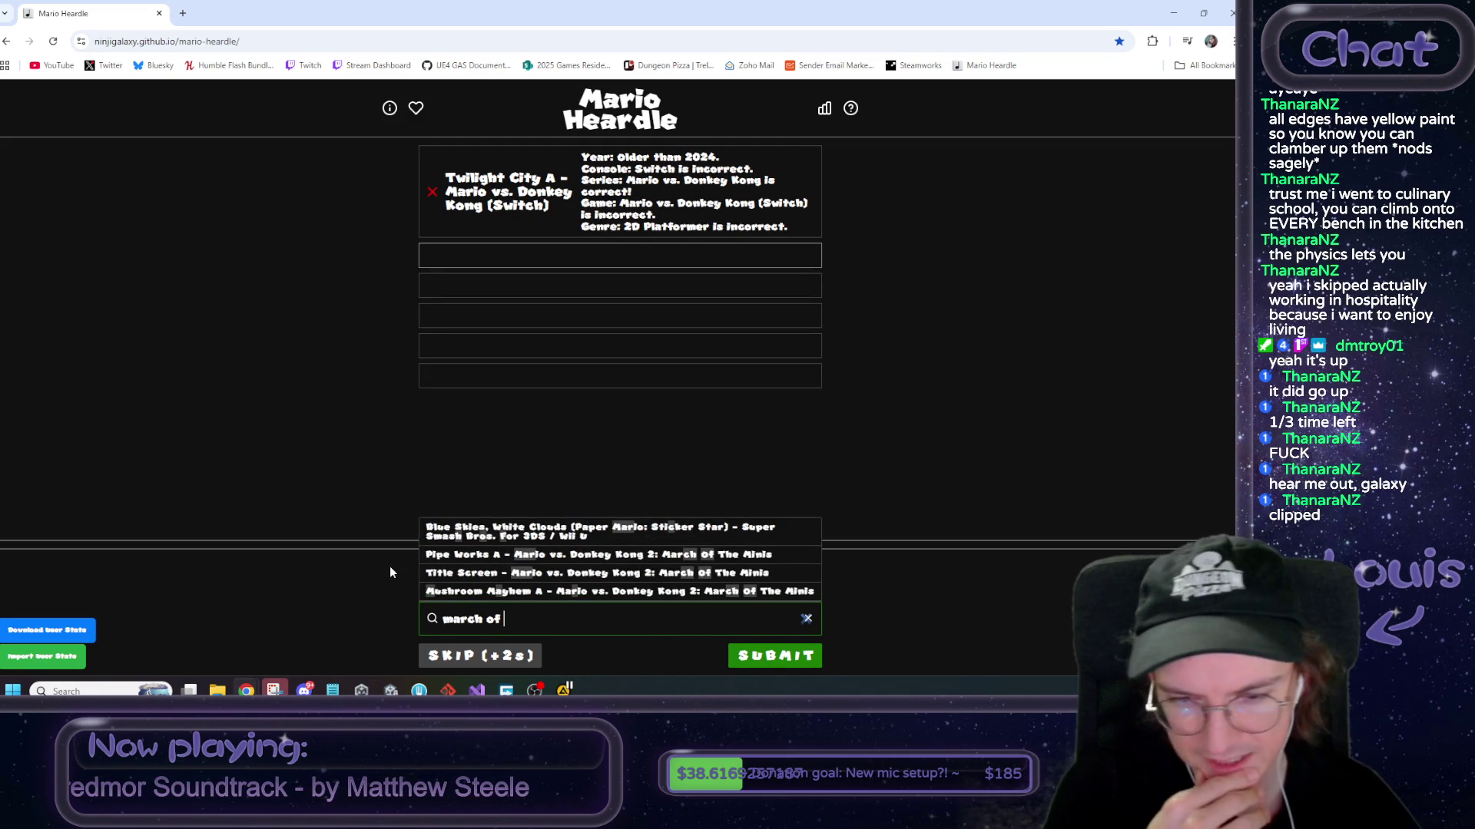
key(BackSpace)
key(BackSpace)
key(BackSpace)
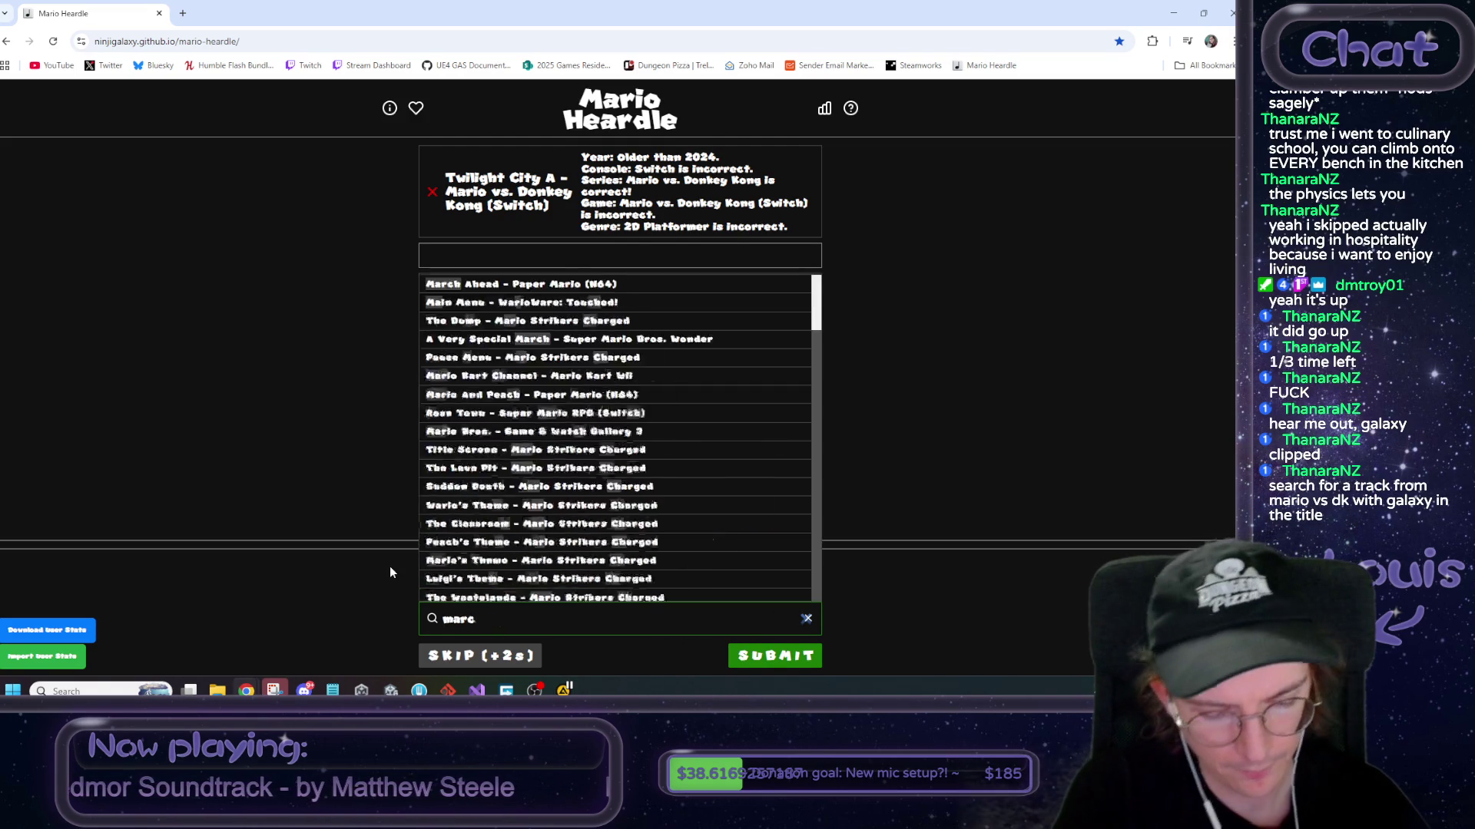
text(mario vs )
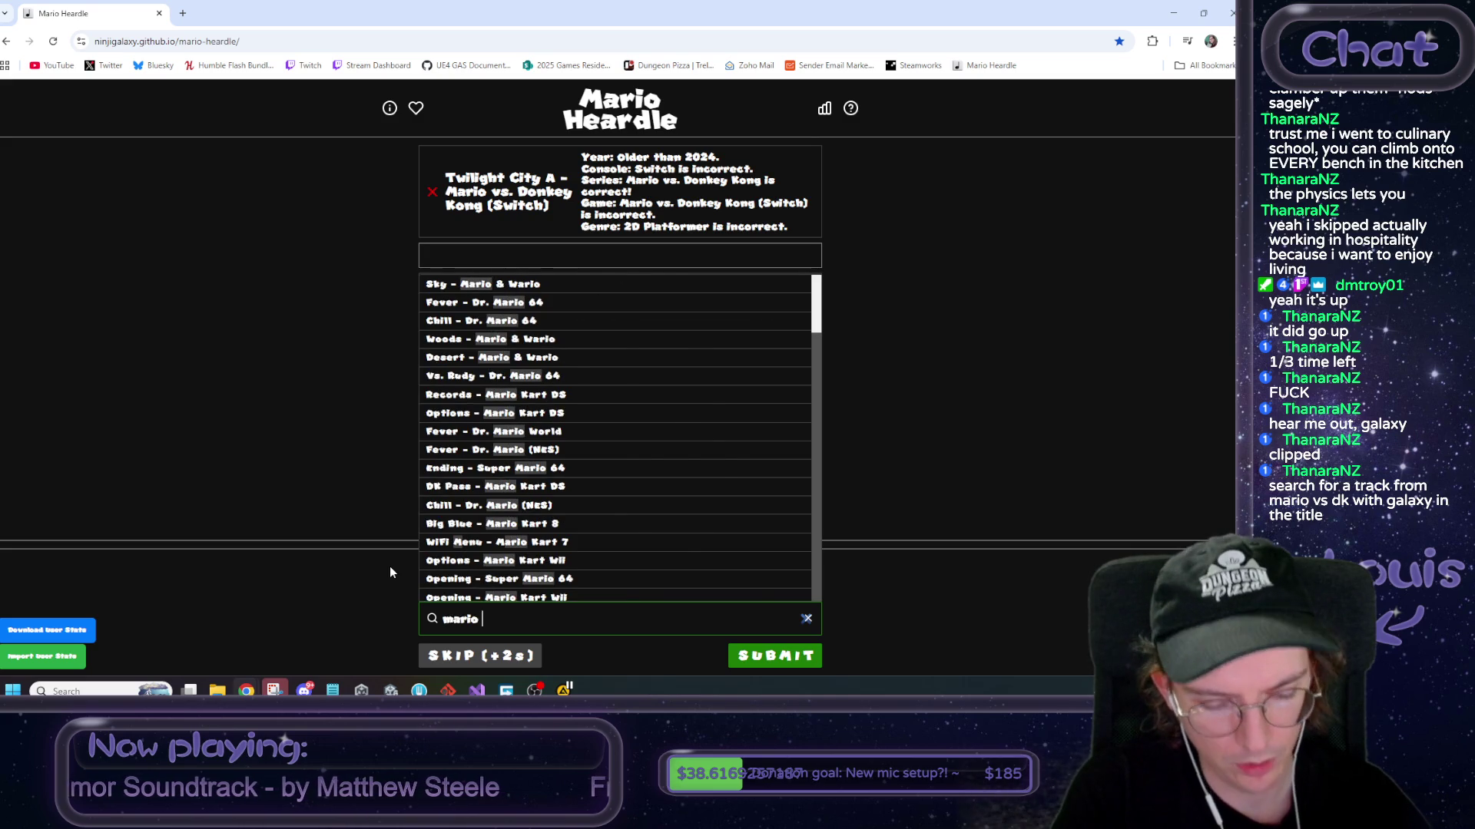
text(donkey)
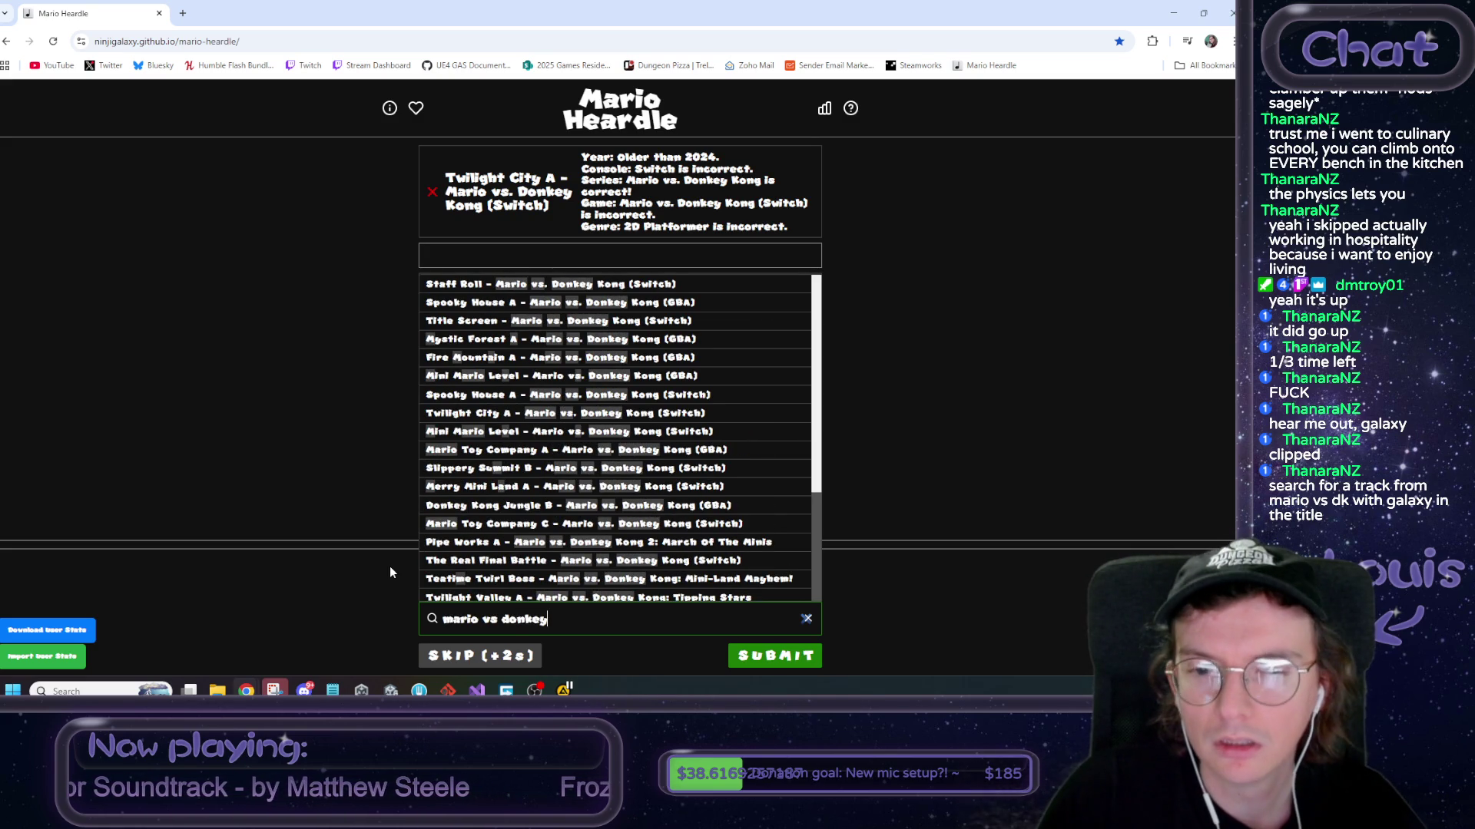
scroll(725, 406, down, 2)
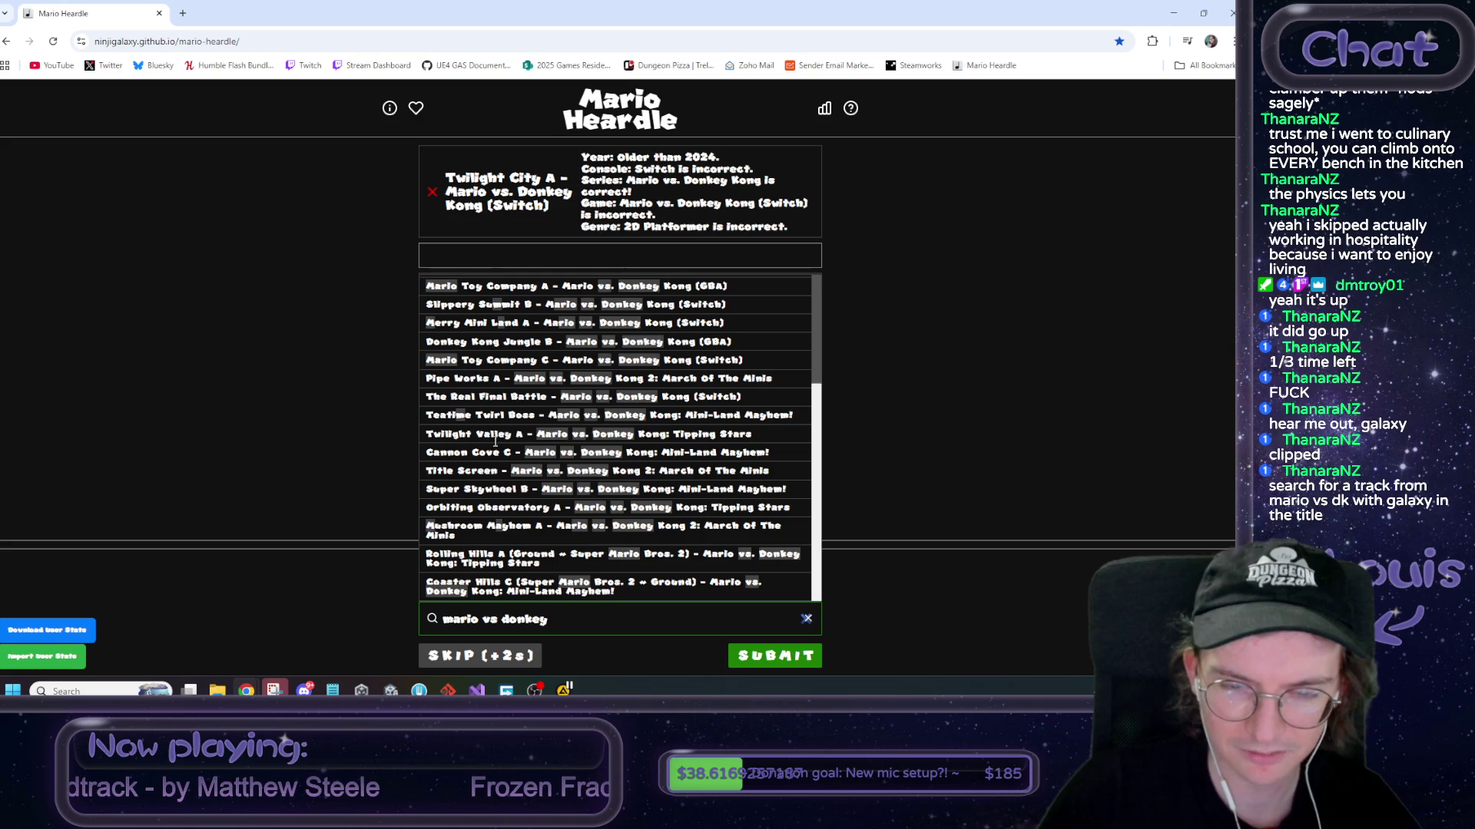
scroll(496, 439, up, 3)
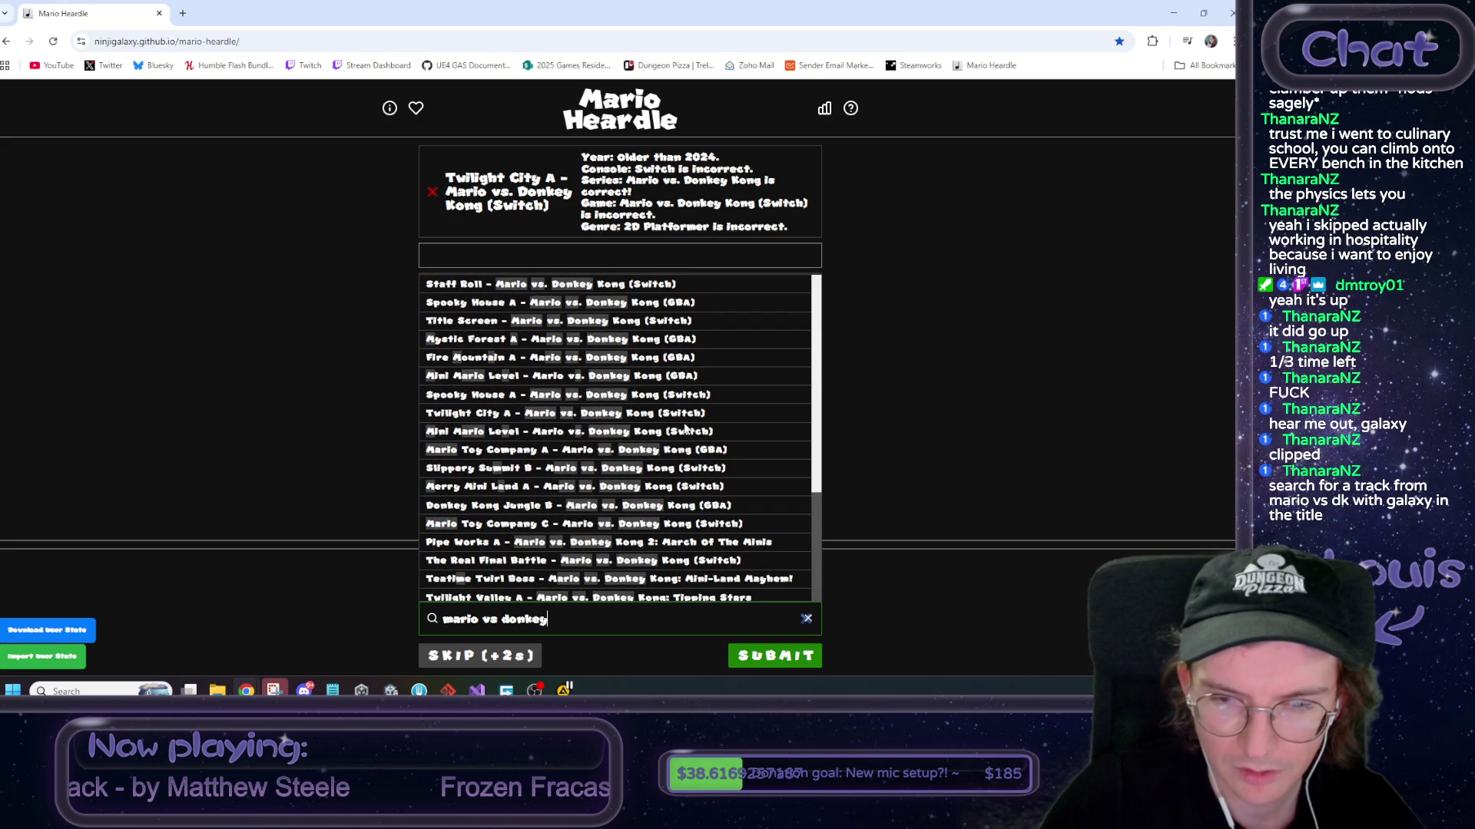
scroll(695, 445, down, 1)
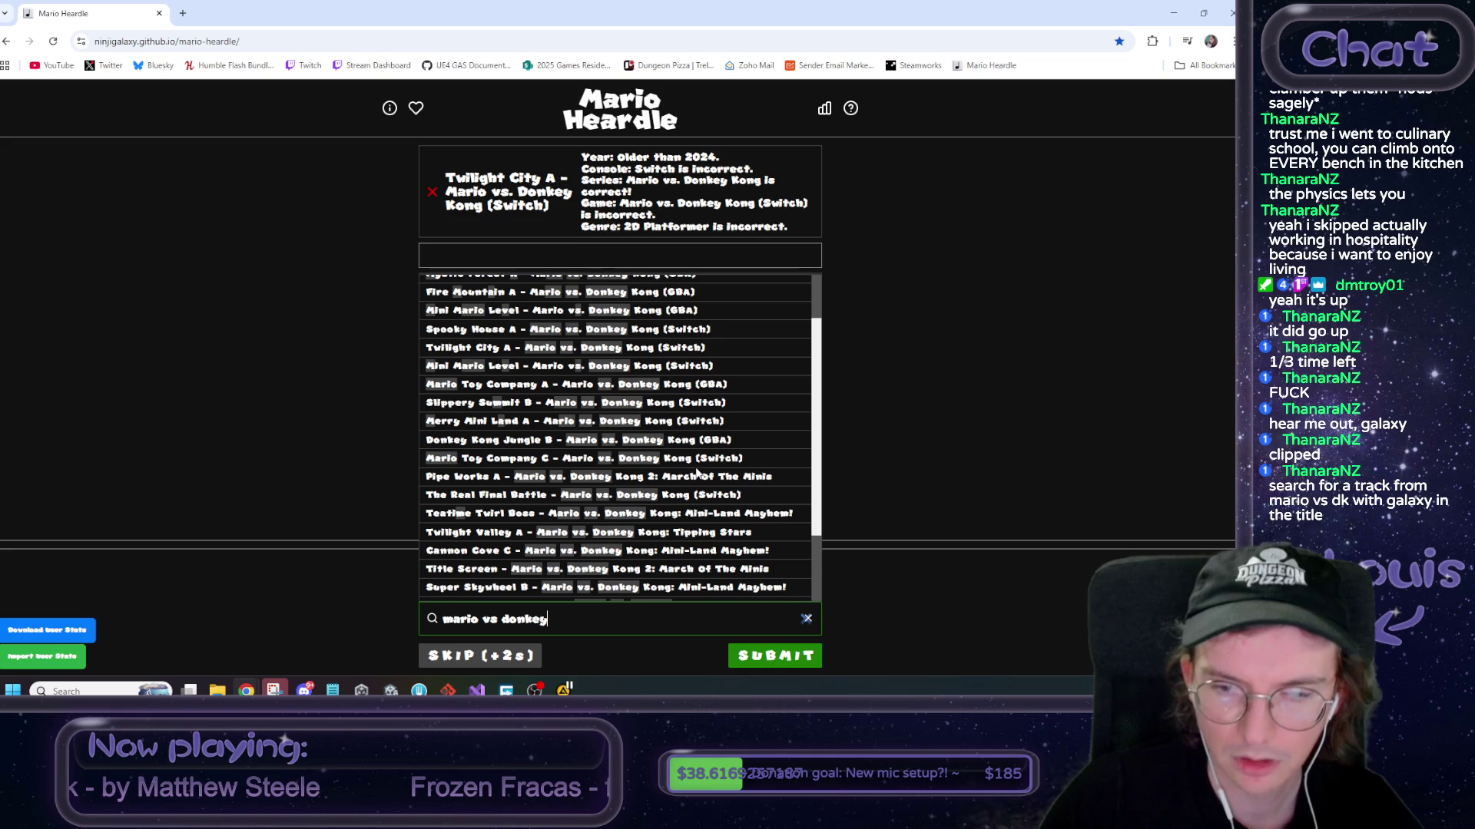
scroll(691, 480, down, 1)
scroll(691, 476, down, 1)
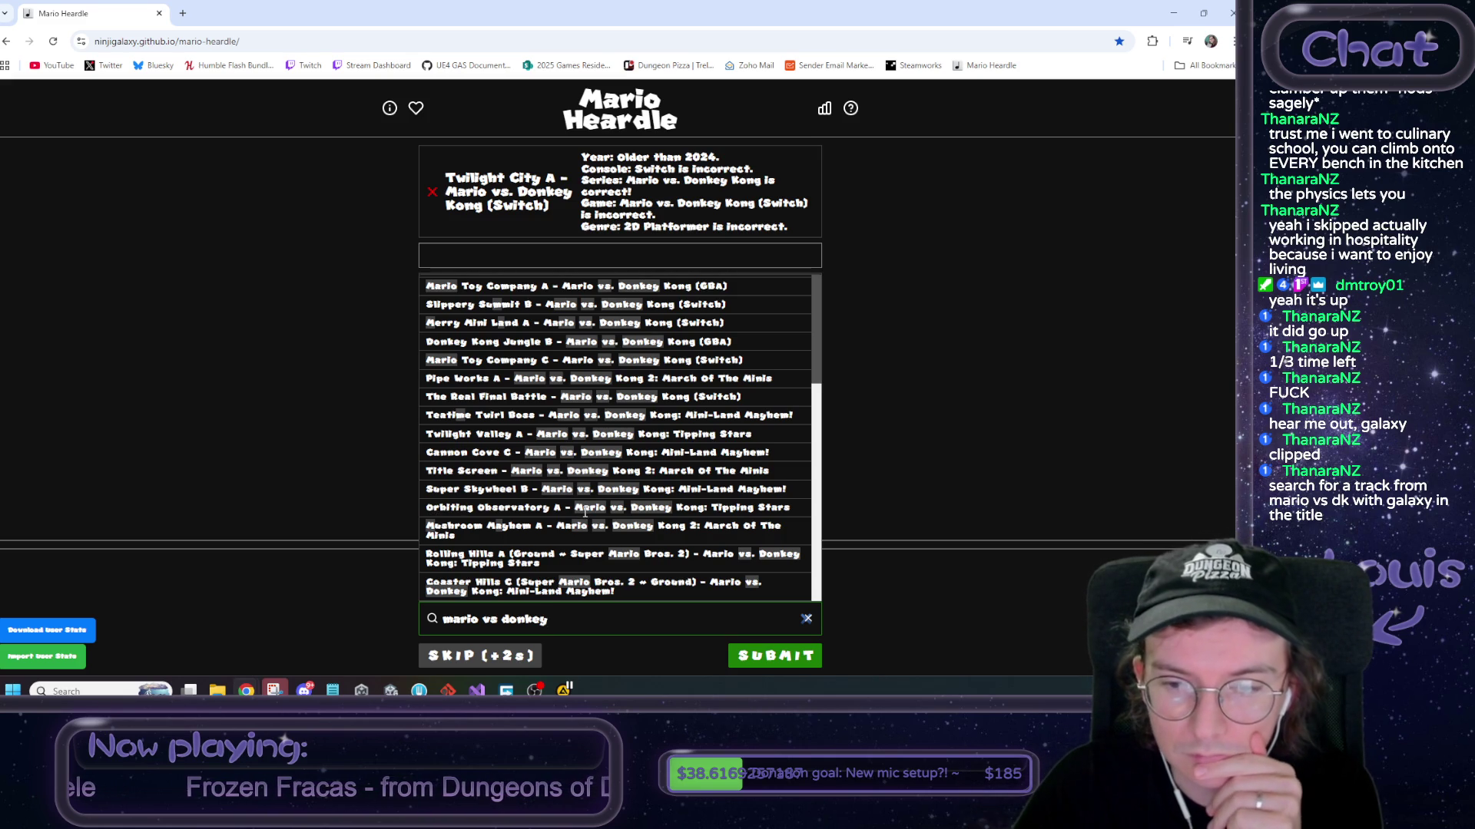
scroll(585, 513, up, 2)
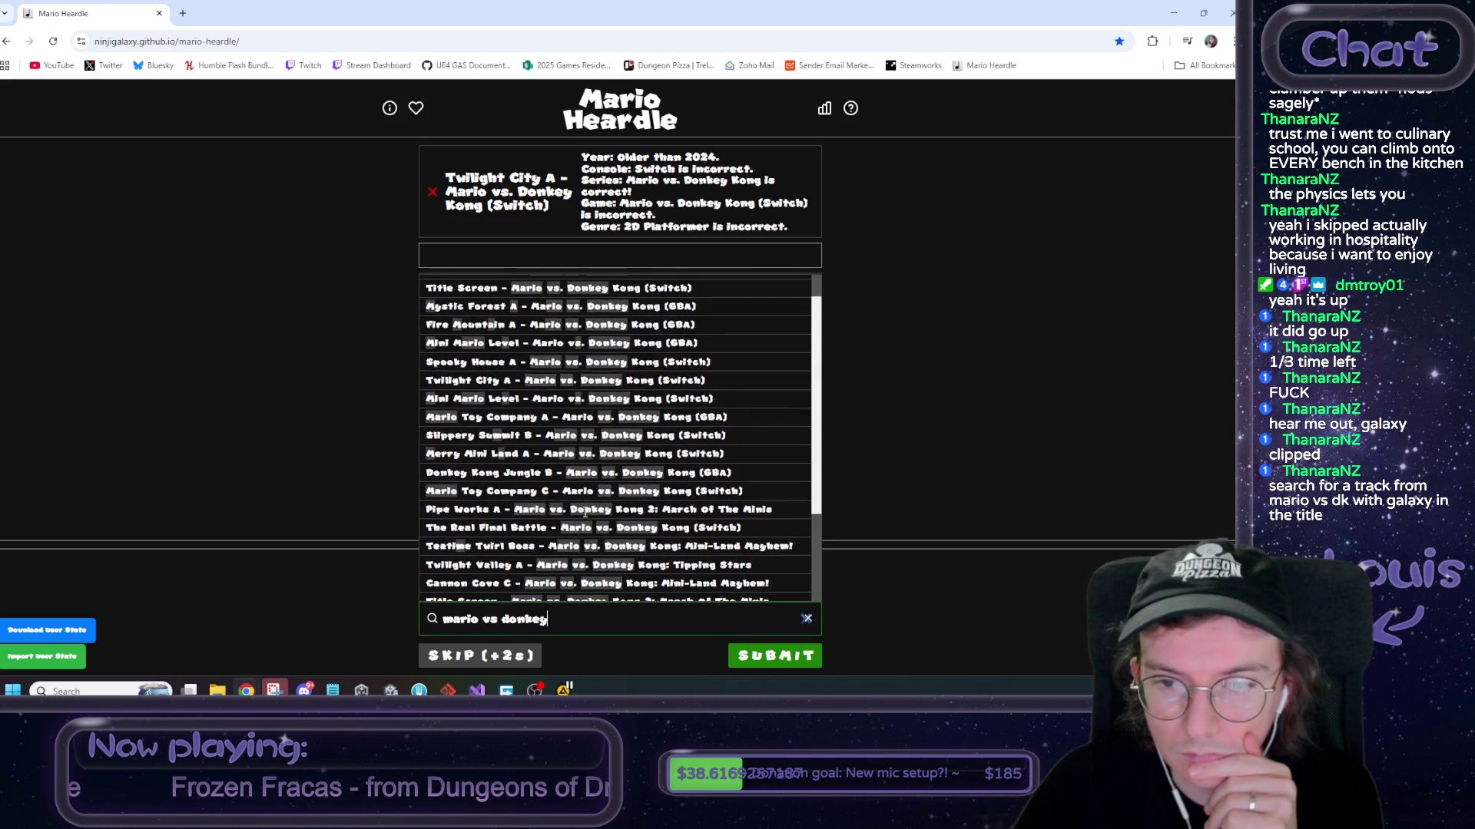
scroll(585, 513, down, 2)
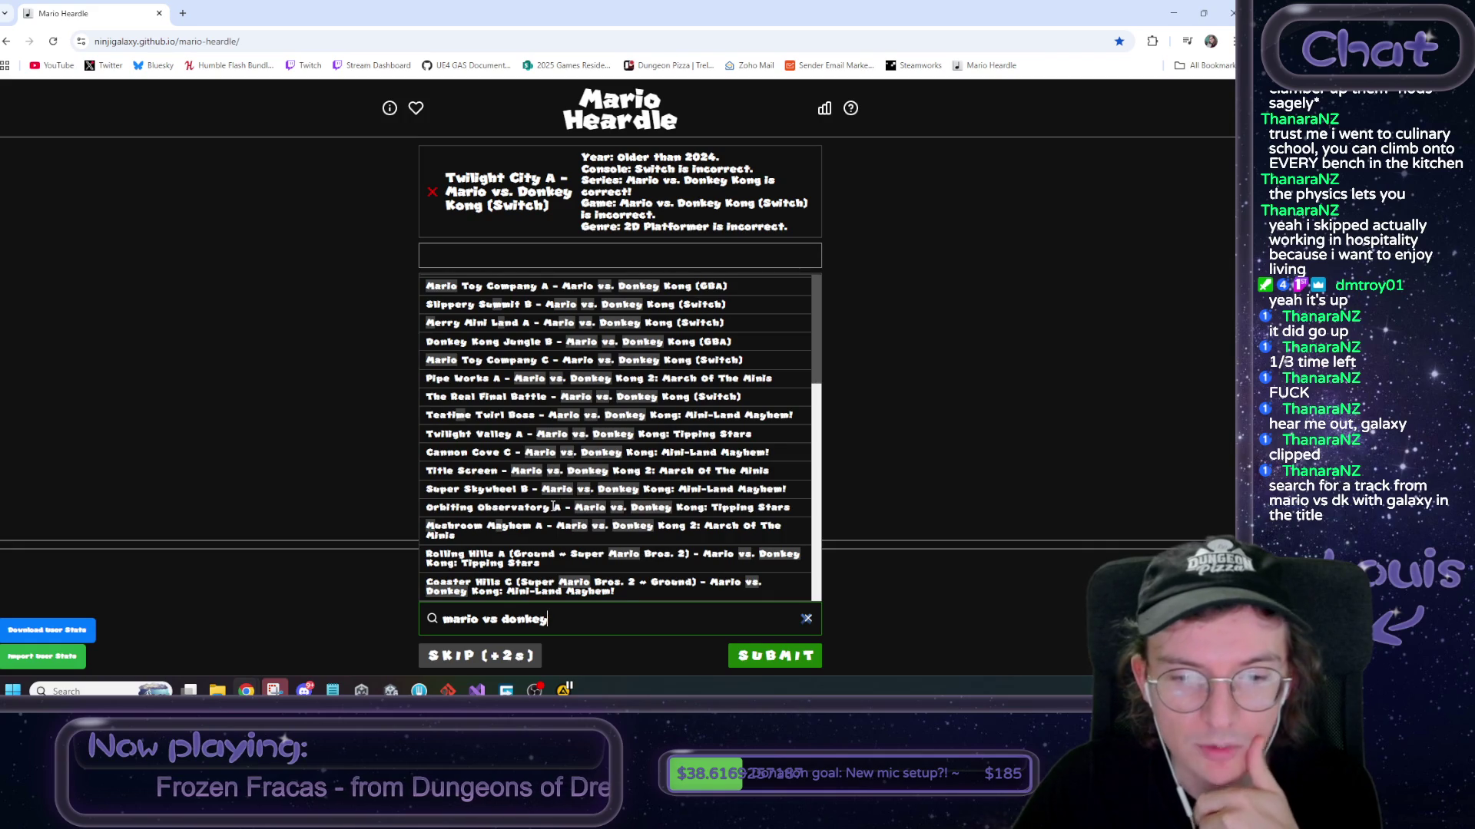
Submit Orbiting Observatory A as the second guess and check its console and series feedback
click(580, 511)
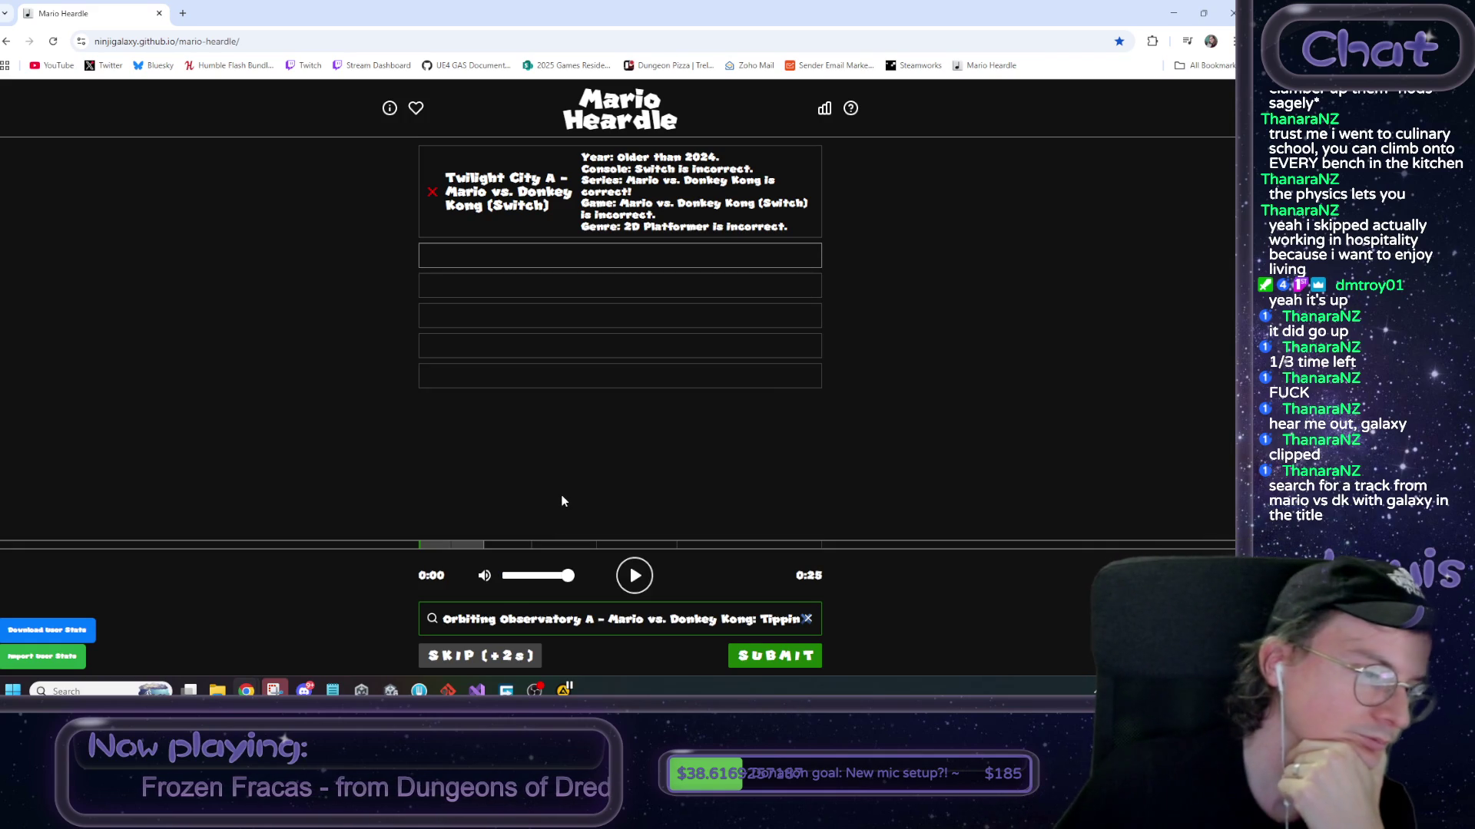
click(771, 661)
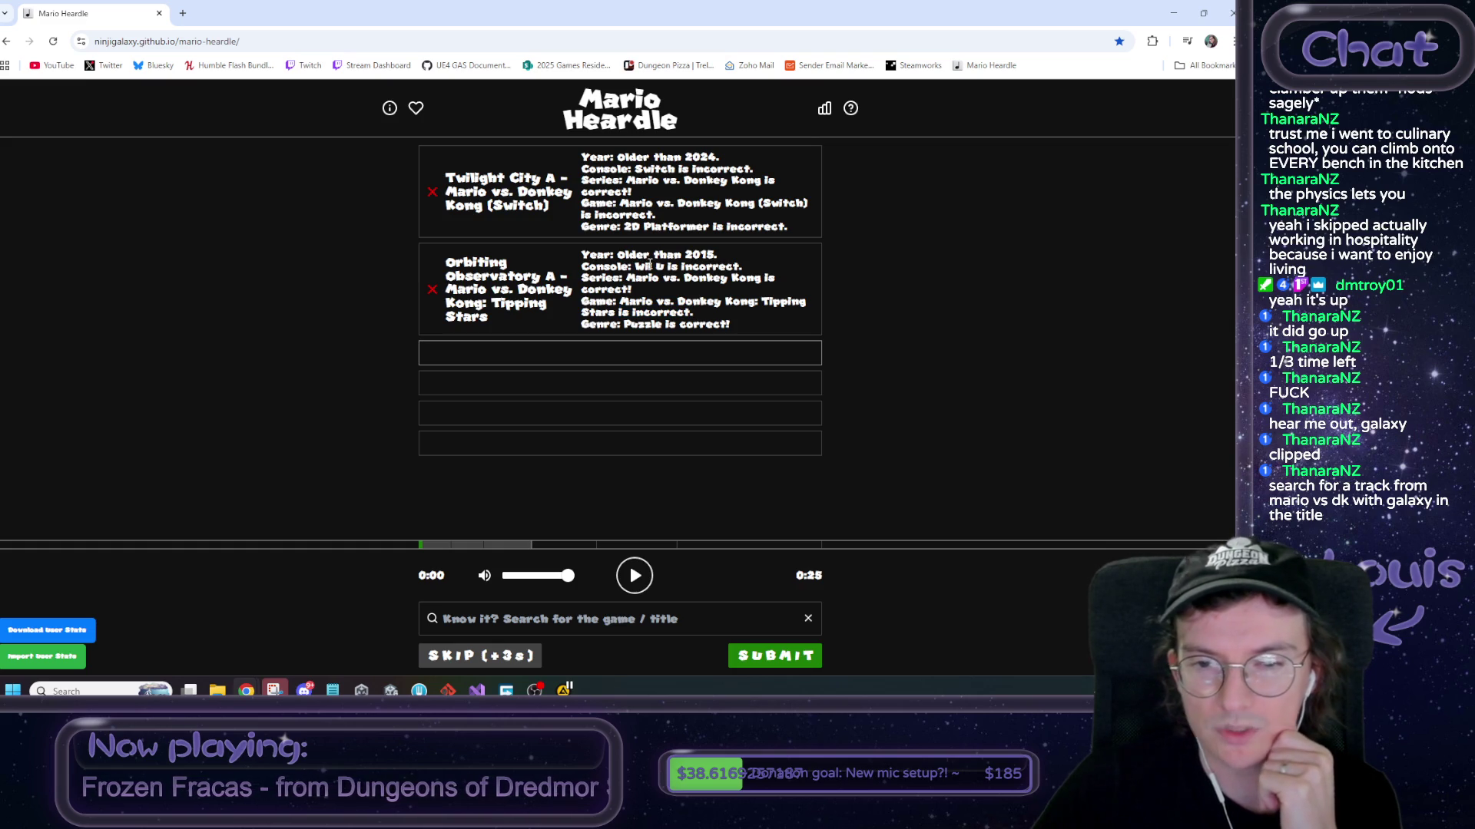
drag(636, 266, 725, 281)
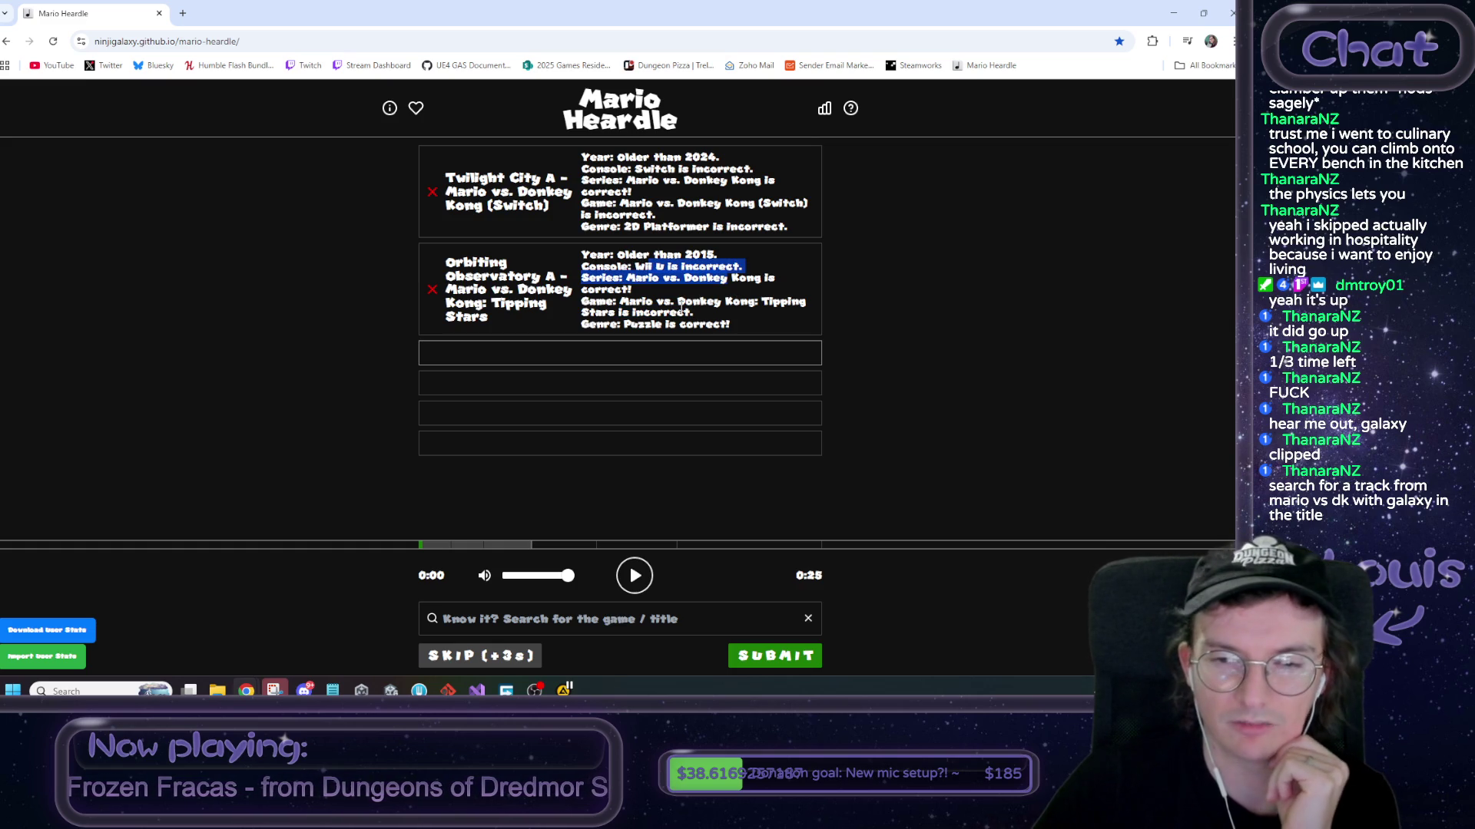
Play the clip and search the song list for 'mini land mayhem'
click(632, 584)
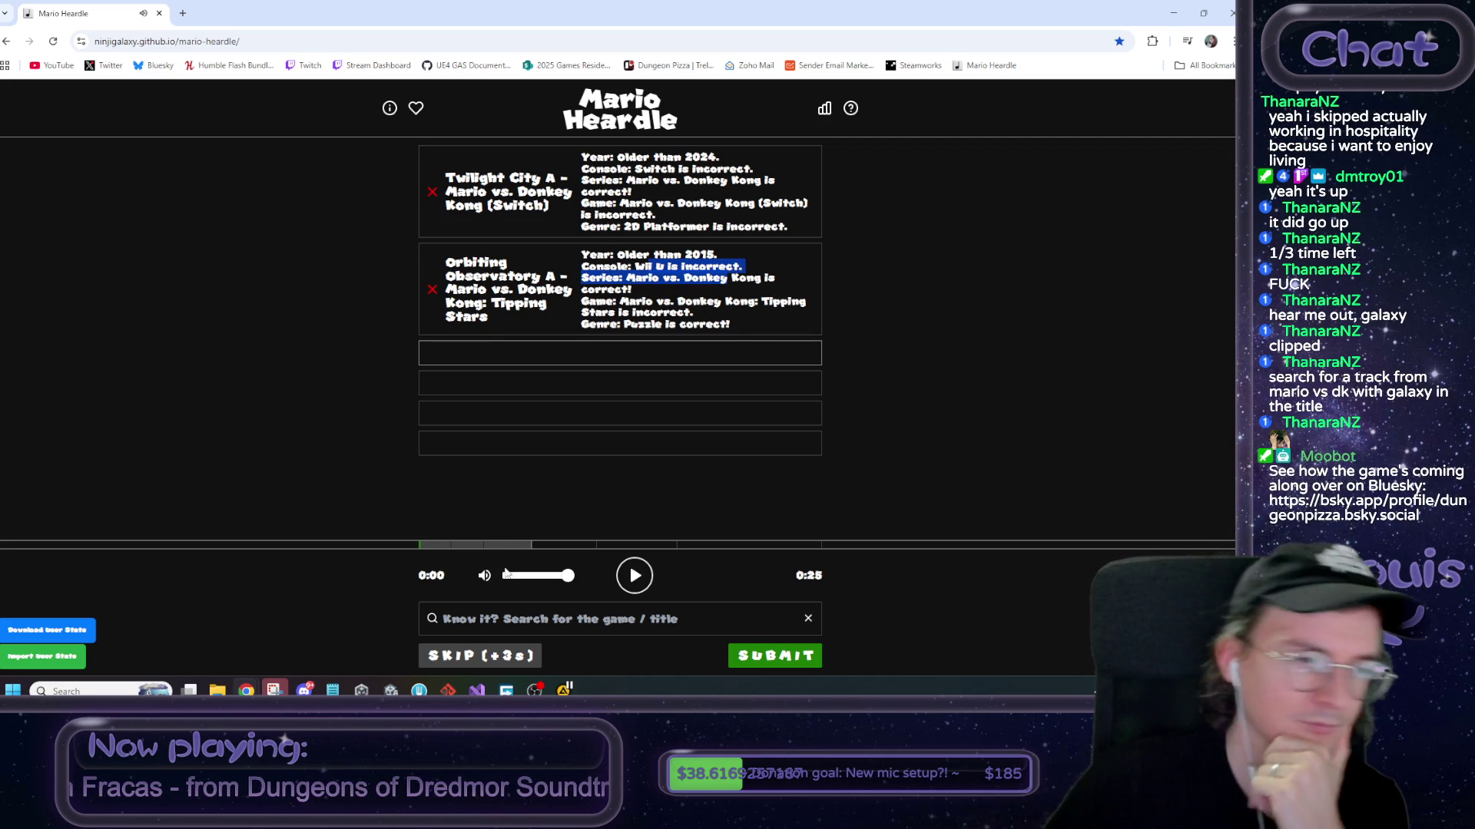
click(484, 624)
text(mario)
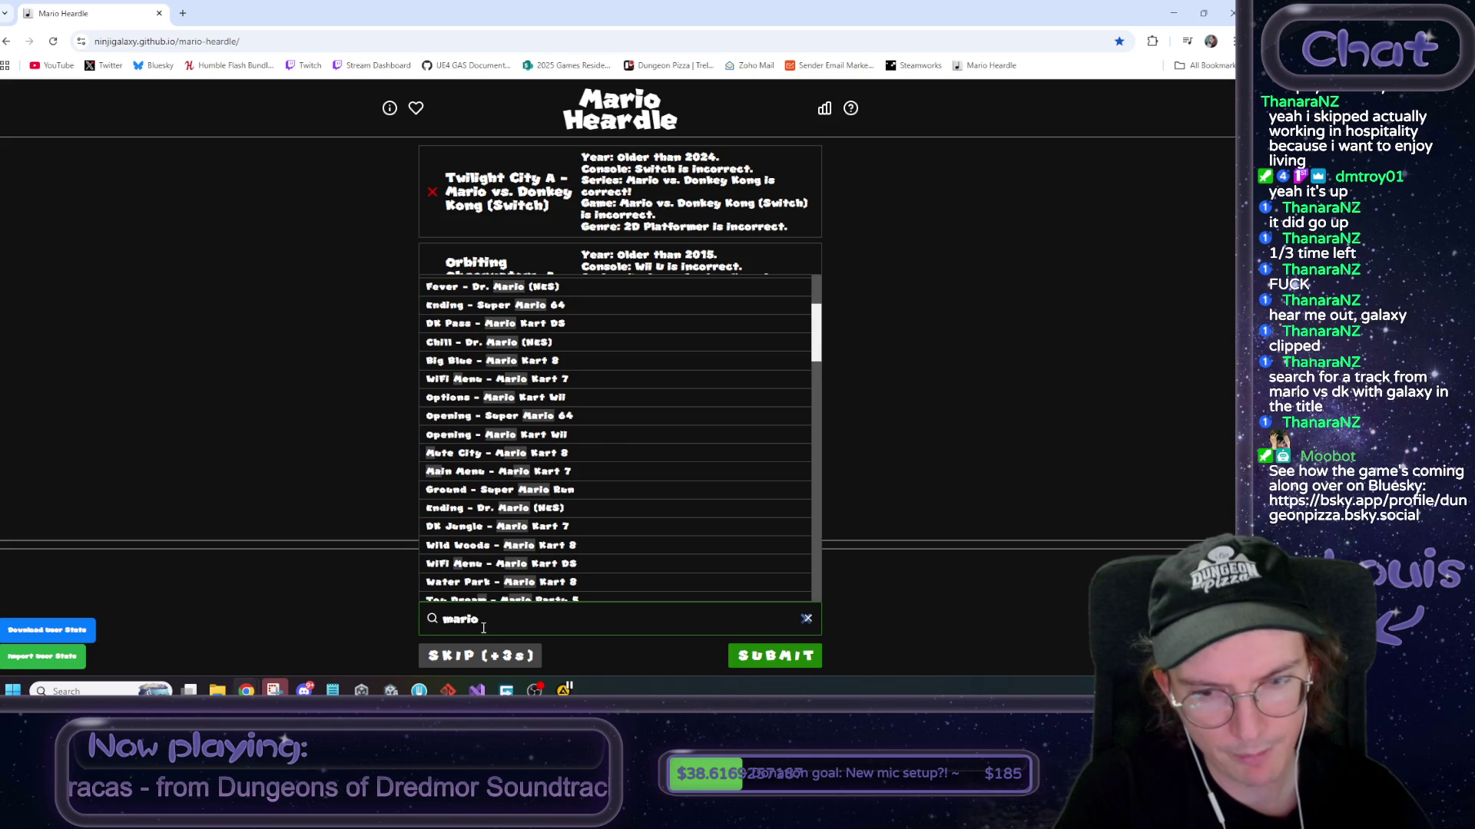
key(BackSpace)
key(BackSpace)
key(BackSpace)
text(mini)
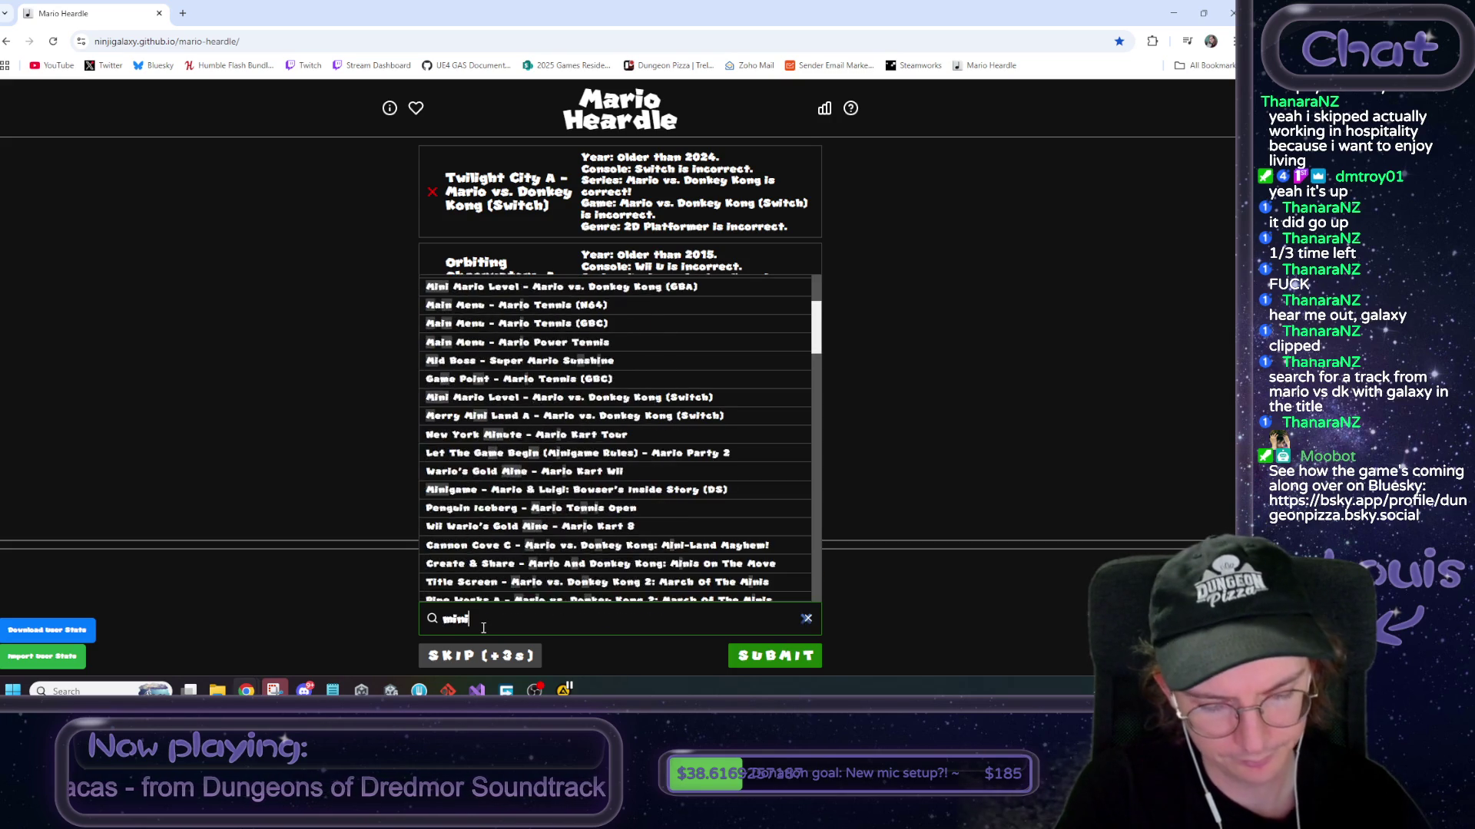
text( land may)
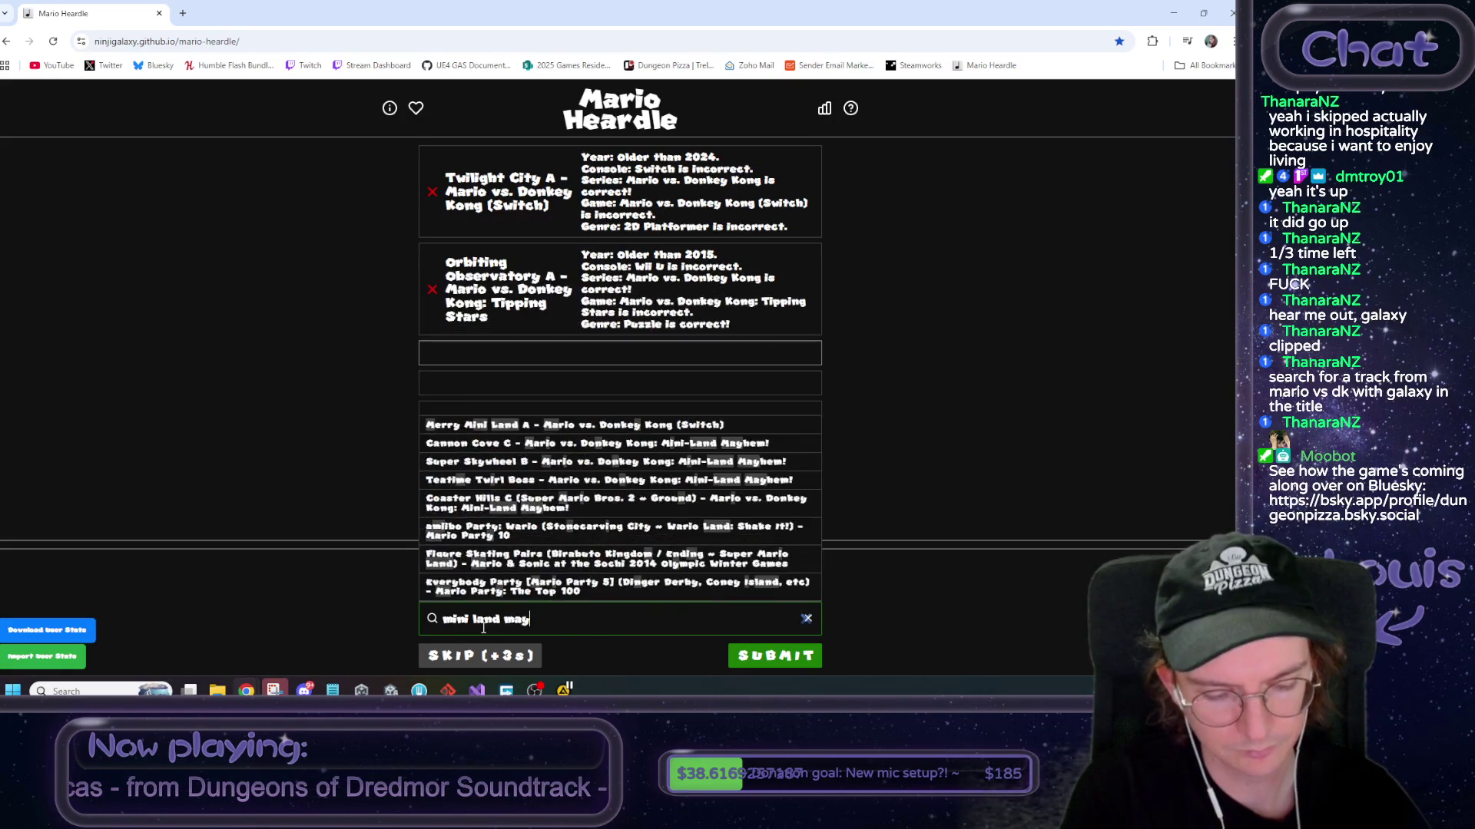
text(hem)
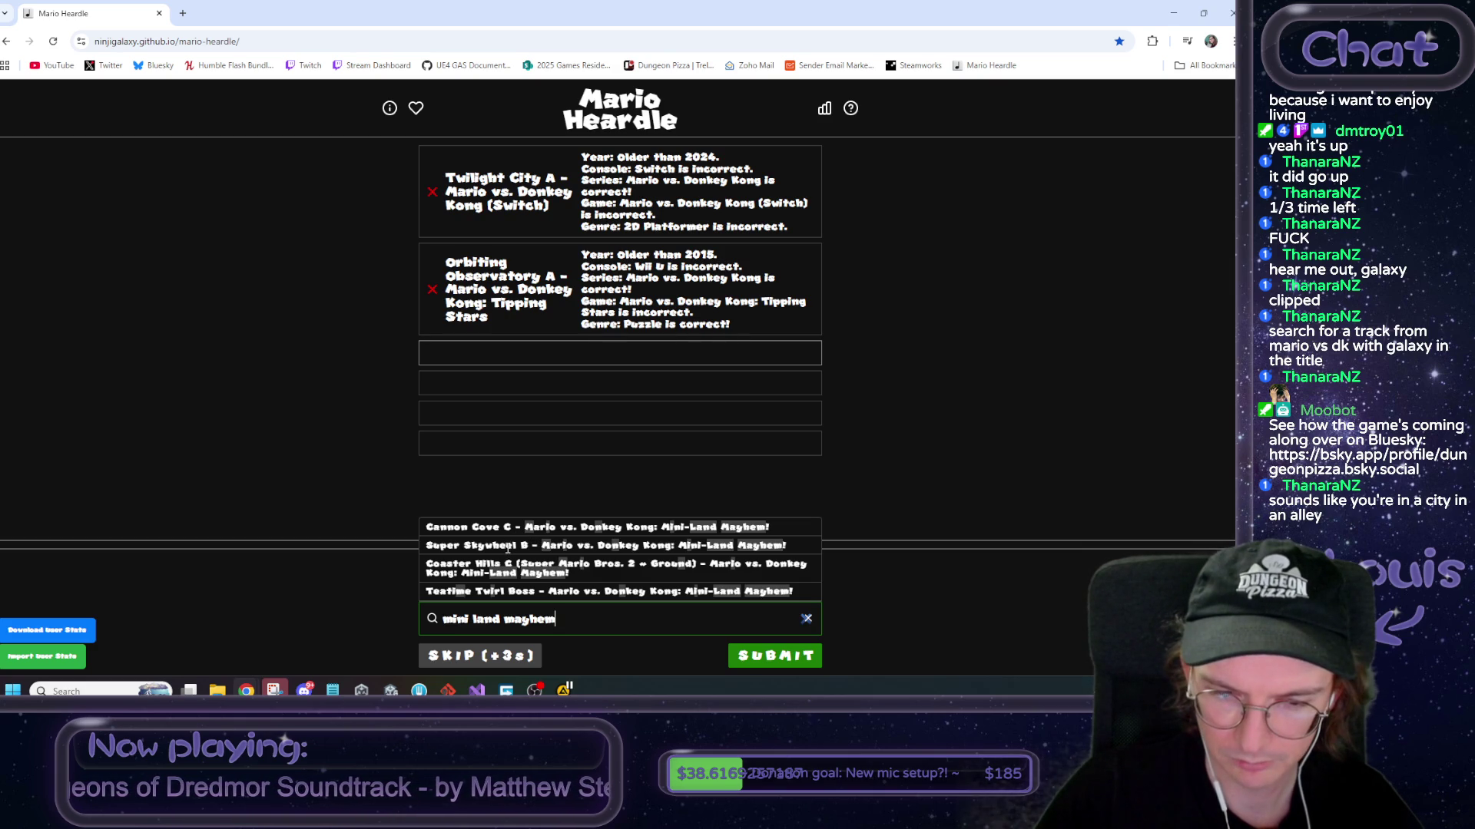
Replay the clip, then pick and submit Super Skywheel B as the third guess
click(373, 576)
click(622, 581)
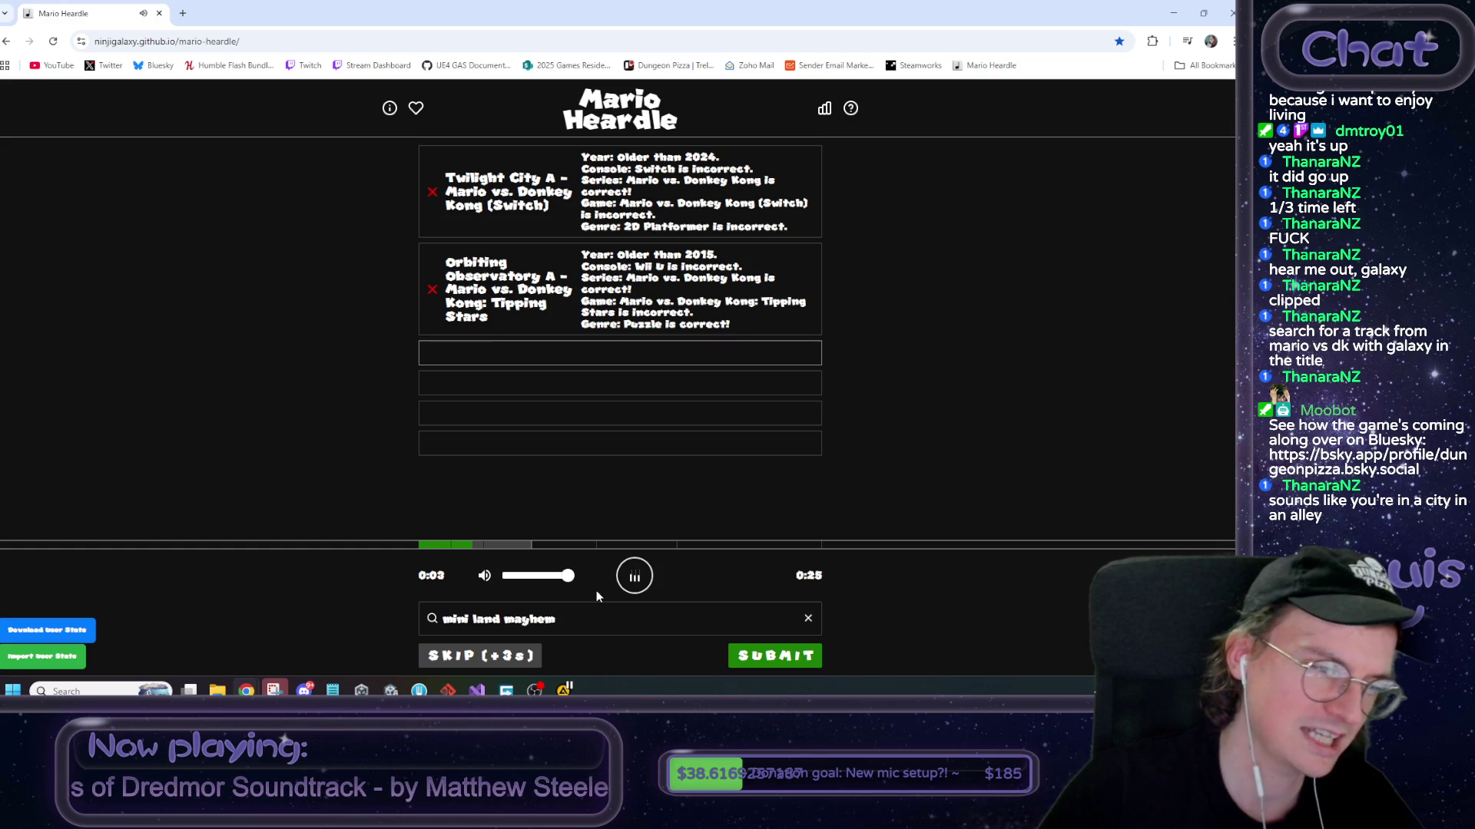
click(584, 620)
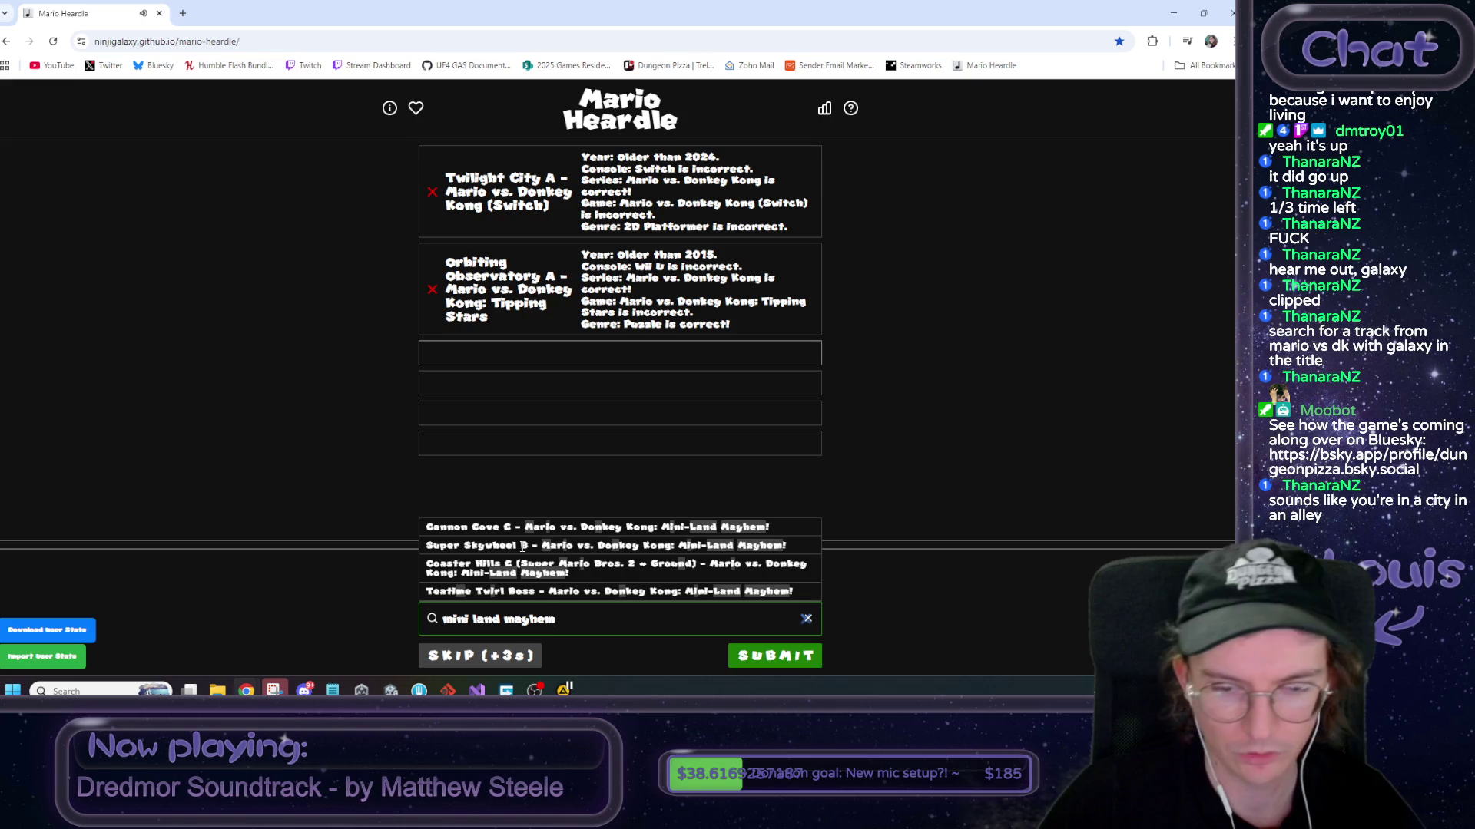
click(523, 546)
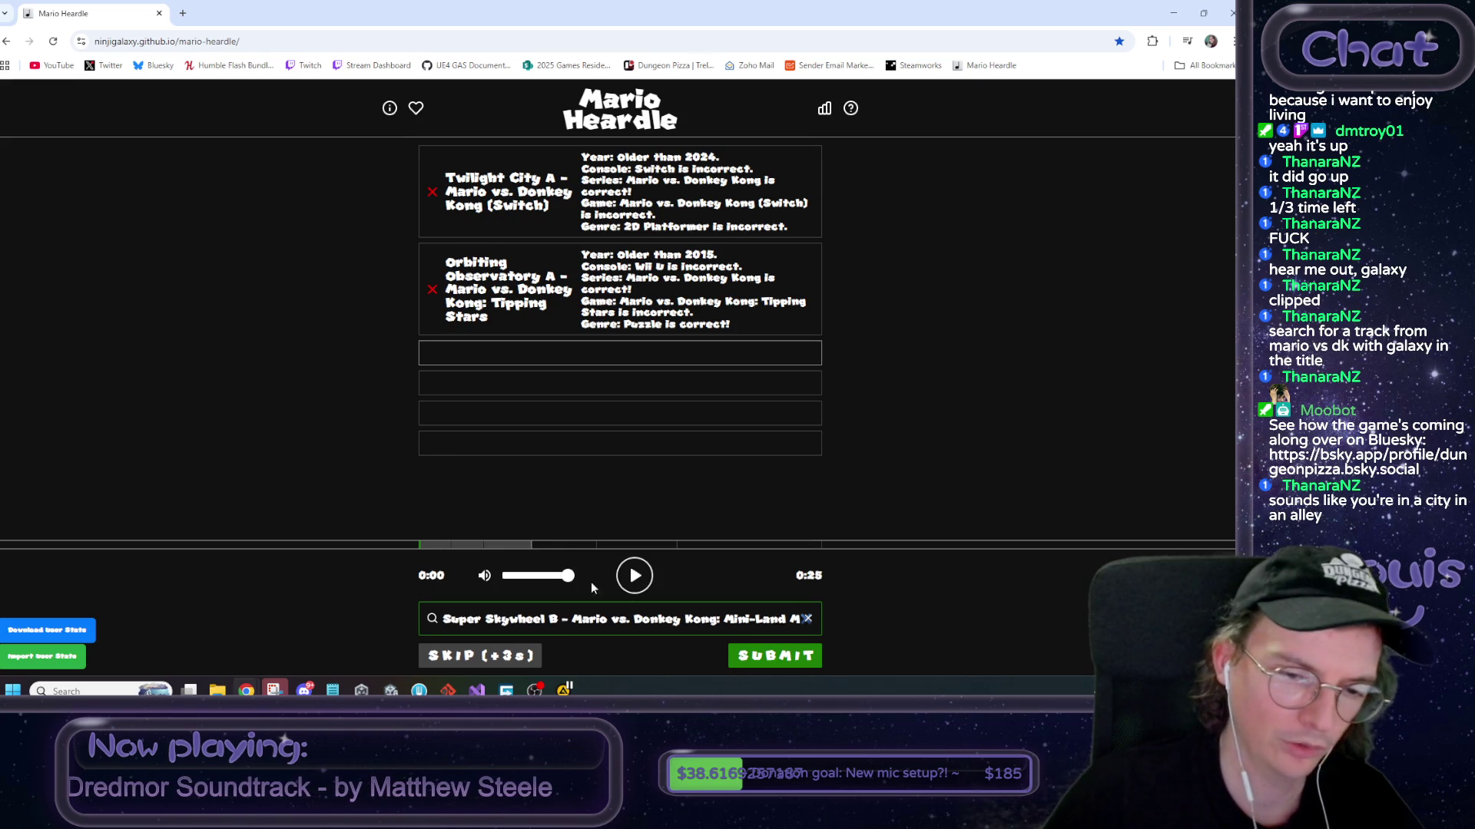
click(756, 660)
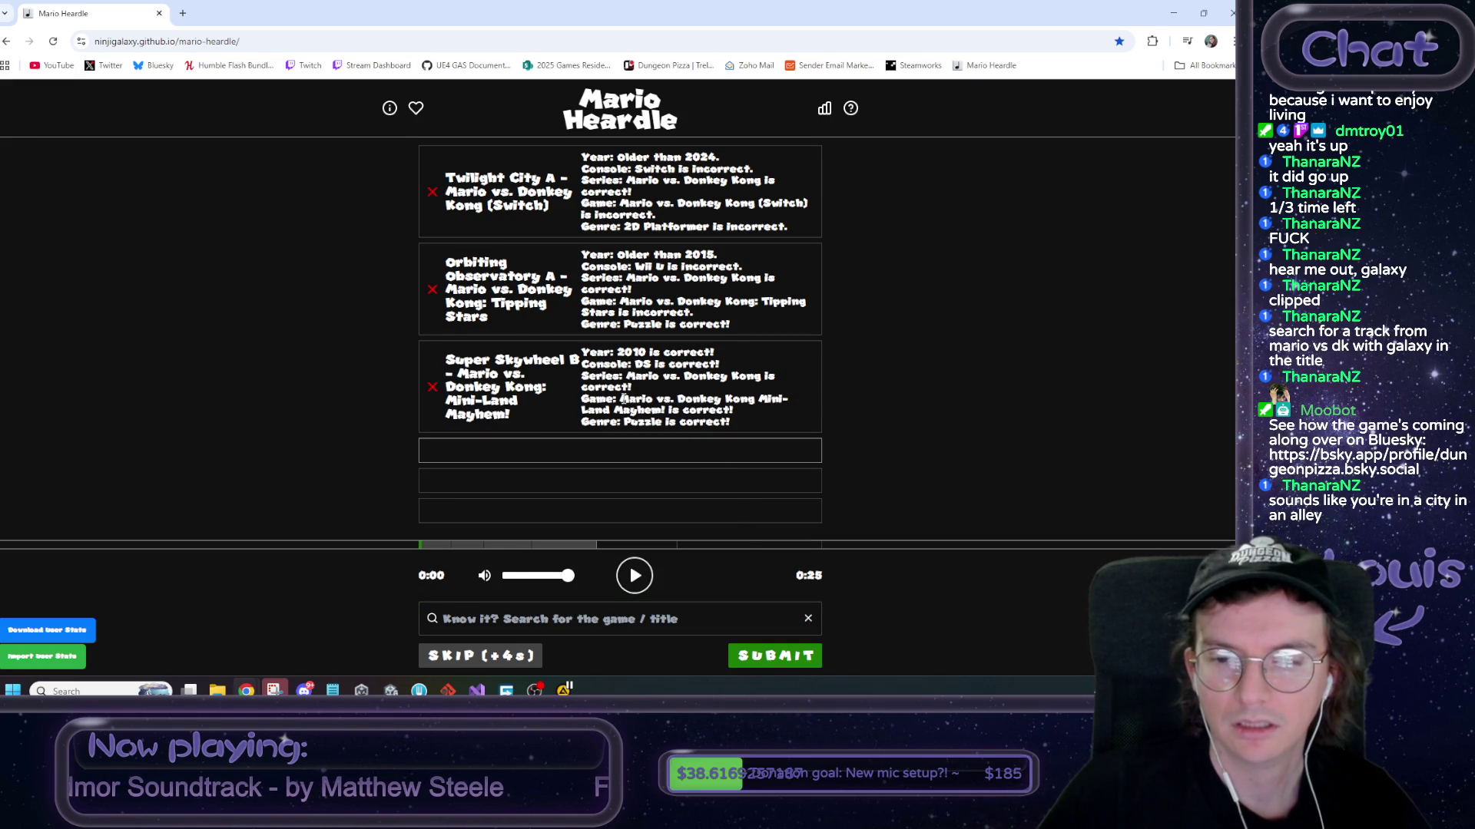
Search 'mini land mayhem' again and submit Cannon Cove C as the fourth guess
drag(621, 400, 667, 412)
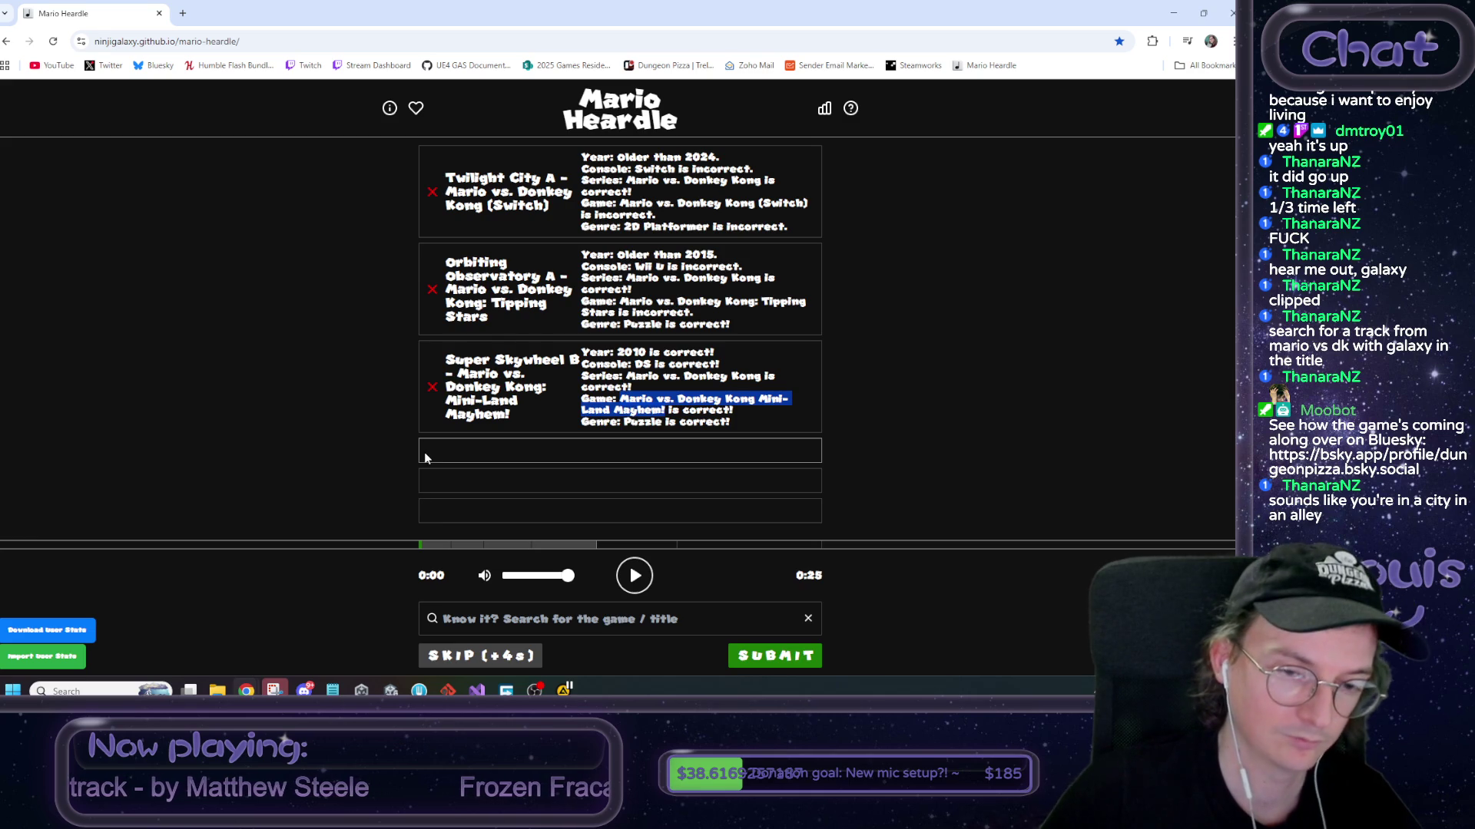
click(475, 619)
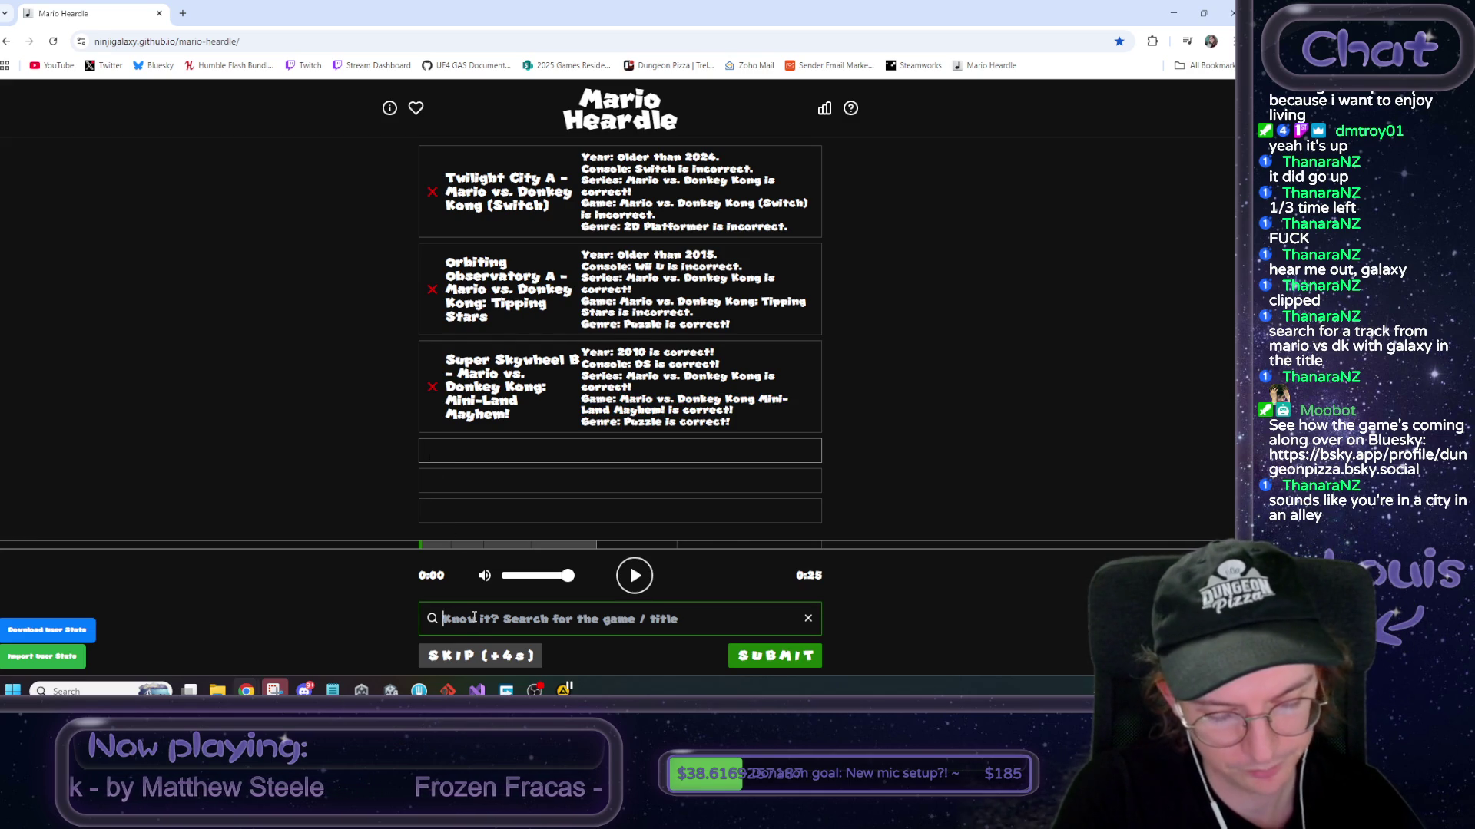
text(mini land mayhem)
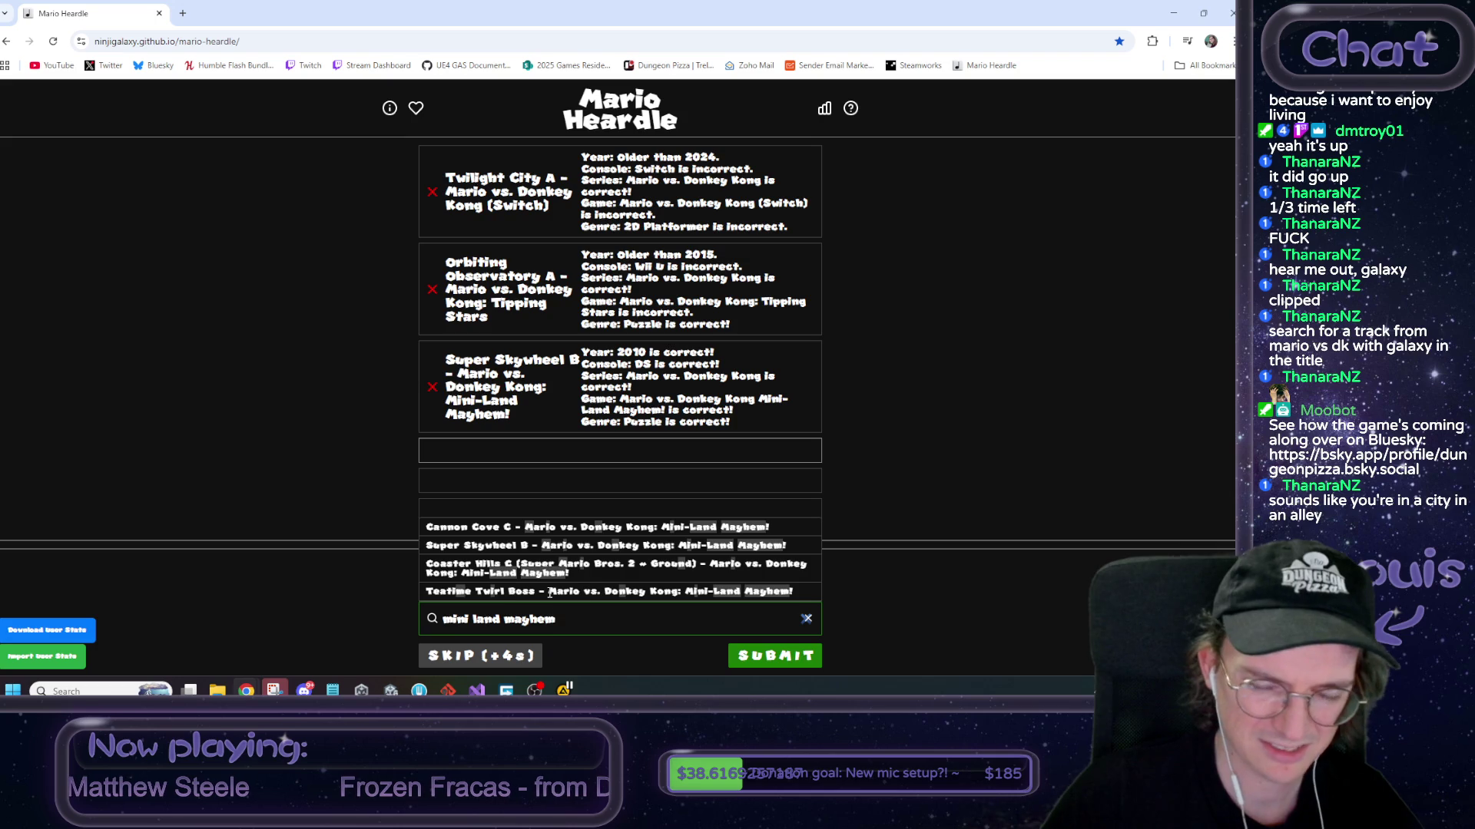
click(475, 528)
click(760, 657)
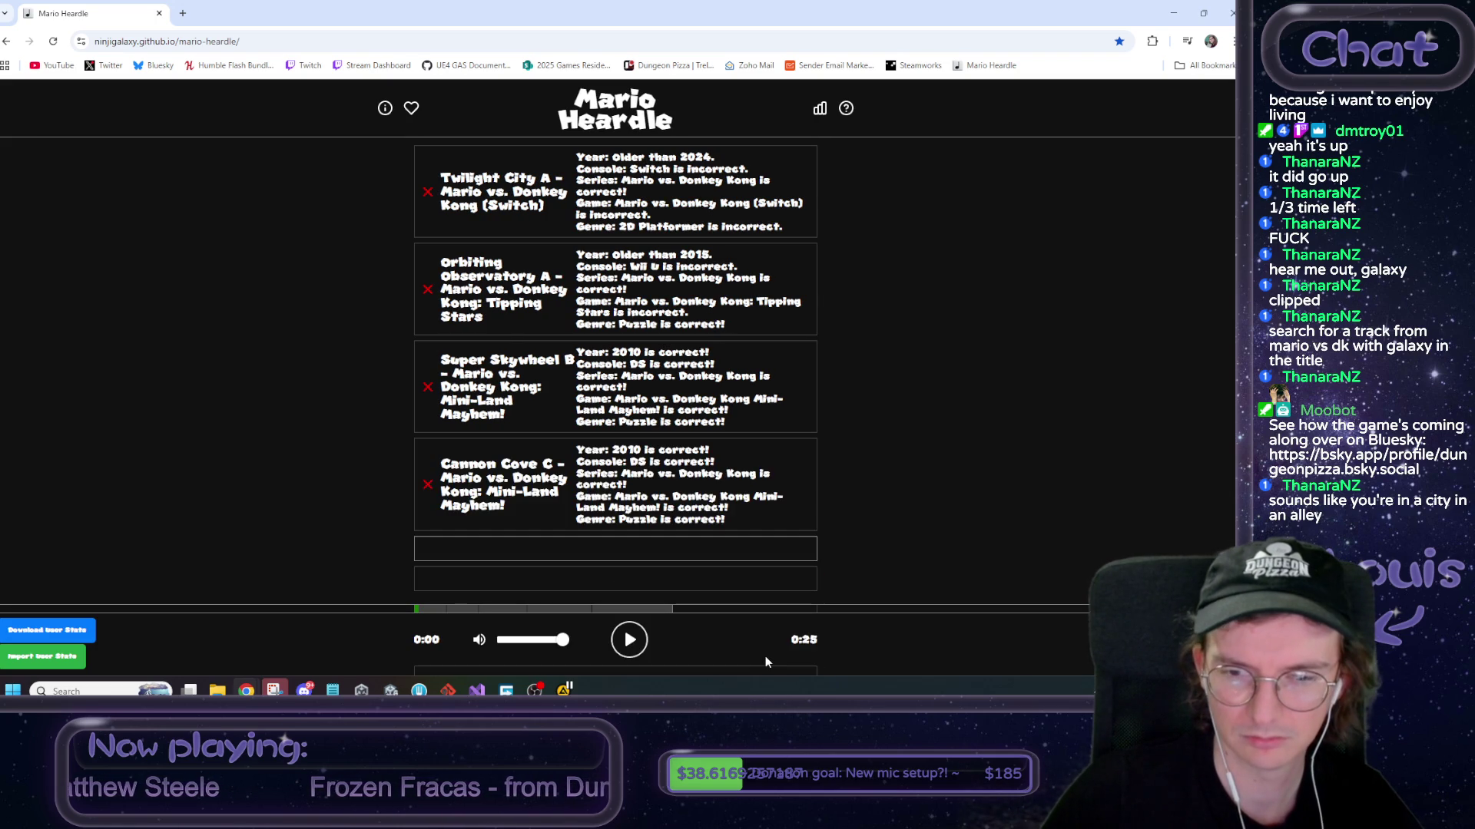
Replay the clip, search 'teatime twi', and submit Teatime Twirl Boss as the fifth guess
click(629, 645)
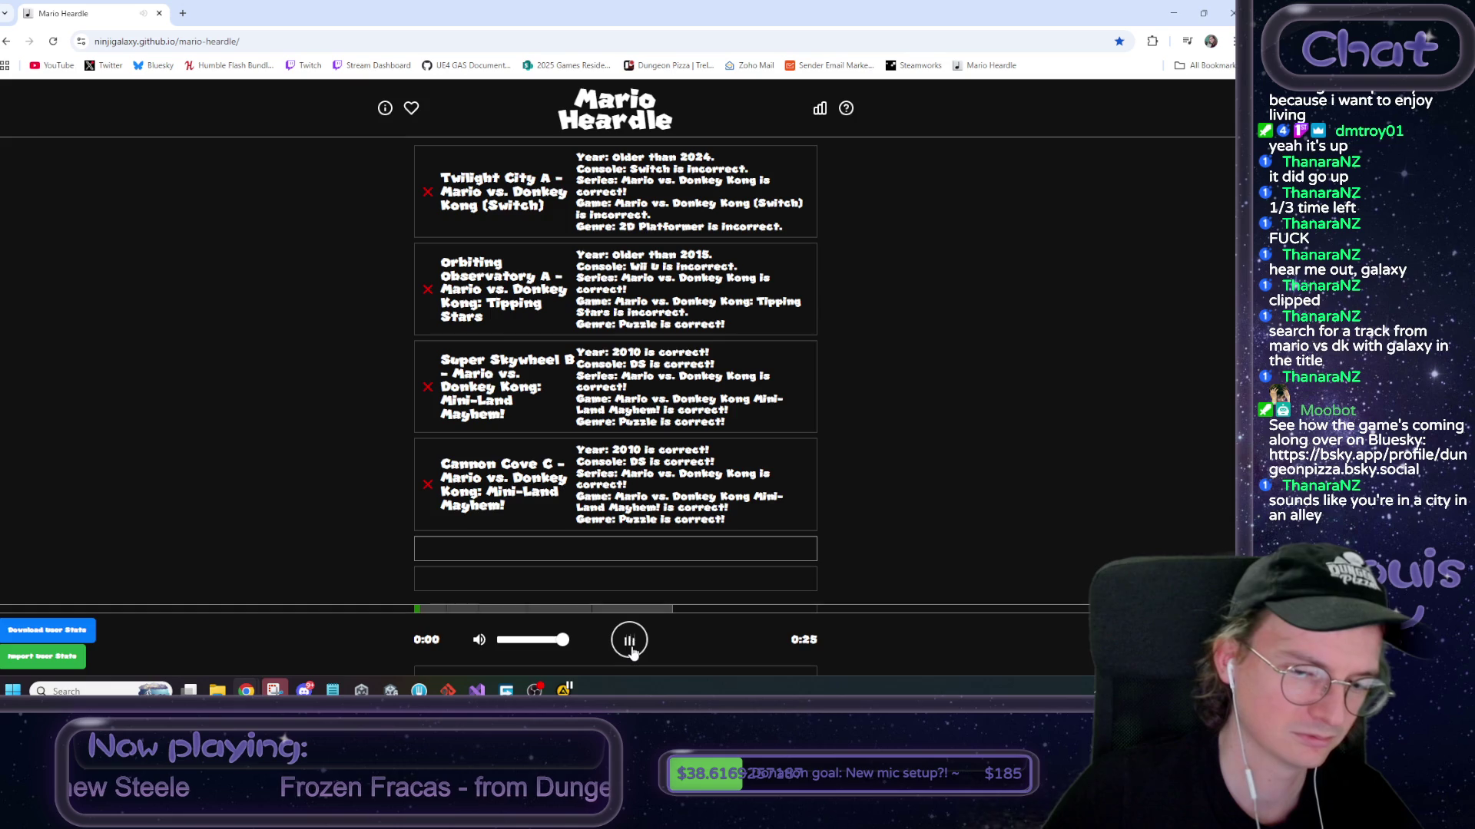
scroll(853, 611, down, 2)
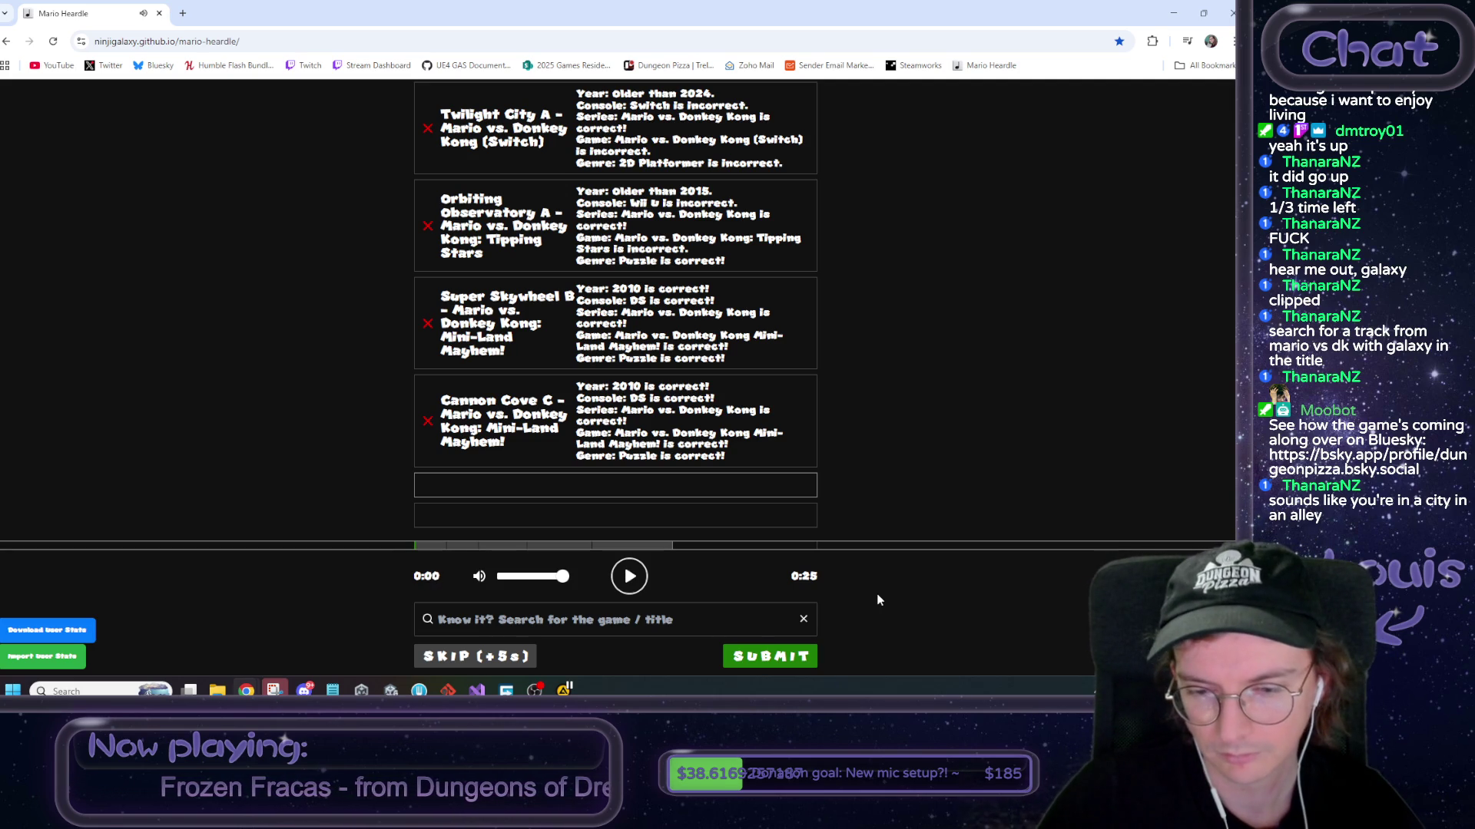
click(540, 619)
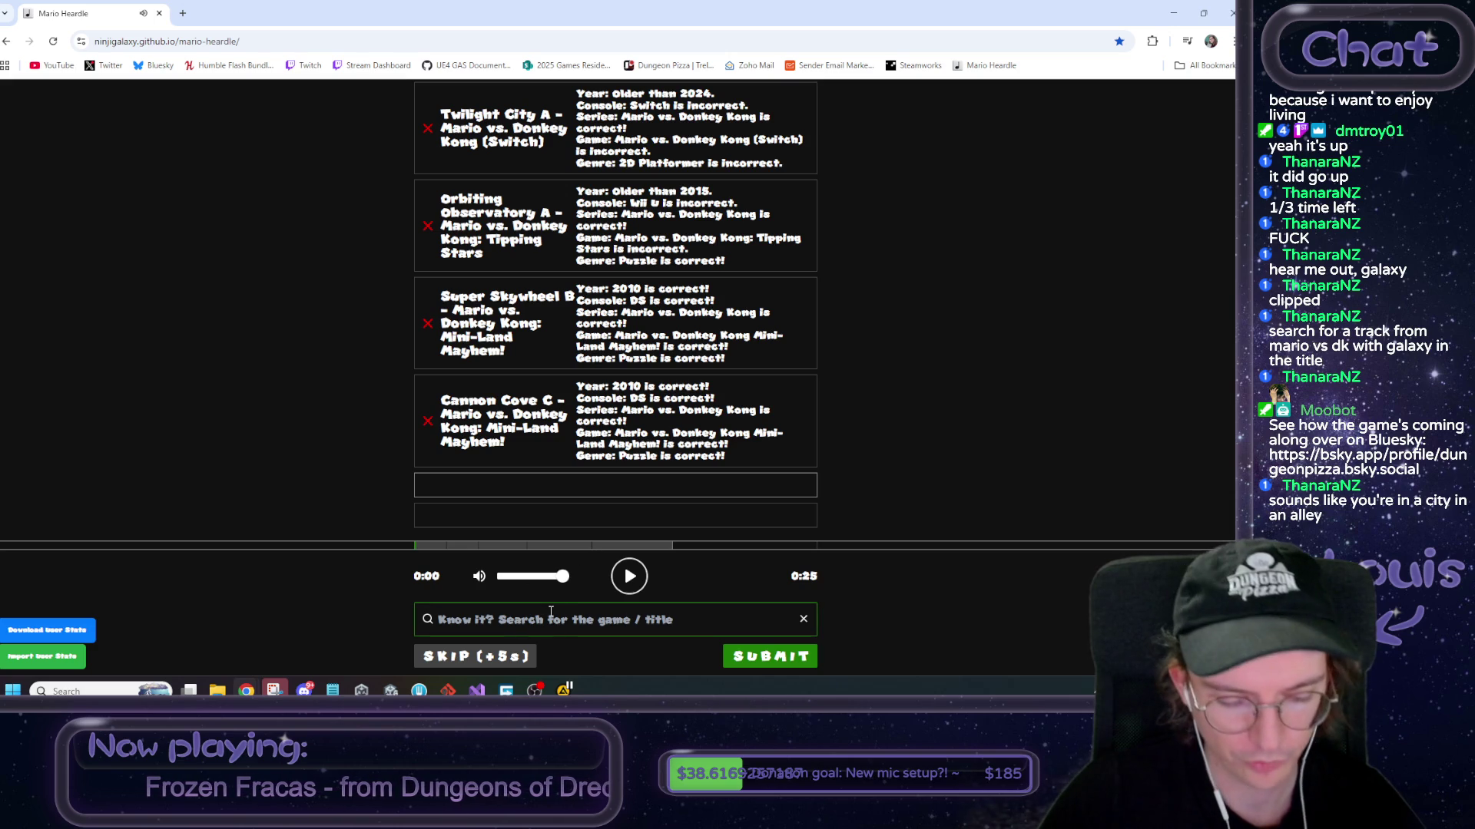
text(teatime twi)
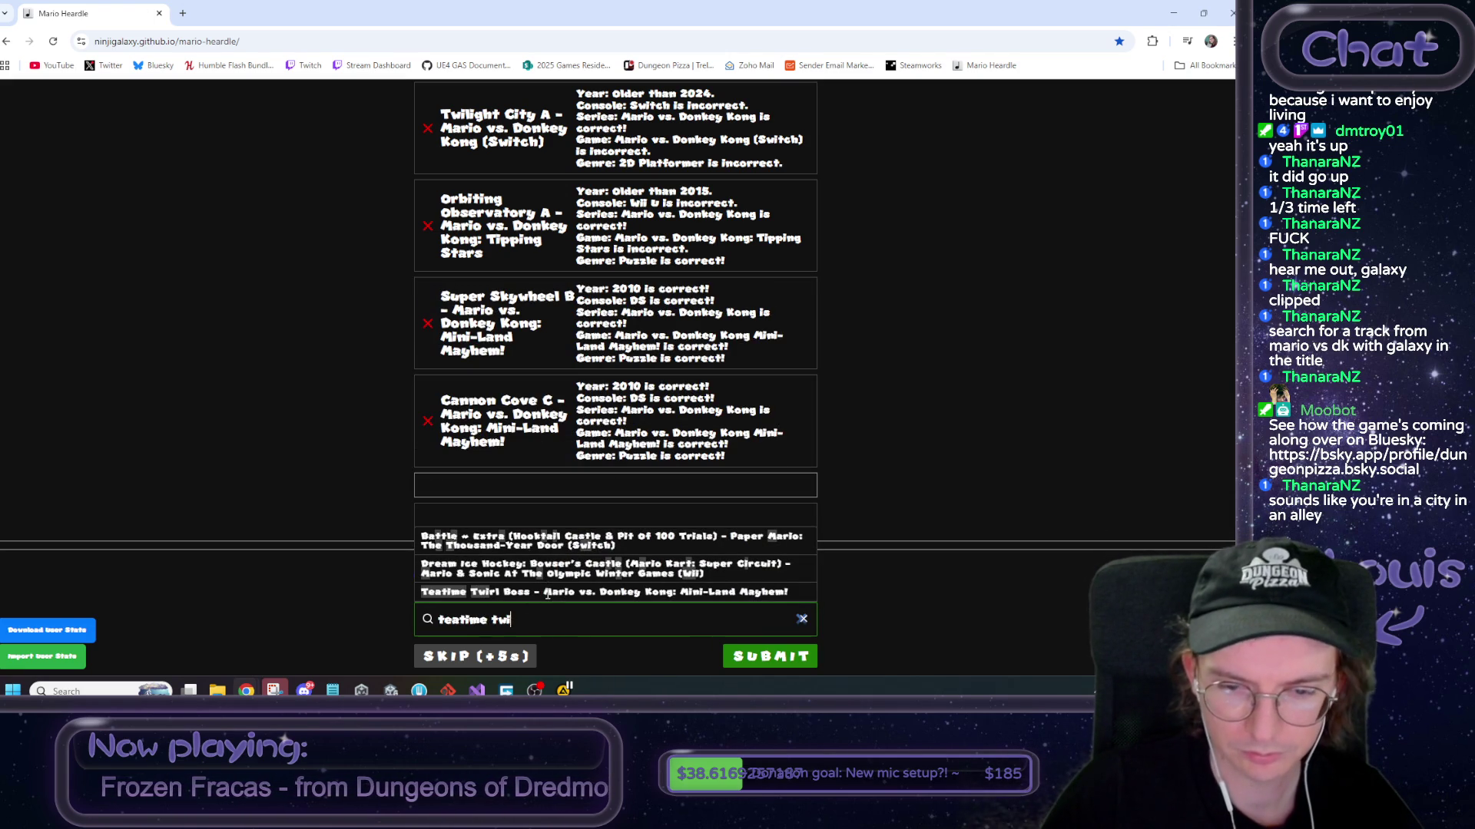
click(547, 593)
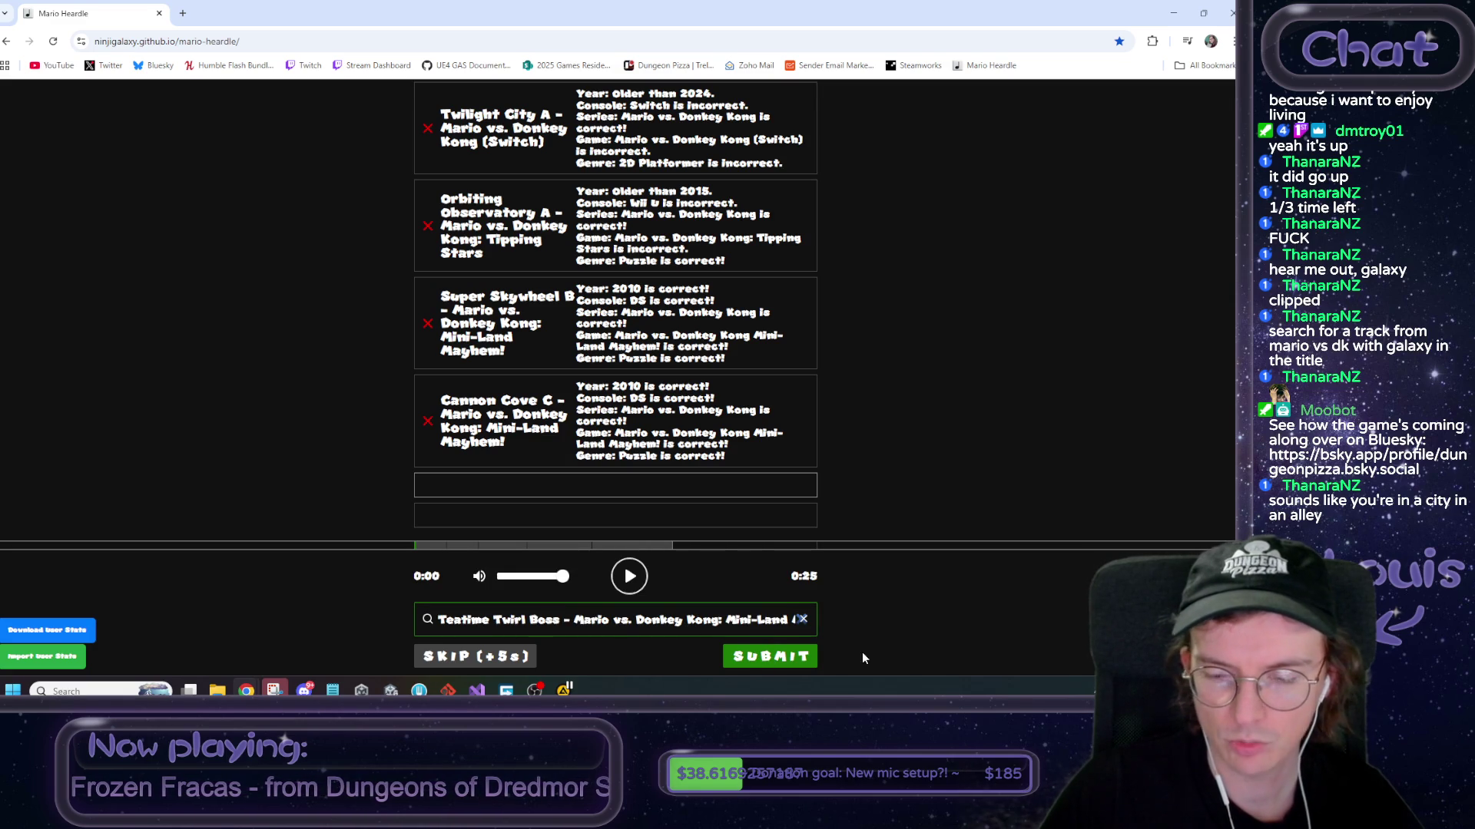
click(771, 658)
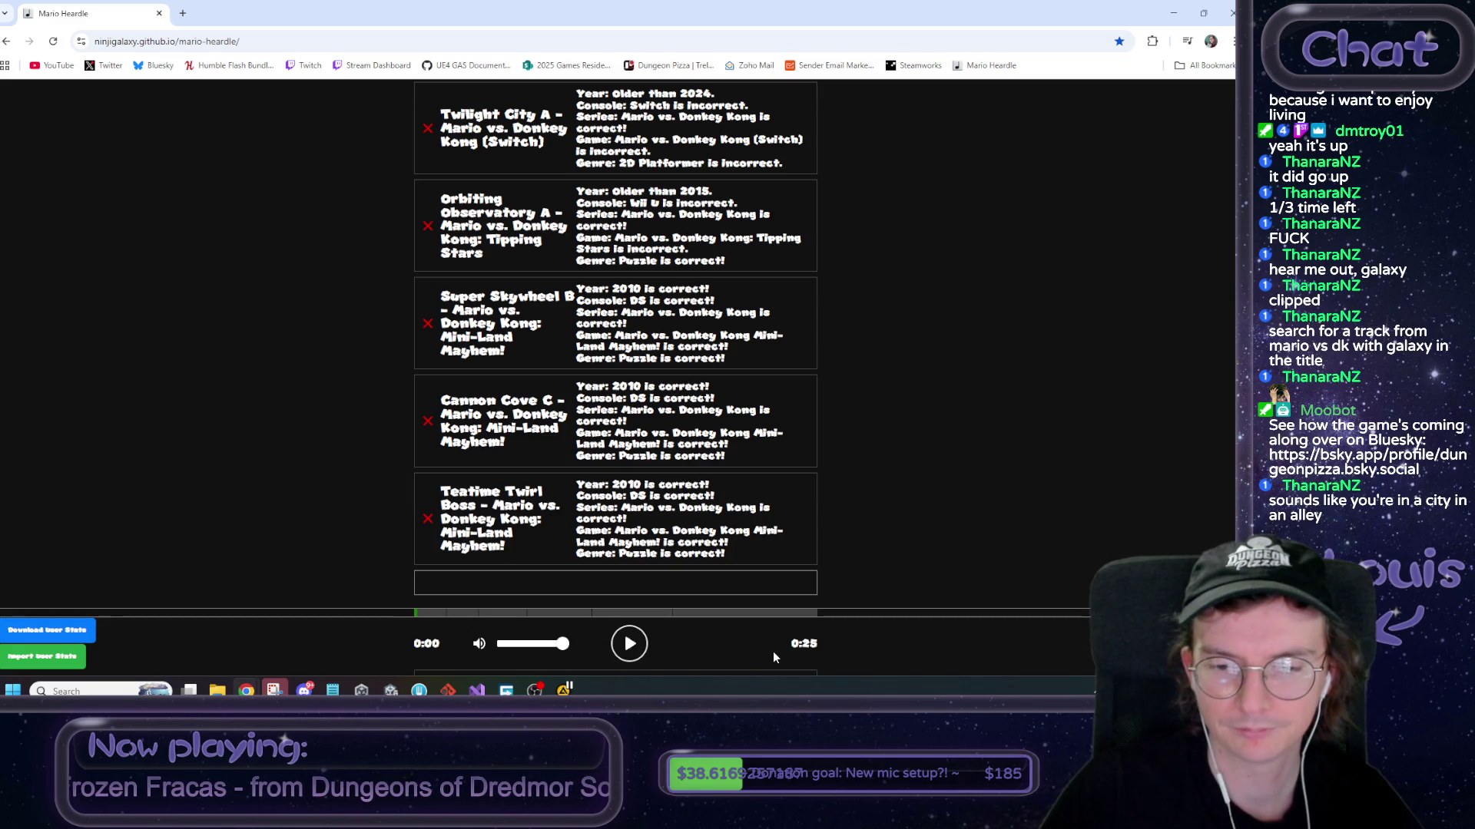
Play the full clip, search 'mini land mayhem', and submit Coaster Hills C as the last guess
scroll(777, 622, down, 1)
click(631, 578)
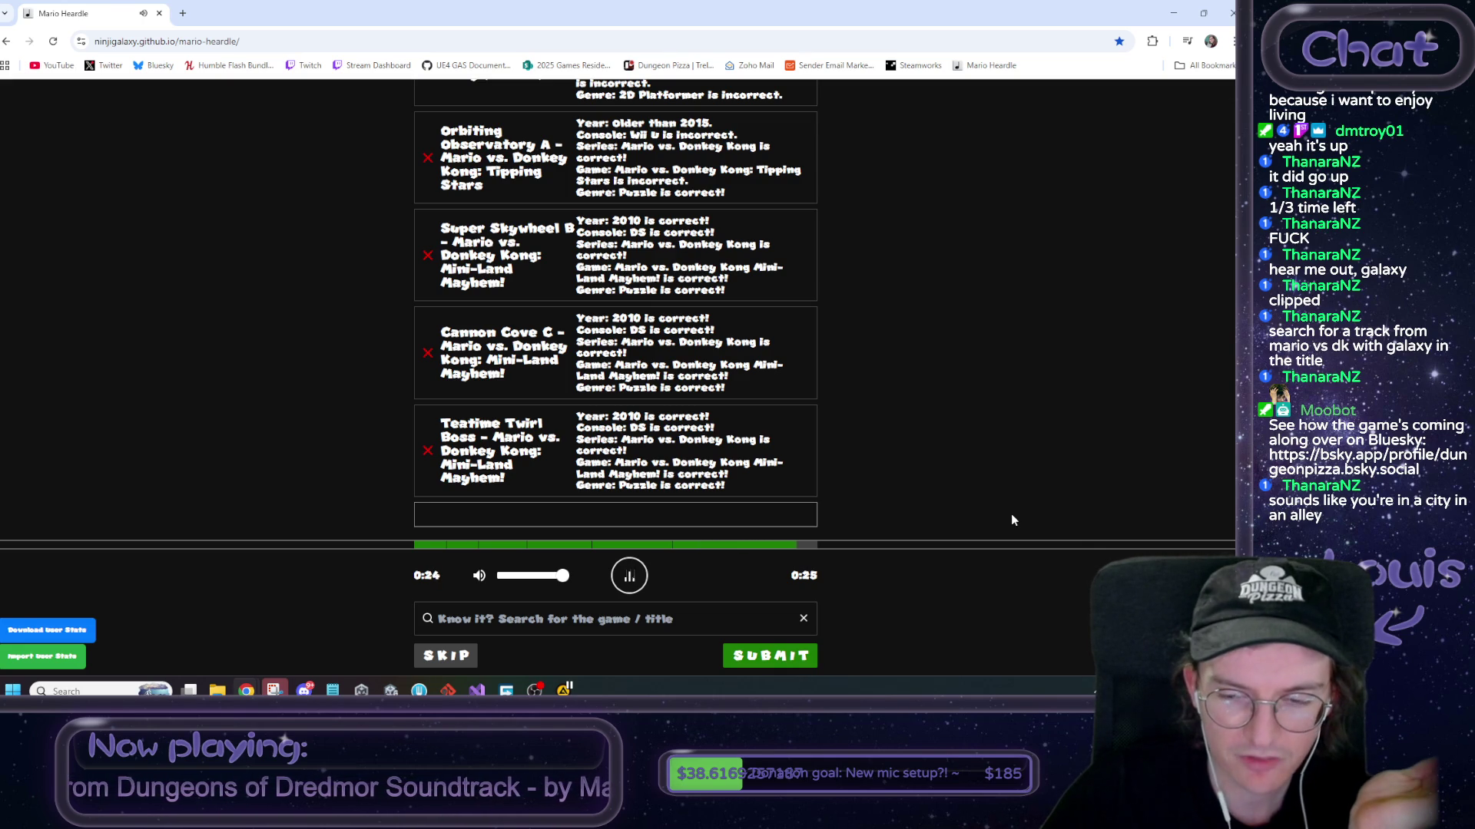
click(600, 626)
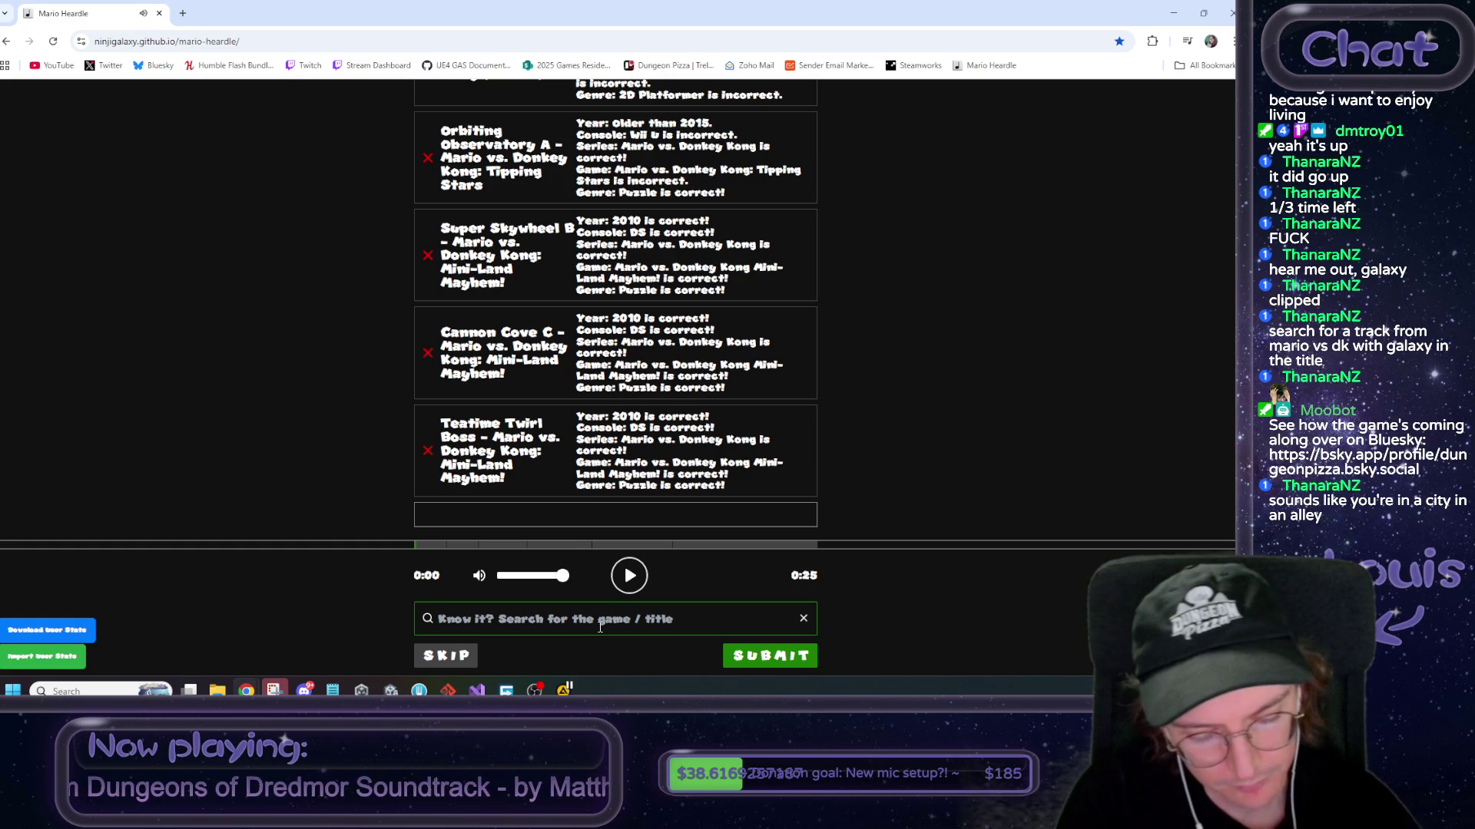
text(mini)
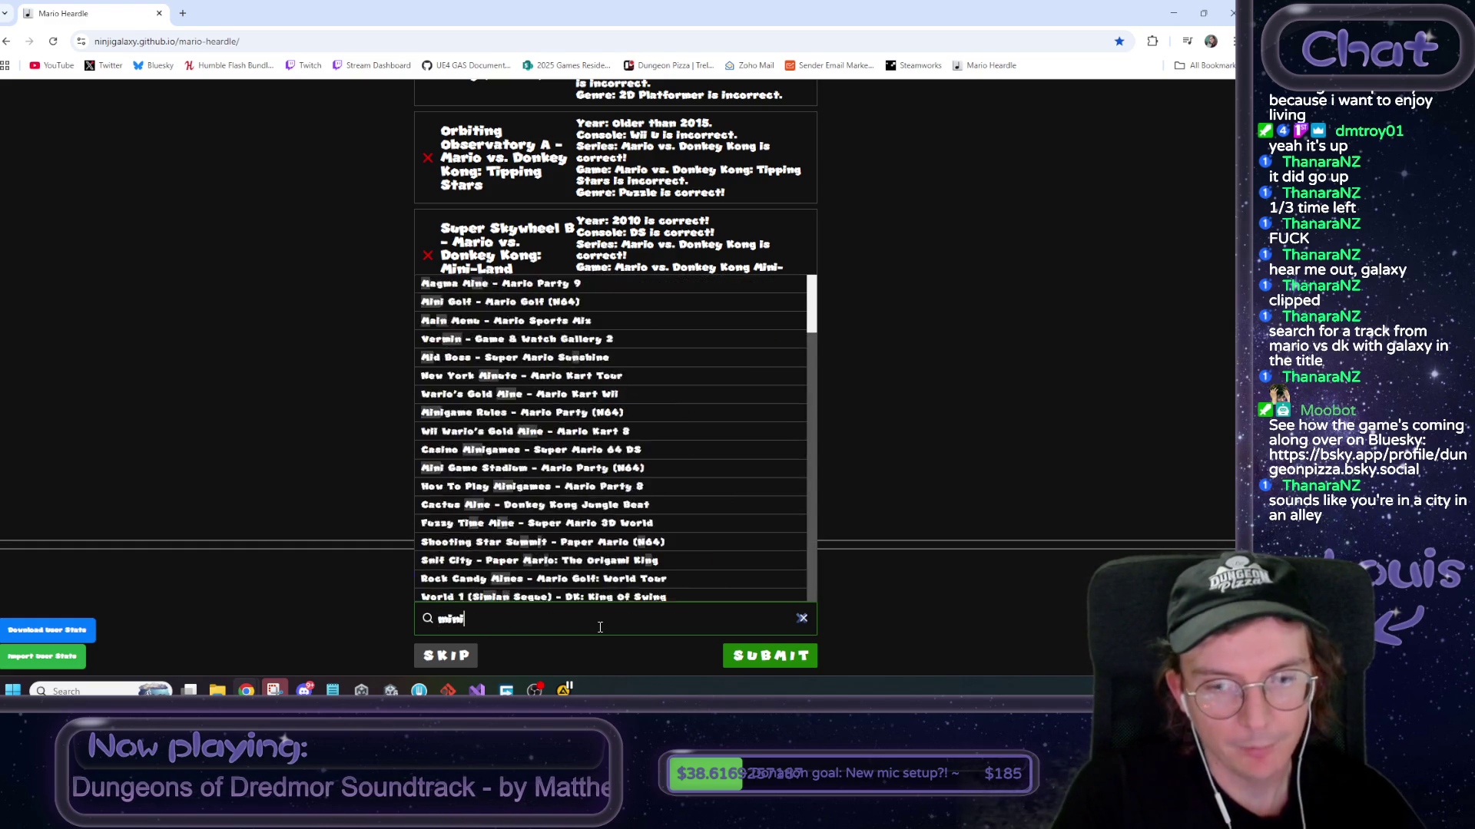
text( land mayhem)
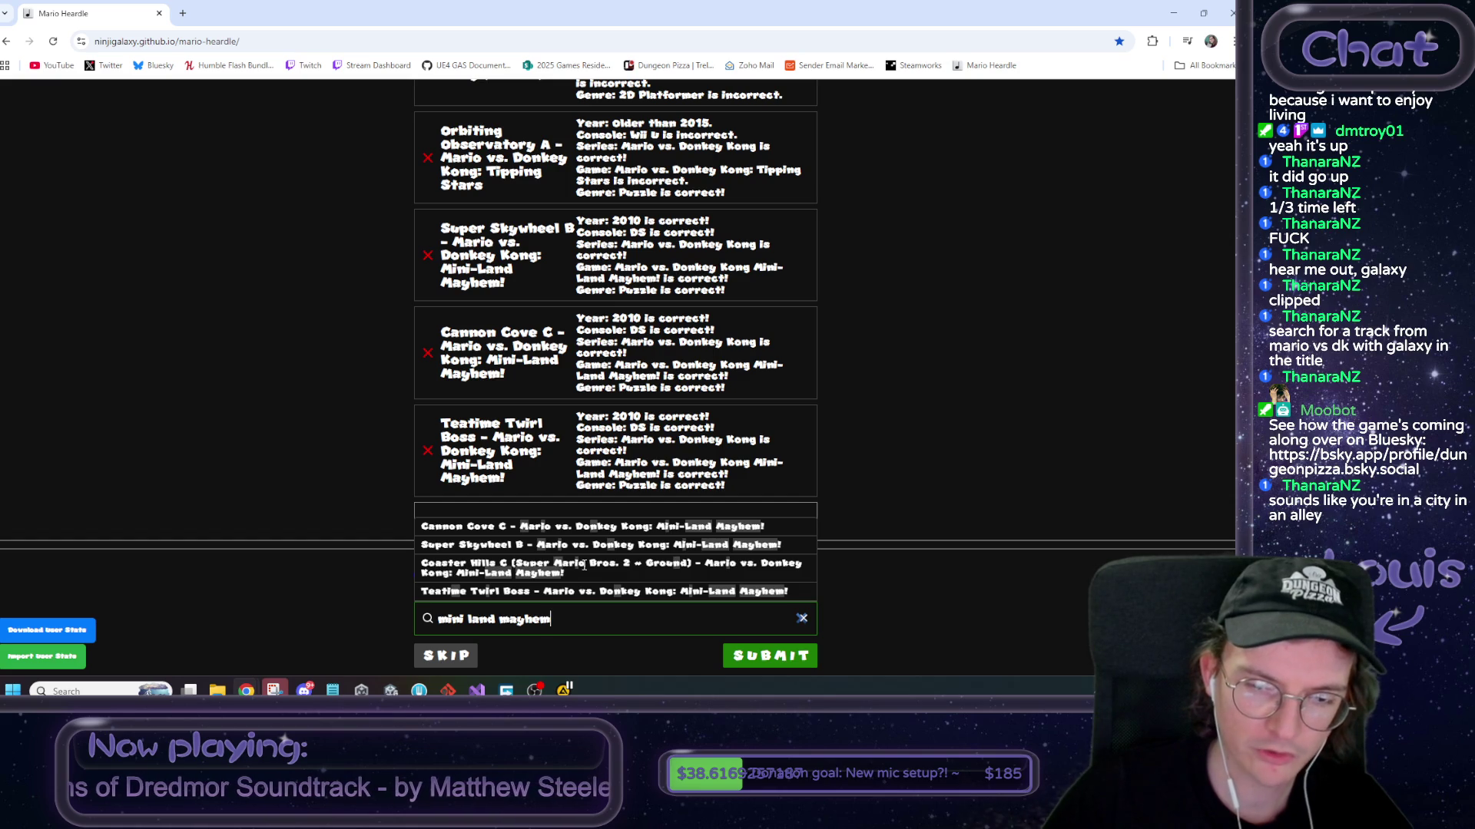
click(670, 566)
click(756, 655)
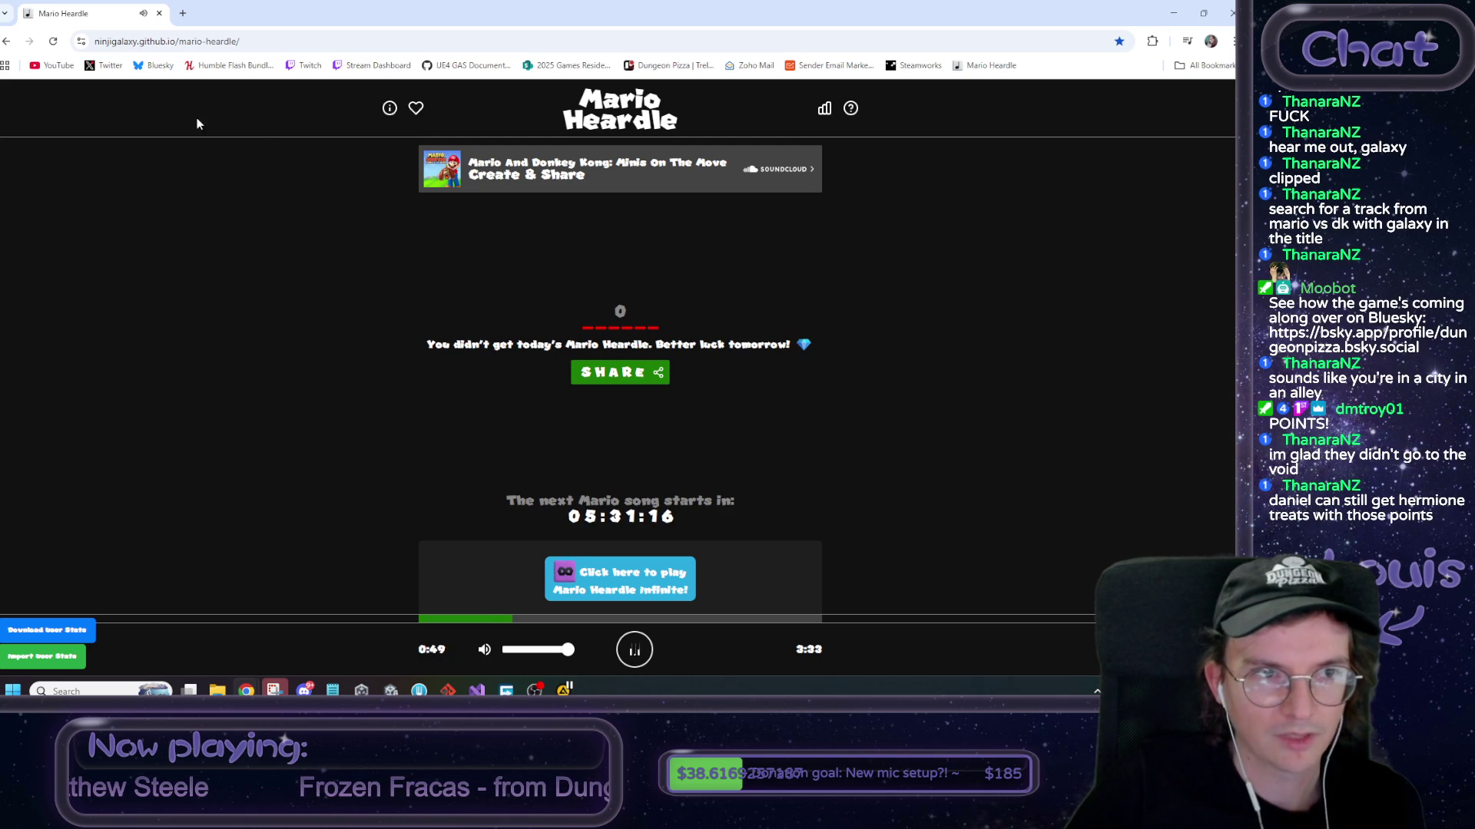
Check the site's web address on the Create & Share result screen, then switch to Unity
click(137, 43)
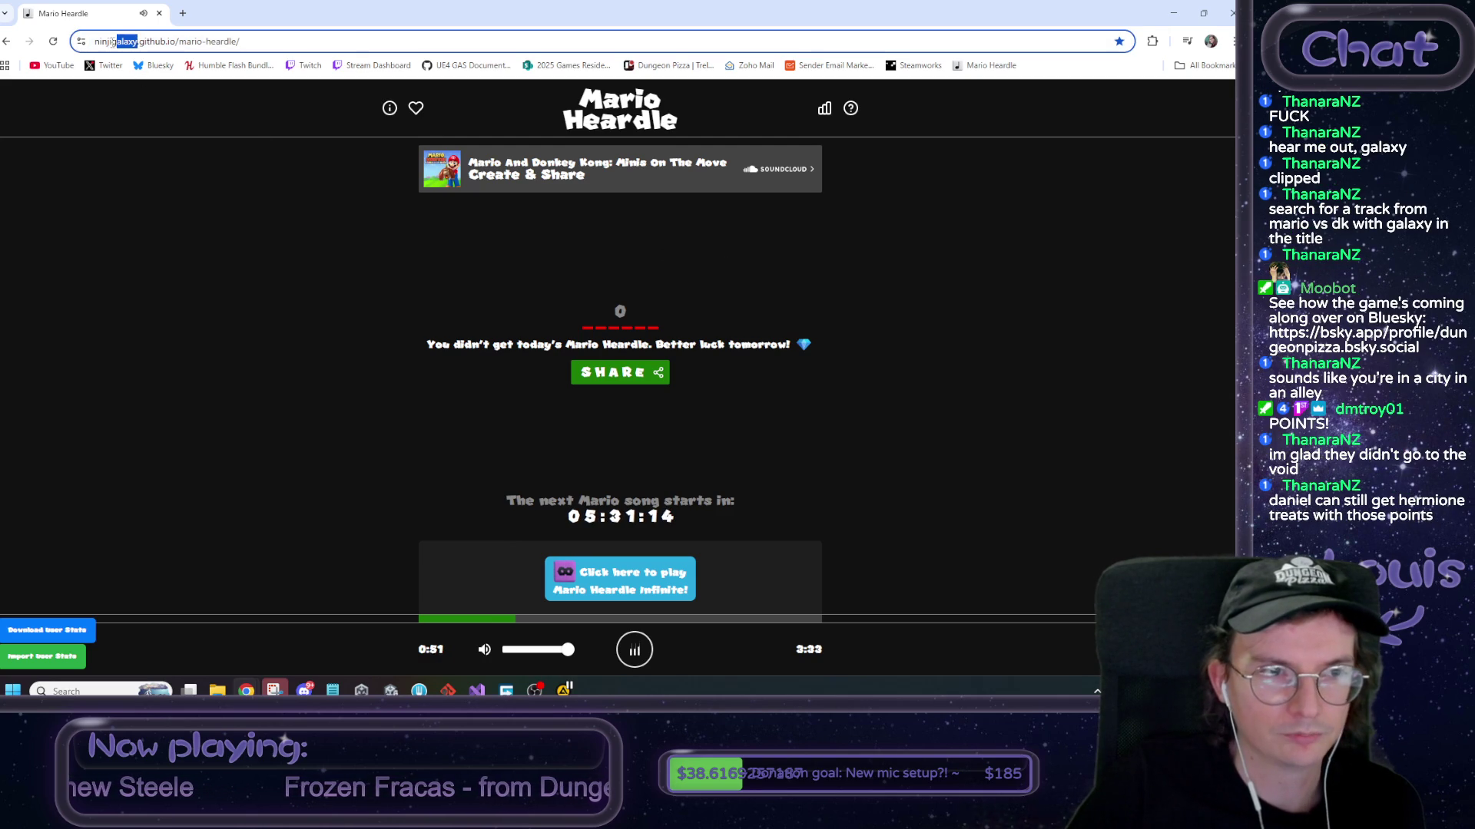
double_click(136, 43)
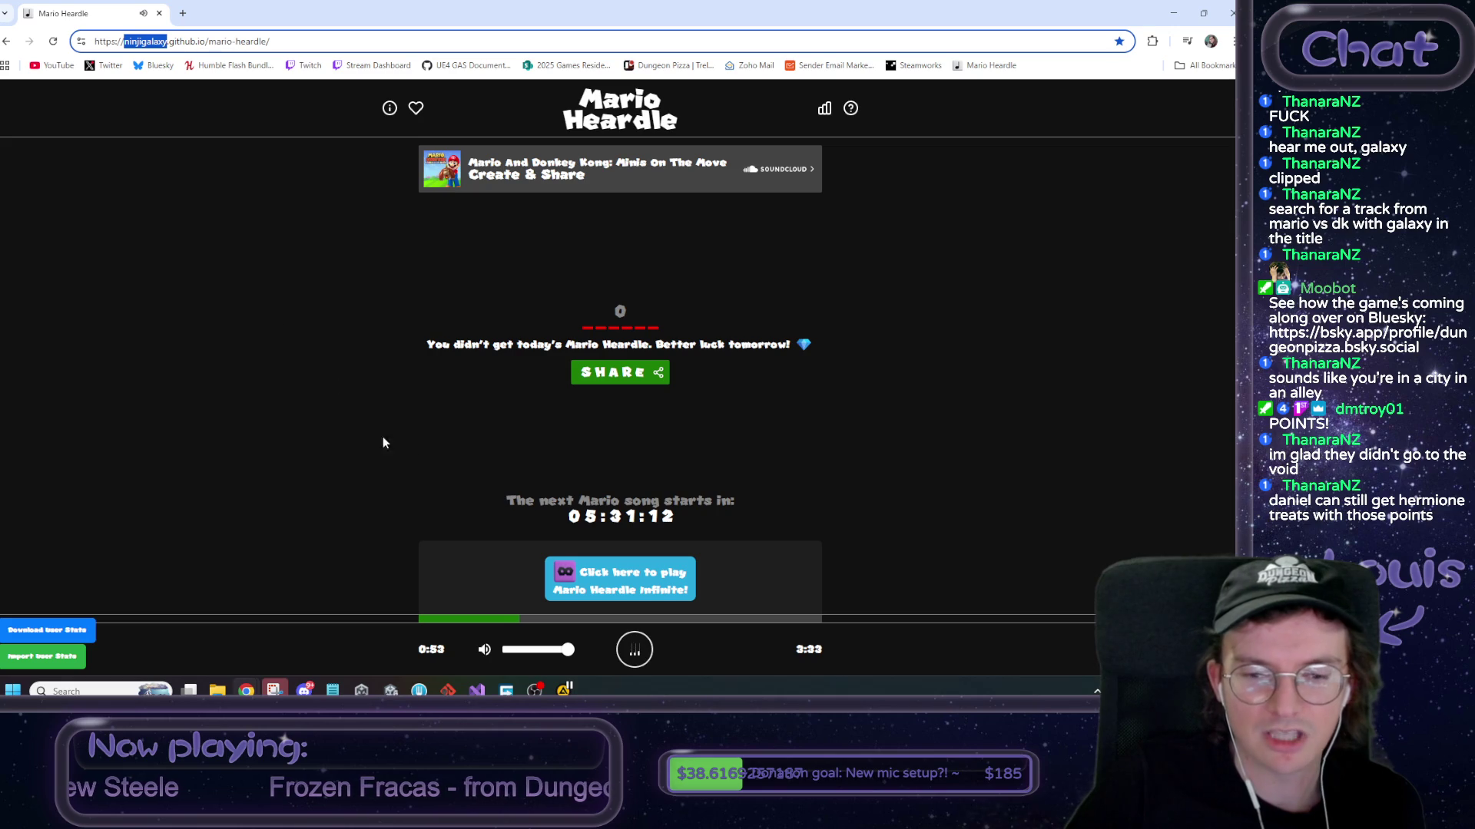
click(888, 513)
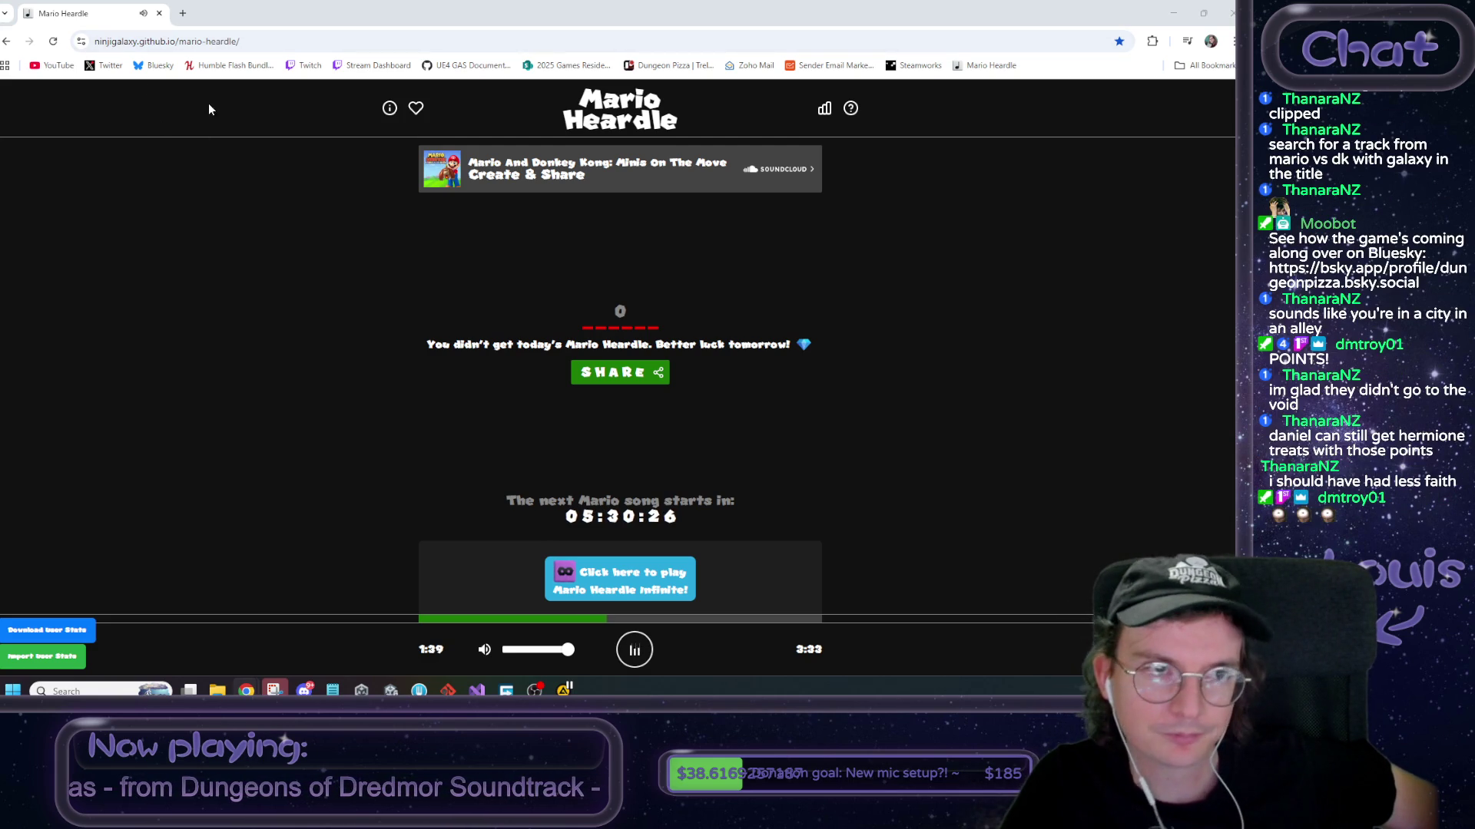
key(alt+Tab)
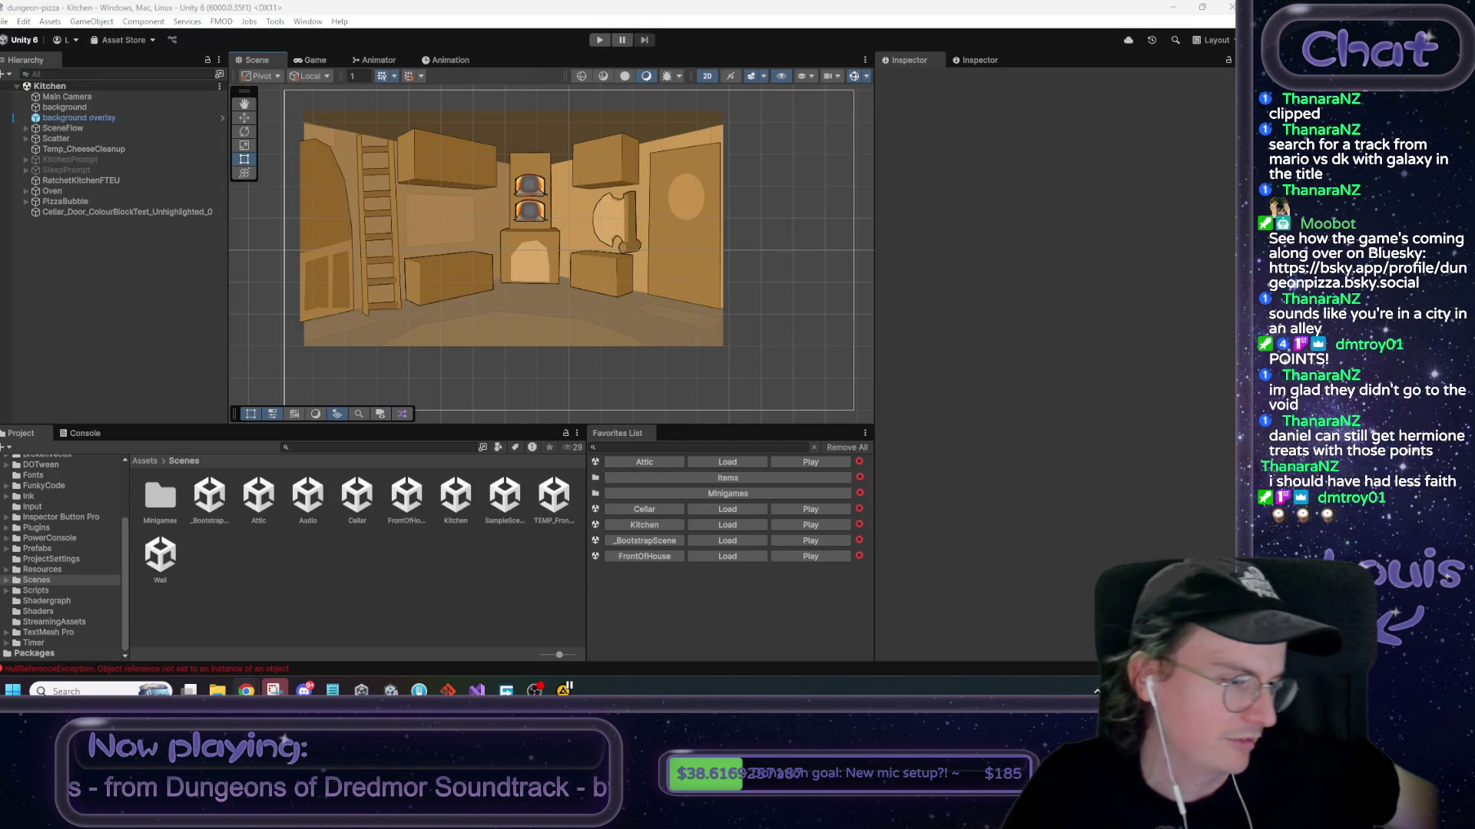